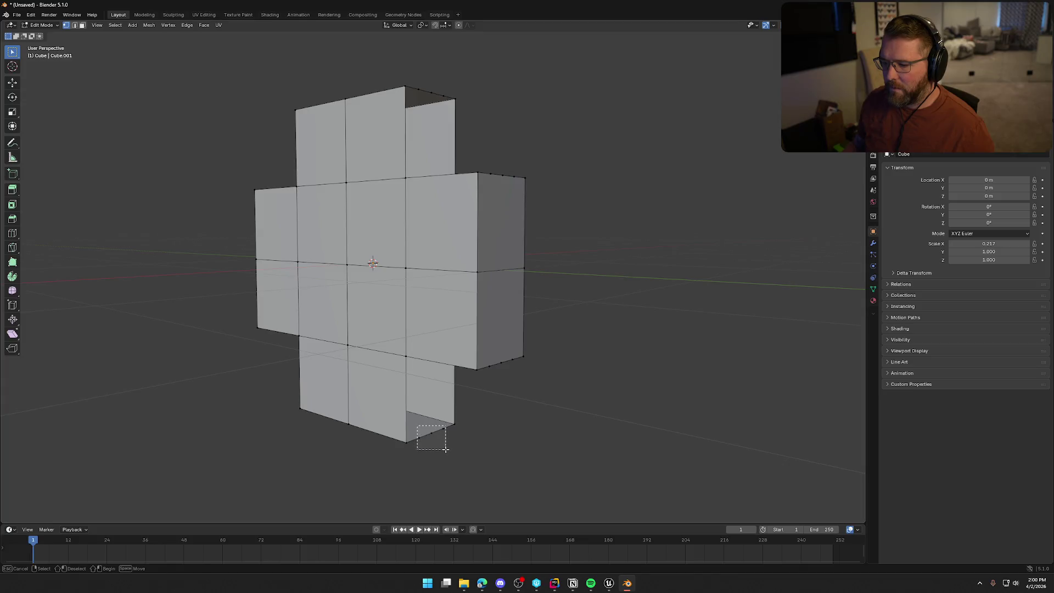
Step: Dissolve the extra midpoint vertices on the right and top arms' outer edges
{"action": "mouse_move", "coordinate": [487, 361]}
{"action": "left_mouse_down"}
{"action": "mouse_move", "coordinate": [516, 385]}
{"action": "mouse_move", "coordinate": [512, 368]}
{"action": "mouse_move", "coordinate": [524, 371]}
{"action": "left_mouse_up"}
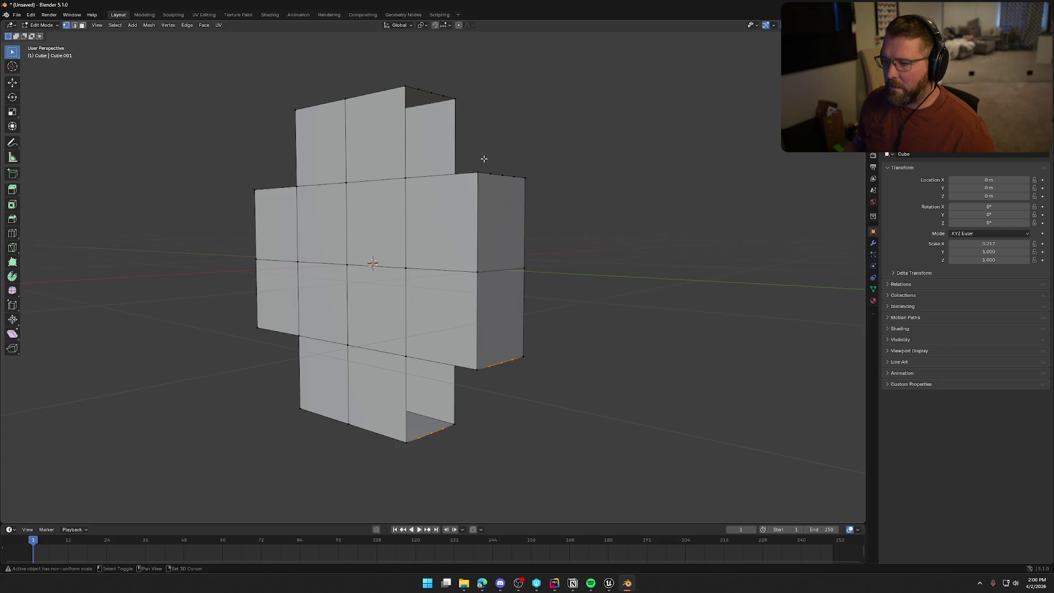
{"action": "left_click_drag", "start_coordinate": [487, 164], "coordinate": [523, 204]}
{"action": "left_click_drag", "start_coordinate": [413, 83], "coordinate": [453, 115]}
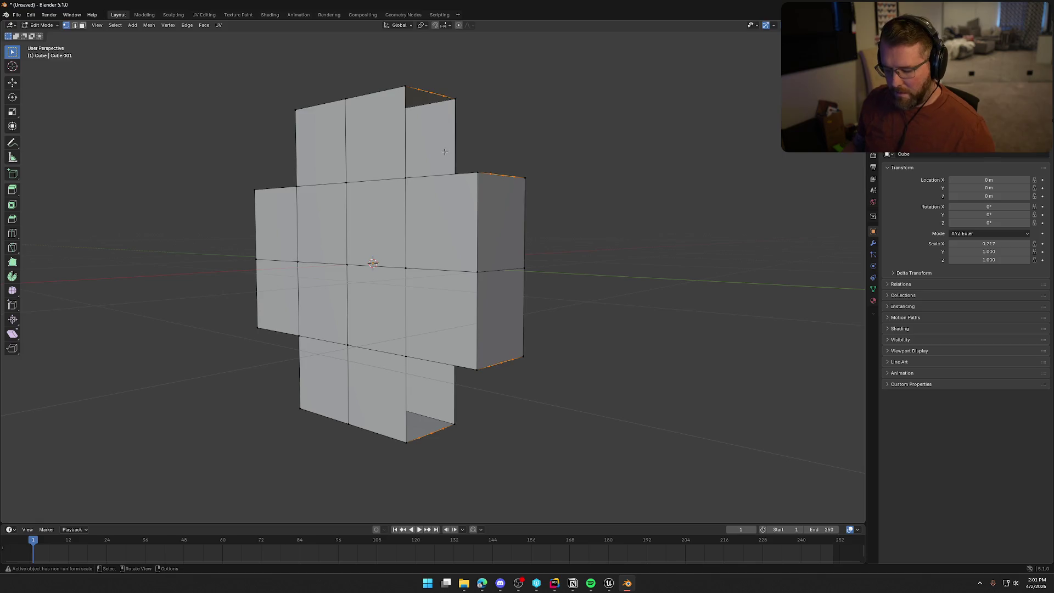
{"action": "key", "text": "x"}
{"action": "left_click", "coordinate": [443, 150]}
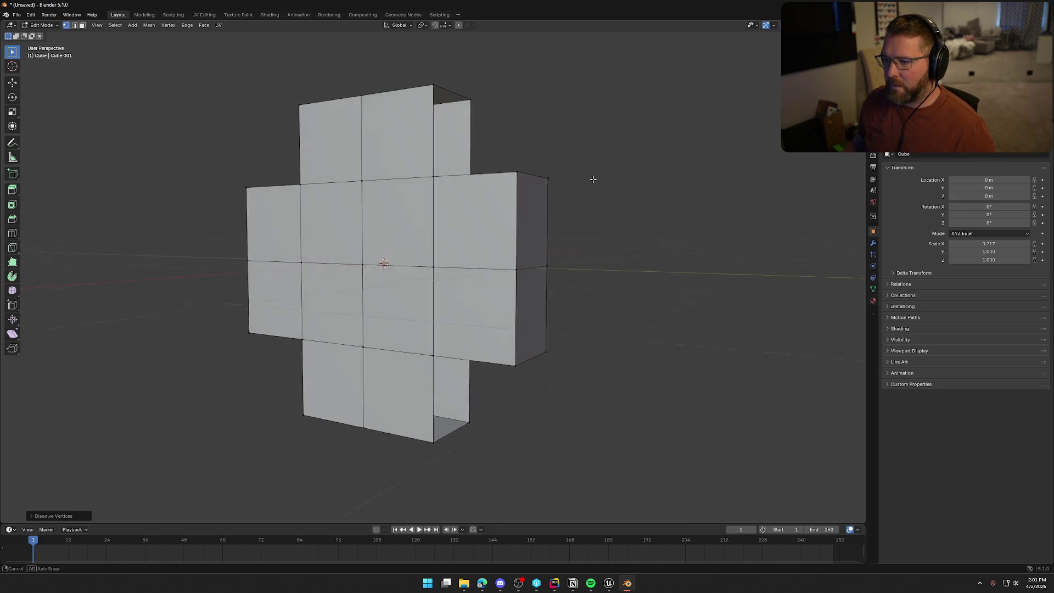
Step: Switch to Right Orthographic view with the cross mesh framed
{"action": "mouse_move", "coordinate": [592, 178]}
{"action": "left_mouse_down"}
{"action": "mouse_move", "coordinate": [604, 235]}
{"action": "mouse_move", "coordinate": [666, 204]}
{"action": "mouse_move", "coordinate": [729, 194]}
{"action": "mouse_move", "coordinate": [636, 156]}
{"action": "mouse_move", "coordinate": [567, 149]}
{"action": "mouse_move", "coordinate": [610, 192]}
{"action": "mouse_move", "coordinate": [536, 258]}
{"action": "left_mouse_up"}
{"action": "key", "text": "KP_3"}
{"action": "key", "text": "Home"}
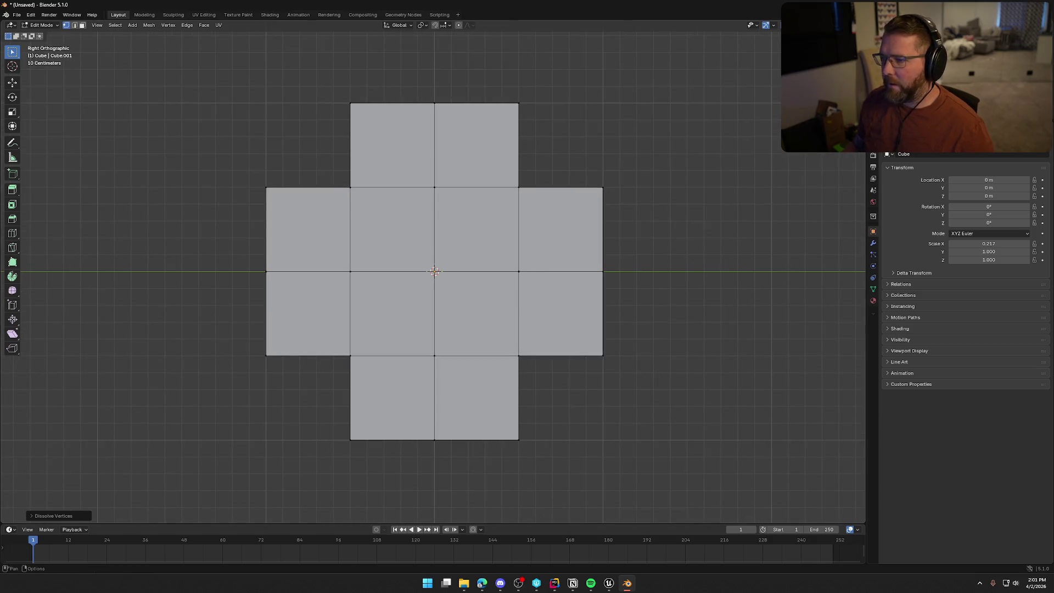
{"action": "key", "text": "alt+a"}
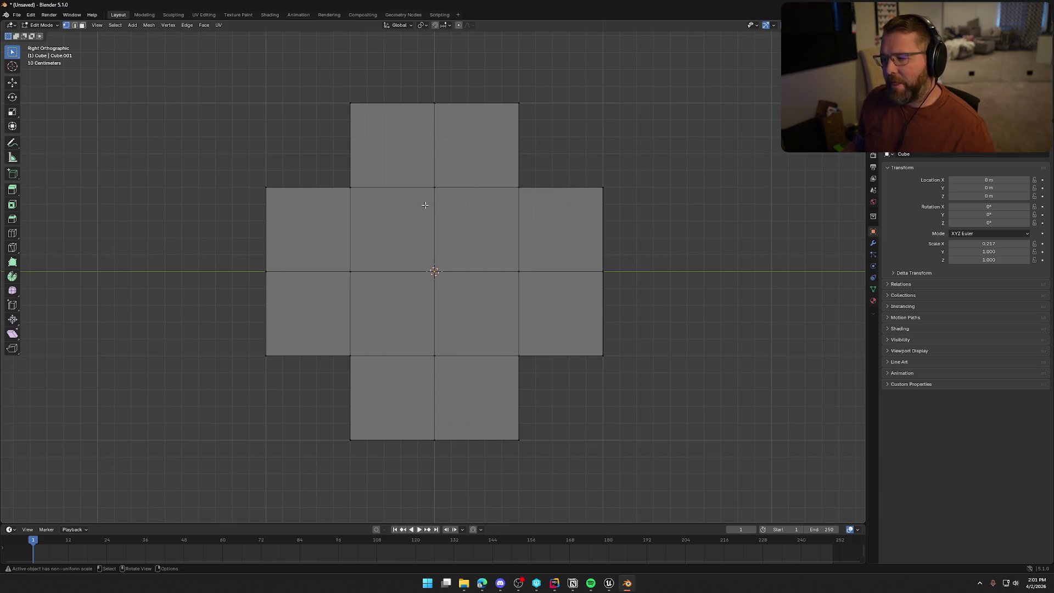
{"action": "key", "text": "Tab"}
{"action": "key", "text": "s"}
{"action": "key", "text": "y"}
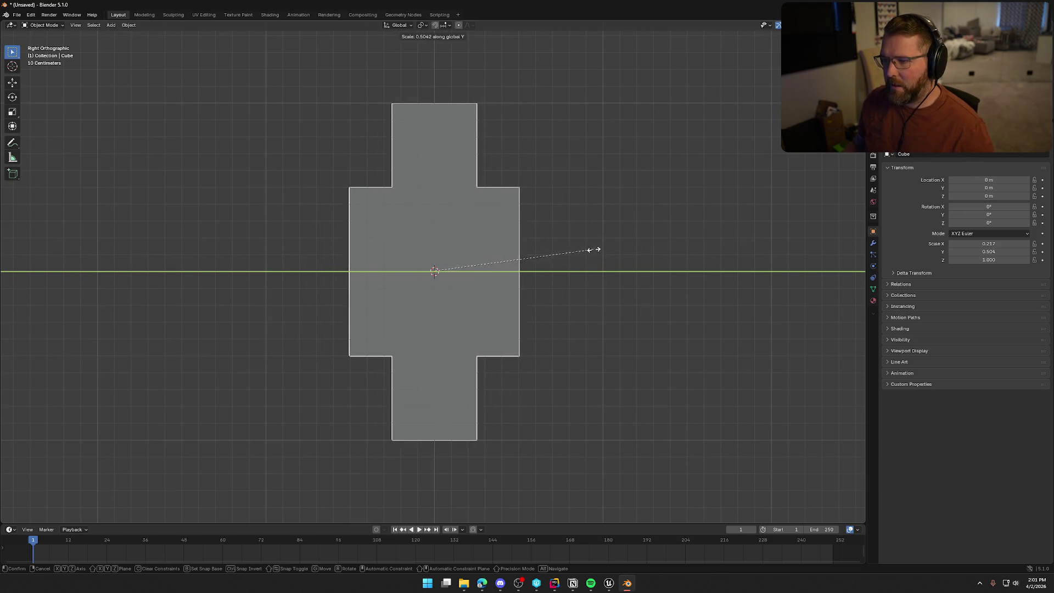
{"action": "left_click", "coordinate": [564, 252]}
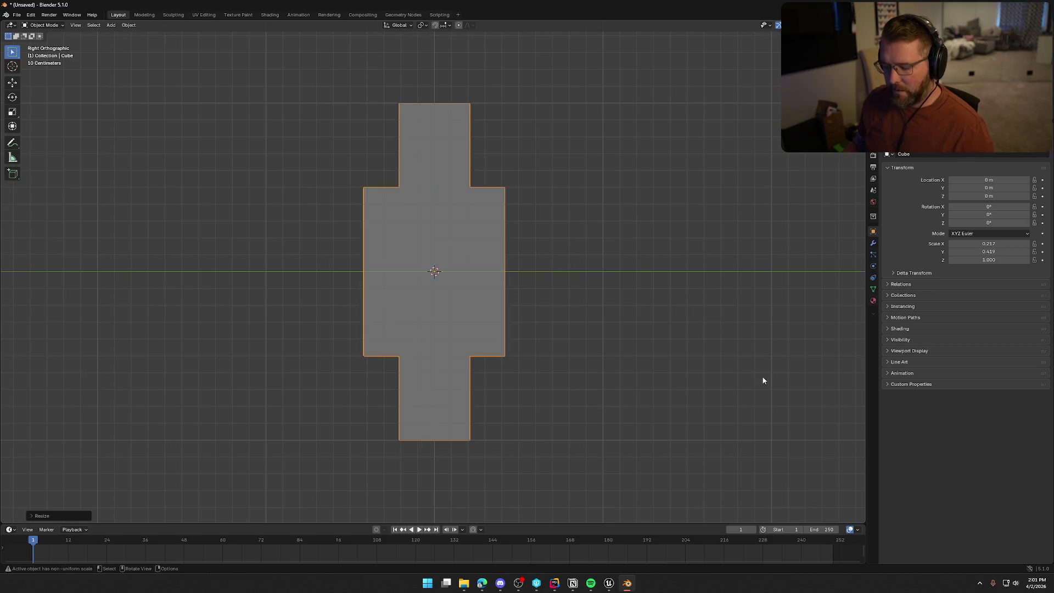
{"action": "key", "text": "s"}
{"action": "key", "text": "x"}
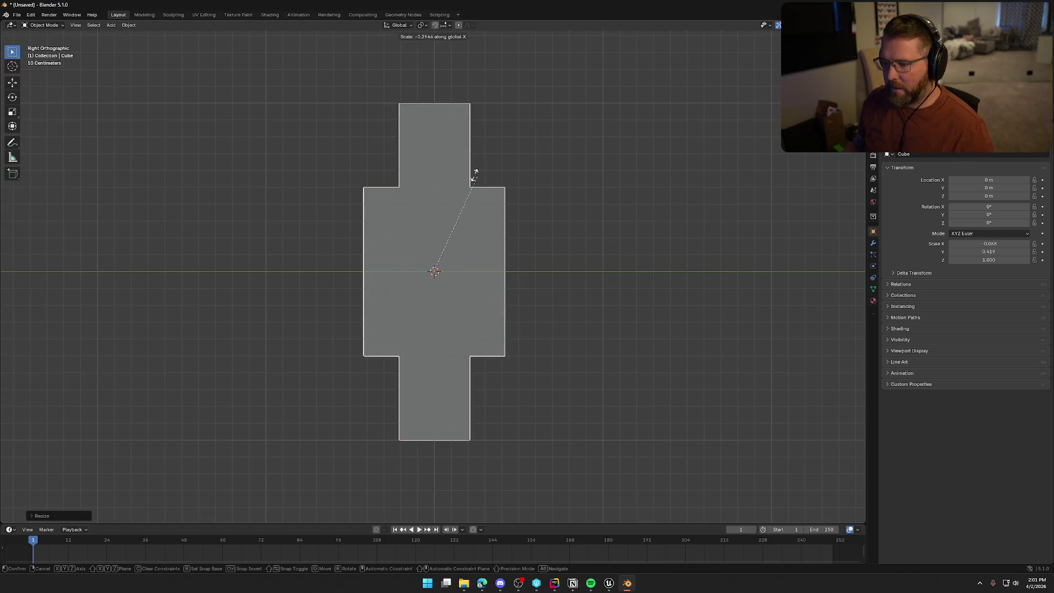
{"action": "right_click", "coordinate": [483, 250]}
{"action": "mouse_move", "coordinate": [494, 274]}
{"action": "left_mouse_down"}
{"action": "mouse_move", "coordinate": [538, 326]}
{"action": "mouse_move", "coordinate": [568, 335]}
{"action": "left_mouse_up"}
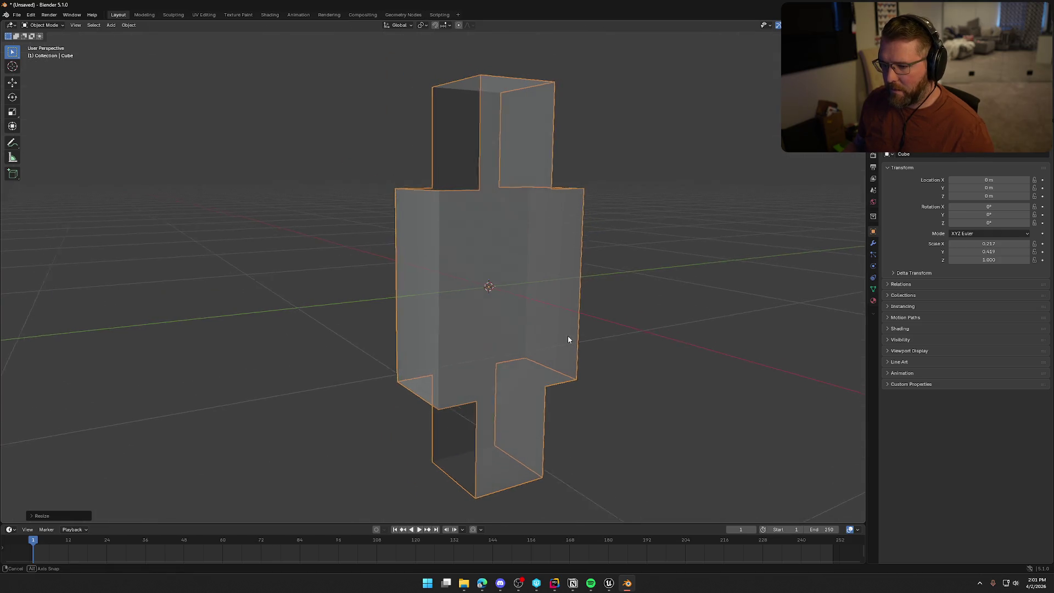
{"action": "key", "text": "KP_3"}
{"action": "key", "text": "s"}
{"action": "key", "text": "z"}
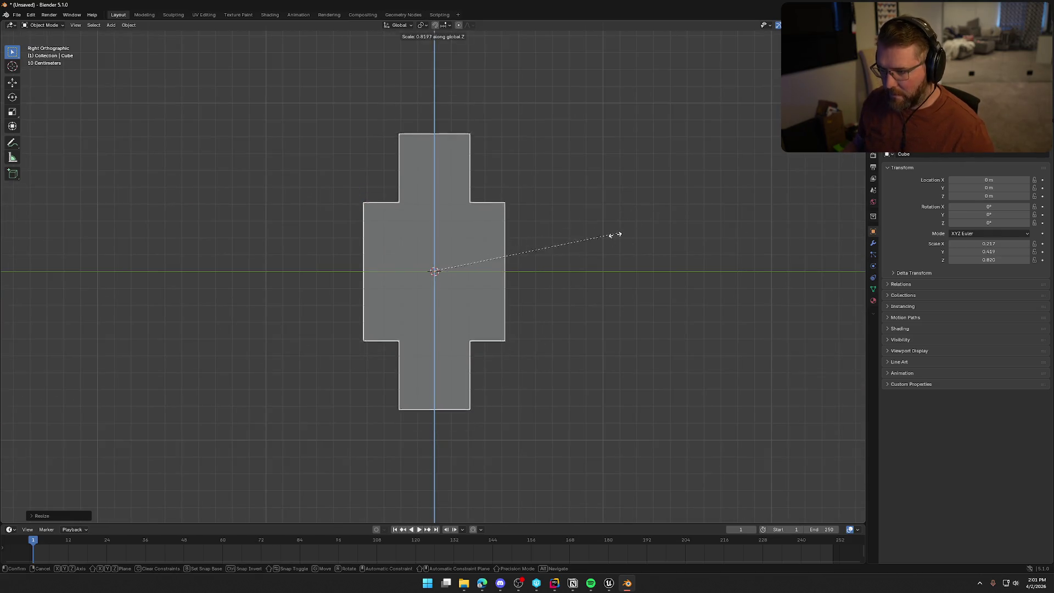
{"action": "right_click", "coordinate": [527, 265]}
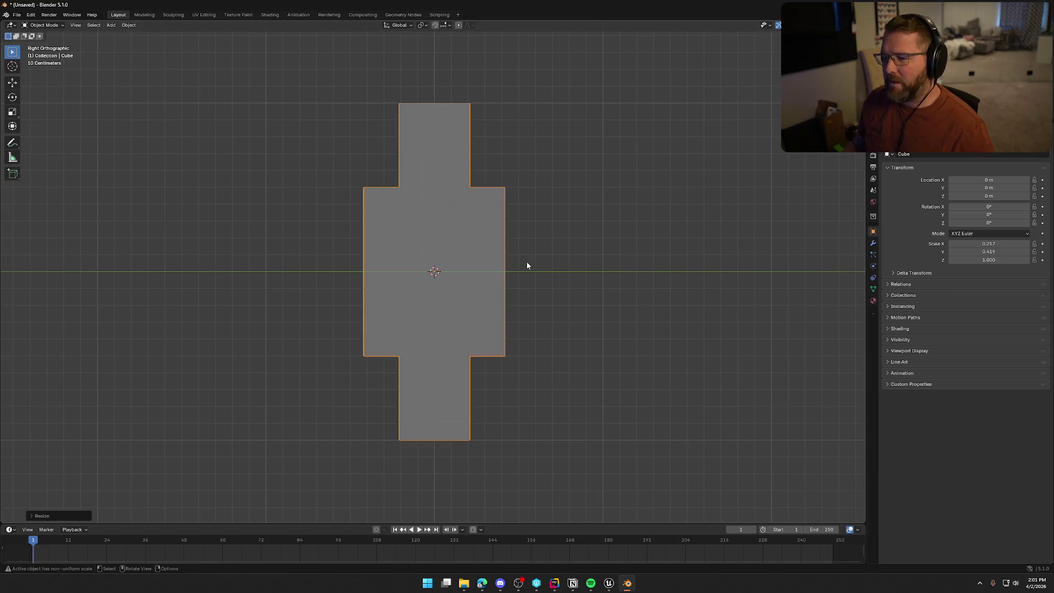
{"action": "key", "text": "ctrl+z"}
{"action": "left_click_drag", "start_coordinate": [350, 81], "coordinate": [422, 138]}
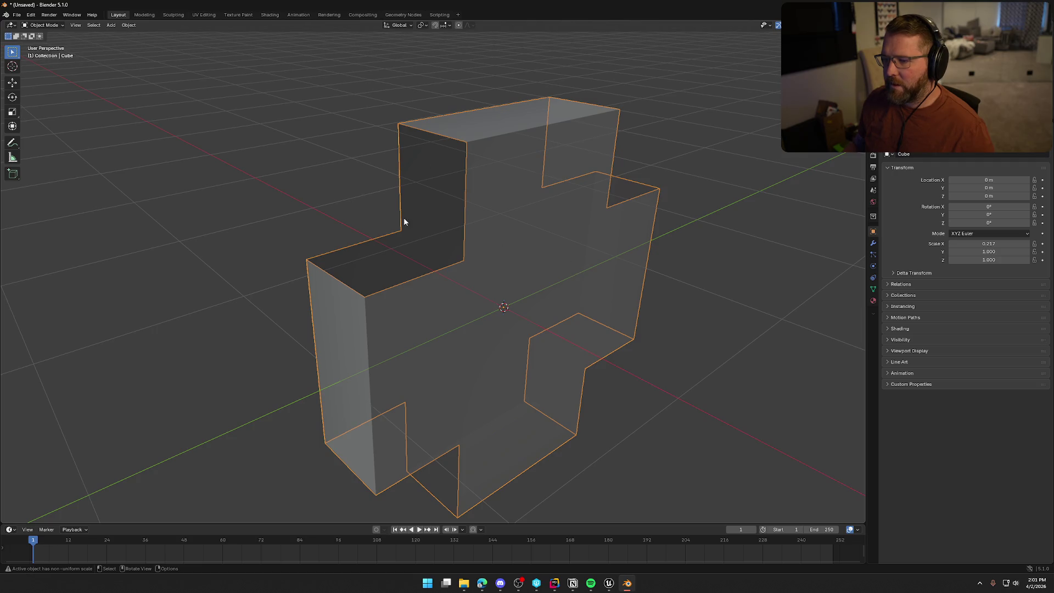
{"action": "key", "text": "KP_3"}
{"action": "left_click", "coordinate": [673, 452]}
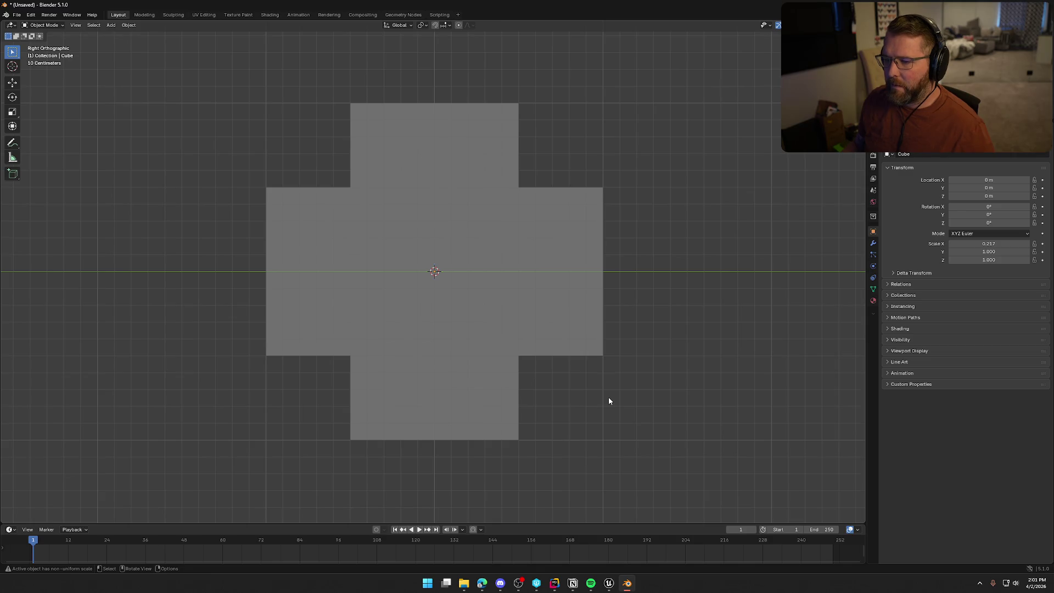
{"action": "key", "text": "Tab"}
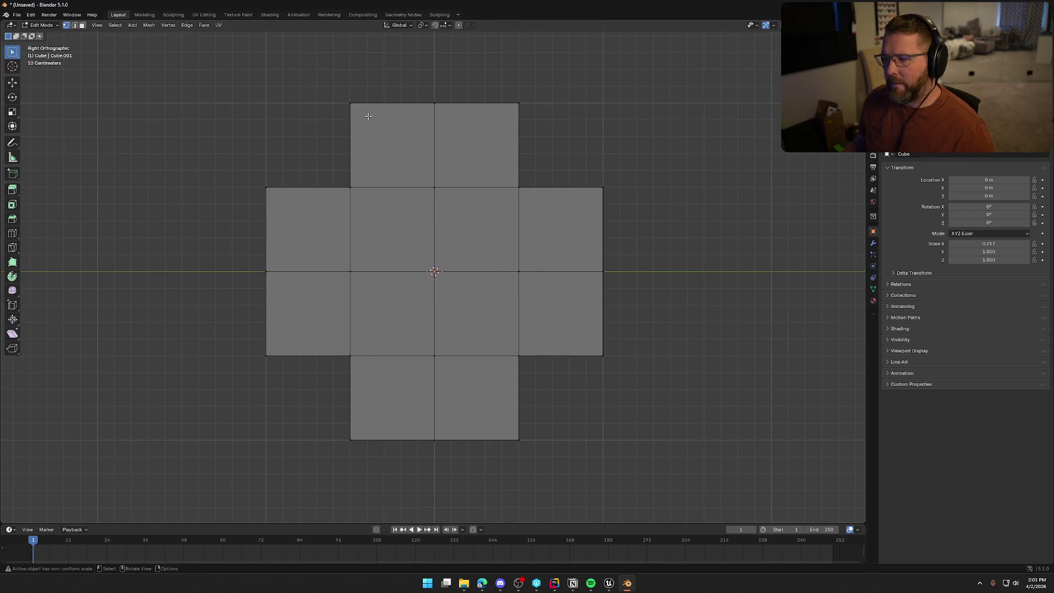
Step: Narrow the vertical arm by scaling its two centre vertex columns along Y
{"action": "left_click_drag", "start_coordinate": [340, 82], "coordinate": [382, 467]}
{"action": "left_click_drag", "start_coordinate": [494, 75], "coordinate": [525, 472]}
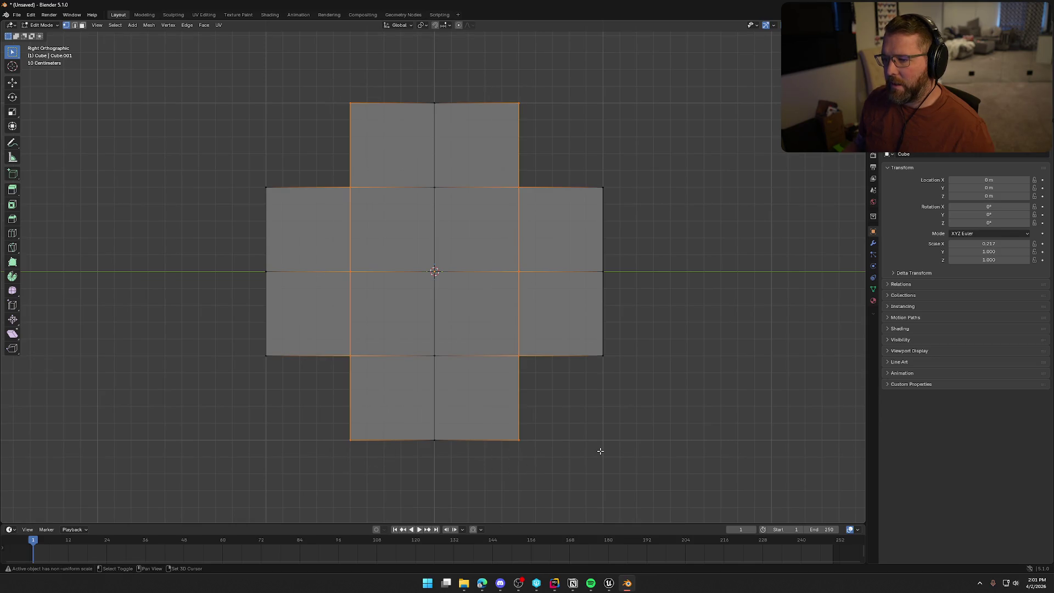
{"action": "key", "text": "s"}
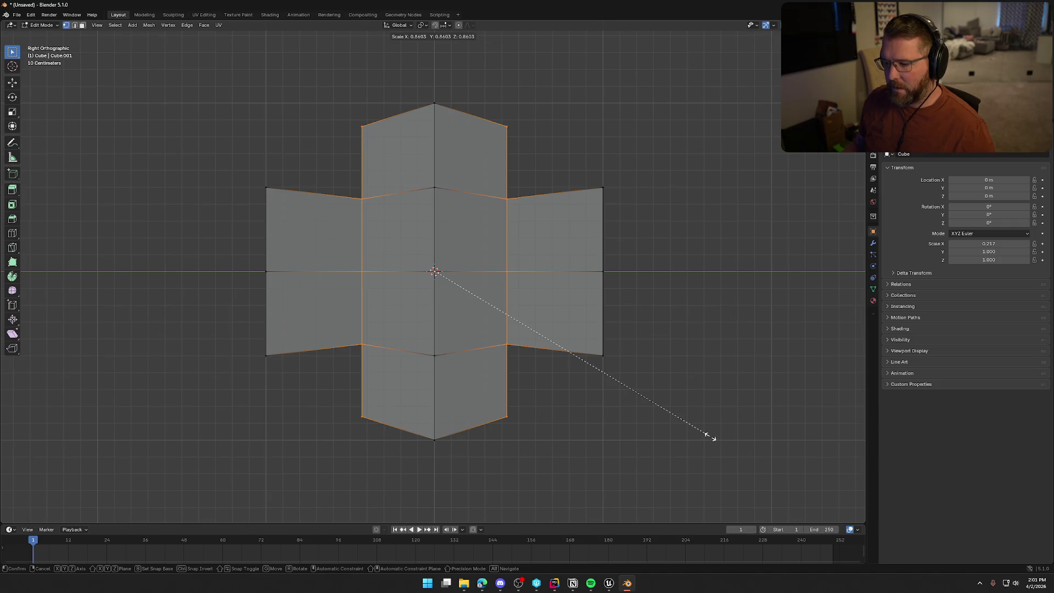
{"action": "key", "text": "y"}
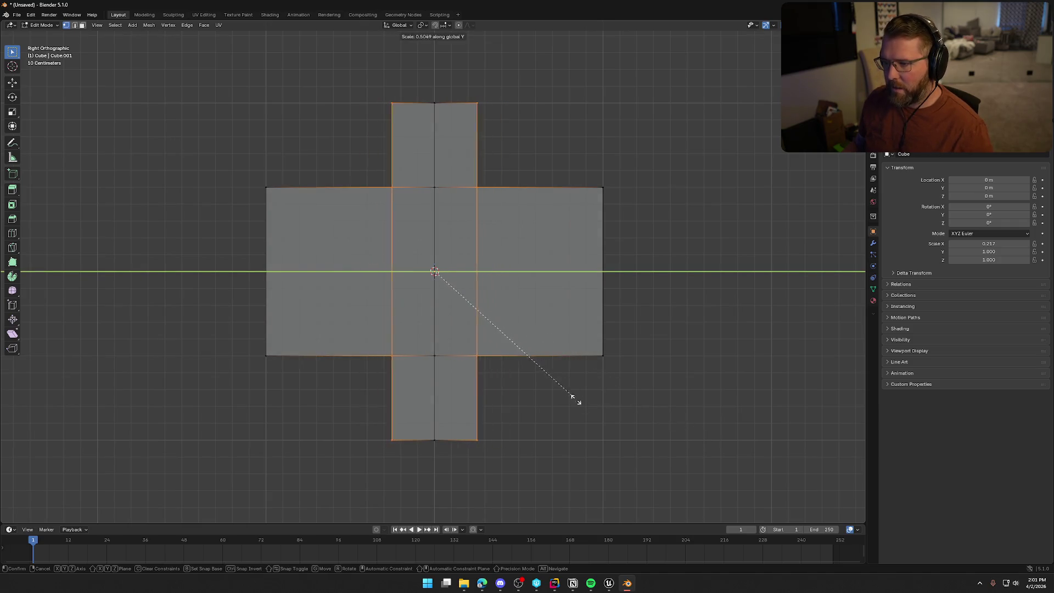
{"action": "left_click", "coordinate": [605, 418]}
Step: Thin the horizontal arm by scaling its top and bottom vertex rows along Z
{"action": "left_click_drag", "start_coordinate": [242, 183], "coordinate": [618, 230]}
{"action": "left_click_drag", "start_coordinate": [235, 337], "coordinate": [655, 379]}
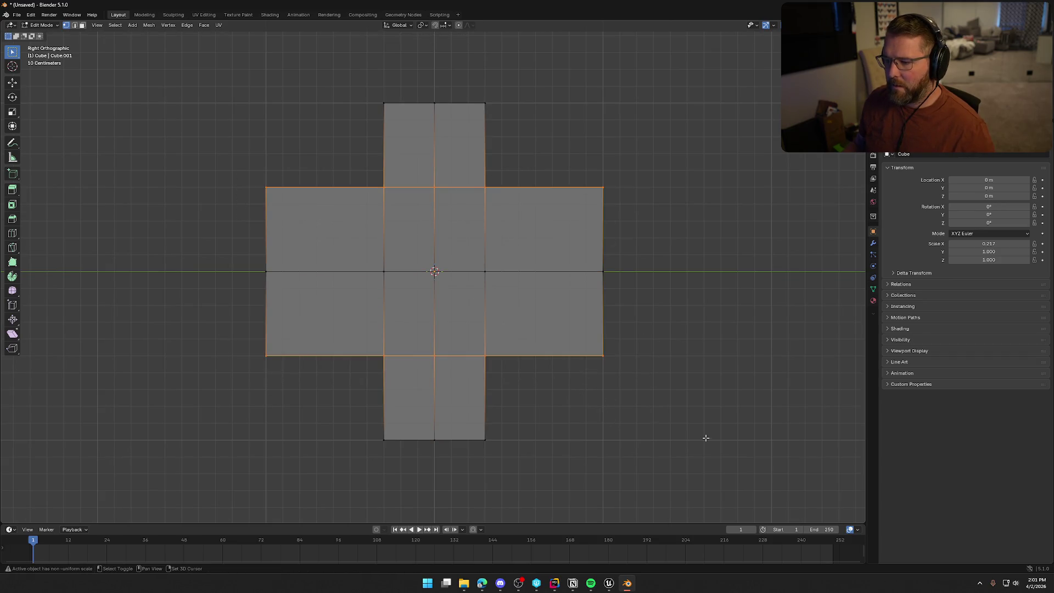
{"action": "key", "text": "s"}
{"action": "key", "text": "z"}
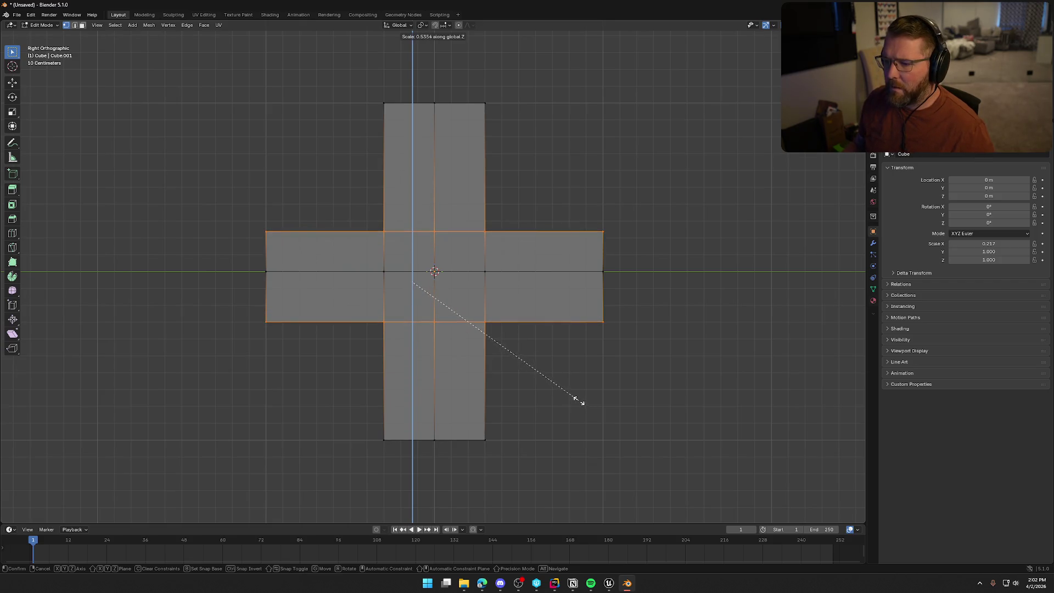
{"action": "left_click", "coordinate": [588, 415]}
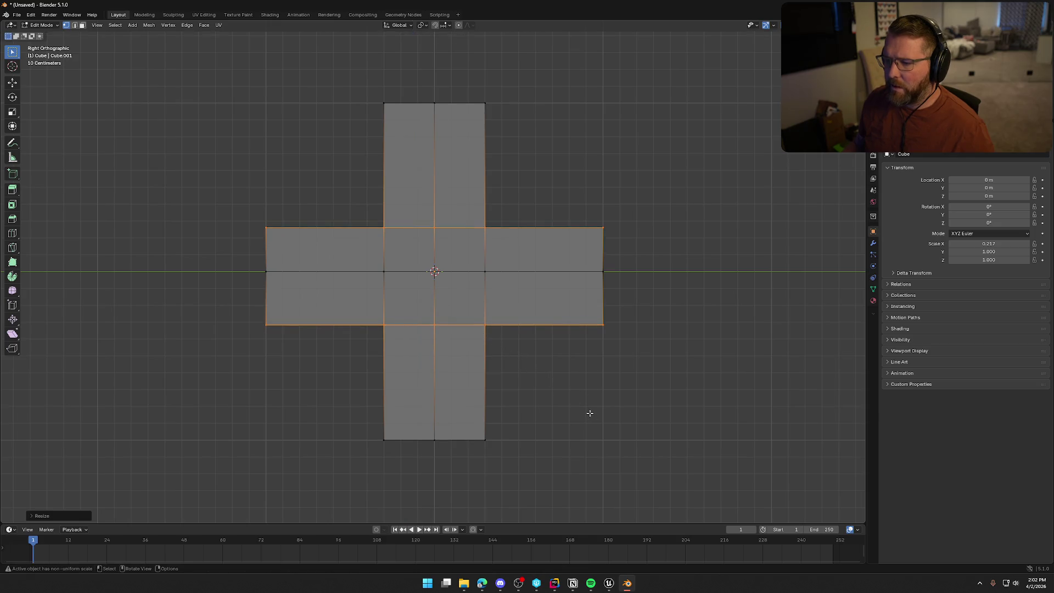
{"action": "key", "text": "Tab"}
{"action": "mouse_move", "coordinate": [583, 374]}
{"action": "left_mouse_down"}
{"action": "mouse_move", "coordinate": [522, 360]}
{"action": "mouse_move", "coordinate": [462, 369]}
{"action": "mouse_move", "coordinate": [486, 404]}
{"action": "mouse_move", "coordinate": [542, 372]}
{"action": "mouse_move", "coordinate": [522, 306]}
{"action": "left_mouse_up"}
{"action": "key", "text": "Tab"}
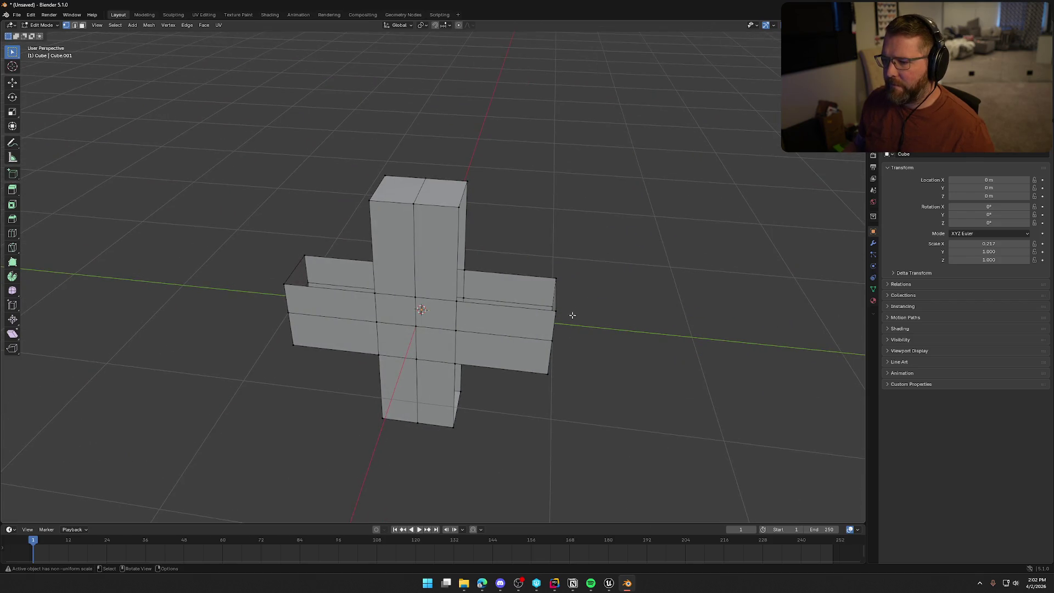
Step: Merge the whole cross mesh by distance at 0.001 m, removing 0 vertices
{"action": "scroll", "coordinate": [550, 364], "scroll_direction": "up", "scroll_amount": 8}
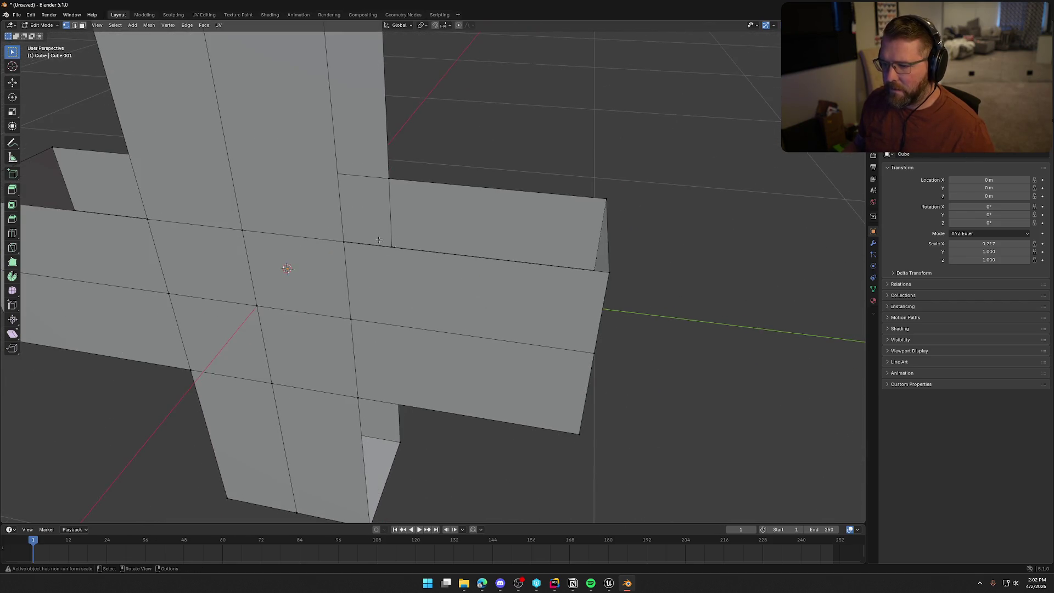
{"action": "left_click", "coordinate": [374, 250], "text": "alt"}
{"action": "key", "text": "a"}
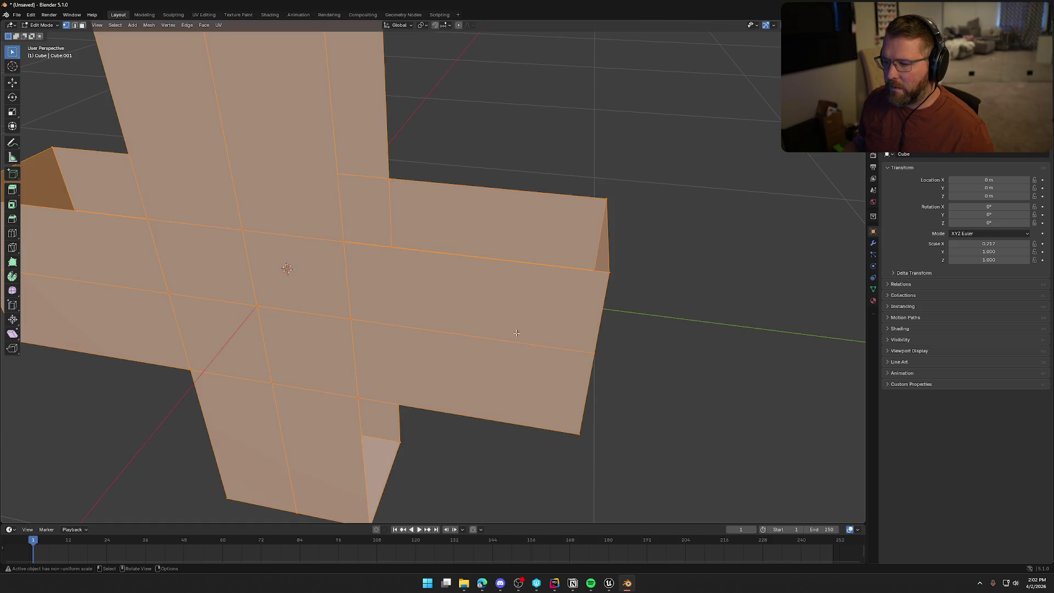
{"action": "key", "text": "m"}
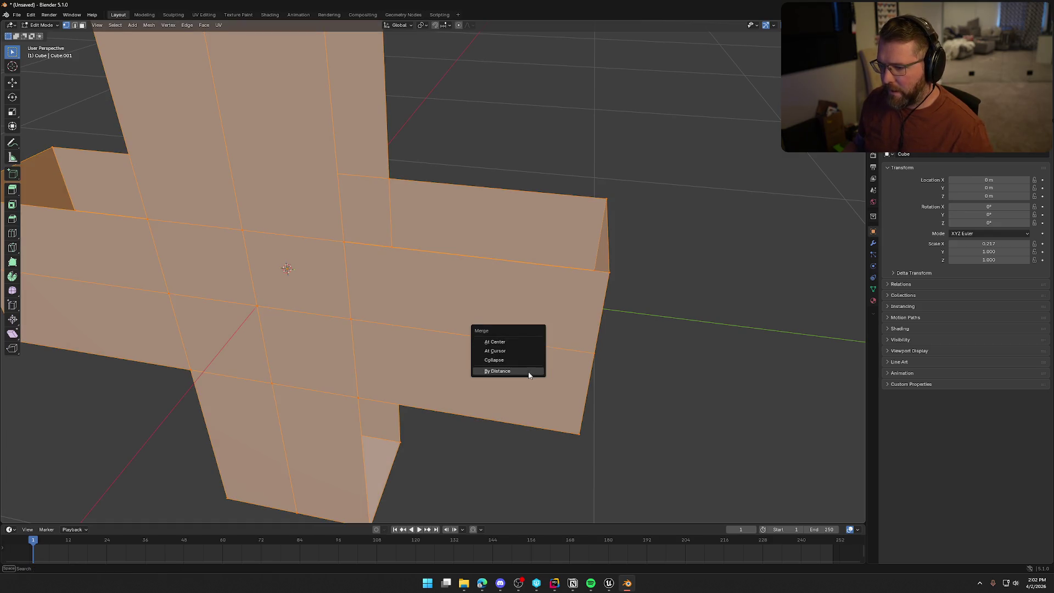
{"action": "left_click", "coordinate": [528, 372]}
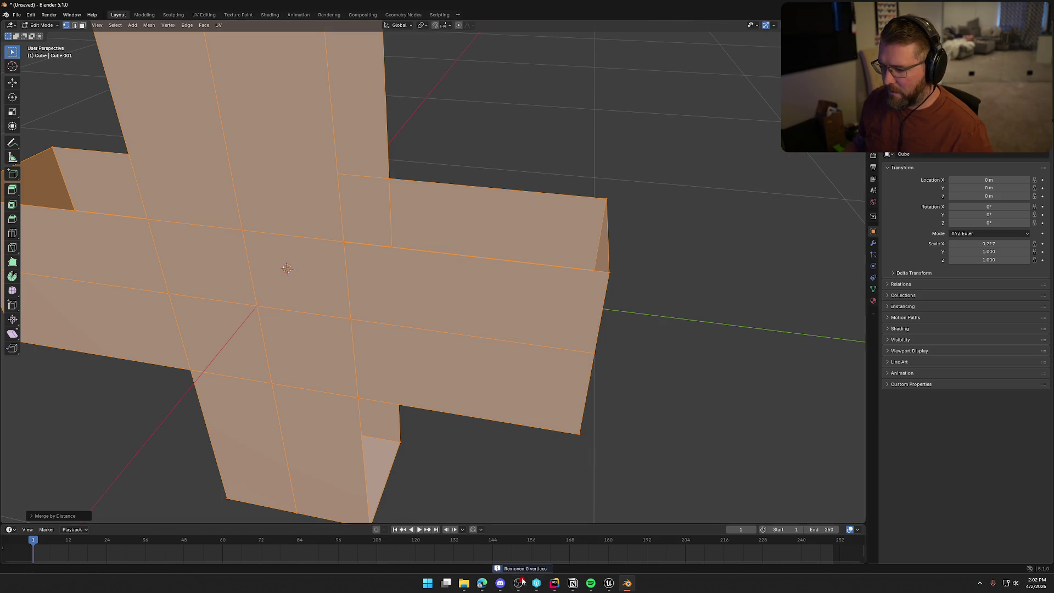
{"action": "left_click", "coordinate": [31, 515]}
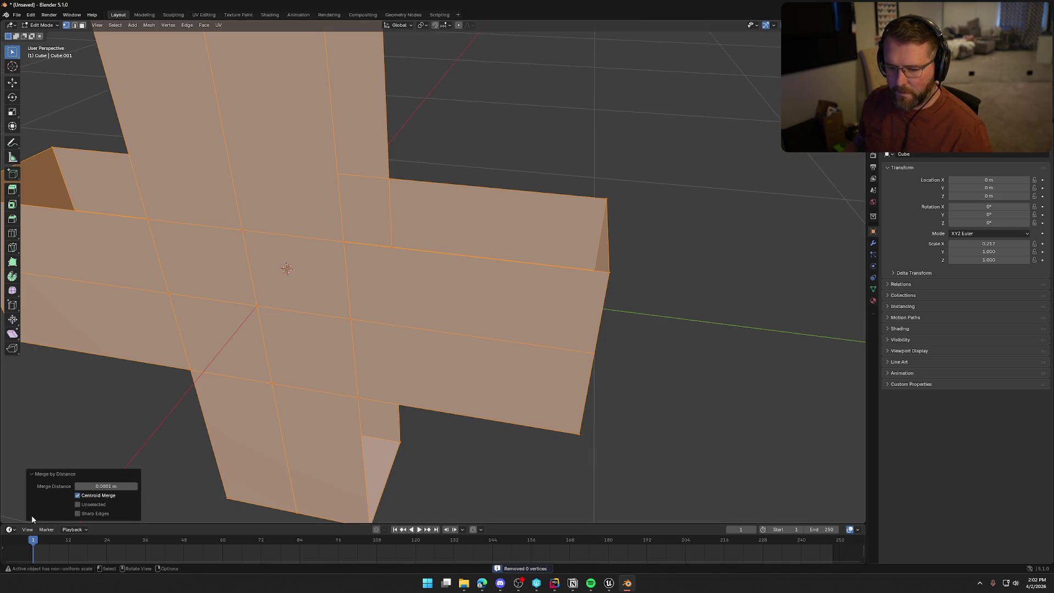
{"action": "left_click", "coordinate": [113, 486]}
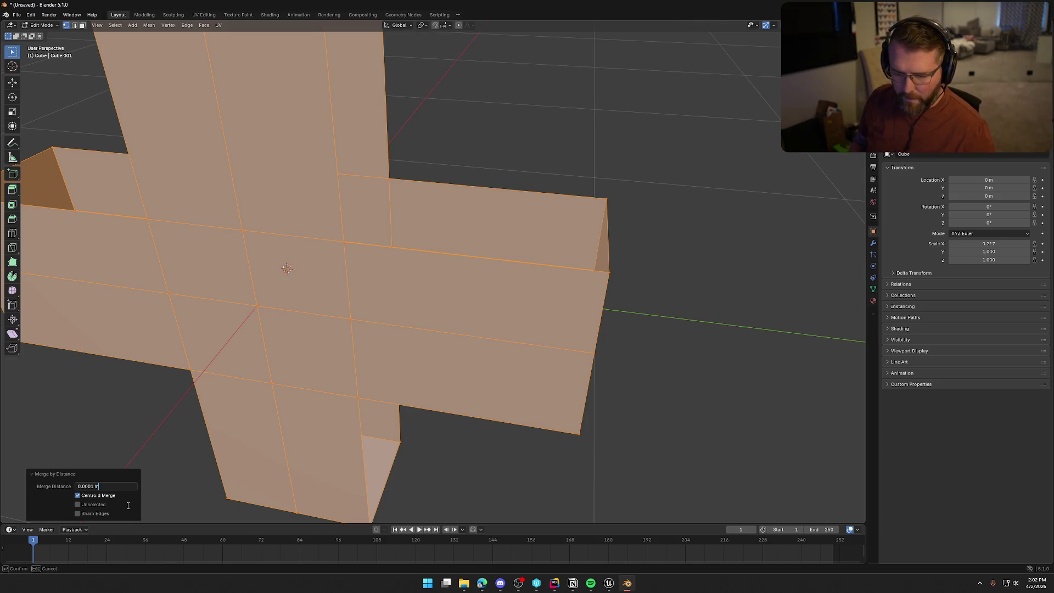
{"action": "key", "text": "Return"}
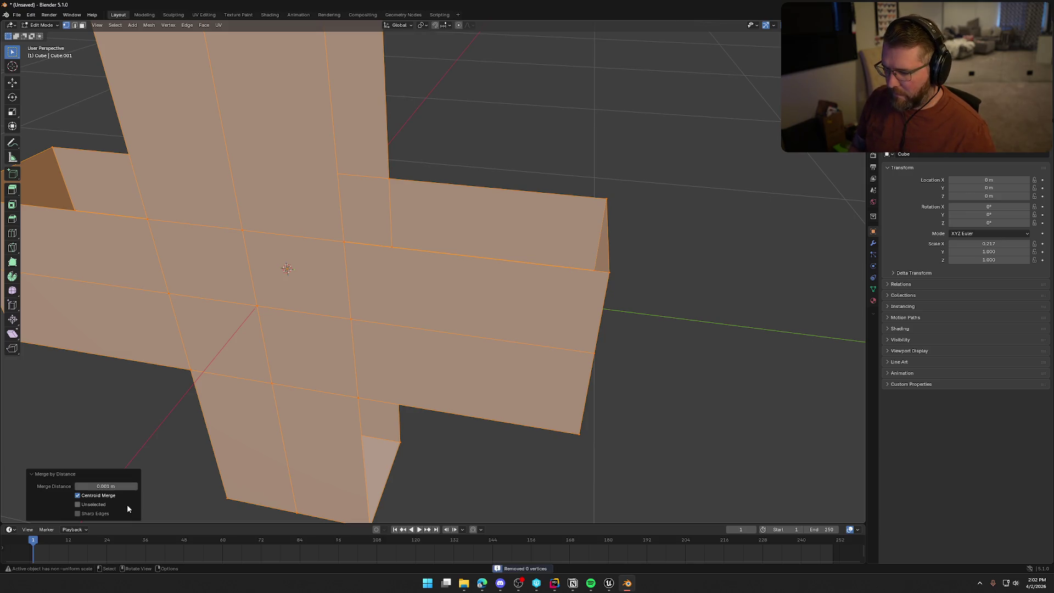
{"action": "left_click", "coordinate": [664, 340]}
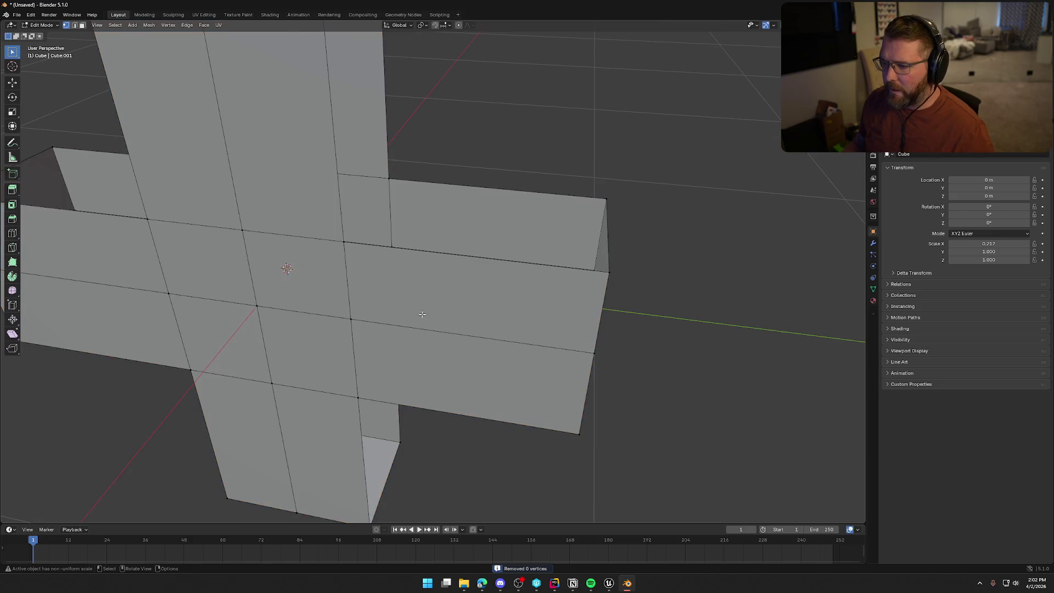
Step: Zoom out until the whole cross is visible
{"action": "scroll", "coordinate": [302, 218], "scroll_direction": "up", "scroll_amount": 4}
{"action": "scroll", "coordinate": [421, 247], "scroll_direction": "down", "scroll_amount": 2}
{"action": "scroll", "coordinate": [447, 264], "scroll_direction": "down", "scroll_amount": 3}
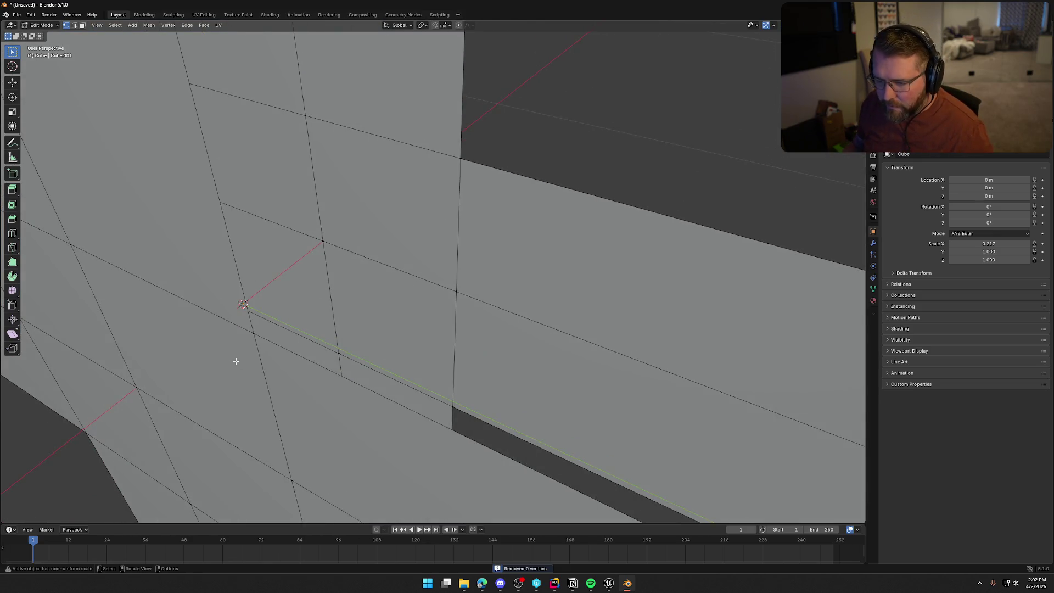
{"action": "scroll", "coordinate": [250, 335], "scroll_direction": "down", "scroll_amount": 8}
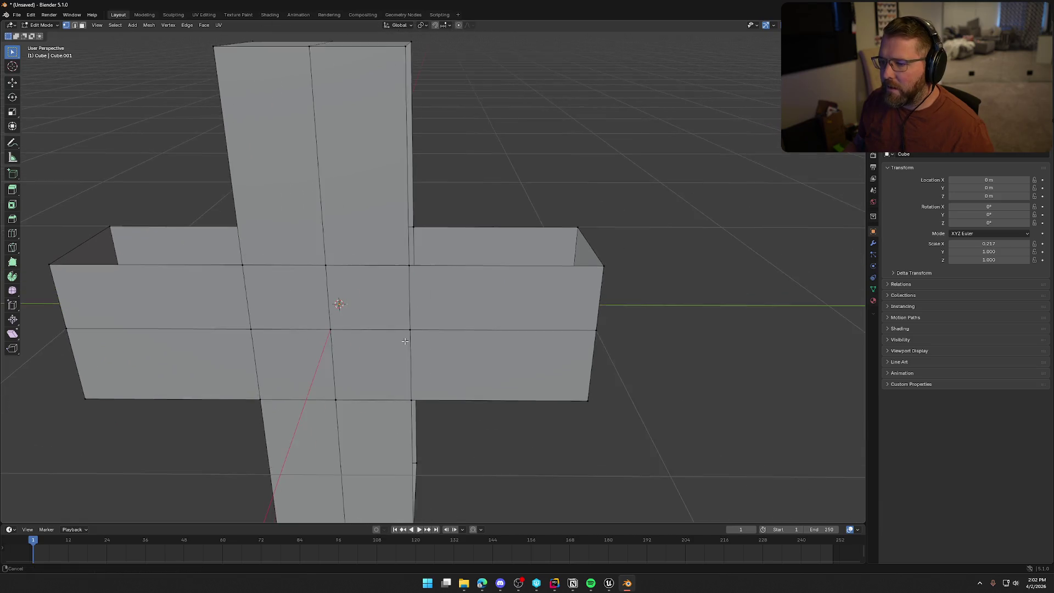
{"action": "left_click", "coordinate": [546, 257], "text": "alt"}
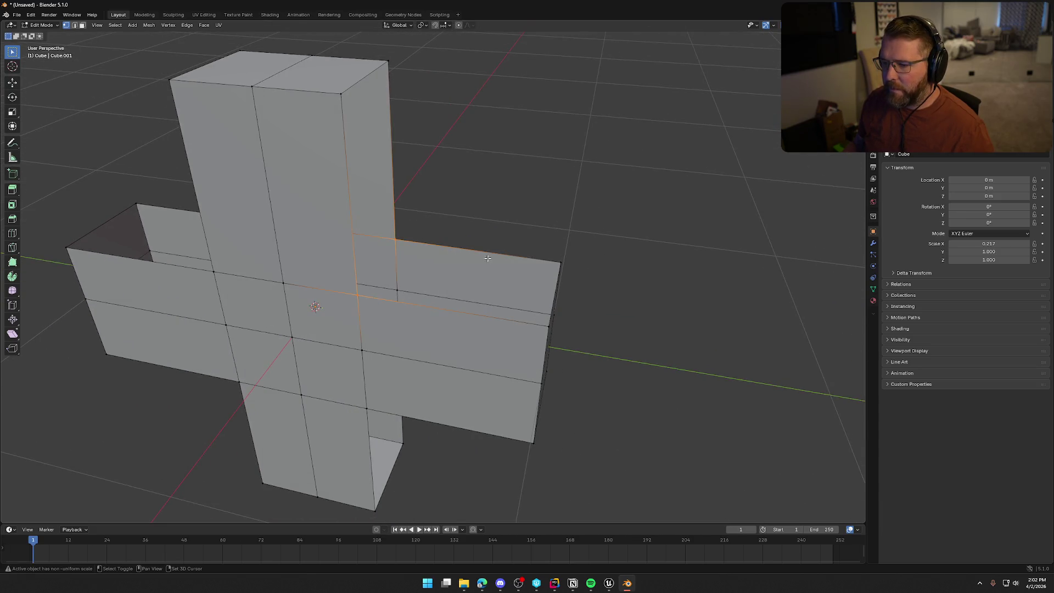
{"action": "left_click_drag", "start_coordinate": [546, 257], "coordinate": [568, 270]}
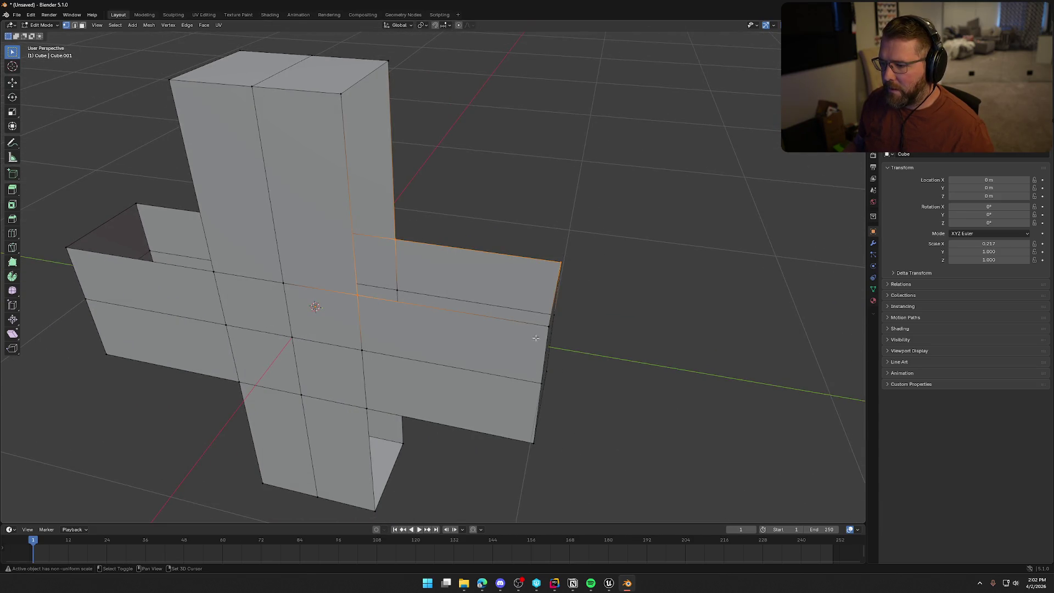
{"action": "left_click", "coordinate": [612, 350]}
{"action": "mouse_move", "coordinate": [623, 305]}
{"action": "left_mouse_down"}
{"action": "mouse_move", "coordinate": [592, 313]}
{"action": "mouse_move", "coordinate": [582, 278]}
{"action": "mouse_move", "coordinate": [543, 262]}
{"action": "mouse_move", "coordinate": [438, 278]}
{"action": "left_mouse_up"}
{"action": "left_click", "coordinate": [433, 268]}
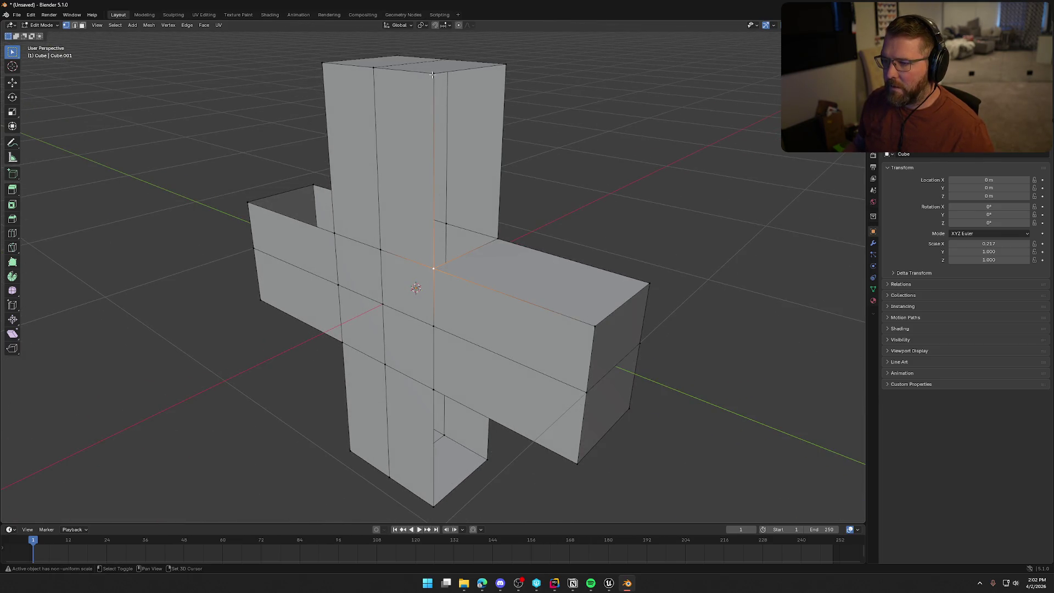
{"action": "left_click", "coordinate": [506, 64], "text": "shift"}
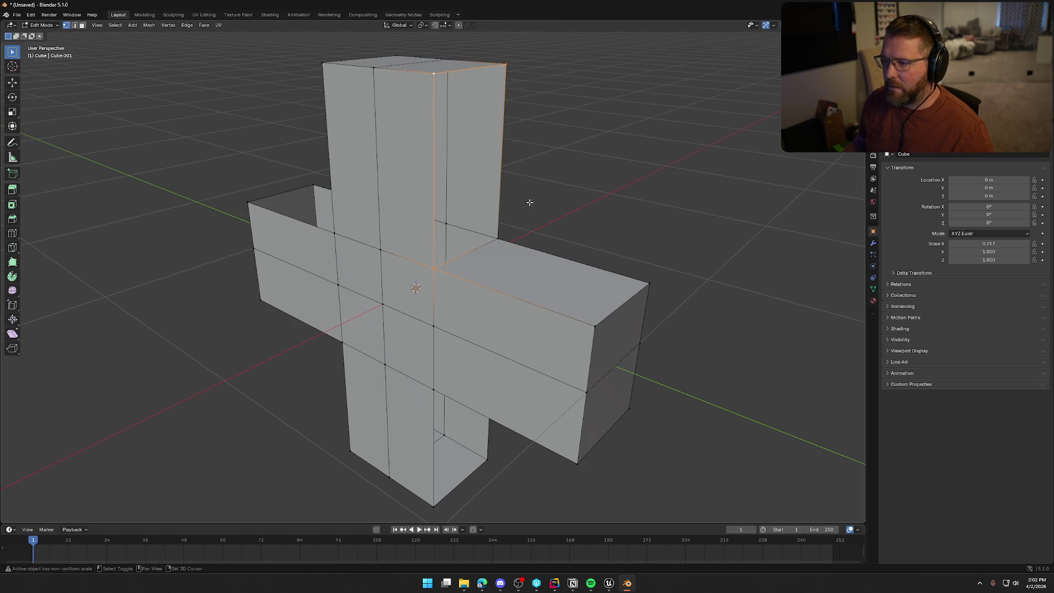
{"action": "left_click", "coordinate": [498, 239], "text": "shift"}
{"action": "mouse_move", "coordinate": [585, 180]}
{"action": "left_mouse_down"}
{"action": "mouse_move", "coordinate": [510, 218]}
{"action": "mouse_move", "coordinate": [595, 218]}
{"action": "left_mouse_up"}
{"action": "scroll", "coordinate": [594, 236], "scroll_direction": "down", "scroll_amount": 3}
{"action": "mouse_move", "coordinate": [593, 256]}
{"action": "left_mouse_down"}
{"action": "mouse_move", "coordinate": [536, 270]}
{"action": "mouse_move", "coordinate": [442, 322]}
{"action": "left_mouse_up"}
{"action": "left_click_drag", "start_coordinate": [341, 333], "coordinate": [362, 319]}
{"action": "scroll", "coordinate": [362, 317], "scroll_direction": "up", "scroll_amount": 4}
{"action": "left_click_drag", "start_coordinate": [319, 271], "coordinate": [366, 313]}
{"action": "left_click", "coordinate": [280, 228], "text": "shift"}
{"action": "left_click", "coordinate": [476, 192], "text": "shift"}
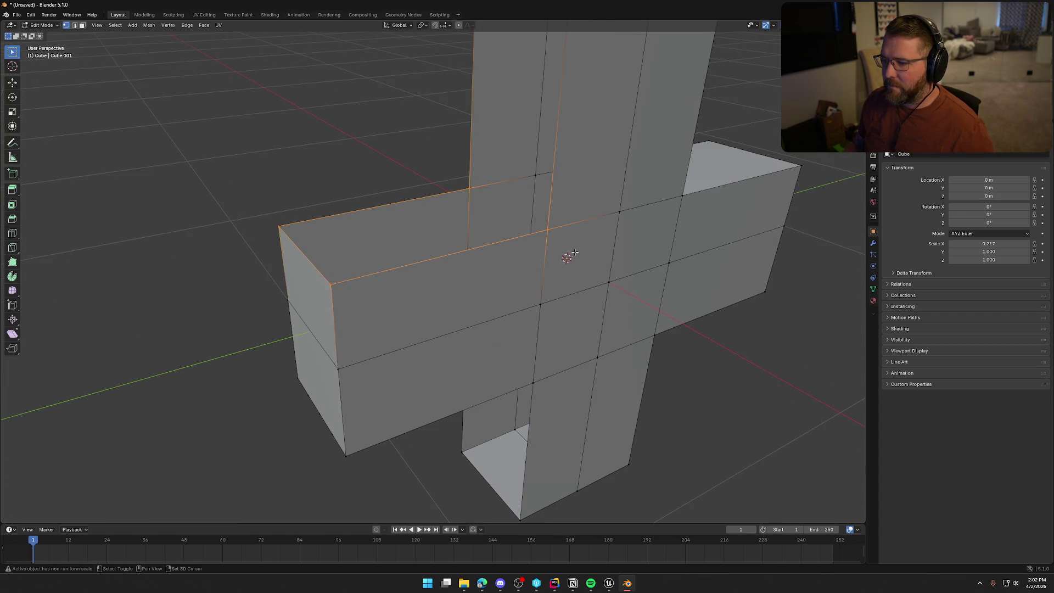
{"action": "left_click", "coordinate": [546, 231], "text": "shift"}
{"action": "left_click_drag", "start_coordinate": [546, 230], "coordinate": [369, 166]}
{"action": "left_click", "coordinate": [369, 166]}
{"action": "left_click", "coordinate": [448, 111], "text": "shift"}
{"action": "left_click", "coordinate": [538, 144], "text": "shift"}
{"action": "key", "text": "b"}
{"action": "left_click_drag", "start_coordinate": [304, 219], "coordinate": [500, 362]}
{"action": "key", "text": "b"}
{"action": "left_click_drag", "start_coordinate": [378, 347], "coordinate": [575, 439]}
{"action": "key", "text": "b"}
{"action": "mouse_move", "coordinate": [358, 314]}
{"action": "left_mouse_down"}
{"action": "mouse_move", "coordinate": [430, 275]}
{"action": "mouse_move", "coordinate": [357, 332]}
{"action": "mouse_move", "coordinate": [522, 362]}
{"action": "mouse_move", "coordinate": [378, 350]}
{"action": "mouse_move", "coordinate": [494, 393]}
{"action": "mouse_move", "coordinate": [454, 360]}
{"action": "mouse_move", "coordinate": [528, 212]}
{"action": "mouse_move", "coordinate": [536, 236]}
{"action": "mouse_move", "coordinate": [521, 261]}
{"action": "left_mouse_up"}
{"action": "left_click", "coordinate": [359, 248], "text": "alt+shift"}
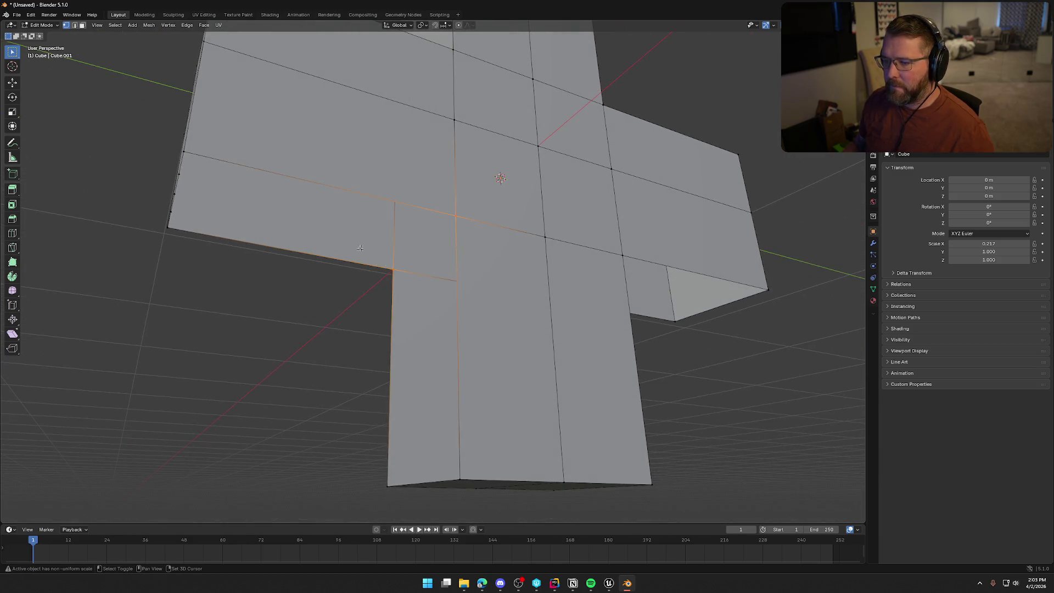
{"action": "left_click_drag", "start_coordinate": [186, 153], "coordinate": [300, 194]}
{"action": "left_click", "coordinate": [307, 247]}
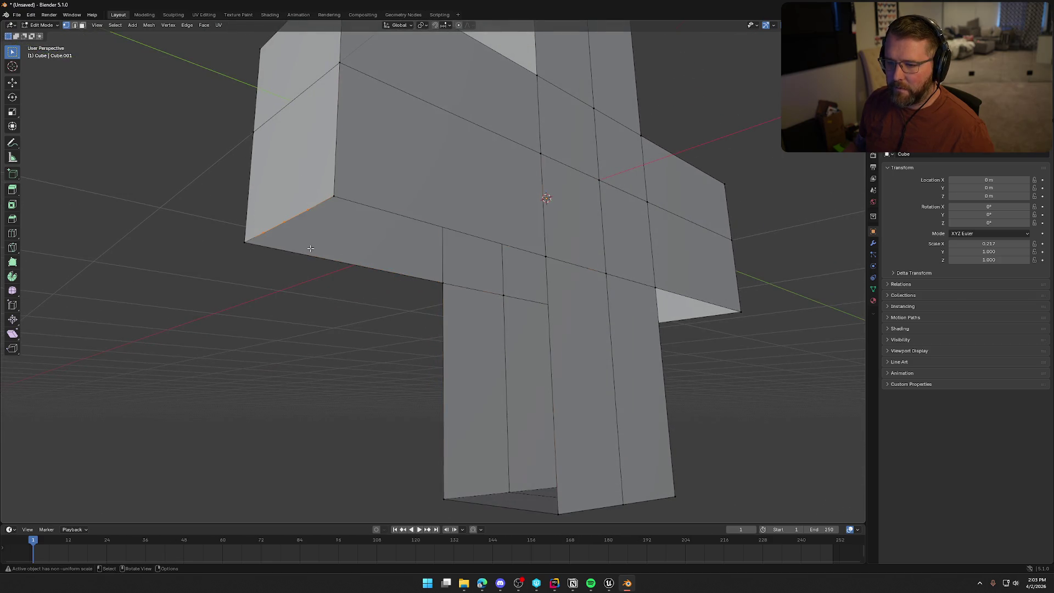
Step: Dissolve the stray vertices and fill a face across the left arm's boundary edge loops
{"action": "key", "text": "x"}
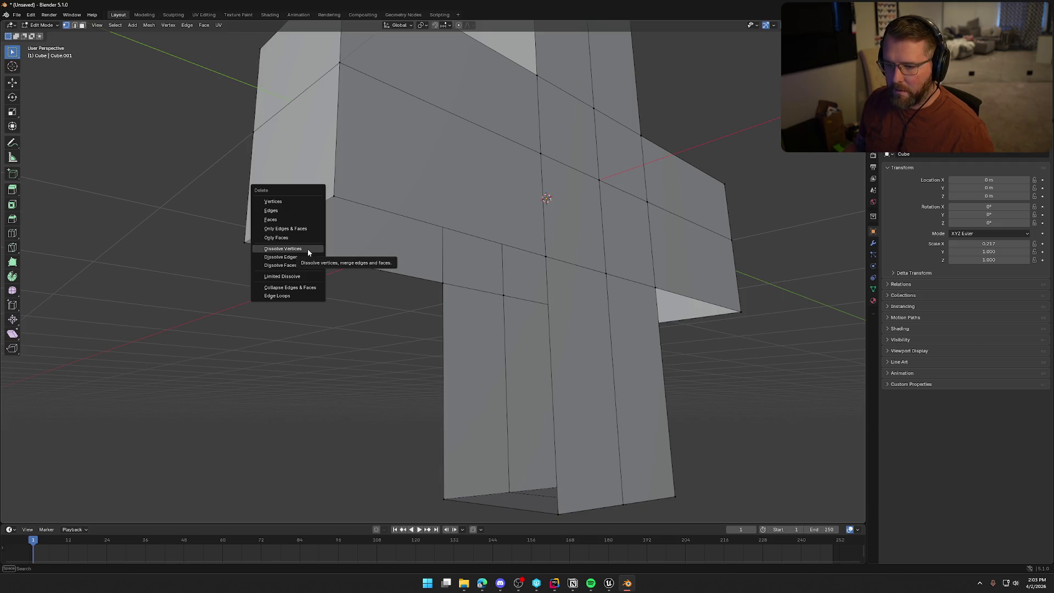
{"action": "left_click", "coordinate": [307, 249]}
{"action": "left_click", "coordinate": [403, 261], "text": "alt"}
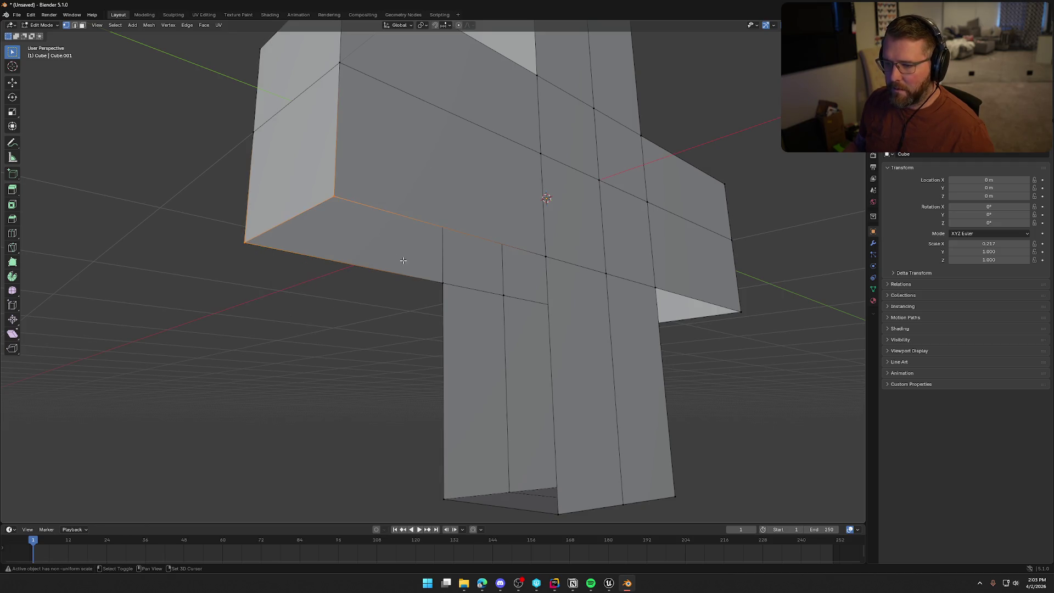
{"action": "left_click", "coordinate": [543, 254], "text": "alt+shift"}
{"action": "left_click", "coordinate": [442, 340], "text": "alt+shift"}
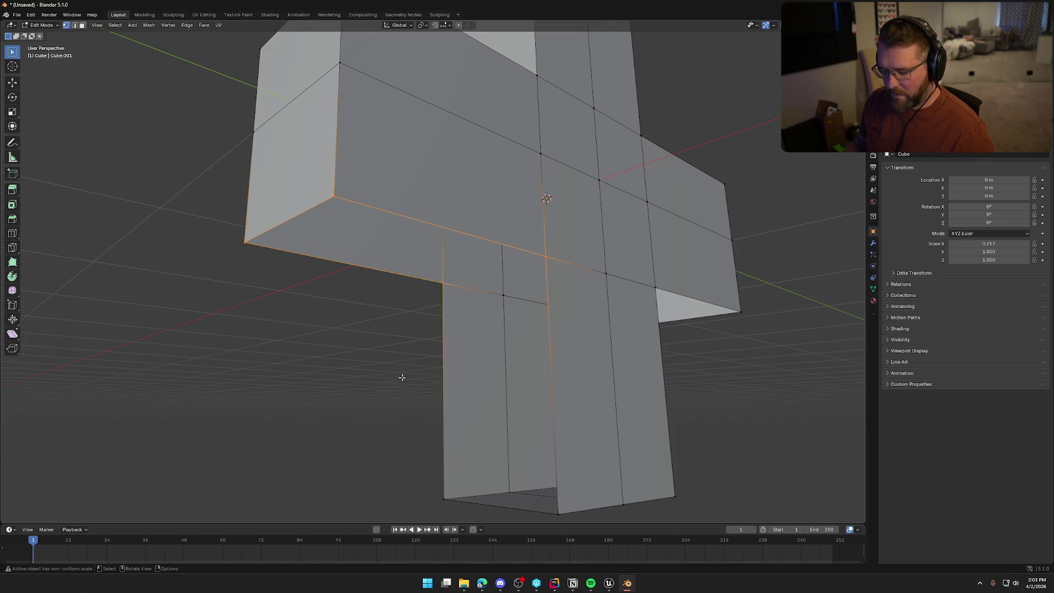
{"action": "key", "text": "f"}
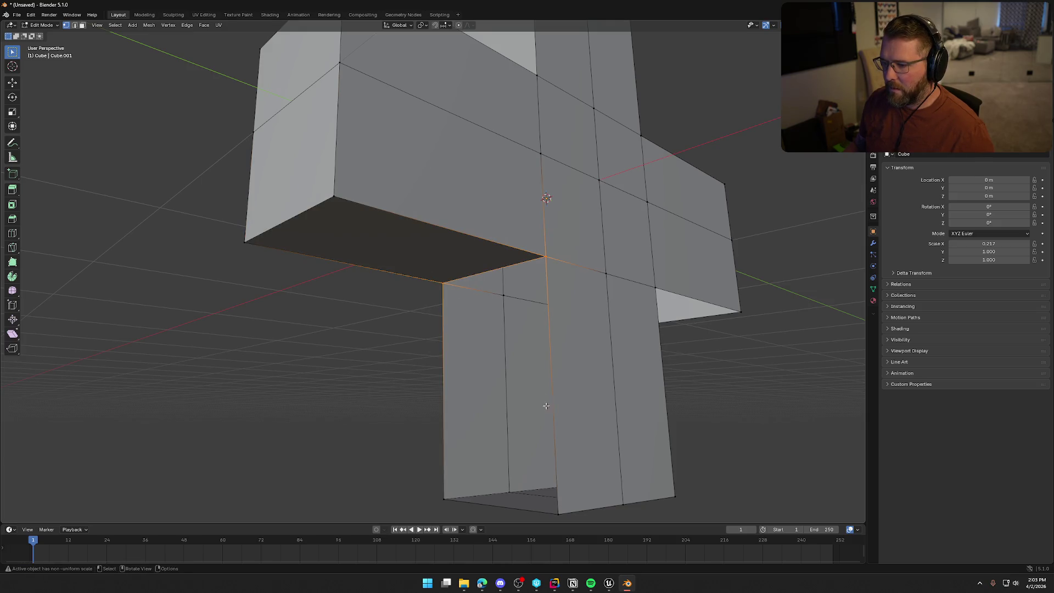
{"action": "scroll", "coordinate": [458, 388], "scroll_direction": "down", "scroll_amount": 5, "text": "shift"}
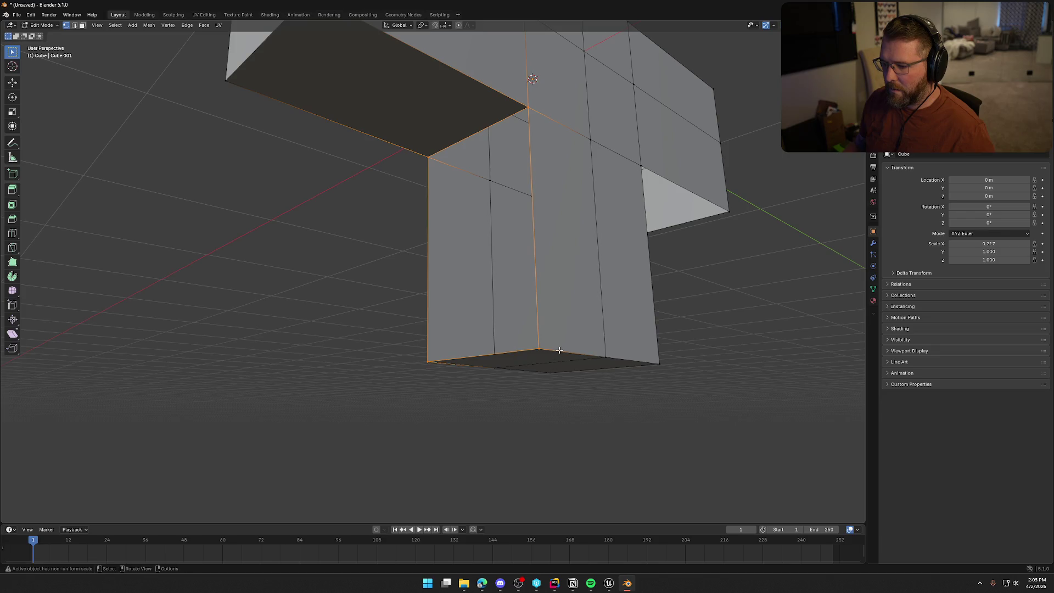
Step: Delete the stray faces on the right arm and fill its hole with a new face
{"action": "key", "text": "3"}
{"action": "left_click", "coordinate": [725, 353]}
{"action": "mouse_move", "coordinate": [657, 335]}
{"action": "left_mouse_down"}
{"action": "mouse_move", "coordinate": [592, 353]}
{"action": "mouse_move", "coordinate": [550, 332]}
{"action": "mouse_move", "coordinate": [499, 365]}
{"action": "mouse_move", "coordinate": [512, 369]}
{"action": "mouse_move", "coordinate": [488, 371]}
{"action": "left_mouse_up"}
{"action": "left_click", "coordinate": [488, 370]}
{"action": "mouse_move", "coordinate": [555, 391]}
{"action": "left_mouse_down"}
{"action": "mouse_move", "coordinate": [560, 377]}
{"action": "mouse_move", "coordinate": [483, 144]}
{"action": "left_mouse_up"}
{"action": "left_click", "coordinate": [541, 187], "text": "shift"}
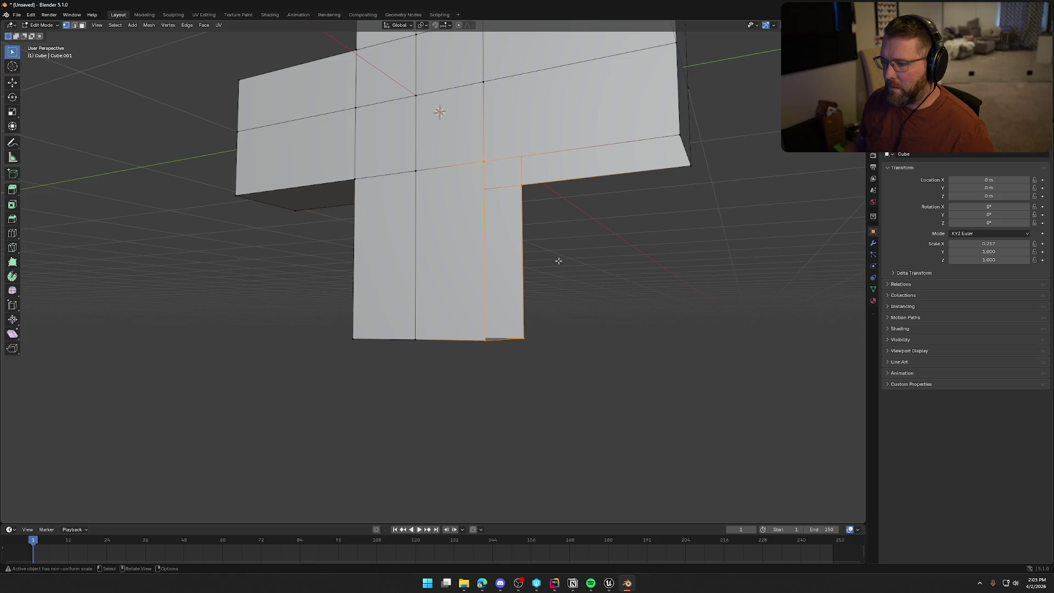
{"action": "key", "text": "x"}
{"action": "left_click", "coordinate": [578, 246]}
{"action": "left_click", "coordinate": [513, 176], "text": "alt"}
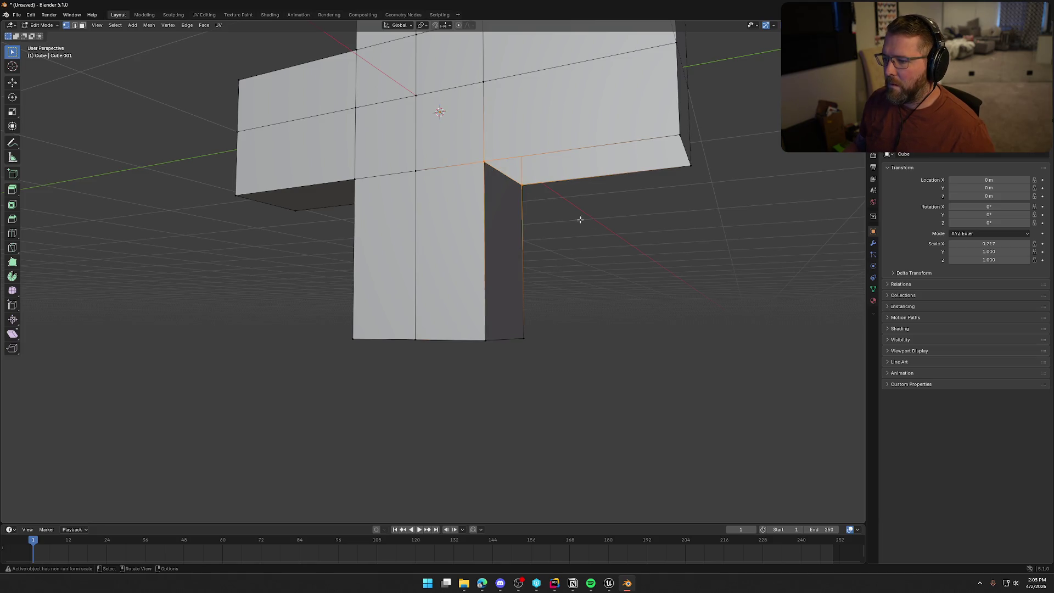
{"action": "key", "text": "f"}
Step: Check the closed cross in Right orthographic view, then select the left arm's top edge loop
{"action": "left_click", "coordinate": [719, 225]}
{"action": "mouse_move", "coordinate": [720, 225]}
{"action": "left_mouse_down"}
{"action": "mouse_move", "coordinate": [624, 248]}
{"action": "mouse_move", "coordinate": [677, 271]}
{"action": "mouse_move", "coordinate": [553, 270]}
{"action": "mouse_move", "coordinate": [545, 323]}
{"action": "mouse_move", "coordinate": [590, 304]}
{"action": "left_mouse_up"}
{"action": "key", "text": "KP_3"}
{"action": "scroll", "coordinate": [588, 304], "scroll_direction": "up", "scroll_amount": 5}
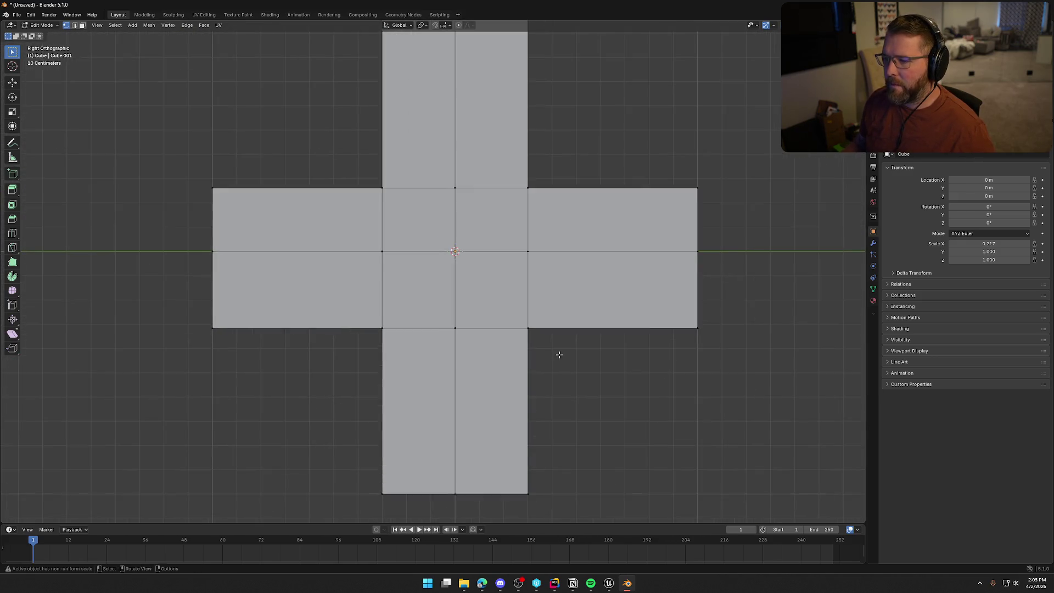
{"action": "mouse_move", "coordinate": [544, 381]}
{"action": "left_mouse_down"}
{"action": "mouse_move", "coordinate": [565, 369]}
{"action": "mouse_move", "coordinate": [542, 353]}
{"action": "mouse_move", "coordinate": [567, 338]}
{"action": "left_mouse_up"}
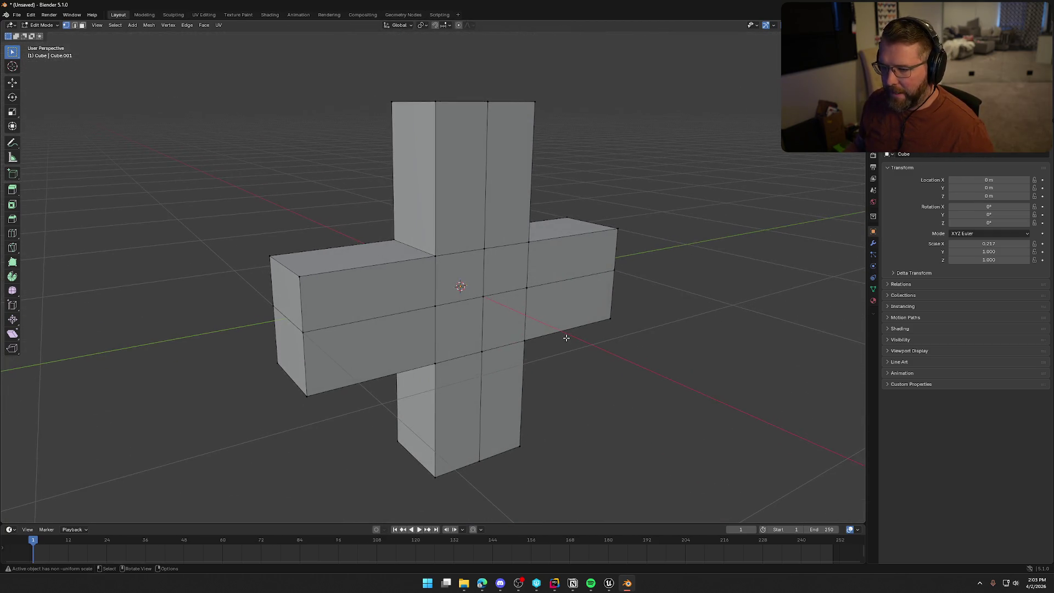
{"action": "left_click", "coordinate": [347, 268], "text": "alt"}
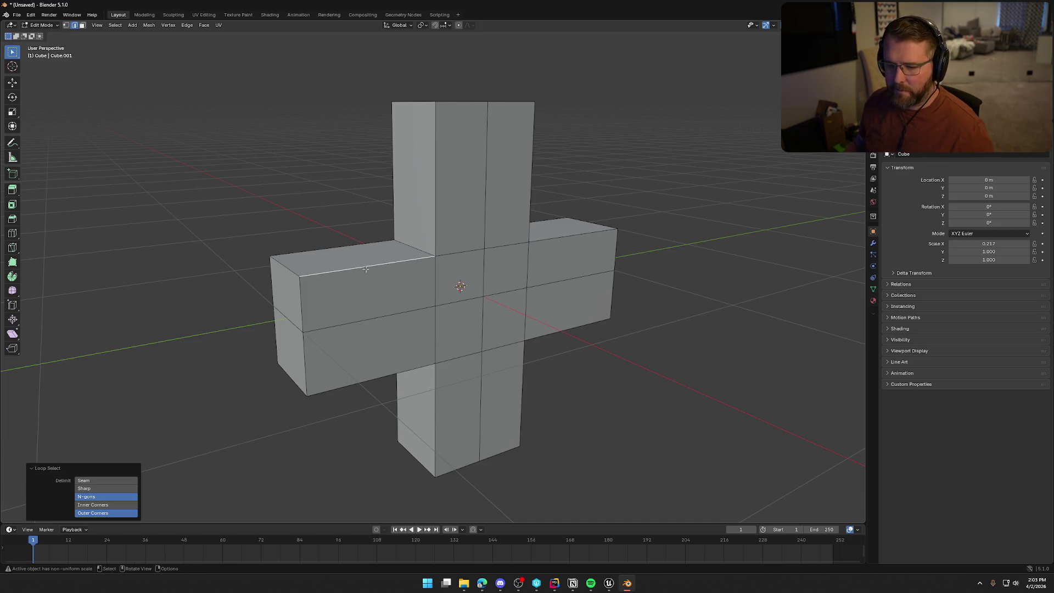
Step: Apply the cross object's scale so it reads 1.000 on every axis
{"action": "mouse_move", "coordinate": [283, 198]}
{"action": "left_mouse_down"}
{"action": "mouse_move", "coordinate": [360, 209]}
{"action": "mouse_move", "coordinate": [310, 200]}
{"action": "left_mouse_up"}
{"action": "key", "text": "Tab"}
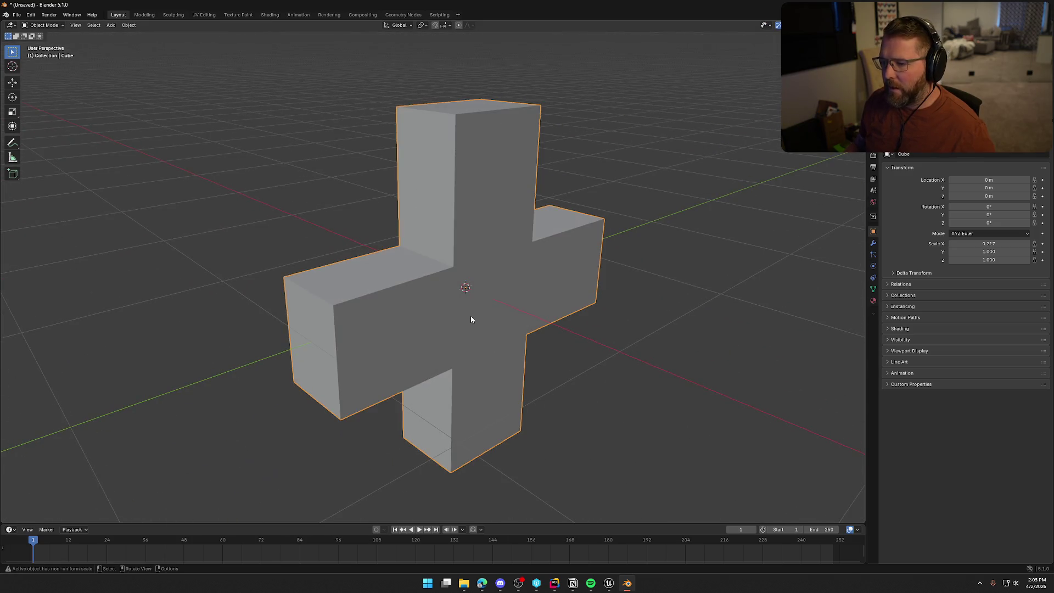
{"action": "key", "text": "ctrl+a"}
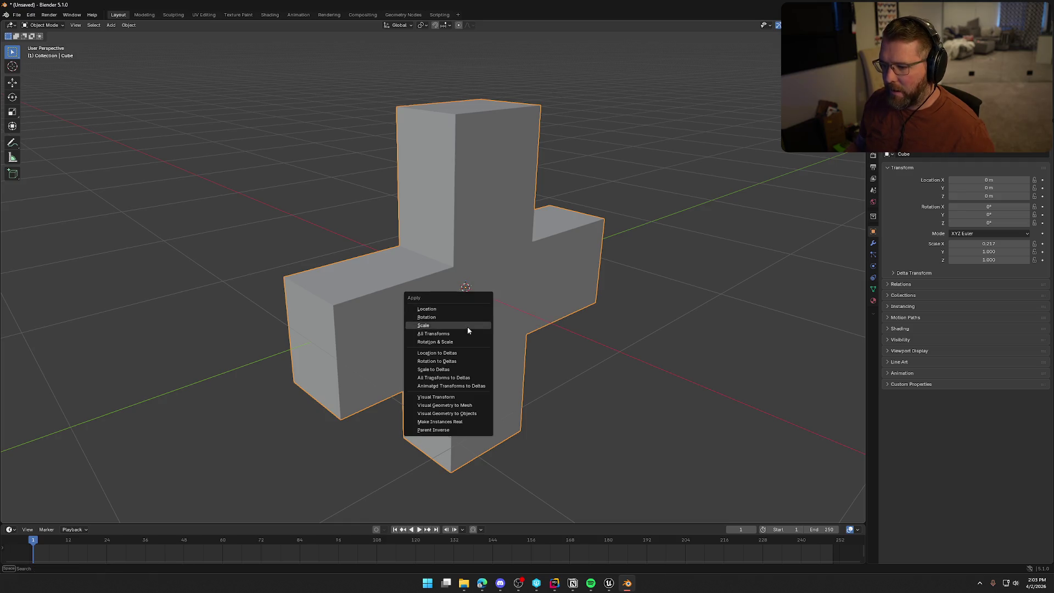
{"action": "left_click", "coordinate": [468, 328]}
Step: Inspect the mesh in Edit Mode, then return to Object Mode and show Modifier Properties
{"action": "left_click_drag", "start_coordinate": [612, 357], "coordinate": [373, 272]}
{"action": "key", "text": "Tab"}
{"action": "left_click", "coordinate": [372, 272]}
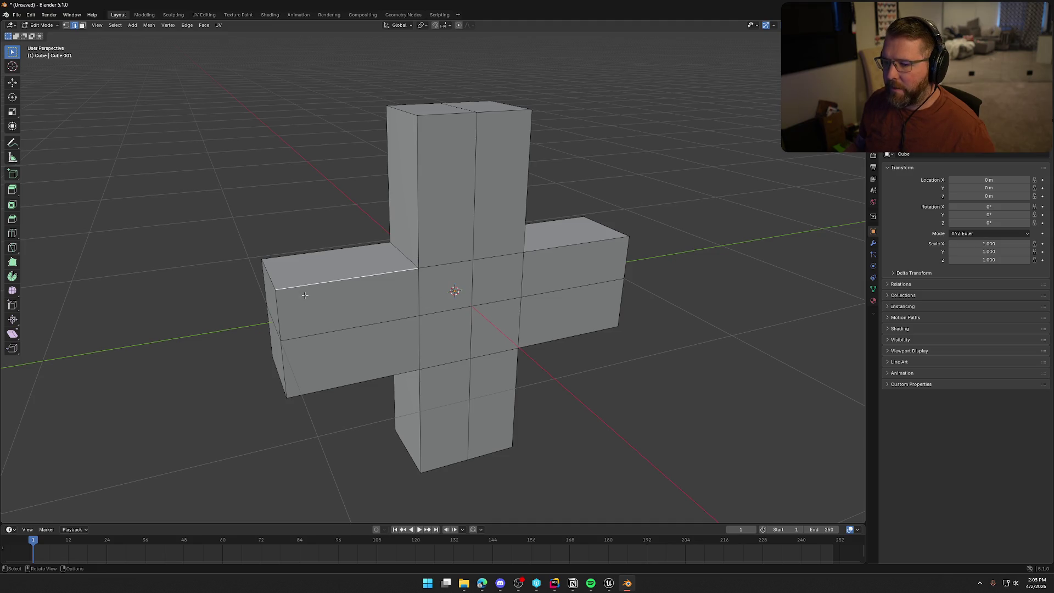
{"action": "left_click_drag", "start_coordinate": [305, 296], "coordinate": [350, 296]}
{"action": "mouse_move", "coordinate": [563, 292]}
{"action": "left_mouse_down"}
{"action": "mouse_move", "coordinate": [600, 321]}
{"action": "mouse_move", "coordinate": [714, 333]}
{"action": "left_mouse_up"}
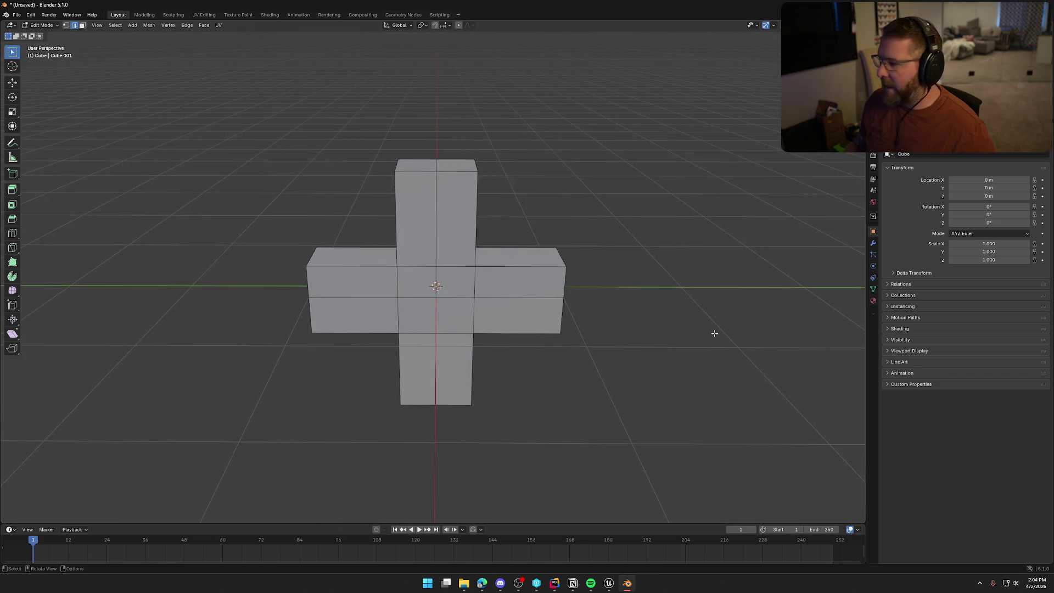
{"action": "key", "text": "Tab"}
{"action": "left_click", "coordinate": [873, 243]}
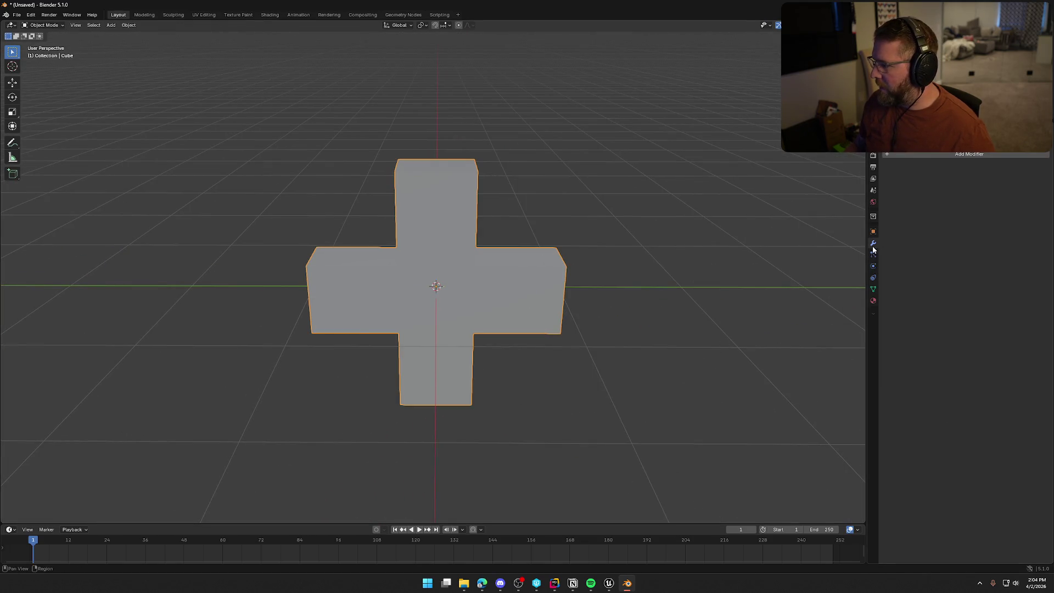
Step: Add a Bevel modifier to the cross by searching 'be'
{"action": "left_click", "coordinate": [972, 156]}
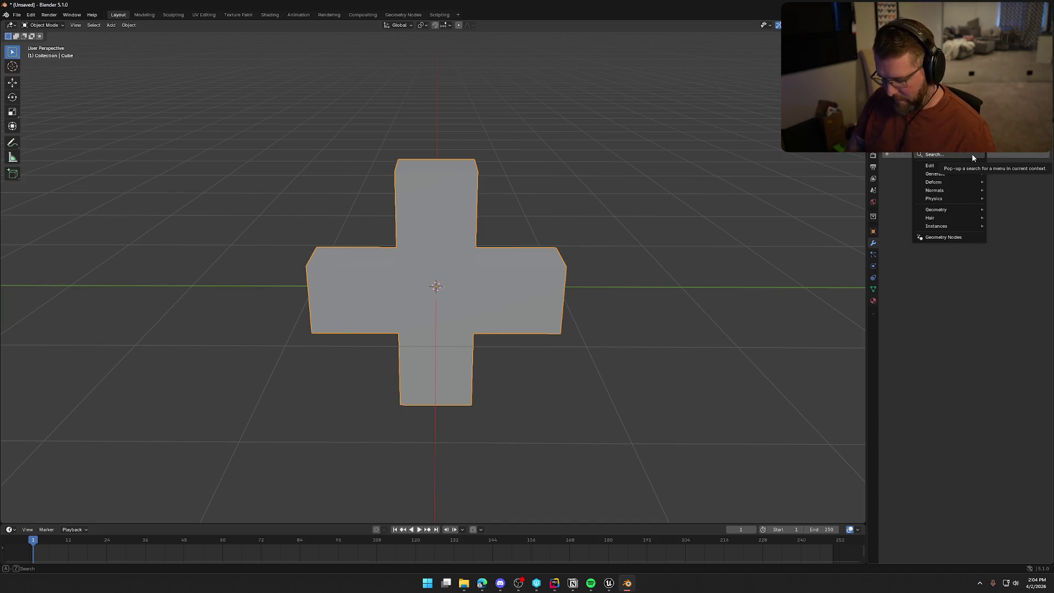
{"action": "type", "text": "be"}
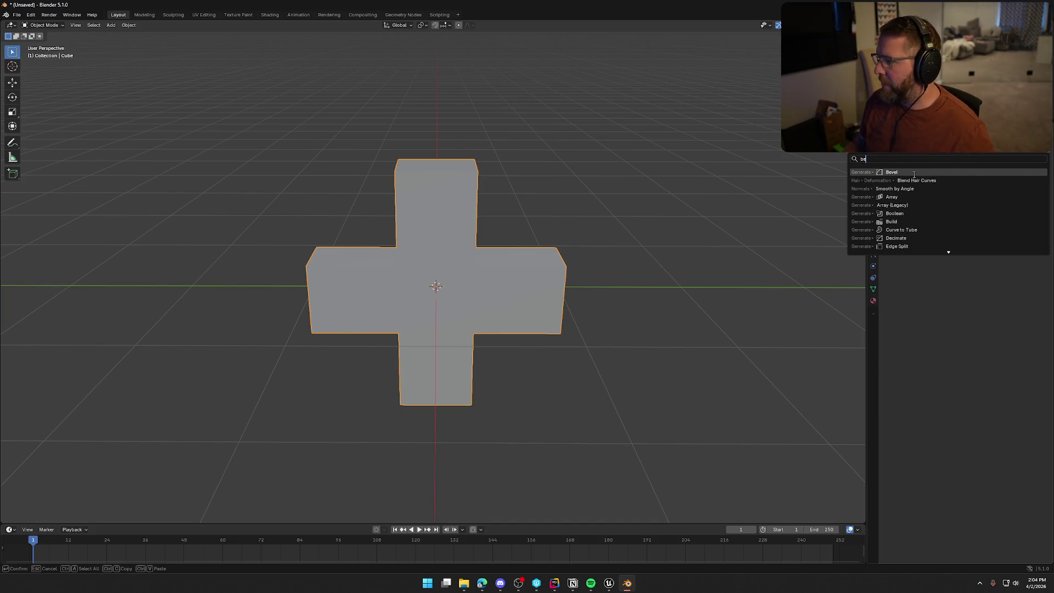
{"action": "left_click", "coordinate": [914, 173]}
{"action": "left_click_drag", "start_coordinate": [559, 358], "coordinate": [591, 357]}
{"action": "scroll", "coordinate": [583, 358], "scroll_direction": "up", "scroll_amount": 2}
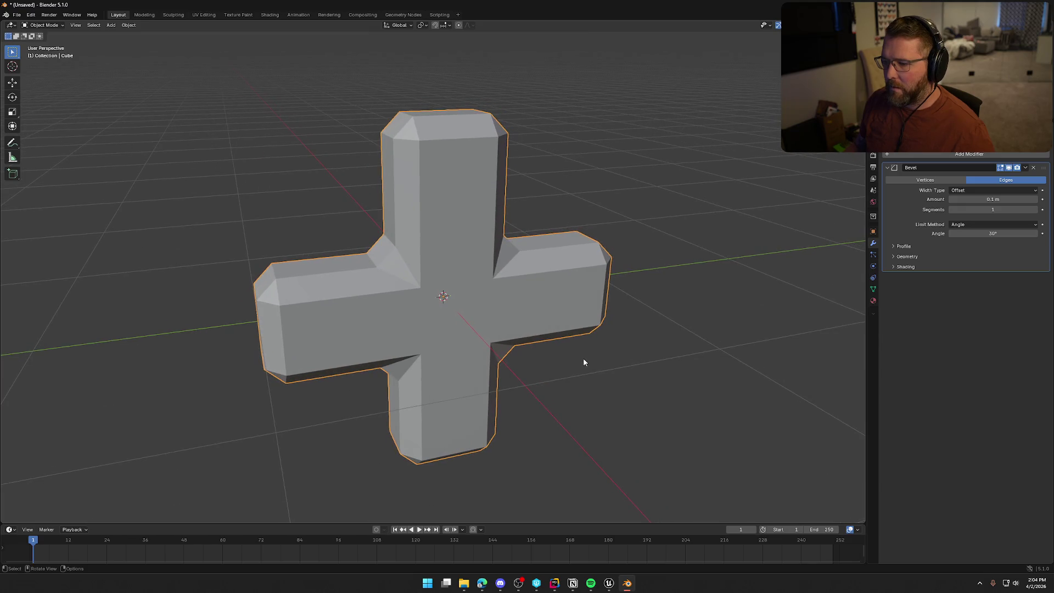
Step: Set the bevel to 2 segments with limit method None, then open the cross's Object menu
{"action": "left_click_drag", "start_coordinate": [1019, 211], "coordinate": [1032, 210]}
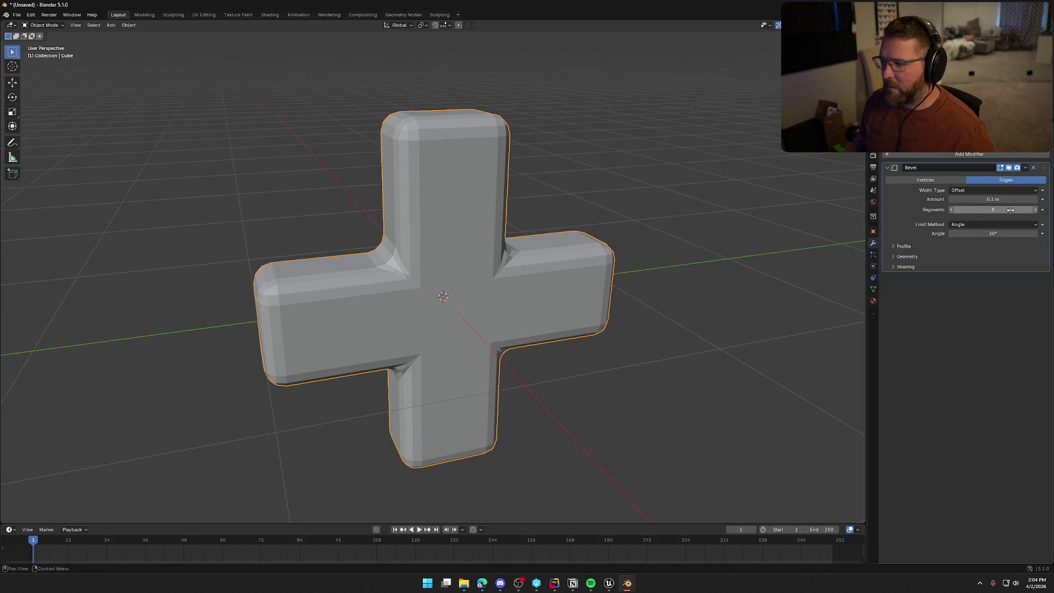
{"action": "left_click", "coordinate": [952, 210]}
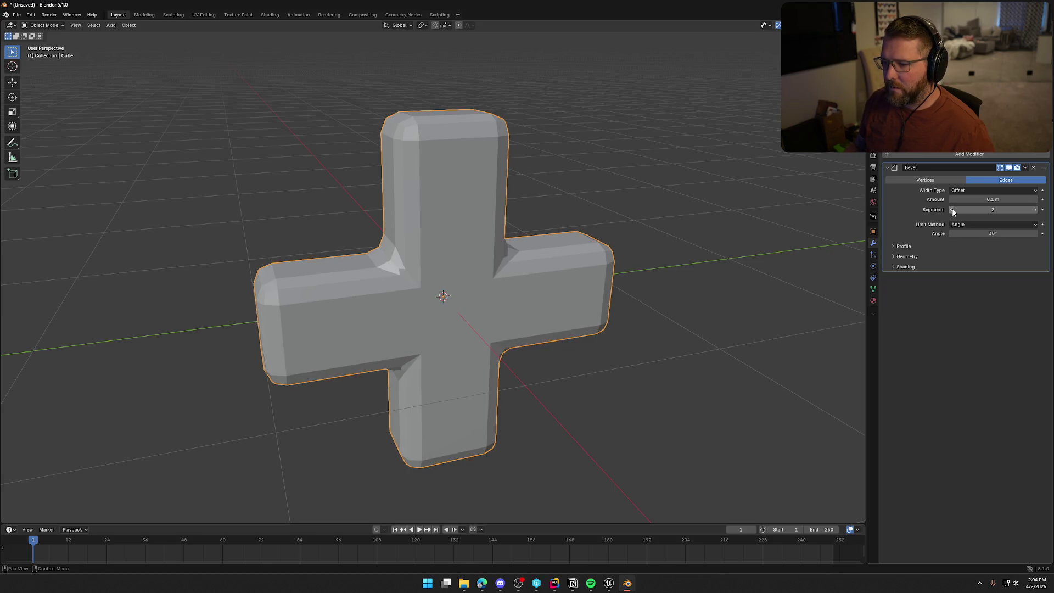
{"action": "left_click", "coordinate": [1036, 225]}
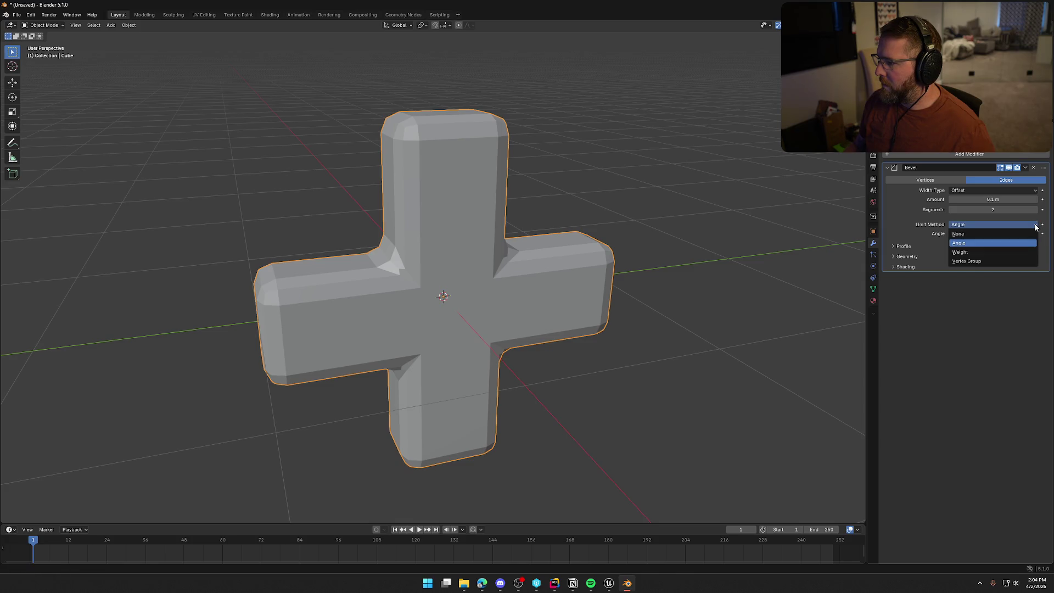
{"action": "left_click", "coordinate": [974, 234]}
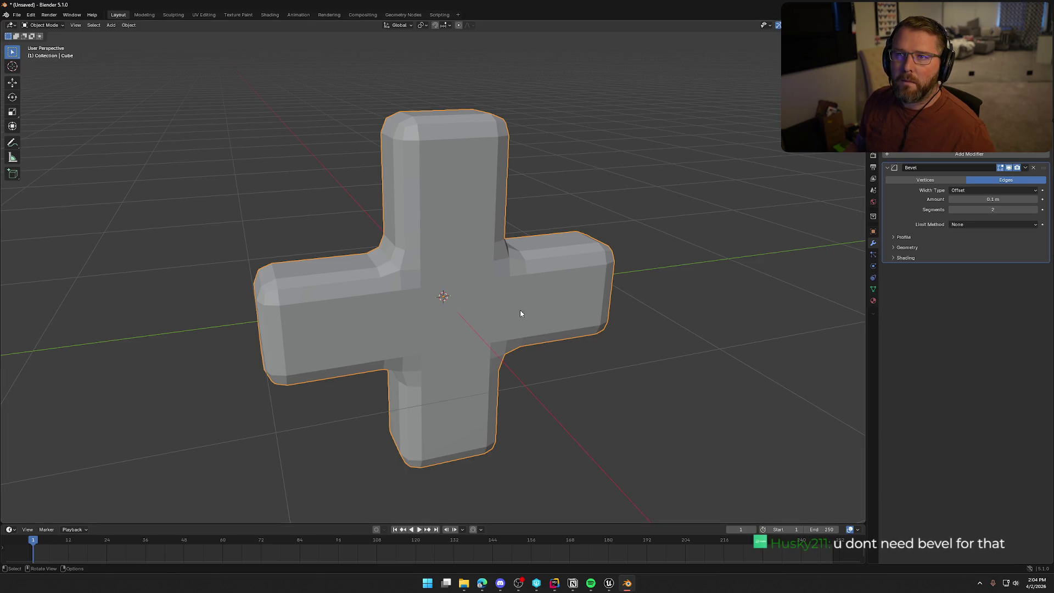
{"action": "mouse_move", "coordinate": [556, 323]}
{"action": "left_mouse_down"}
{"action": "mouse_move", "coordinate": [464, 240]}
{"action": "mouse_move", "coordinate": [482, 236]}
{"action": "mouse_move", "coordinate": [294, 232]}
{"action": "mouse_move", "coordinate": [412, 238]}
{"action": "mouse_move", "coordinate": [426, 212]}
{"action": "left_mouse_up"}
{"action": "right_click", "coordinate": [424, 210]}
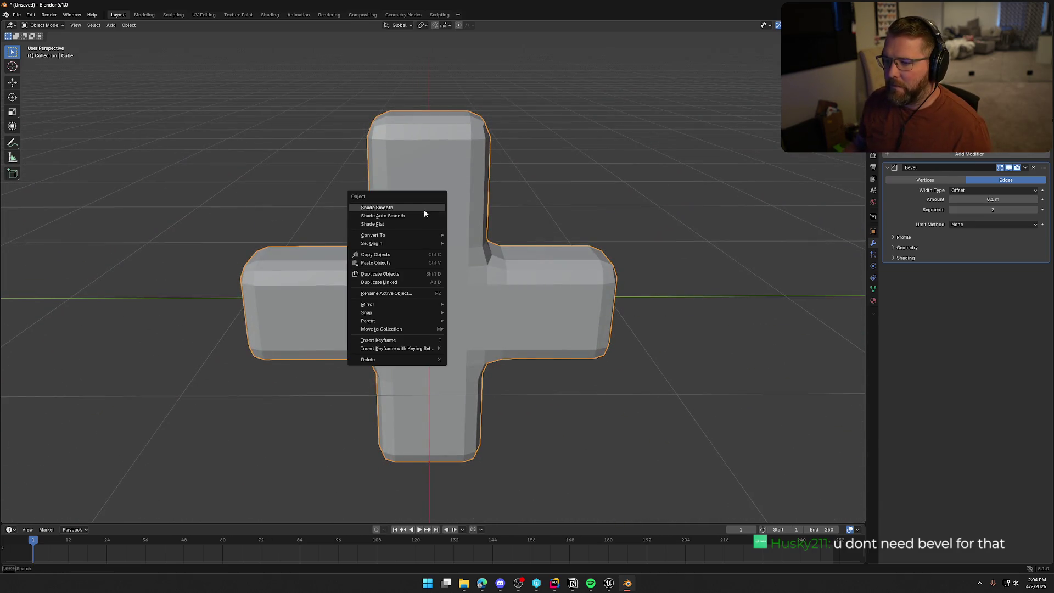
Step: Apply Shade Auto Smooth at 30° and keep the bevel limit method at None
{"action": "left_click", "coordinate": [423, 215]}
{"action": "mouse_move", "coordinate": [395, 311]}
{"action": "left_mouse_down"}
{"action": "mouse_move", "coordinate": [246, 322]}
{"action": "mouse_move", "coordinate": [286, 331]}
{"action": "mouse_move", "coordinate": [240, 332]}
{"action": "mouse_move", "coordinate": [810, 309]}
{"action": "left_mouse_up"}
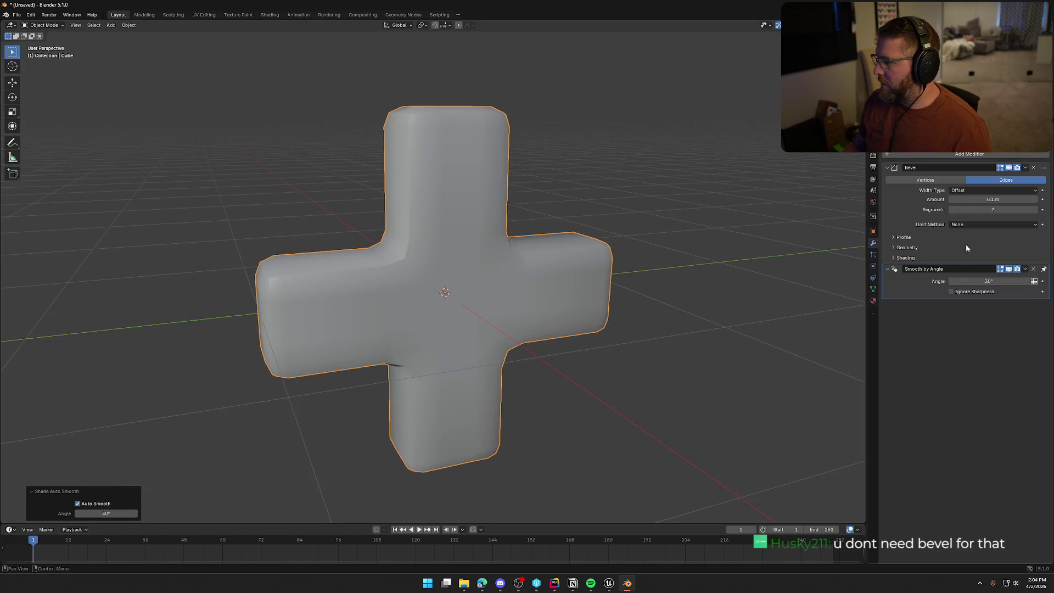
{"action": "left_click", "coordinate": [1030, 225]}
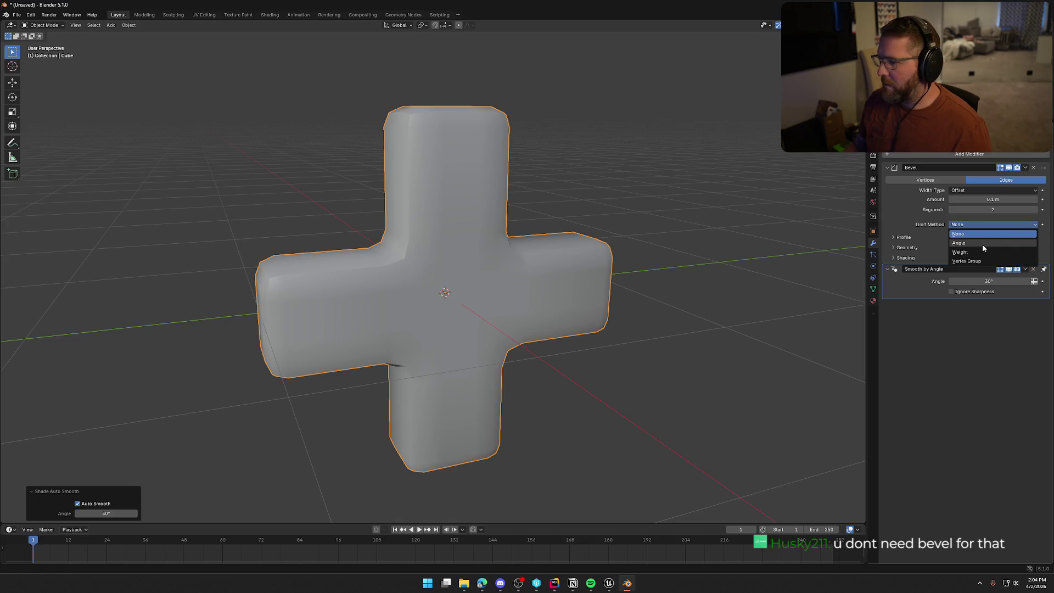
{"action": "left_click", "coordinate": [982, 244]}
{"action": "left_click", "coordinate": [983, 224]}
{"action": "left_click", "coordinate": [983, 229]}
Step: Raise the bevel segments to 3 and inspect the cross from side and front
{"action": "left_click_drag", "start_coordinate": [713, 263], "coordinate": [571, 264]}
{"action": "left_click", "coordinate": [1035, 210]}
{"action": "mouse_move", "coordinate": [610, 313]}
{"action": "left_mouse_down"}
{"action": "mouse_move", "coordinate": [586, 299]}
{"action": "mouse_move", "coordinate": [627, 299]}
{"action": "mouse_move", "coordinate": [393, 305]}
{"action": "mouse_move", "coordinate": [382, 293]}
{"action": "mouse_move", "coordinate": [571, 305]}
{"action": "left_mouse_up"}
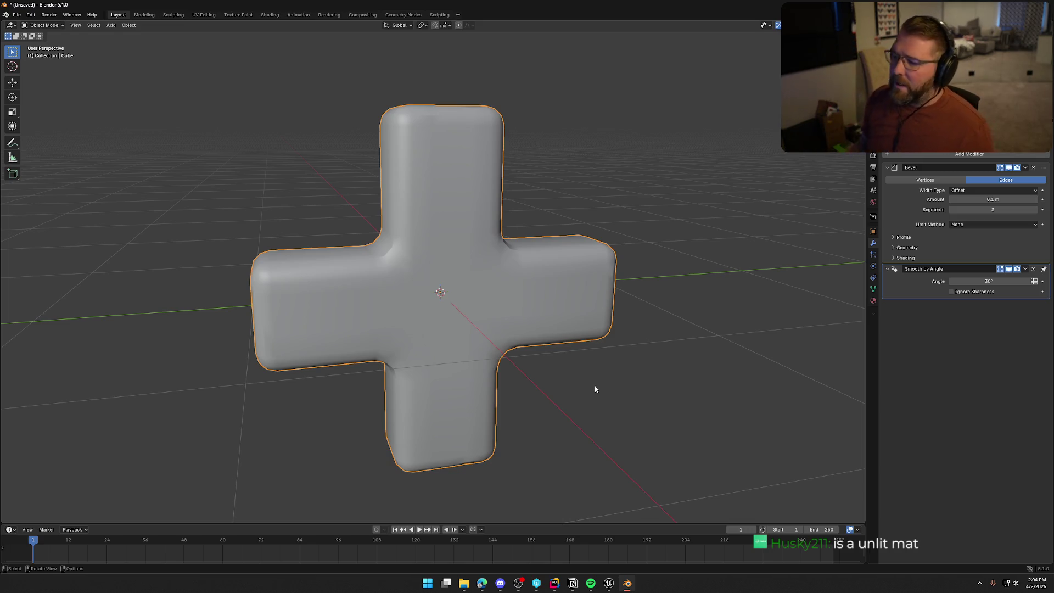
{"action": "mouse_move", "coordinate": [579, 423]}
{"action": "left_mouse_down"}
{"action": "mouse_move", "coordinate": [582, 368]}
{"action": "mouse_move", "coordinate": [567, 384]}
{"action": "mouse_move", "coordinate": [510, 365]}
{"action": "mouse_move", "coordinate": [613, 371]}
{"action": "mouse_move", "coordinate": [647, 355]}
{"action": "mouse_move", "coordinate": [560, 308]}
{"action": "left_mouse_up"}
Step: Inspect the cross's mesh in Edit Mode and orbit around it in Object Mode
{"action": "key", "text": "Tab"}
{"action": "scroll", "coordinate": [560, 309], "scroll_direction": "up", "scroll_amount": 4}
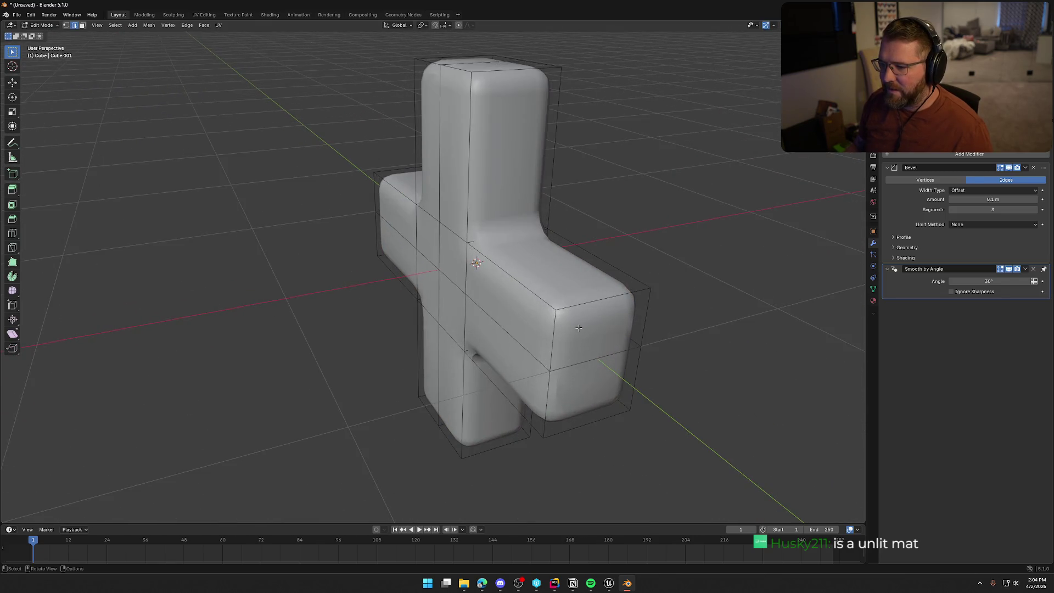
{"action": "mouse_move", "coordinate": [630, 306]}
{"action": "left_mouse_down"}
{"action": "mouse_move", "coordinate": [673, 303]}
{"action": "mouse_move", "coordinate": [652, 308]}
{"action": "mouse_move", "coordinate": [579, 371]}
{"action": "mouse_move", "coordinate": [549, 312]}
{"action": "mouse_move", "coordinate": [532, 310]}
{"action": "left_mouse_up"}
{"action": "key", "text": "Tab"}
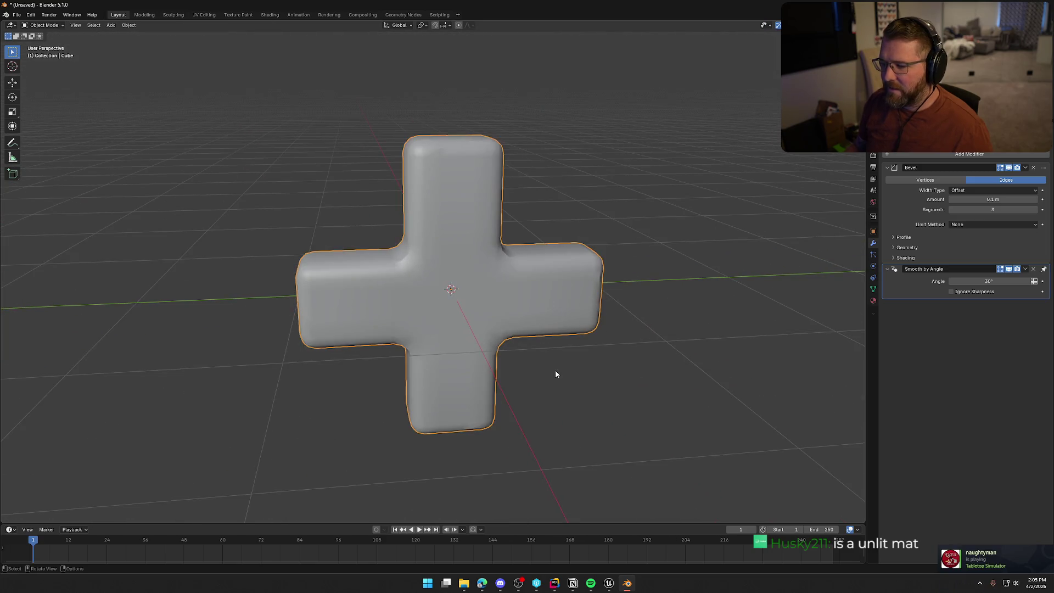
{"action": "scroll", "coordinate": [557, 373], "scroll_direction": "down", "scroll_amount": 3}
{"action": "mouse_move", "coordinate": [559, 373]}
{"action": "left_mouse_down"}
{"action": "mouse_move", "coordinate": [505, 353]}
{"action": "mouse_move", "coordinate": [506, 325]}
{"action": "mouse_move", "coordinate": [585, 282]}
{"action": "mouse_move", "coordinate": [637, 334]}
{"action": "mouse_move", "coordinate": [575, 366]}
{"action": "left_mouse_up"}
{"action": "scroll", "coordinate": [574, 365], "scroll_direction": "down", "scroll_amount": 5}
{"action": "scroll", "coordinate": [545, 335], "scroll_direction": "up", "scroll_amount": 4}
{"action": "mouse_move", "coordinate": [546, 329]}
{"action": "left_mouse_down"}
{"action": "mouse_move", "coordinate": [545, 348]}
{"action": "mouse_move", "coordinate": [339, 328]}
{"action": "mouse_move", "coordinate": [523, 327]}
{"action": "mouse_move", "coordinate": [490, 338]}
{"action": "left_mouse_up"}
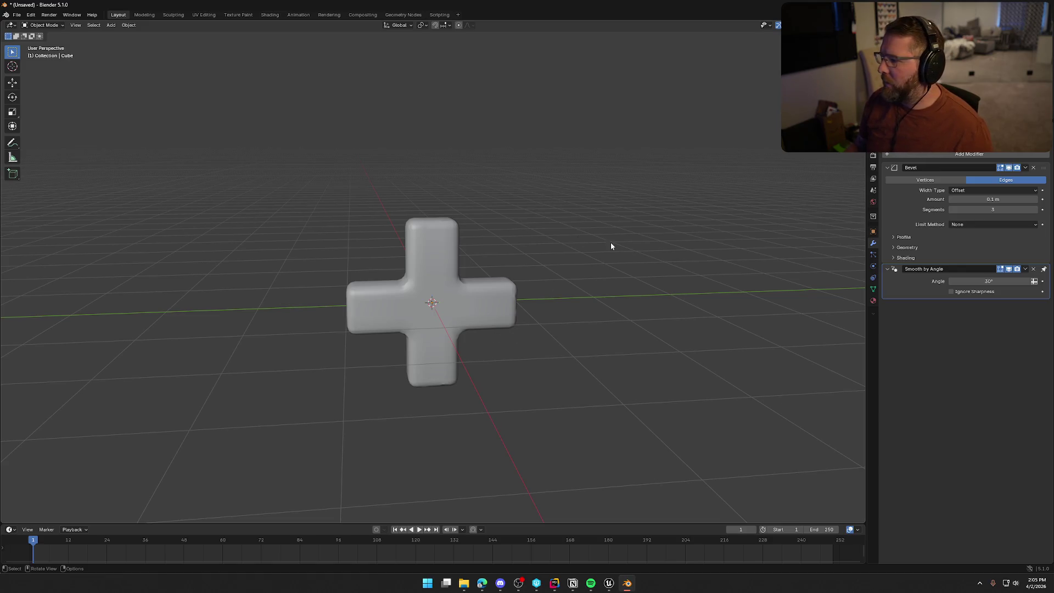
{"action": "left_click_drag", "start_coordinate": [571, 395], "coordinate": [464, 347]}
{"action": "scroll", "coordinate": [464, 347], "scroll_direction": "up", "scroll_amount": 3}
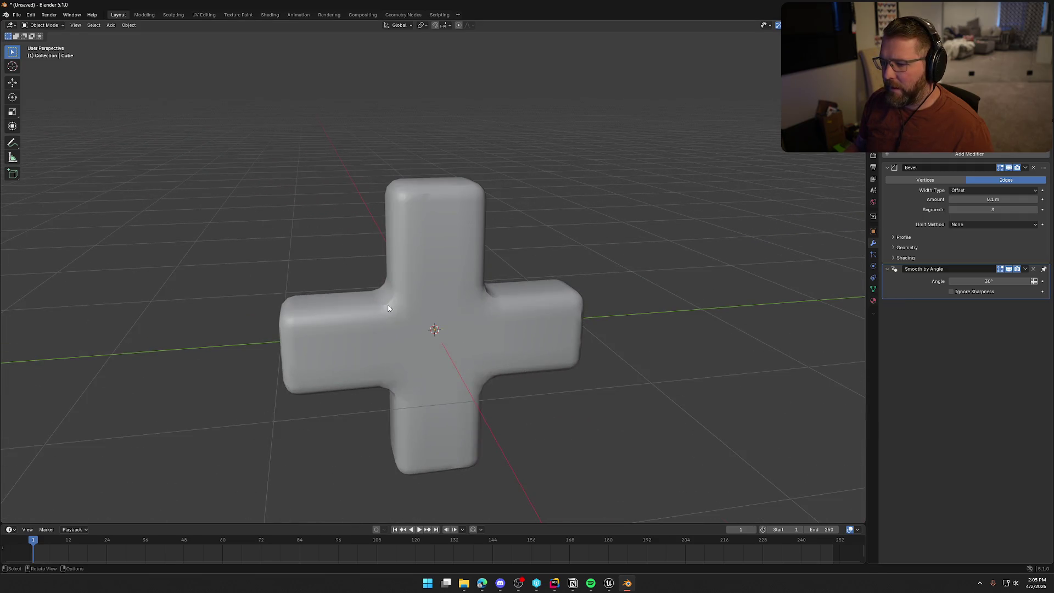
{"action": "scroll", "coordinate": [387, 308], "scroll_direction": "up", "scroll_amount": 4}
{"action": "scroll", "coordinate": [532, 400], "scroll_direction": "down", "scroll_amount": 4}
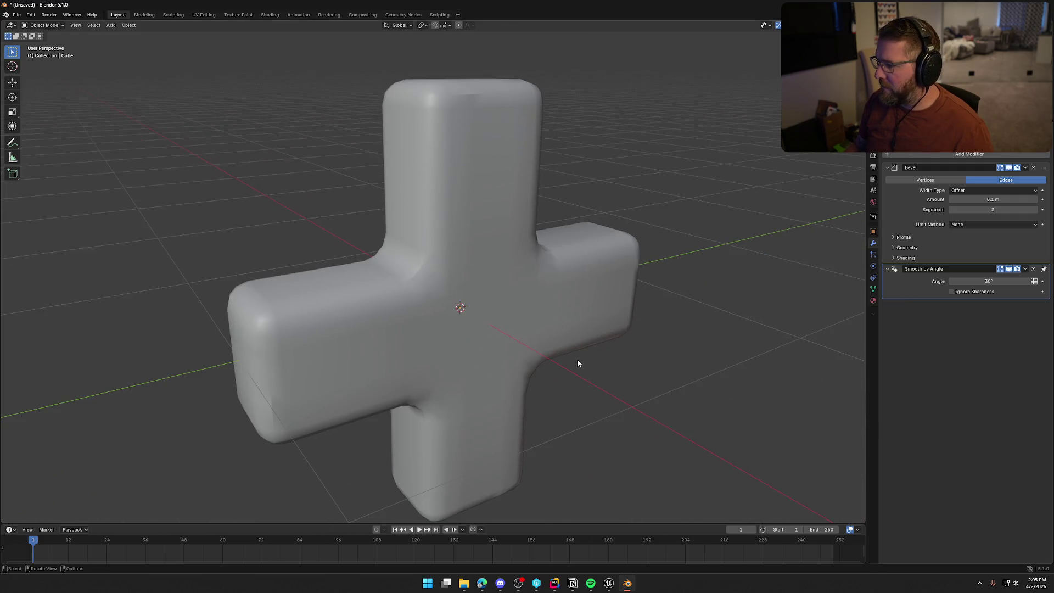
Step: Delete the Smooth by Angle modifier and check the cross's shading and wireframe
{"action": "left_click", "coordinate": [1033, 269]}
{"action": "mouse_move", "coordinate": [442, 338]}
{"action": "left_mouse_down"}
{"action": "mouse_move", "coordinate": [501, 346]}
{"action": "mouse_move", "coordinate": [407, 335]}
{"action": "mouse_move", "coordinate": [496, 339]}
{"action": "mouse_move", "coordinate": [521, 362]}
{"action": "mouse_move", "coordinate": [640, 365]}
{"action": "mouse_move", "coordinate": [595, 372]}
{"action": "mouse_move", "coordinate": [496, 348]}
{"action": "mouse_move", "coordinate": [440, 300]}
{"action": "mouse_move", "coordinate": [405, 306]}
{"action": "mouse_move", "coordinate": [497, 333]}
{"action": "mouse_move", "coordinate": [521, 358]}
{"action": "mouse_move", "coordinate": [514, 368]}
{"action": "left_mouse_up"}
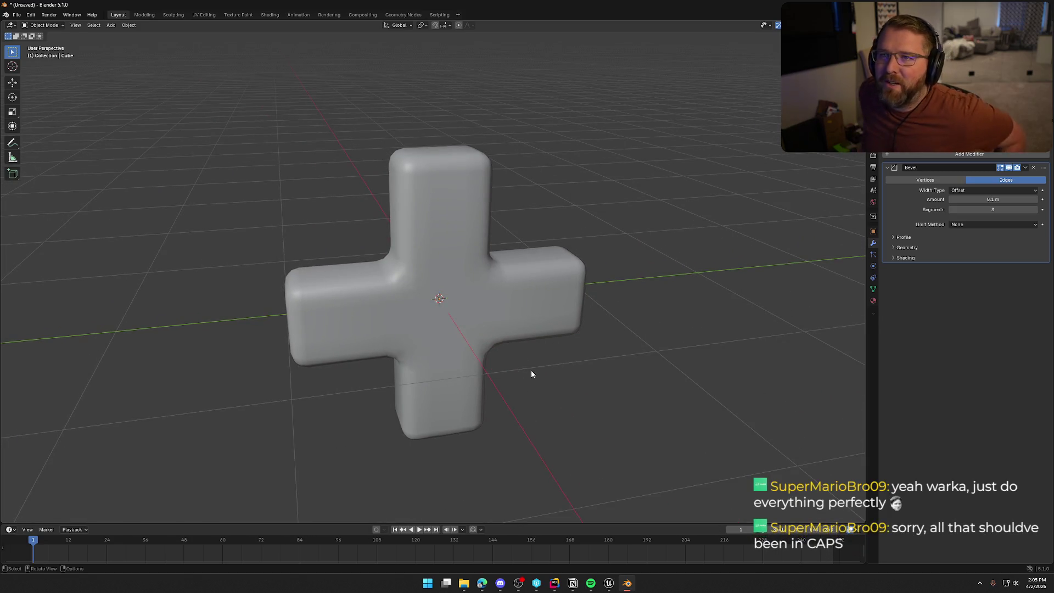
{"action": "mouse_move", "coordinate": [531, 372]}
{"action": "left_mouse_down"}
{"action": "mouse_move", "coordinate": [555, 353]}
{"action": "mouse_move", "coordinate": [619, 348]}
{"action": "mouse_move", "coordinate": [527, 341]}
{"action": "mouse_move", "coordinate": [575, 337]}
{"action": "mouse_move", "coordinate": [516, 272]}
{"action": "left_mouse_up"}
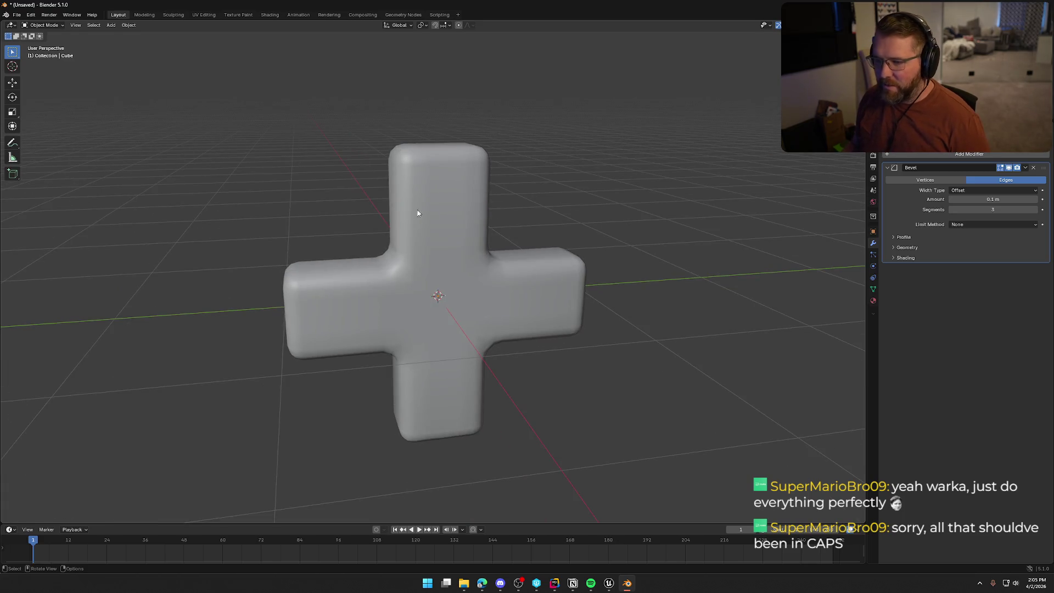
{"action": "key", "text": "Tab"}
{"action": "mouse_move", "coordinate": [270, 196]}
{"action": "left_mouse_down"}
{"action": "mouse_move", "coordinate": [252, 169]}
{"action": "mouse_move", "coordinate": [275, 182]}
{"action": "left_mouse_up"}
{"action": "key", "text": "Tab"}
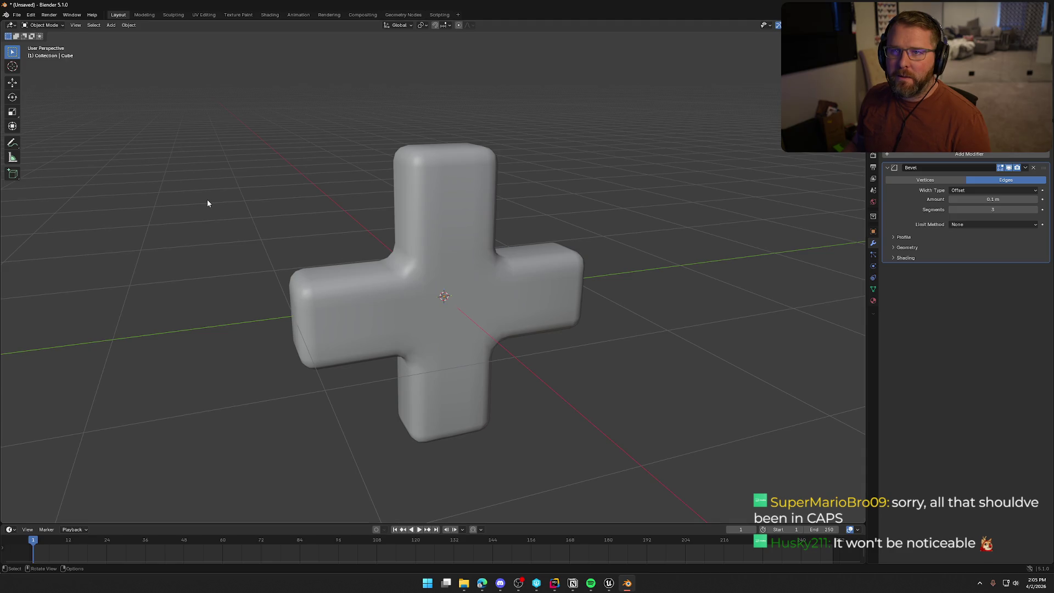
{"action": "mouse_move", "coordinate": [232, 196]}
{"action": "left_mouse_down"}
{"action": "mouse_move", "coordinate": [274, 193]}
{"action": "mouse_move", "coordinate": [244, 192]}
{"action": "left_mouse_up"}
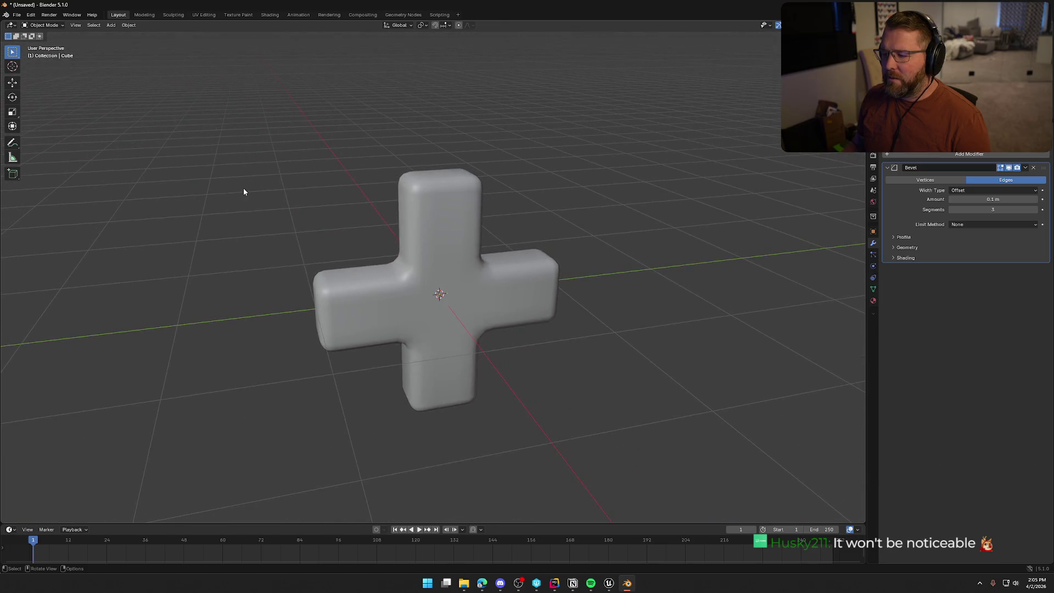
Step: Start an FBX export into Z:\Art\TrailNError named SM_HealEffect
{"action": "left_click", "coordinate": [17, 15]}
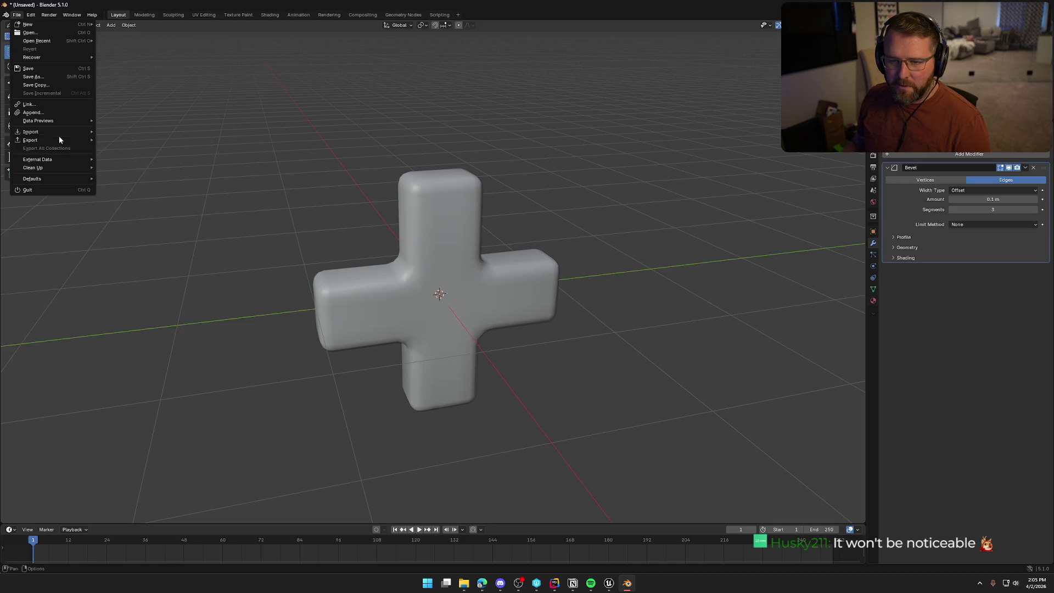
{"action": "mouse_move", "coordinate": [59, 140]}
{"action": "left_click", "coordinate": [141, 204]}
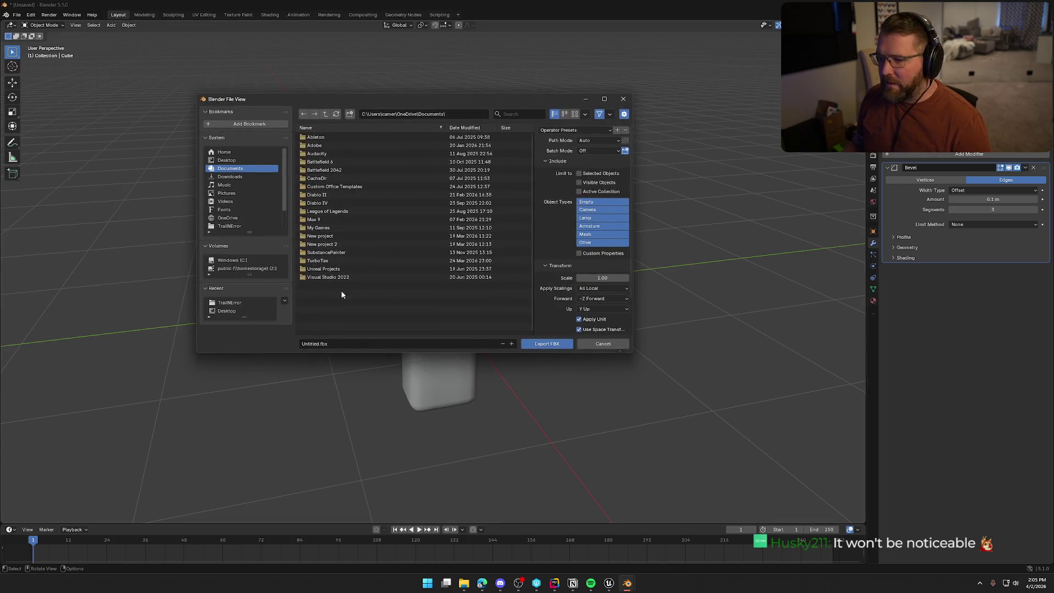
{"action": "double_click", "coordinate": [346, 145]}
{"action": "scroll", "coordinate": [337, 299], "scroll_direction": "down", "scroll_amount": 8}
{"action": "scroll", "coordinate": [329, 313], "scroll_direction": "down", "scroll_amount": 6}
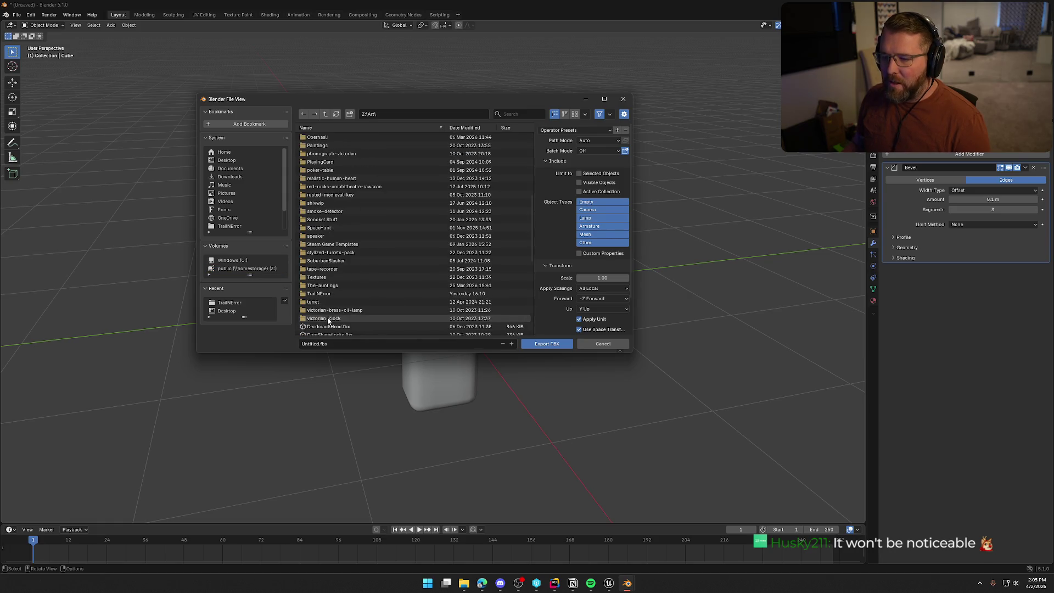
{"action": "double_click", "coordinate": [347, 293]}
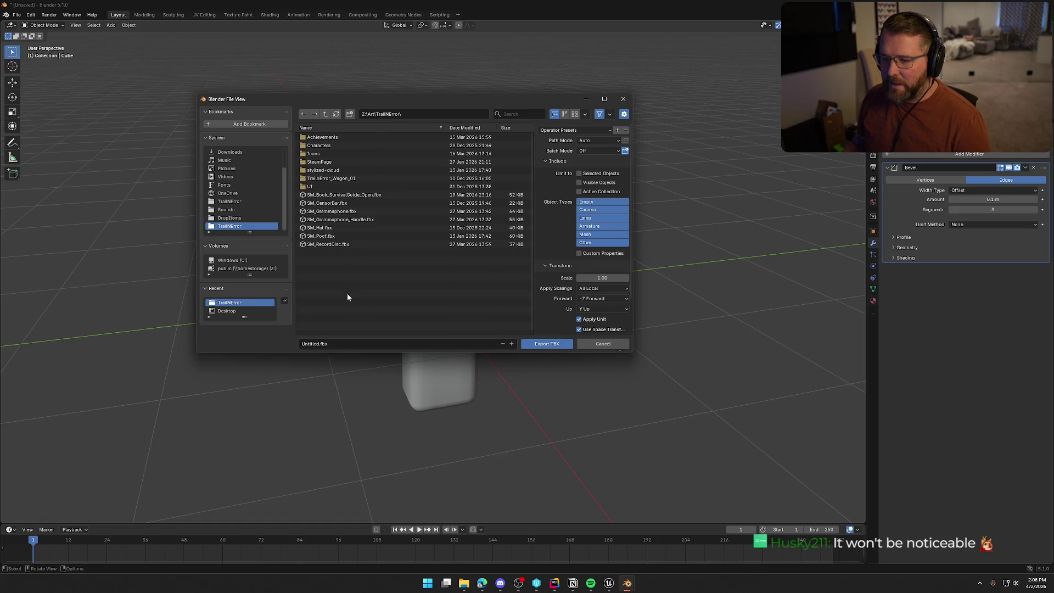
{"action": "left_click", "coordinate": [347, 344]}
{"action": "type", "text": "S"}
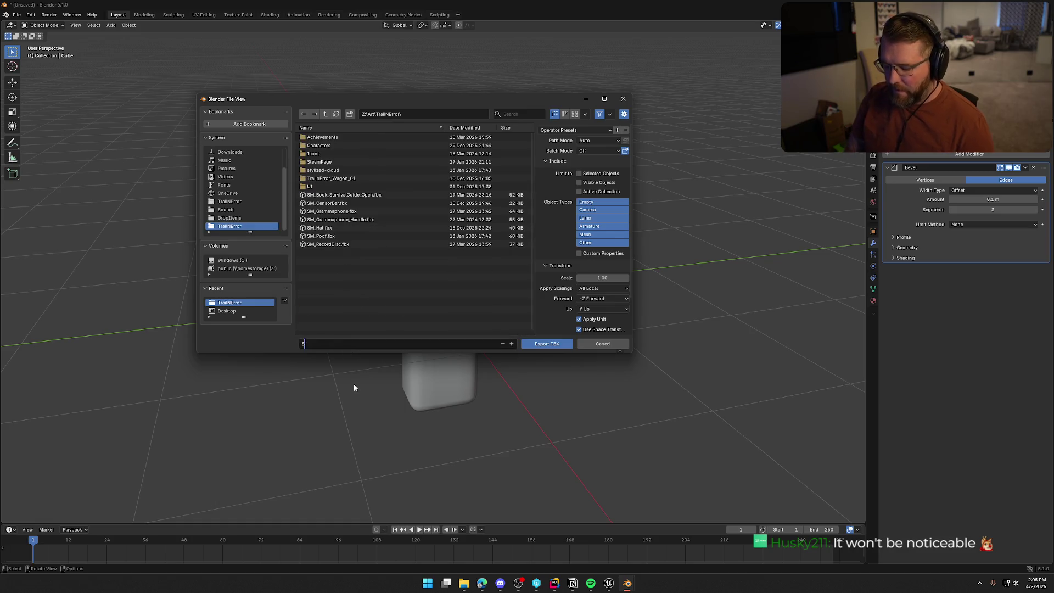
{"action": "type", "text": "M_Heal"}
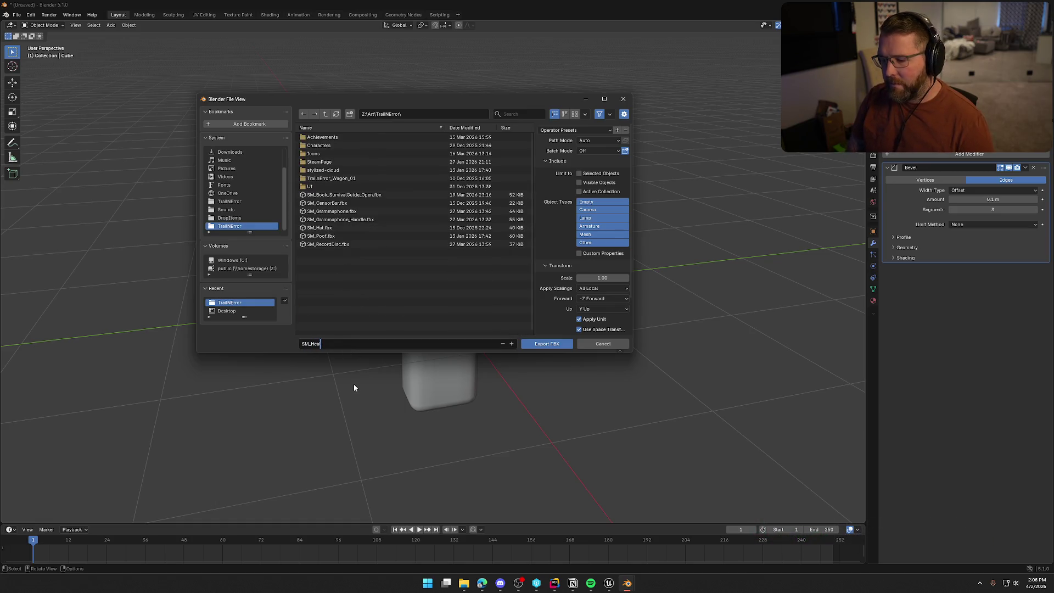
{"action": "type", "text": "Effect"}
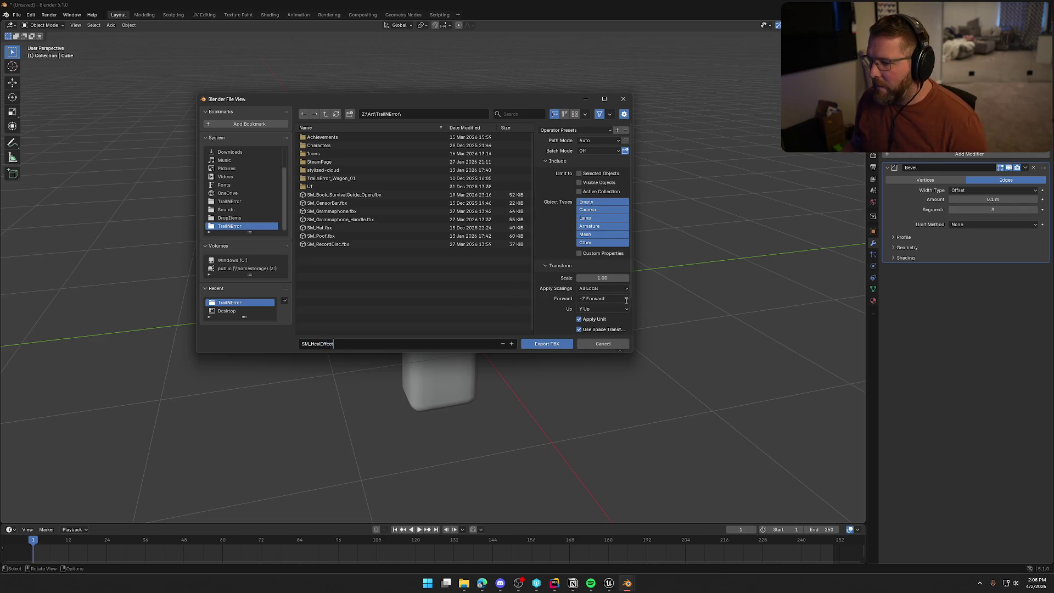
Step: Export with X Forward, Z Up and Face smoothing
{"action": "left_click", "coordinate": [605, 297]}
{"action": "left_click", "coordinate": [591, 243]}
{"action": "left_click", "coordinate": [598, 309]}
{"action": "left_click", "coordinate": [590, 271]}
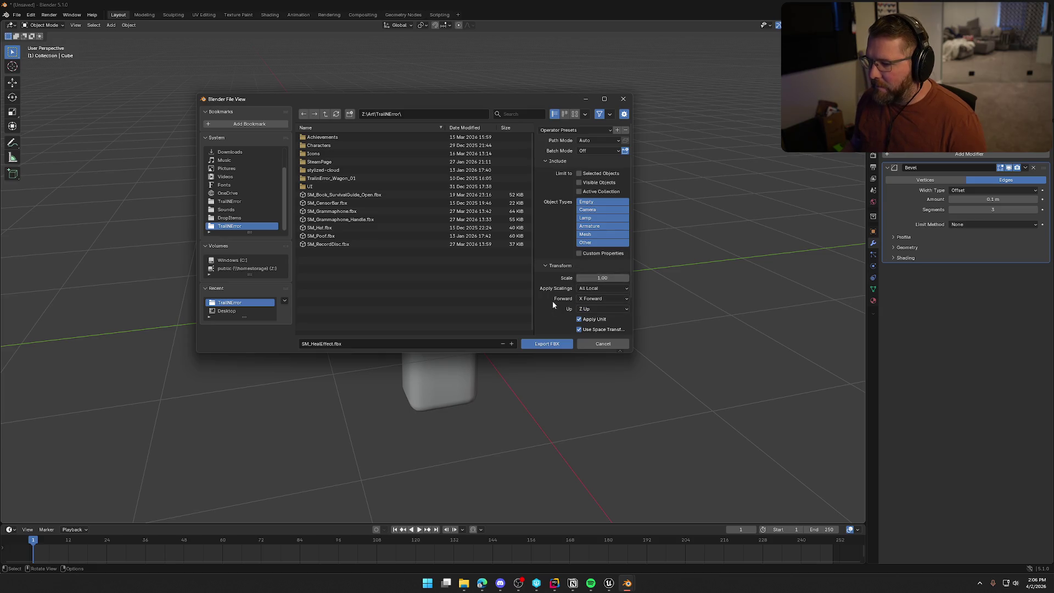
{"action": "scroll", "coordinate": [546, 256], "scroll_direction": "down", "scroll_amount": 3}
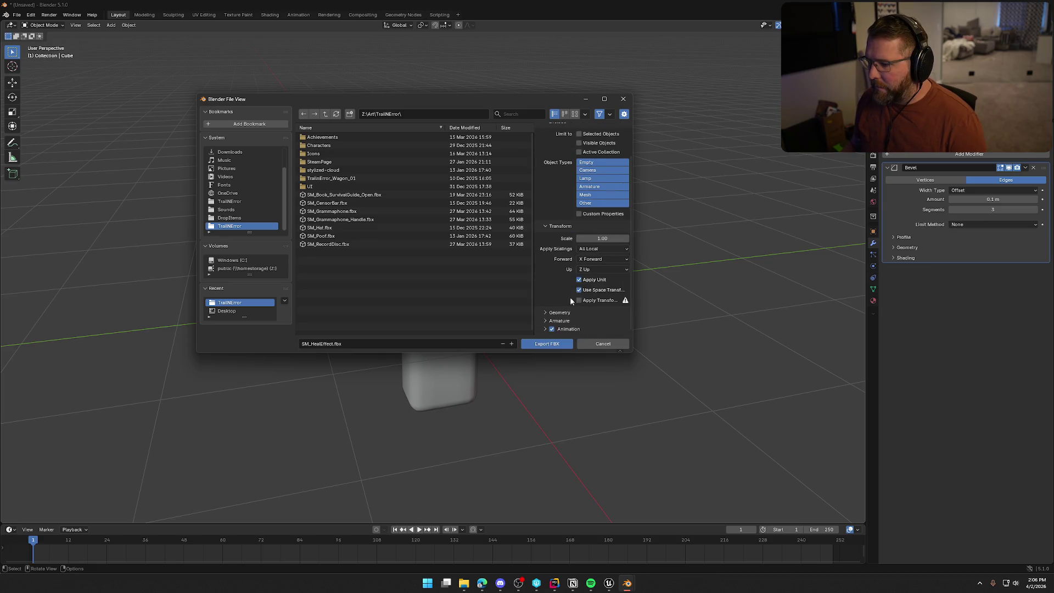
{"action": "left_click", "coordinate": [593, 325]}
{"action": "left_click", "coordinate": [584, 298]}
{"action": "scroll", "coordinate": [584, 297], "scroll_direction": "down", "scroll_amount": 6}
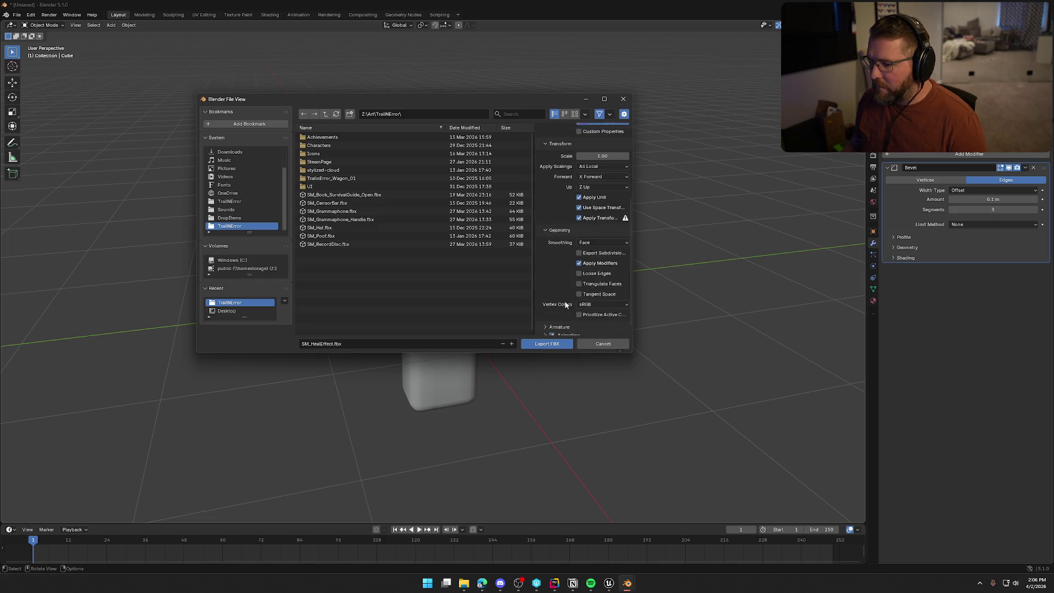
{"action": "left_click", "coordinate": [541, 346]}
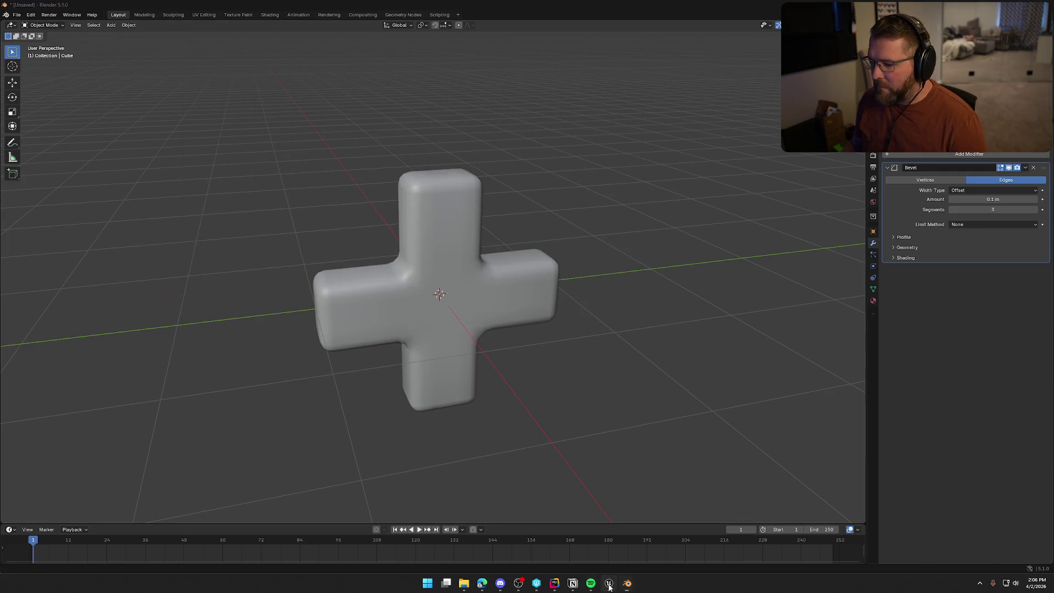
Step: In Unreal's Content Drawer, open Art/VFX/Heal and drag SM_HealEffect.fbx in to import it
{"action": "left_click", "coordinate": [609, 584]}
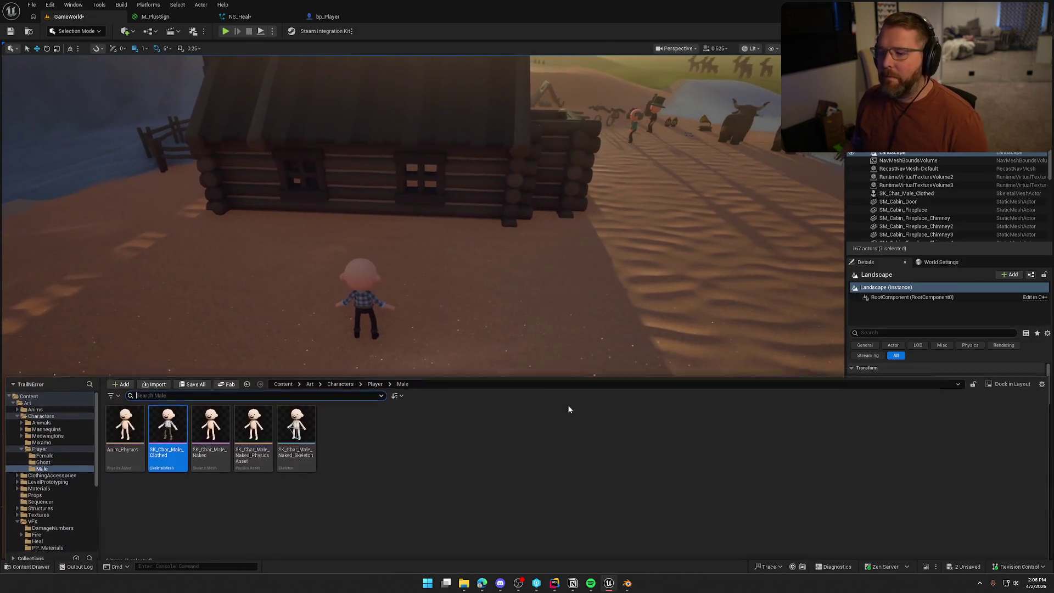
{"action": "key", "text": "ctrl+space"}
{"action": "double_click", "coordinate": [38, 409]}
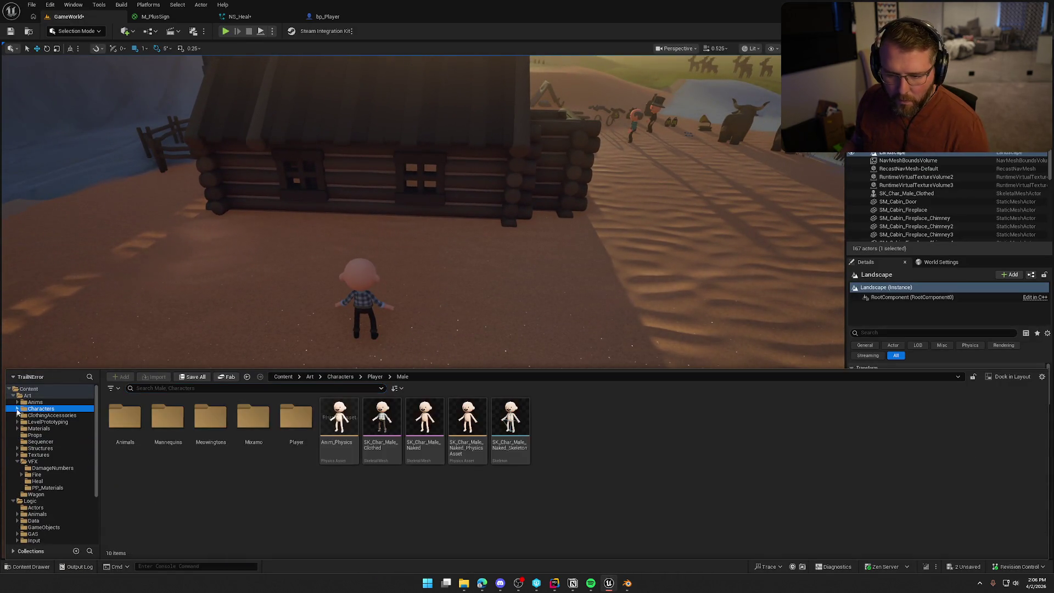
{"action": "left_click", "coordinate": [17, 462]}
{"action": "left_click", "coordinate": [13, 474]}
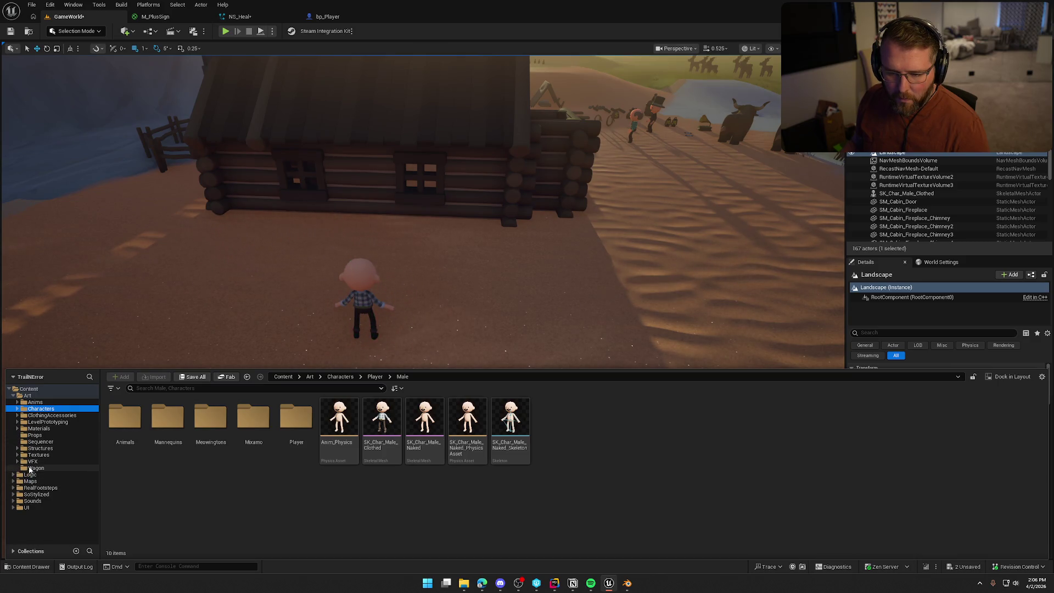
{"action": "left_click", "coordinate": [53, 461]}
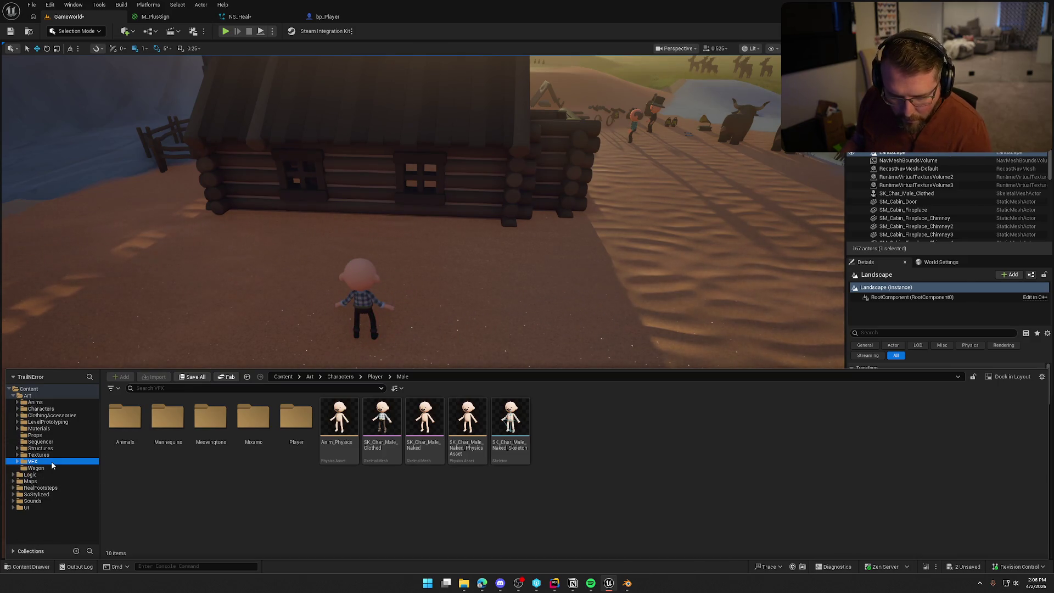
{"action": "double_click", "coordinate": [211, 418]}
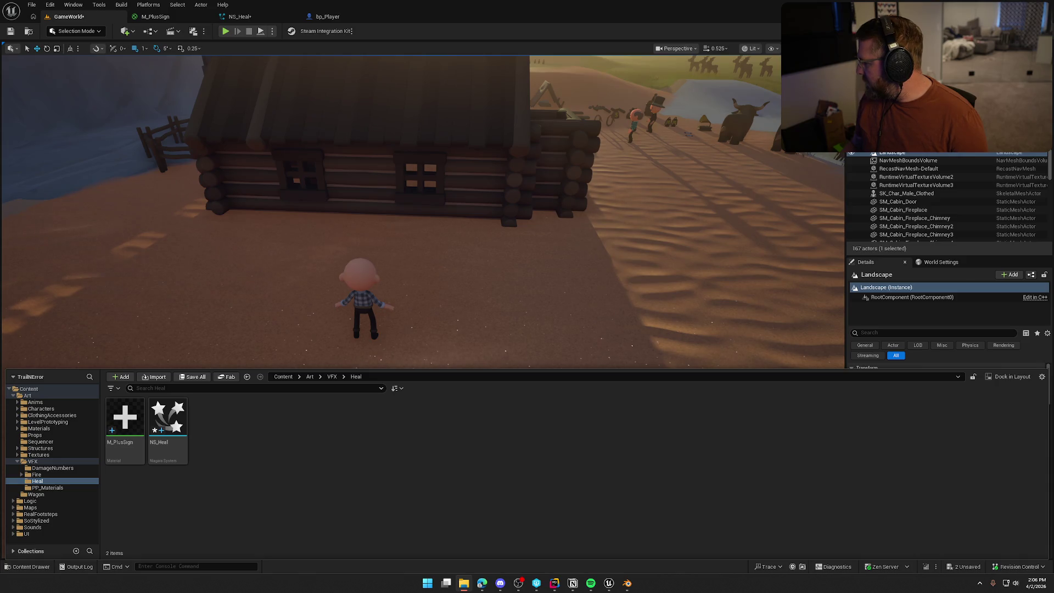
{"action": "left_click_drag", "start_coordinate": [462, 444], "coordinate": [498, 445]}
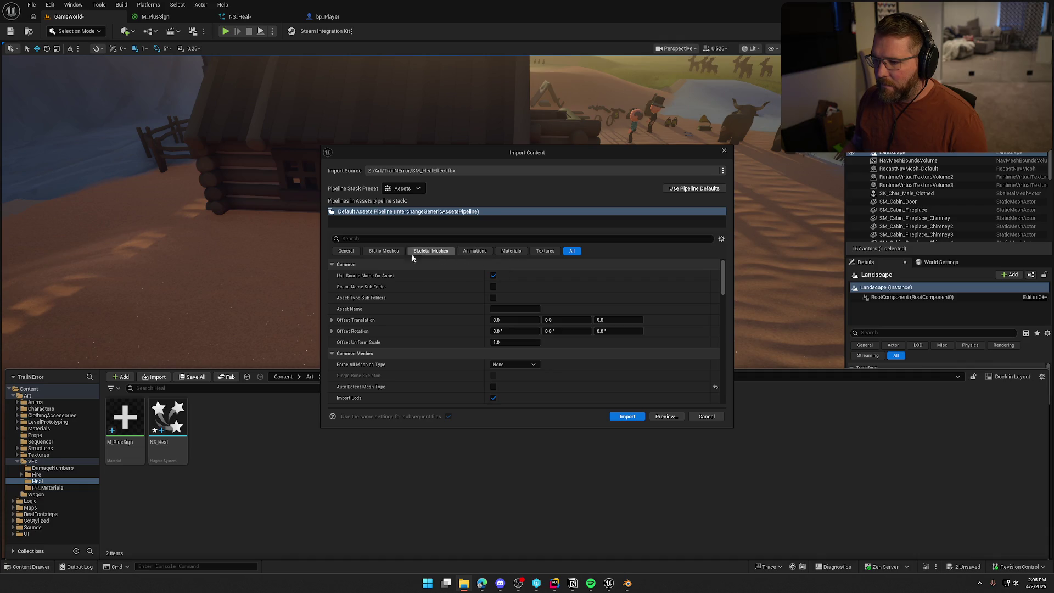
Step: Import the heal cross FBX as SM_HealEffect with Force All Mesh as Type on the Static Meshes tab
{"action": "left_click", "coordinate": [384, 251]}
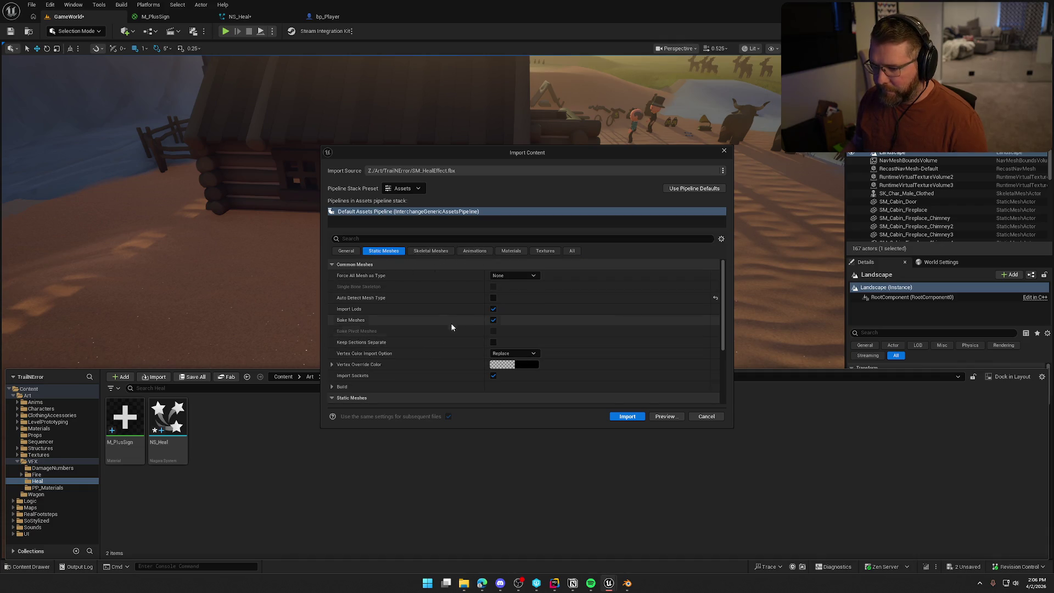
{"action": "left_click", "coordinate": [513, 276]}
{"action": "left_click", "coordinate": [505, 291]}
{"action": "scroll", "coordinate": [427, 325], "scroll_direction": "down", "scroll_amount": 2}
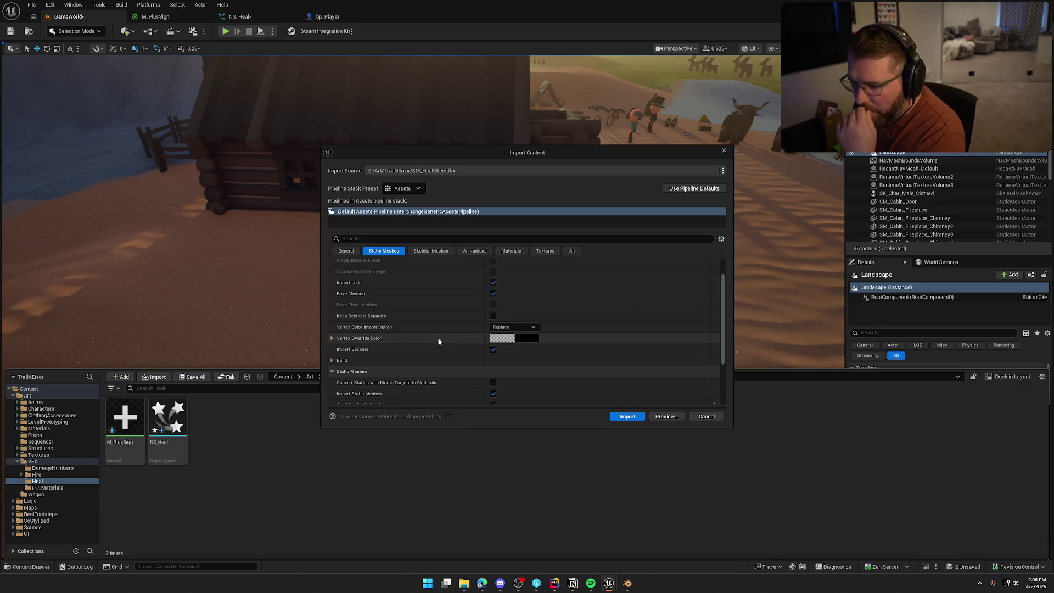
{"action": "scroll", "coordinate": [439, 338], "scroll_direction": "down", "scroll_amount": 2}
{"action": "scroll", "coordinate": [450, 345], "scroll_direction": "down", "scroll_amount": 3}
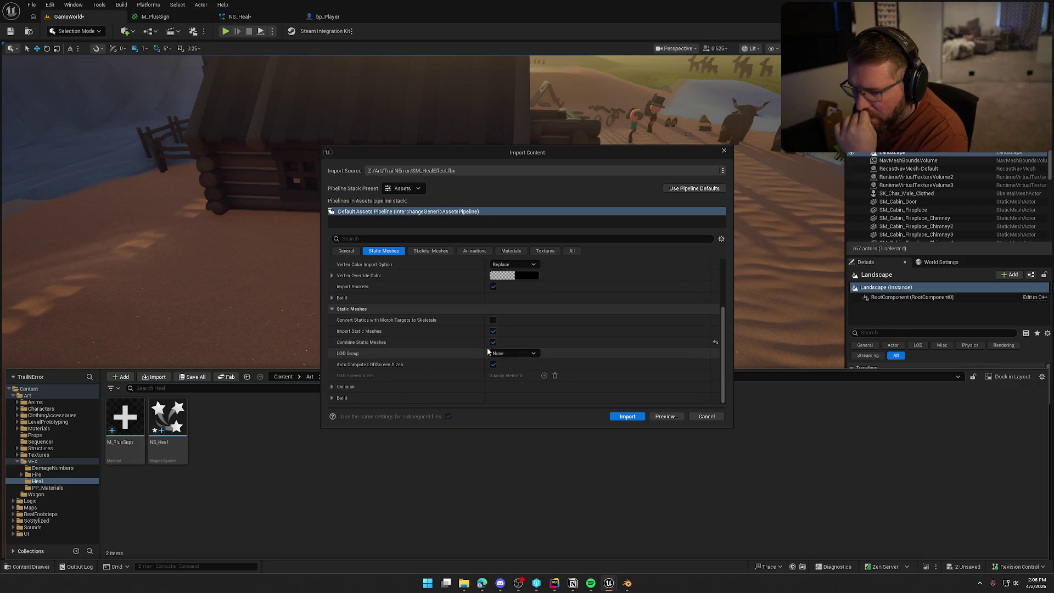
{"action": "left_click", "coordinate": [627, 417]}
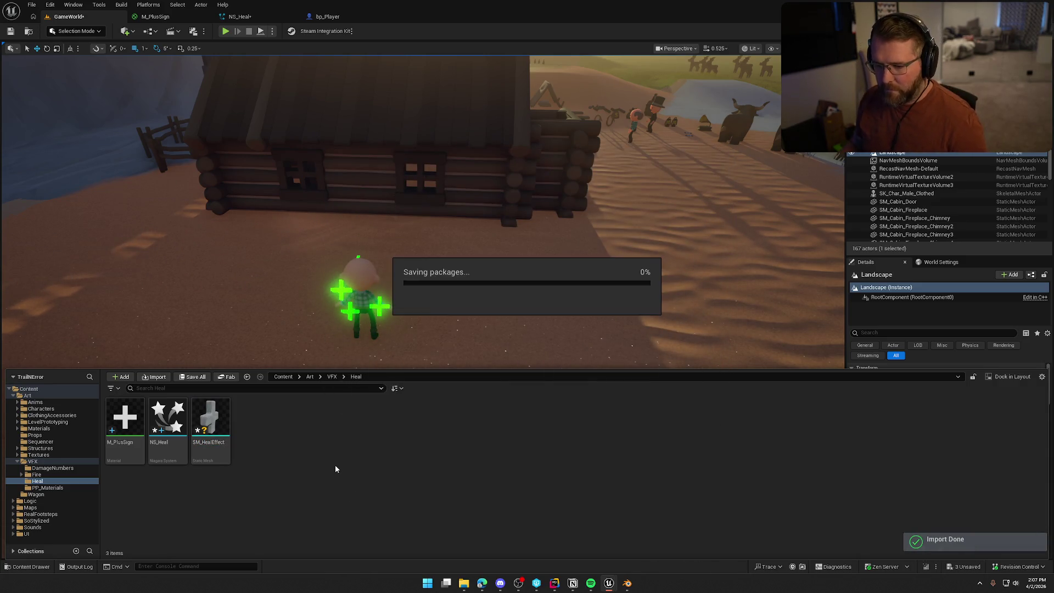
Step: Place SM_HealEffect beside the character and rotate it about 85° around Z
{"action": "left_click_drag", "start_coordinate": [210, 420], "coordinate": [442, 298]}
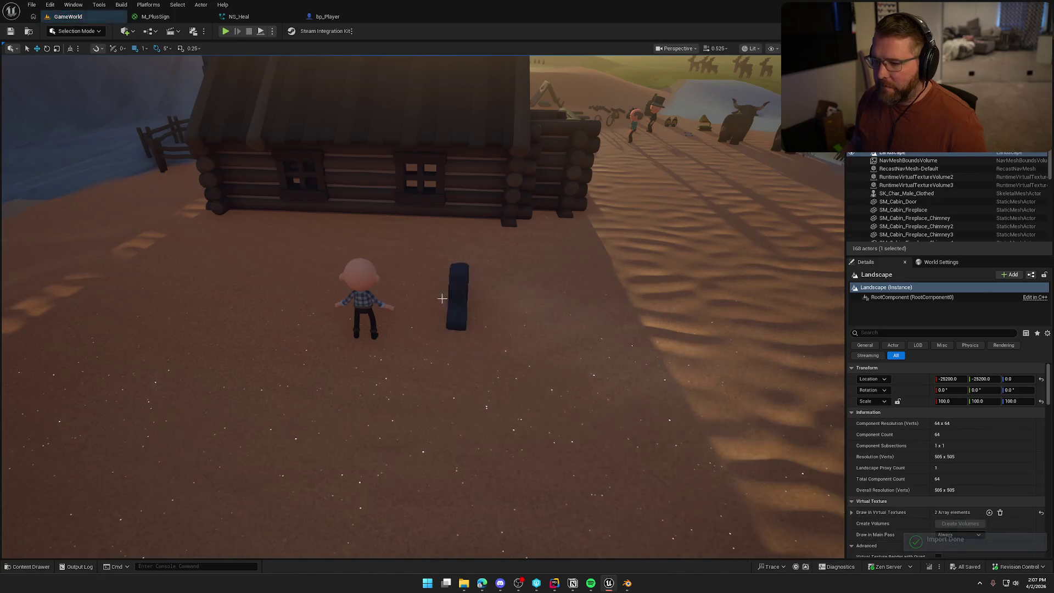
{"action": "key", "text": "e"}
{"action": "left_click_drag", "start_coordinate": [455, 351], "coordinate": [525, 399]}
Step: Delete the placed heal mesh from the Unreal level
{"action": "left_click", "coordinate": [526, 399]}
{"action": "left_click", "coordinate": [446, 296]}
{"action": "key", "text": "Delete"}
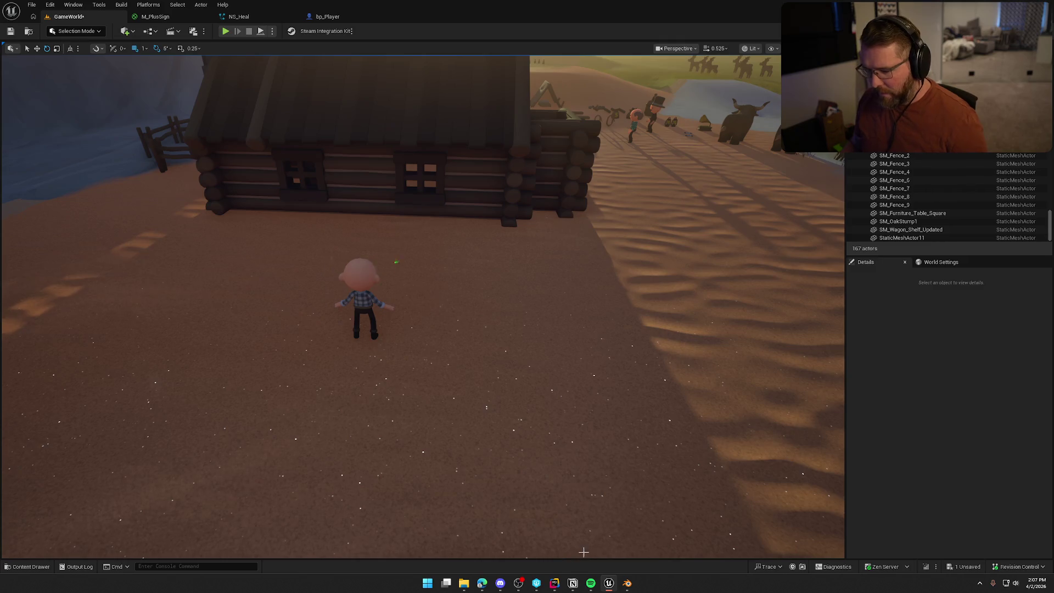
Step: In Blender, scale the cross down to 0.2
{"action": "left_click", "coordinate": [627, 583]}
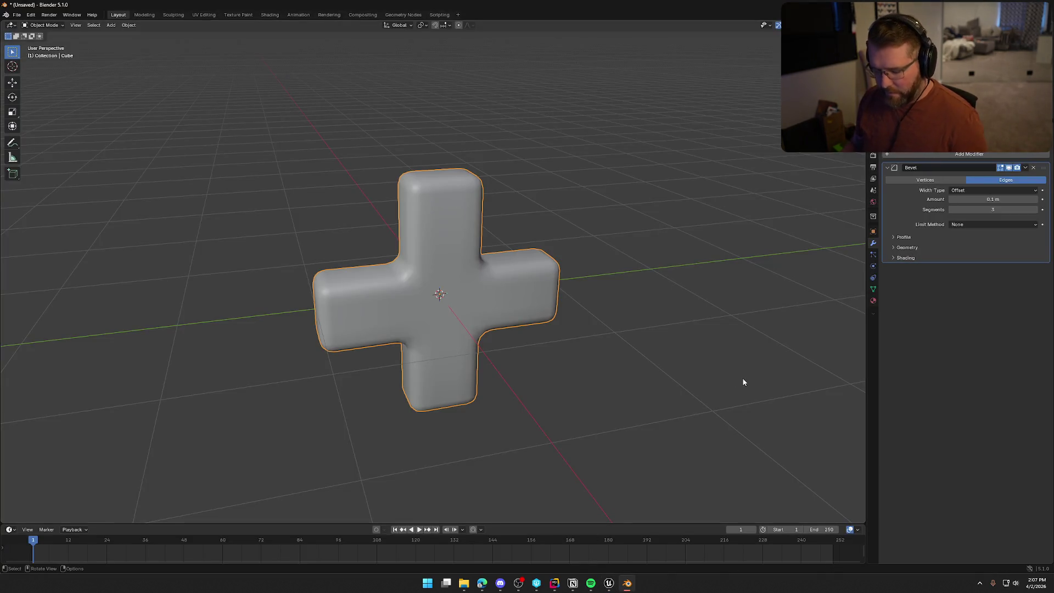
{"action": "key", "text": "s"}
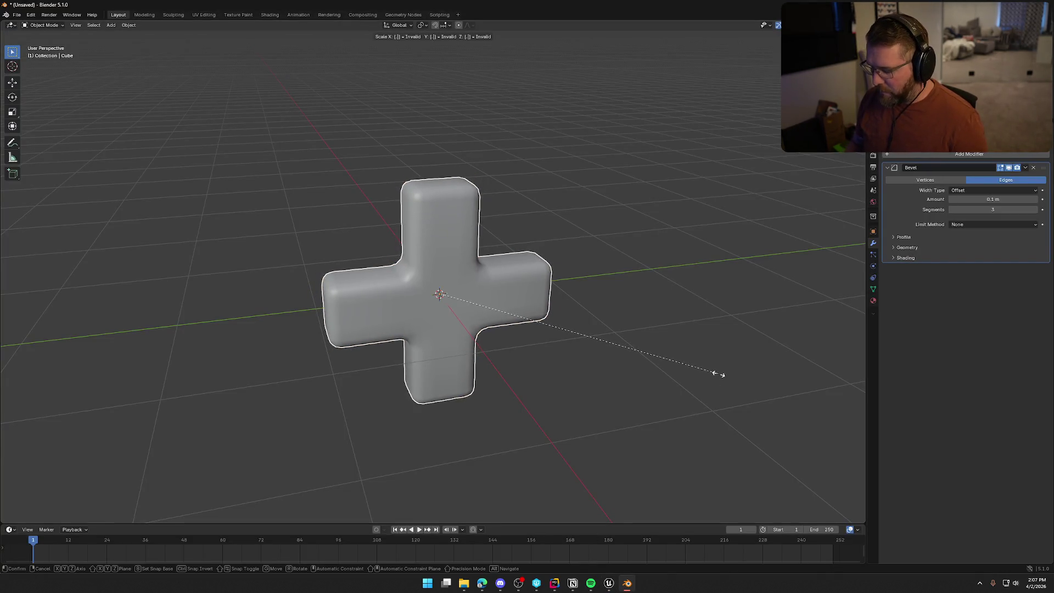
{"action": "type", "text": "2"}
{"action": "key", "text": "Return"}
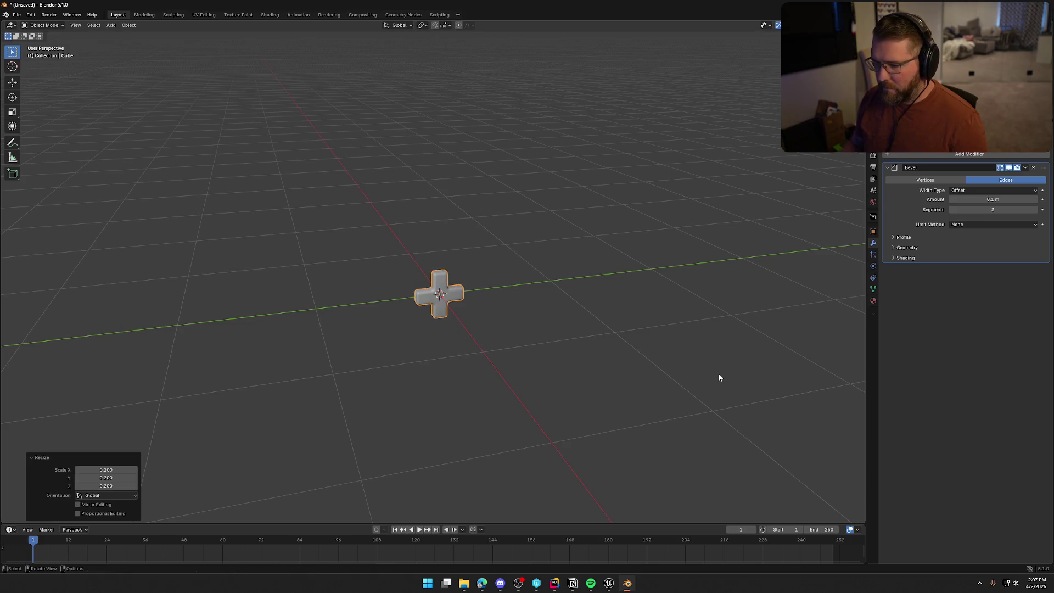
Step: Export the cross as FBX from Blender, overwriting the existing file
{"action": "left_click", "coordinate": [17, 14]}
{"action": "mouse_move", "coordinate": [66, 147]}
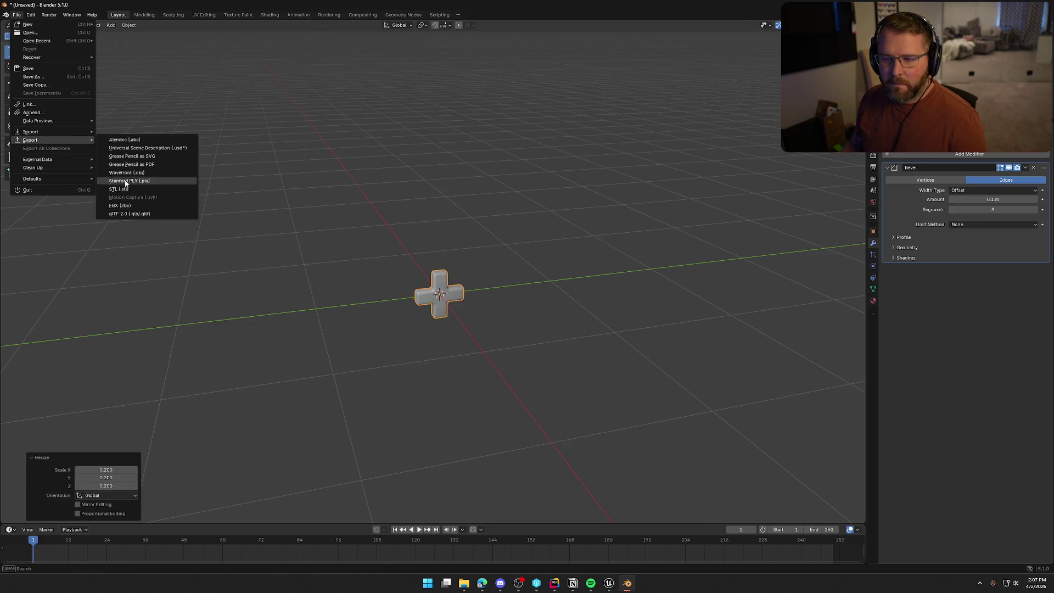
{"action": "left_click", "coordinate": [134, 205]}
{"action": "left_click", "coordinate": [554, 346]}
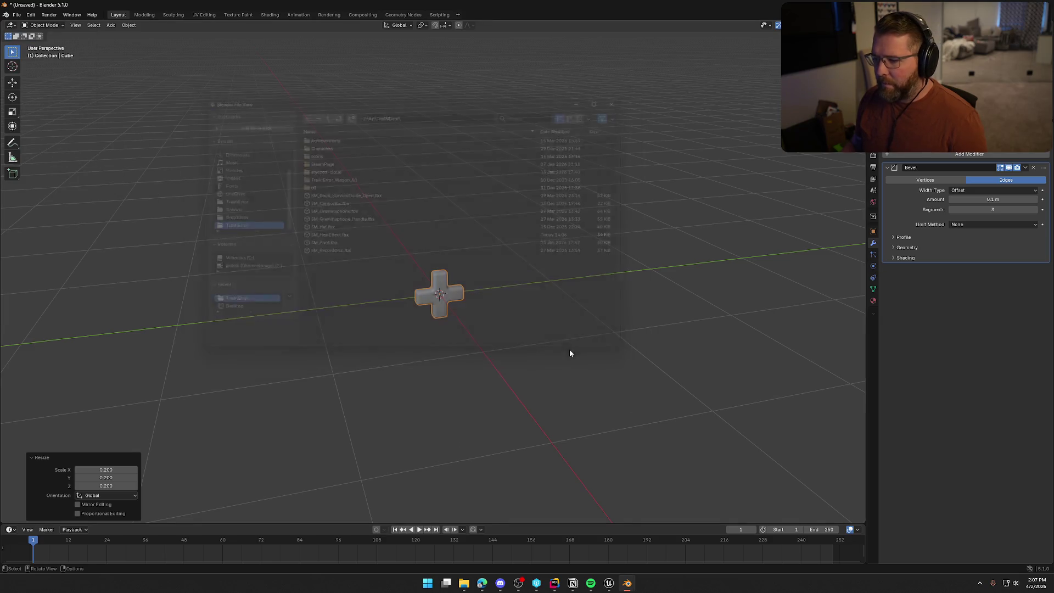
Step: Reimport SM_HealEffect in Unreal from the updated FBX and save all packages
{"action": "left_click", "coordinate": [610, 585]}
{"action": "key", "text": "ctrl+space"}
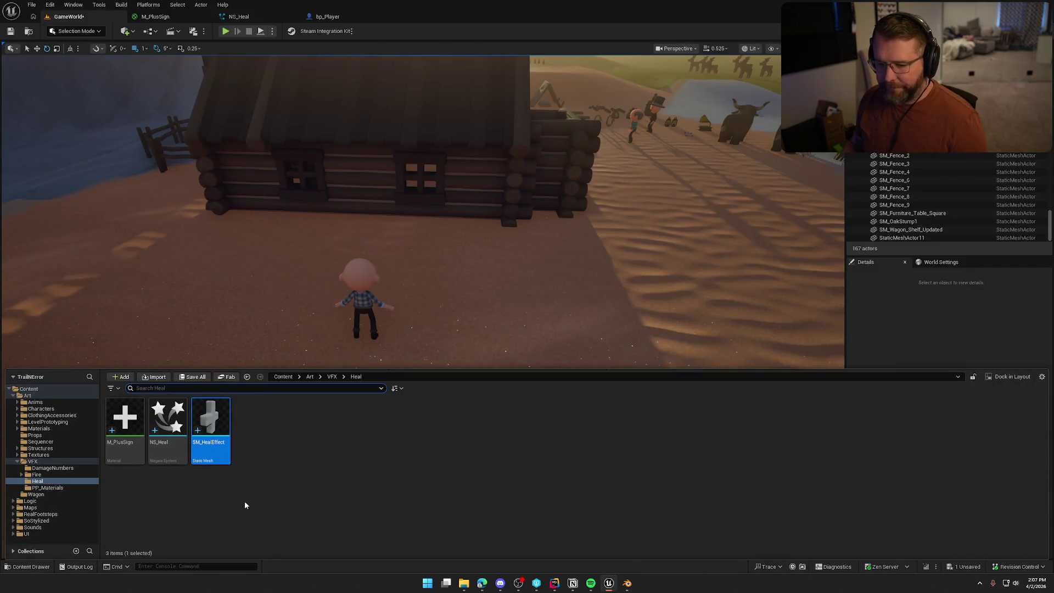
{"action": "right_click", "coordinate": [210, 428]}
{"action": "left_click", "coordinate": [245, 154]}
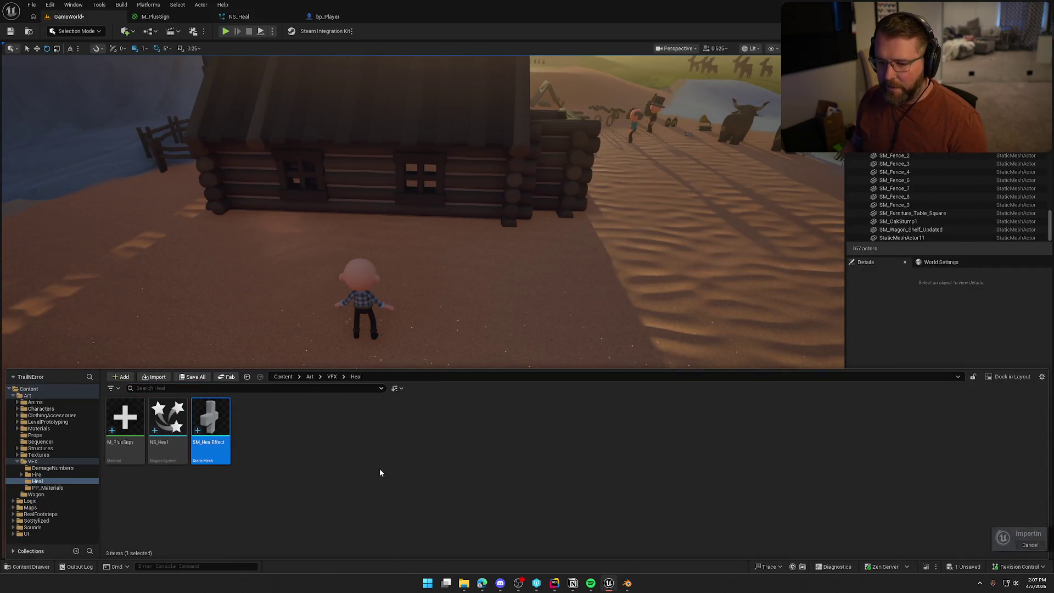
{"action": "key", "text": "ctrl+s"}
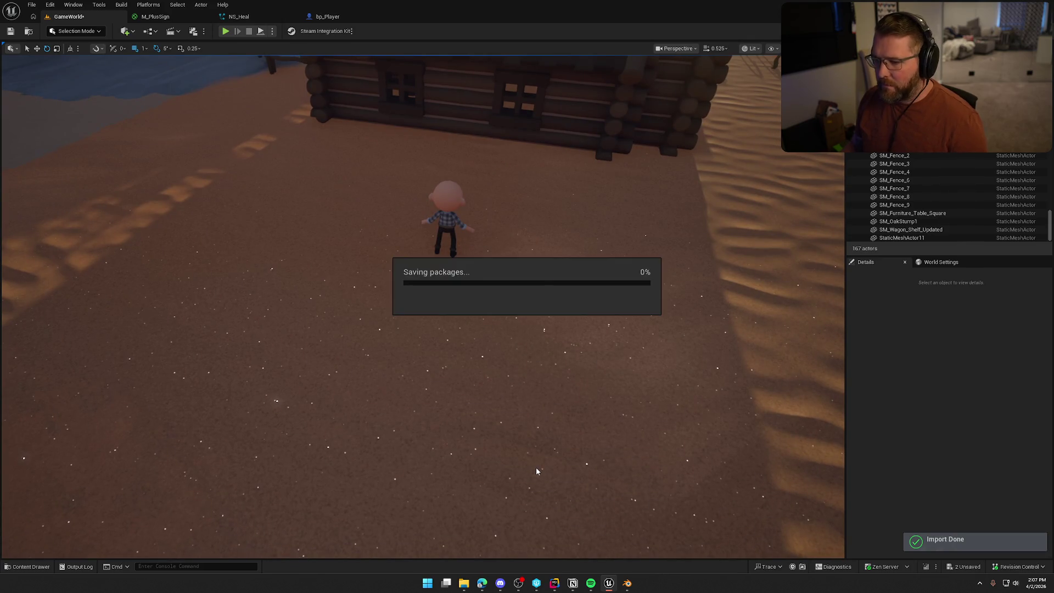
{"action": "left_click", "coordinate": [627, 583]}
{"action": "left_click_drag", "start_coordinate": [526, 390], "coordinate": [527, 396]}
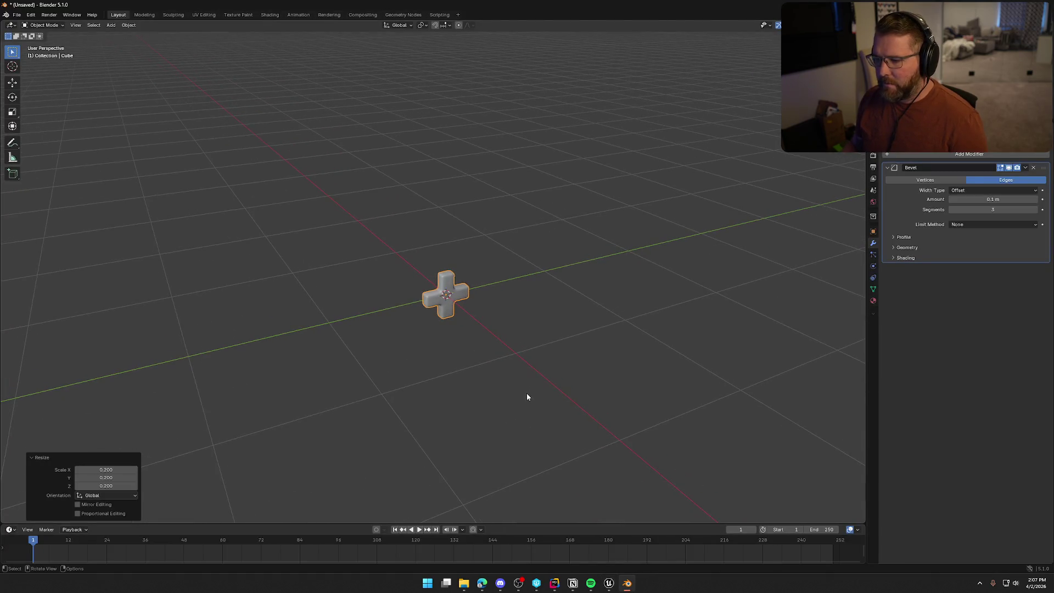
{"action": "left_click", "coordinate": [609, 582]}
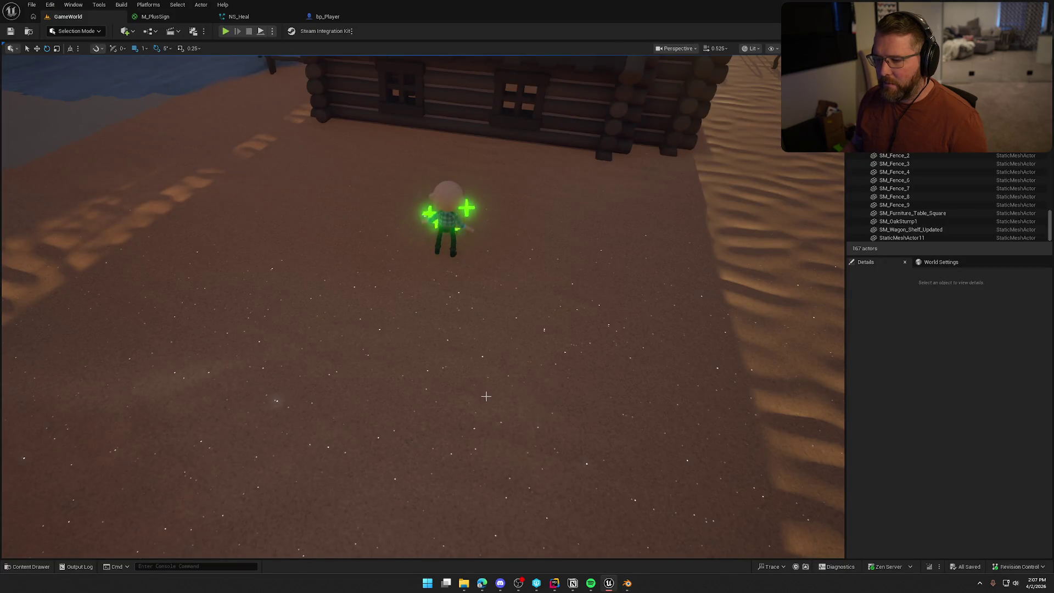
Step: Test-place SM_HealEffect in the level at Z 83, then delete it
{"action": "key", "text": "ctrl+space"}
{"action": "left_click_drag", "start_coordinate": [211, 420], "coordinate": [511, 275]}
{"action": "key", "text": "End"}
{"action": "left_click", "coordinate": [514, 317]}
{"action": "key", "text": "Delete"}
Step: Check SM_HealEffect's material choices in its mesh editor, then open the NS_Heal Niagara system
{"action": "key", "text": "ctrl+space"}
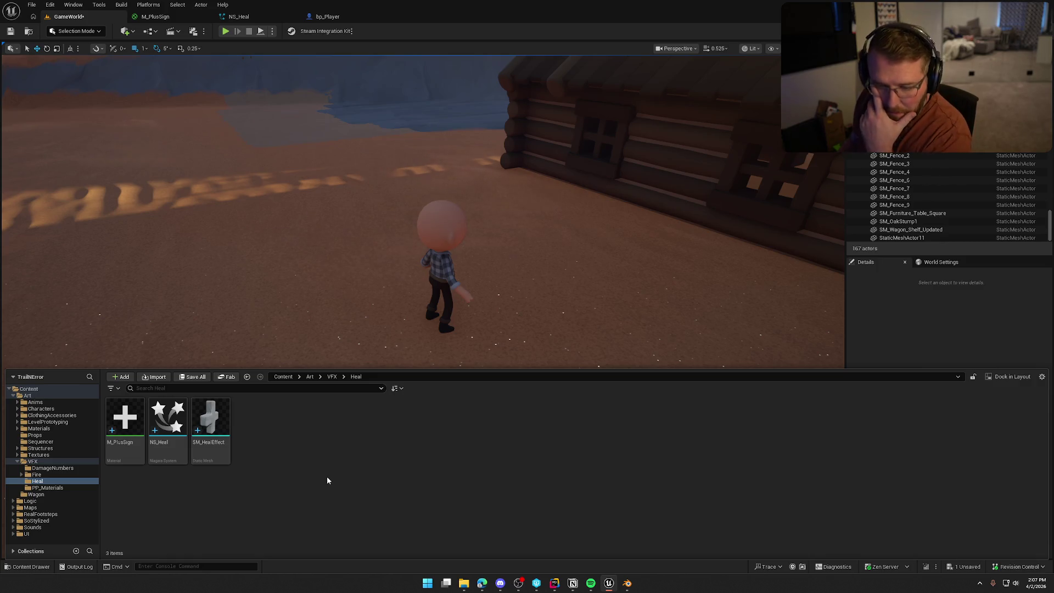
{"action": "double_click", "coordinate": [207, 421]}
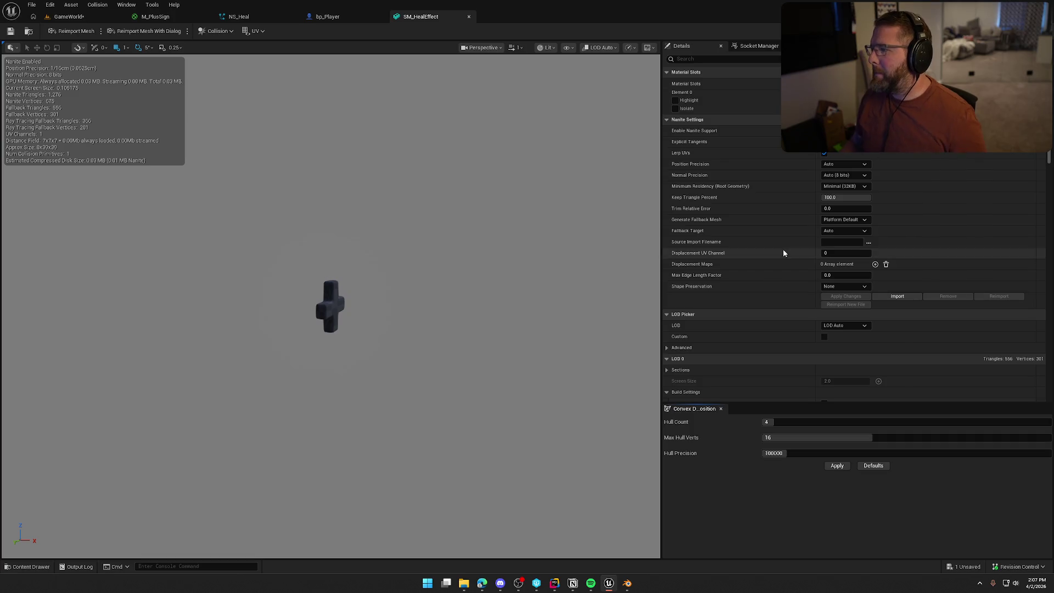
{"action": "left_click", "coordinate": [879, 96]}
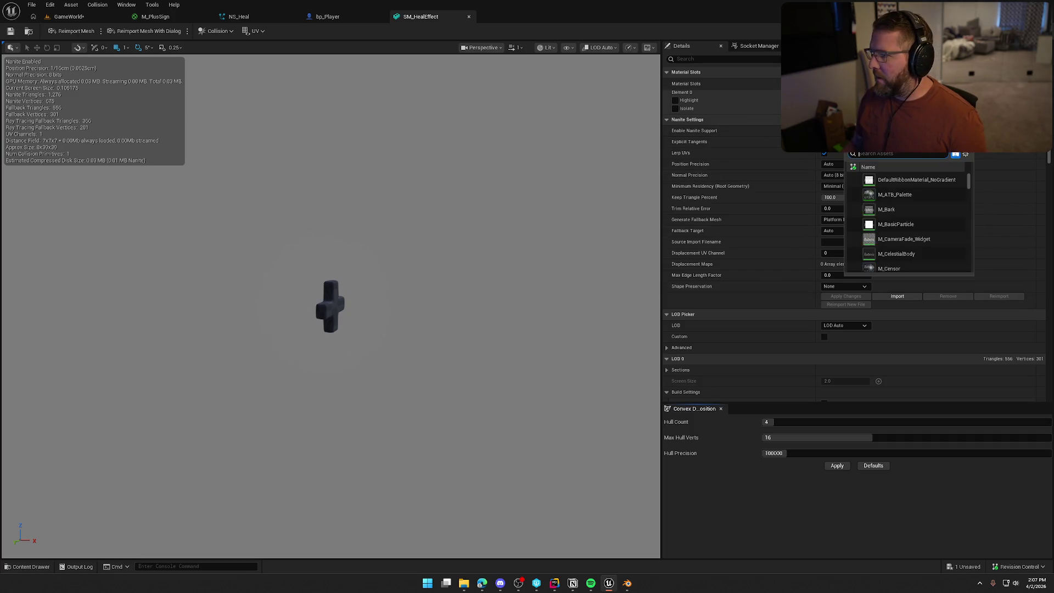
{"action": "key", "text": "BackSpace"}
{"action": "key", "text": "BackSpace"}
{"action": "key", "text": "BackSpace"}
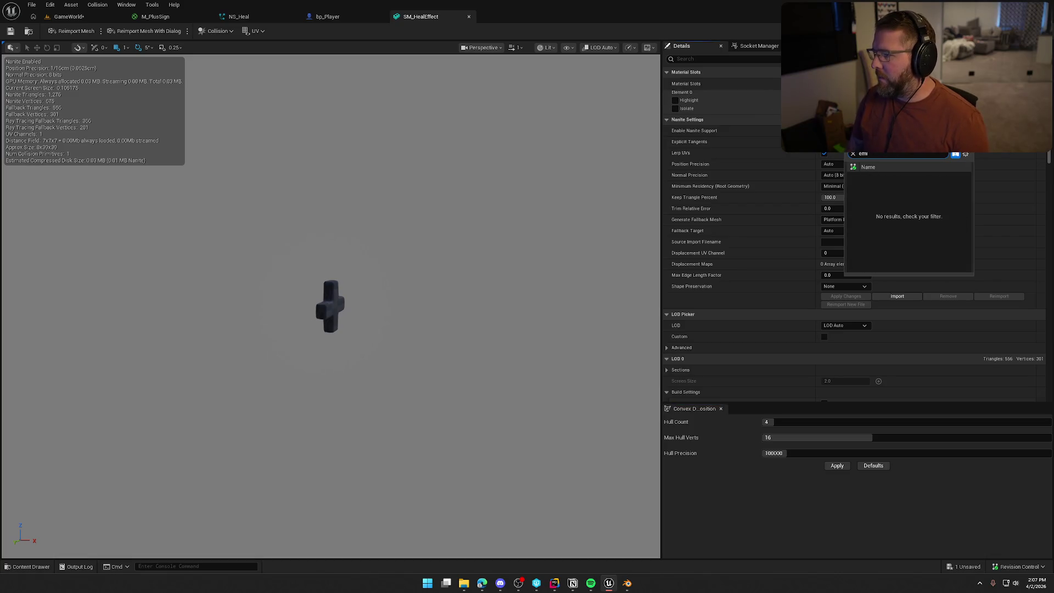
{"action": "key", "text": "Escape"}
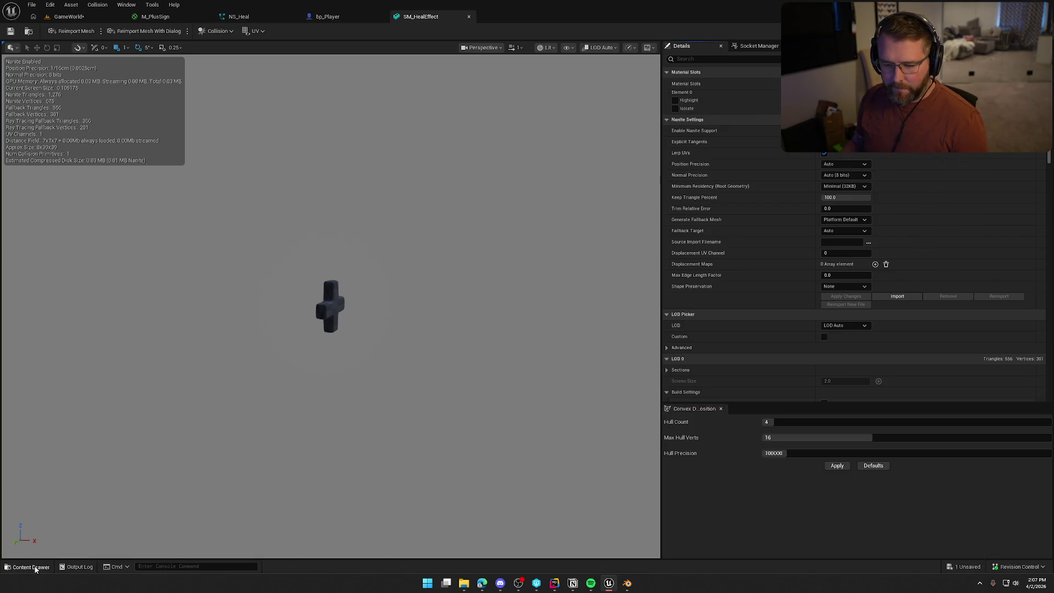
{"action": "left_click", "coordinate": [30, 567]}
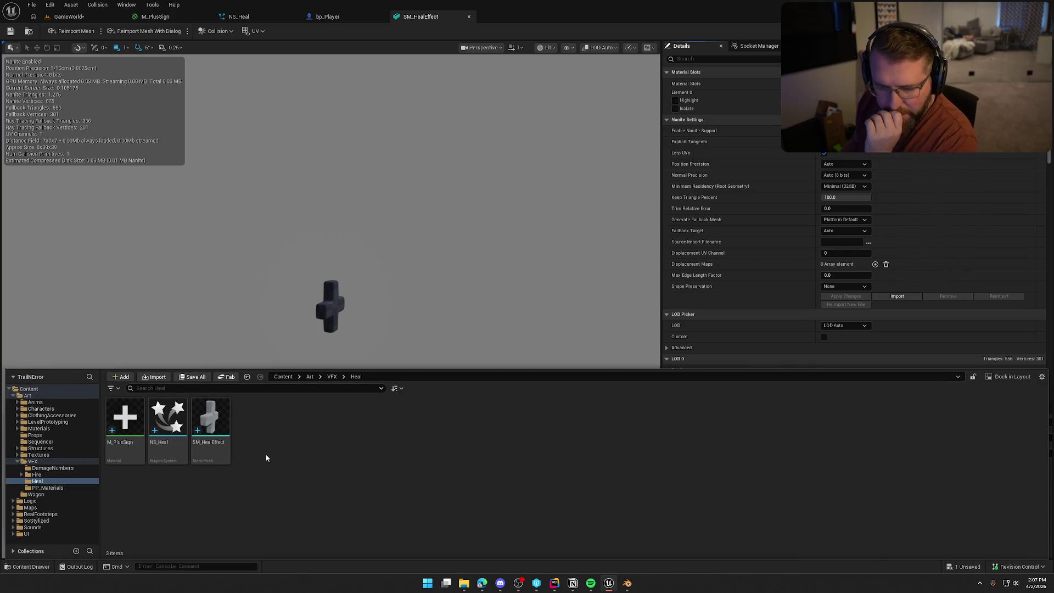
{"action": "double_click", "coordinate": [186, 430]}
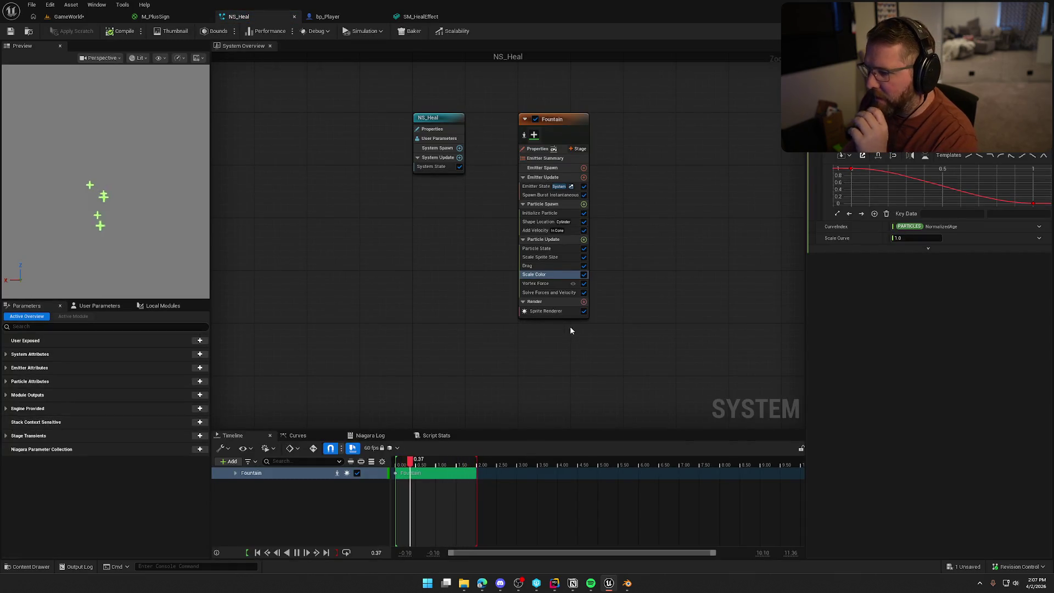
Step: Add a Mesh Renderer to the Fountain emitter's Render group alongside its Sprite Renderer
{"action": "left_click", "coordinate": [548, 312]}
{"action": "left_click", "coordinate": [583, 302]}
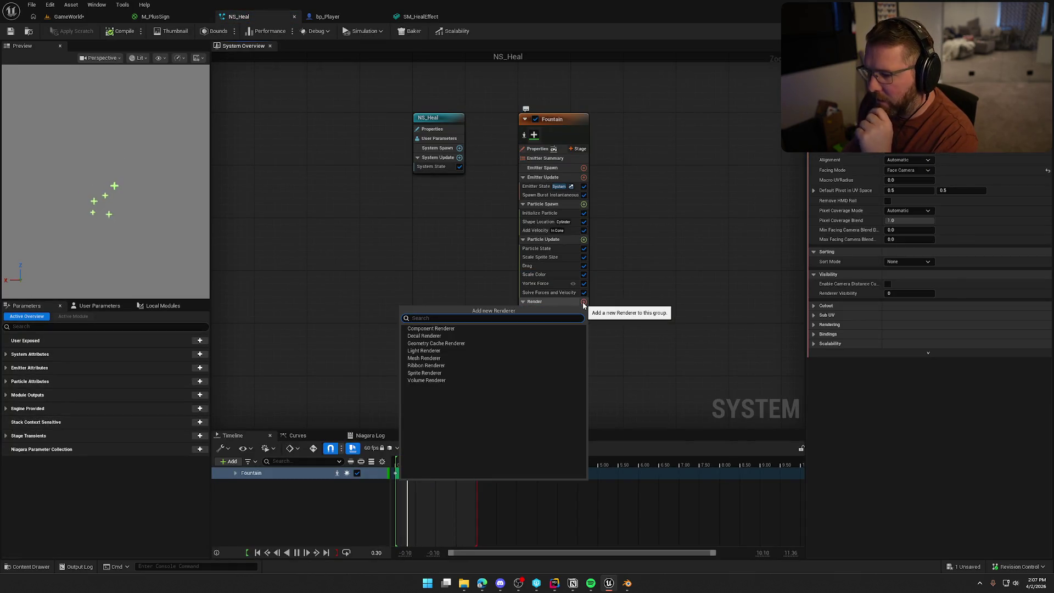
{"action": "left_click", "coordinate": [455, 358]}
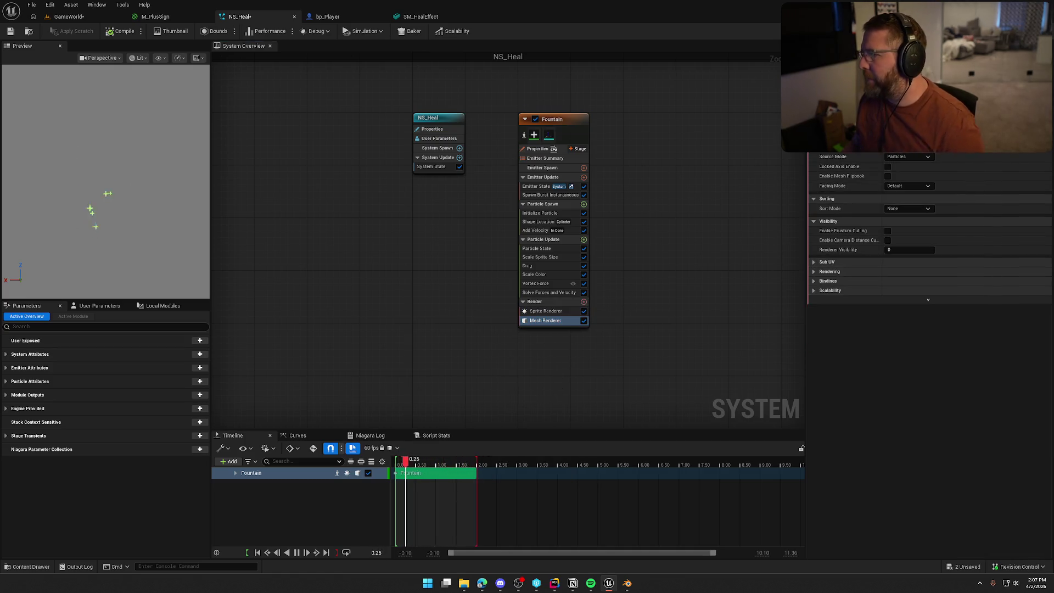
{"action": "key", "text": "ctrl+space"}
{"action": "left_click", "coordinate": [665, 285]}
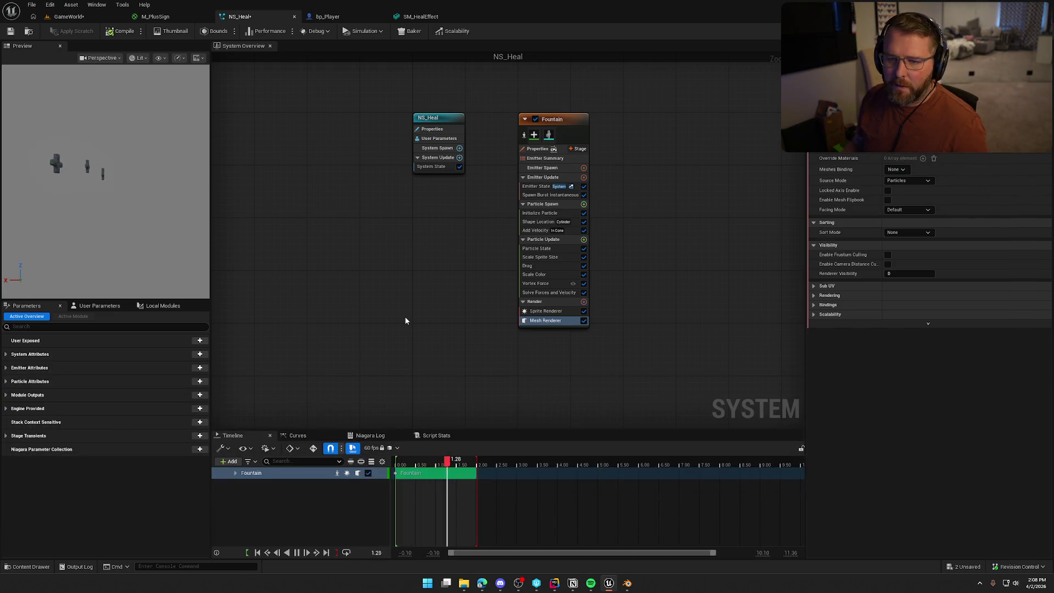
{"action": "left_click", "coordinate": [628, 585]}
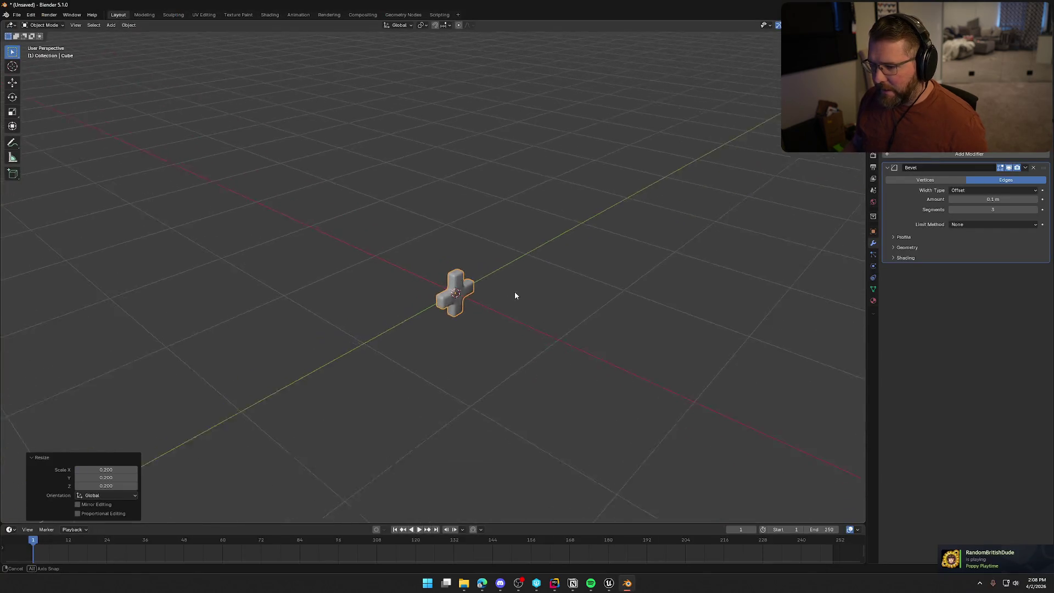
Step: In Blender, re-export the cross as FBX, overwriting the SM_HealEffect file
{"action": "left_click", "coordinate": [17, 14]}
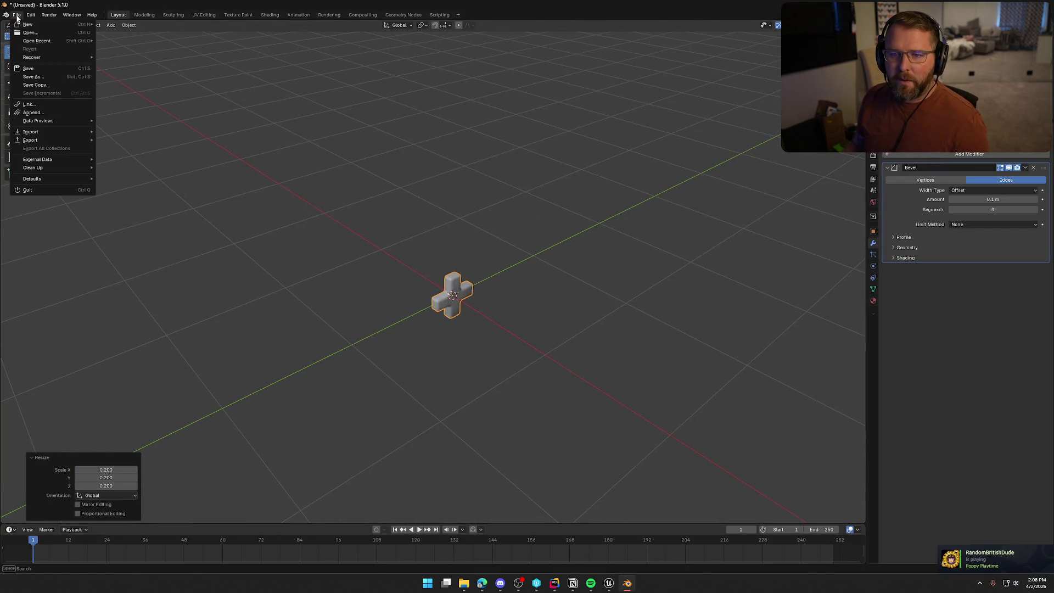
{"action": "mouse_move", "coordinate": [57, 141]}
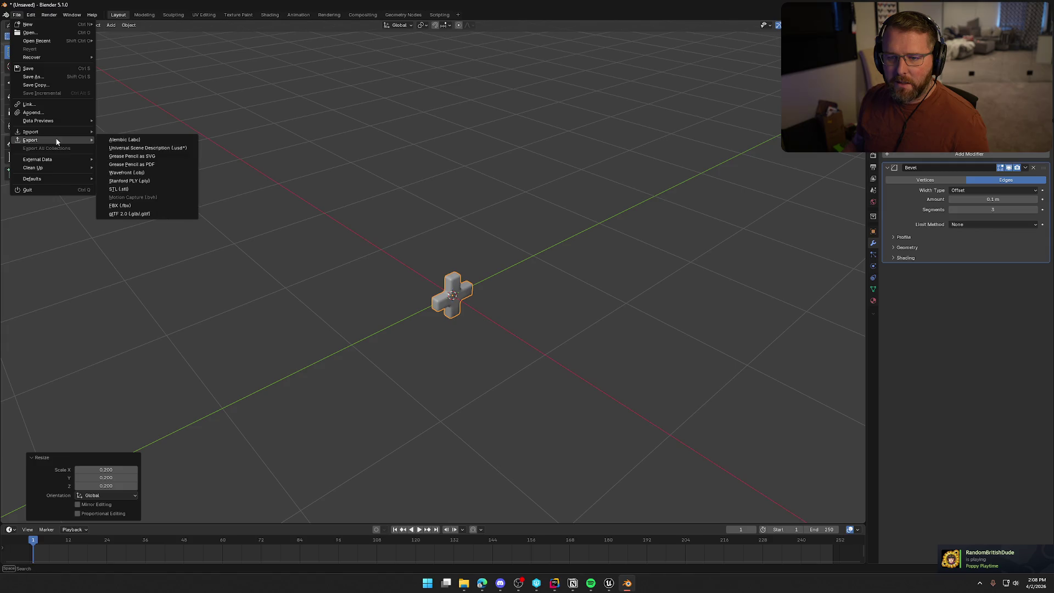
{"action": "left_click", "coordinate": [132, 205]}
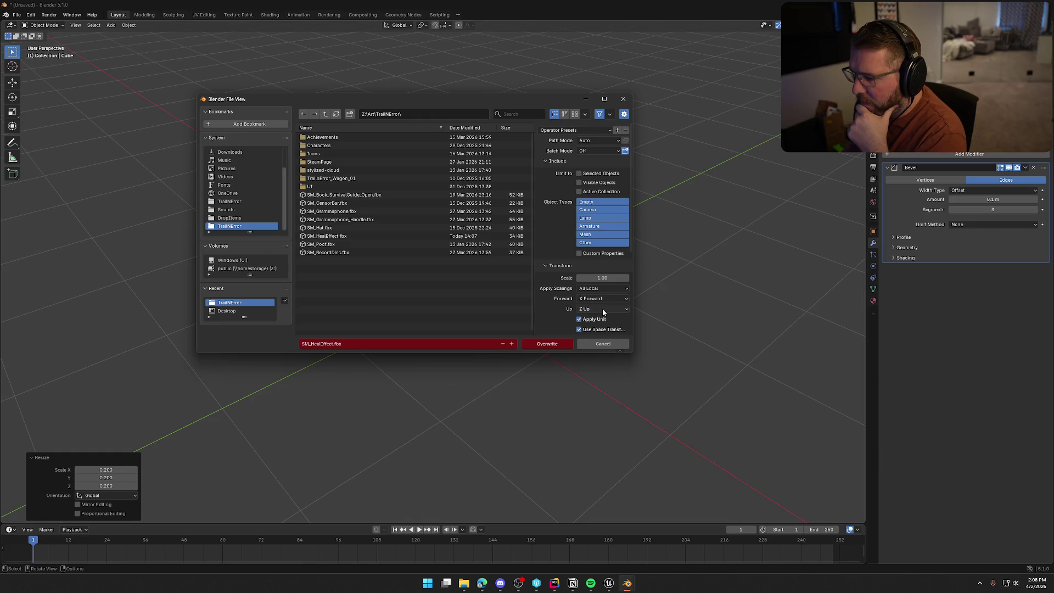
{"action": "left_click", "coordinate": [554, 344]}
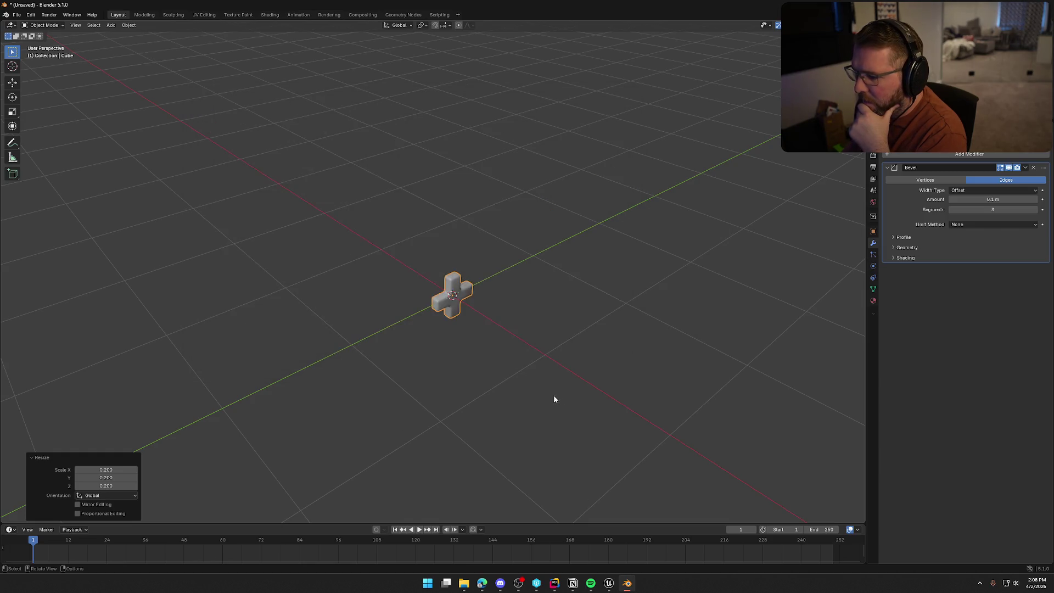
Step: Reimport SM_HealEffect in Unreal from the updated FBX
{"action": "left_click", "coordinate": [609, 583]}
{"action": "key", "text": "ctrl+space"}
{"action": "right_click", "coordinate": [213, 426]}
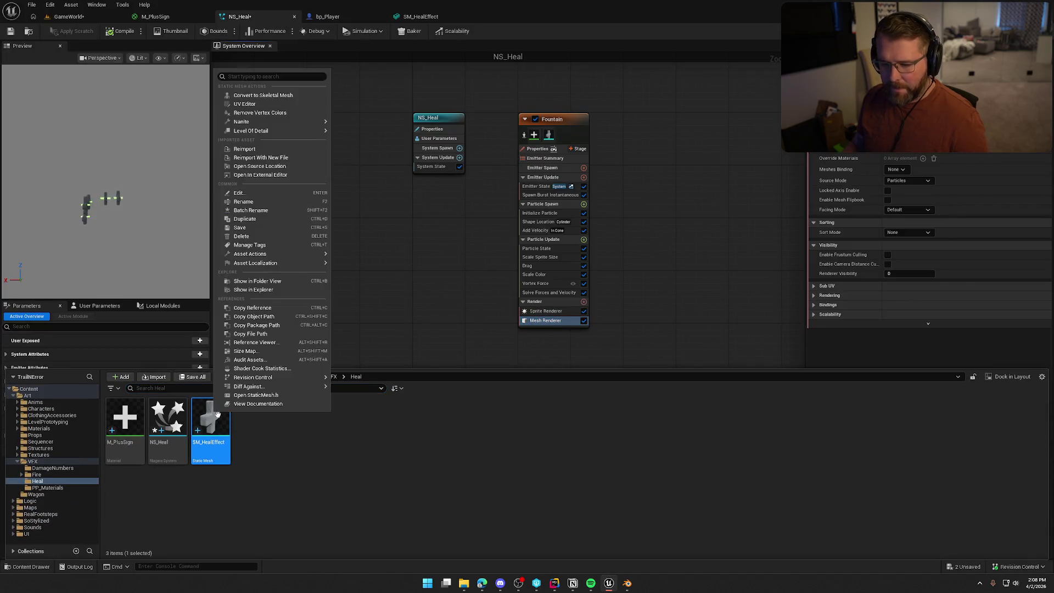
{"action": "left_click", "coordinate": [268, 148]}
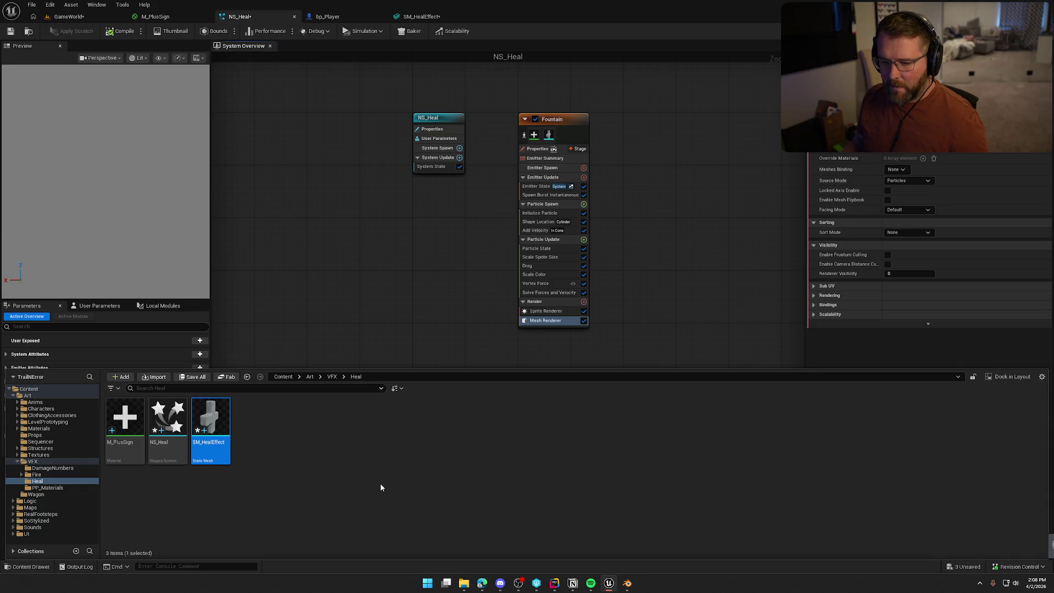
{"action": "left_click", "coordinate": [320, 301]}
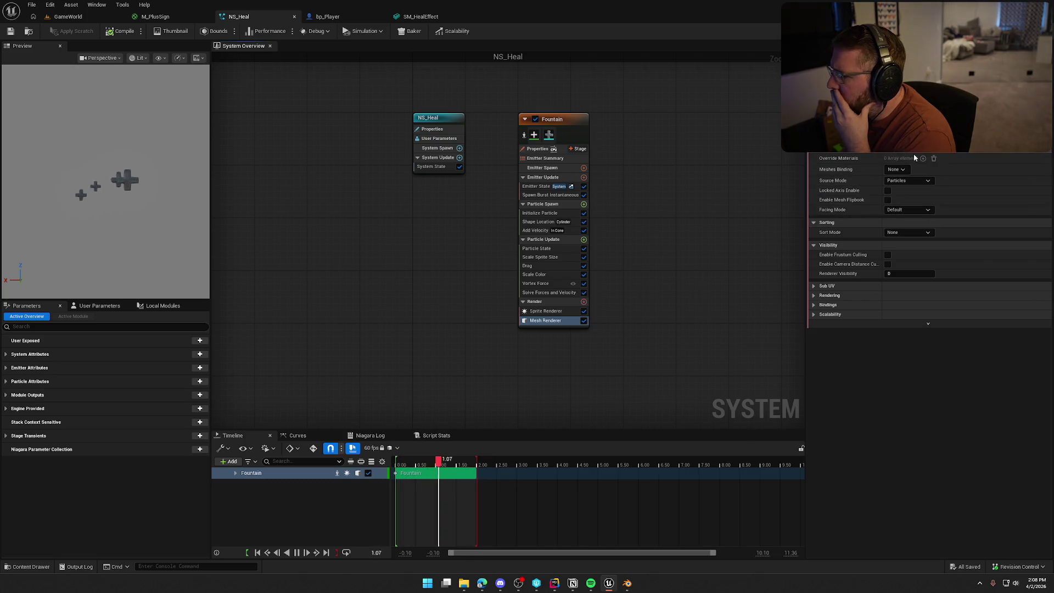
{"action": "key", "text": "ctrl+space"}
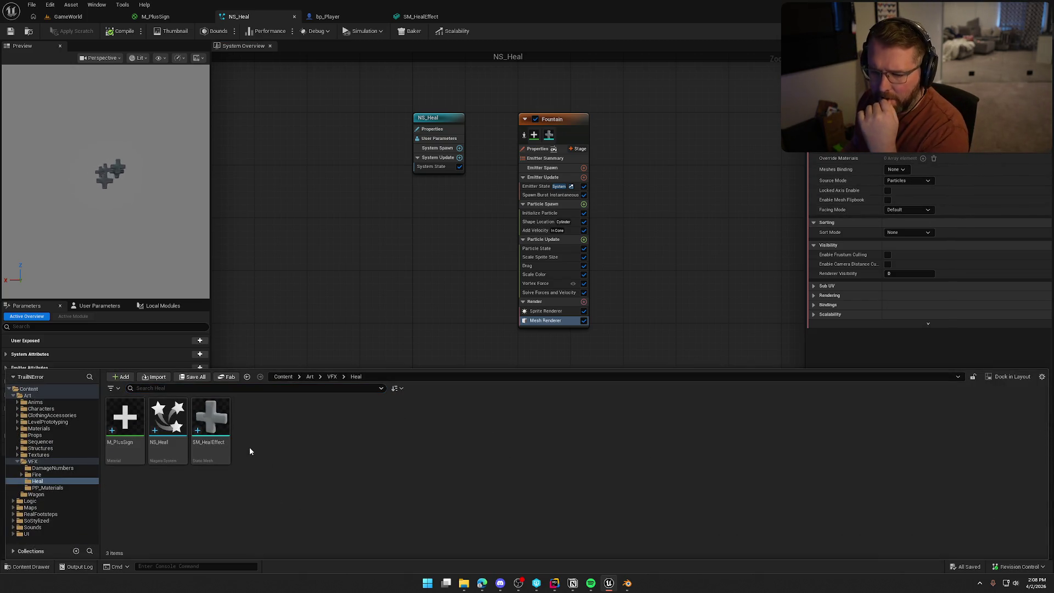
Step: Create a new material named M_Heal in the Heal folder and open it
{"action": "right_click", "coordinate": [250, 448]}
{"action": "left_click", "coordinate": [280, 202]}
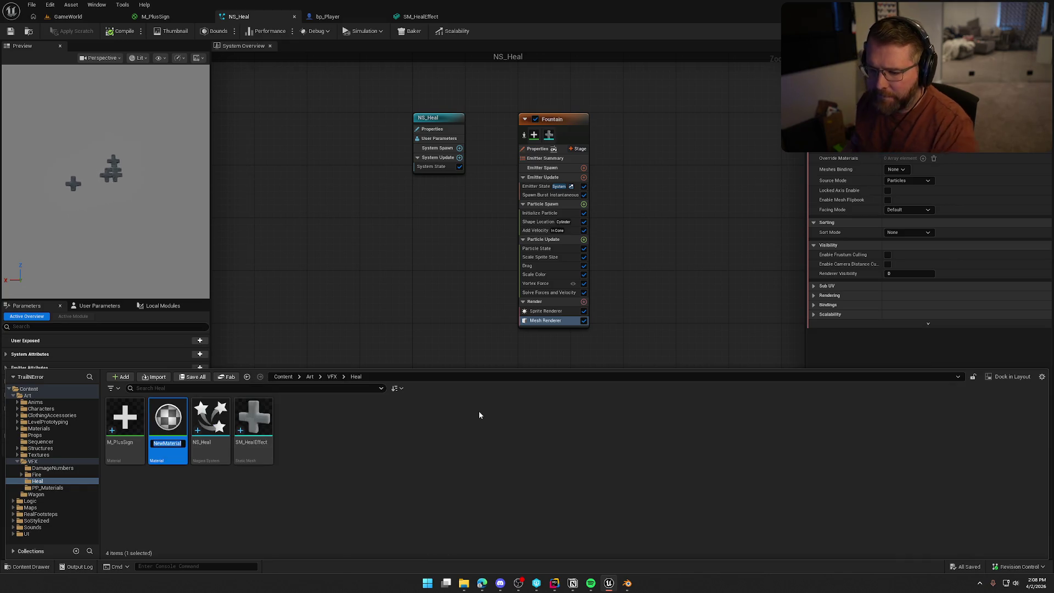
{"action": "type", "text": "M_E"}
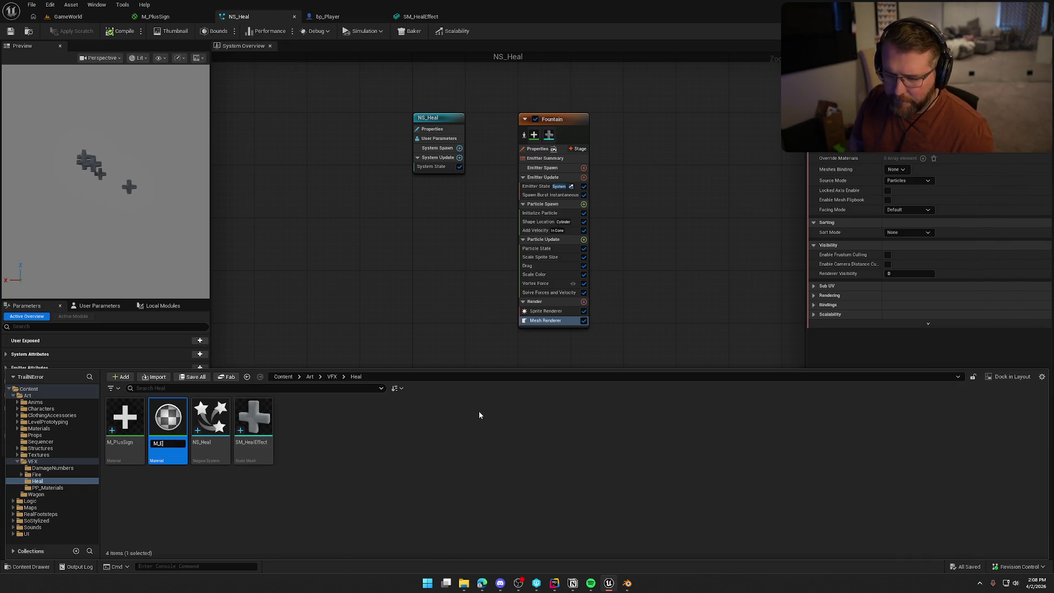
{"action": "type", "text": "eal"}
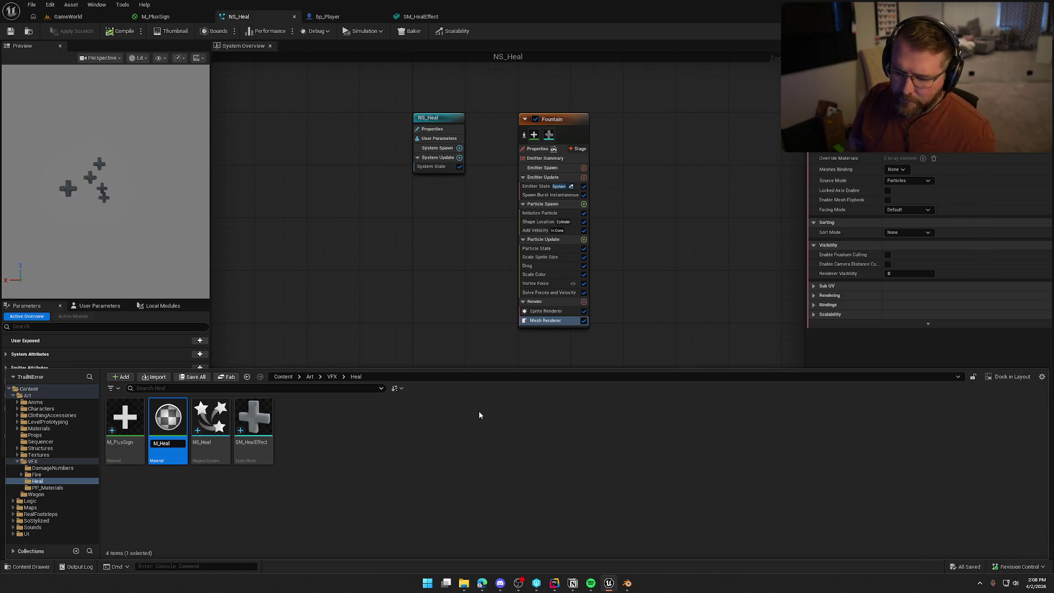
{"action": "key", "text": "Return"}
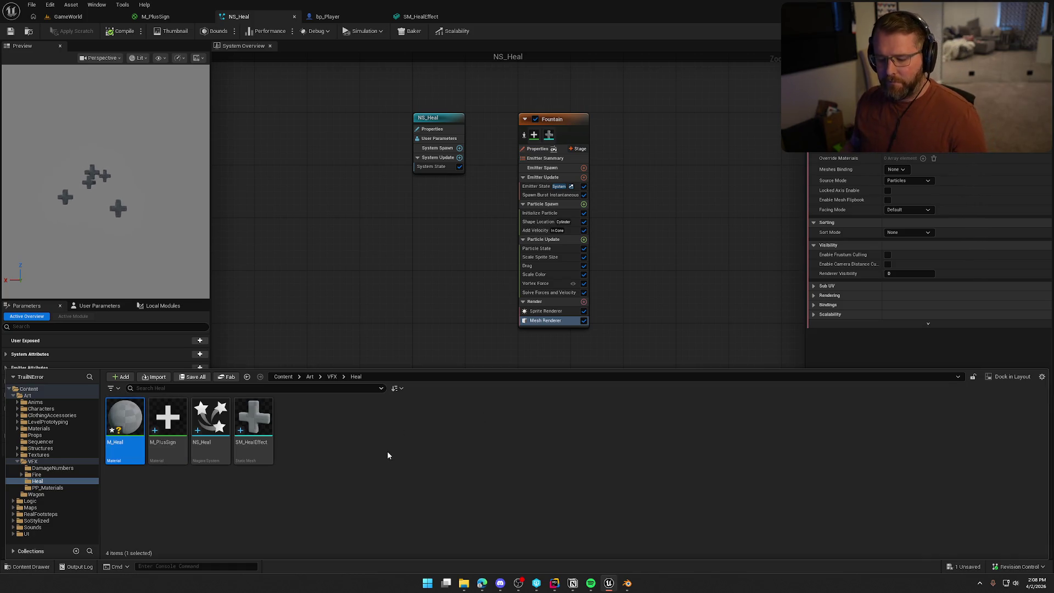
{"action": "double_click", "coordinate": [115, 444]}
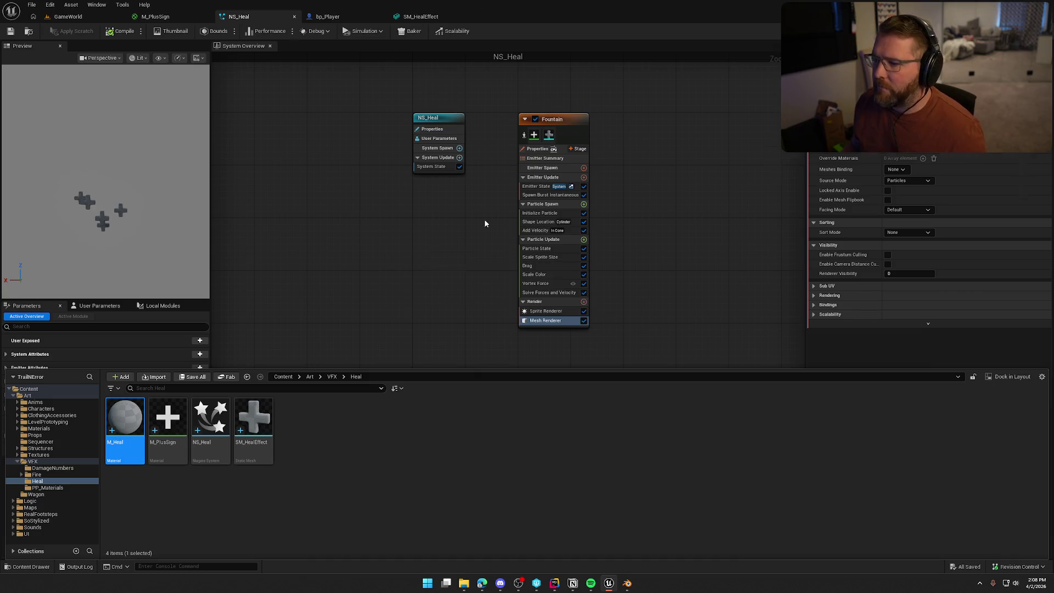
Step: Add a Particle Color node and wire its RGB into Base Color and Emissive Color
{"action": "left_click", "coordinate": [437, 156]}
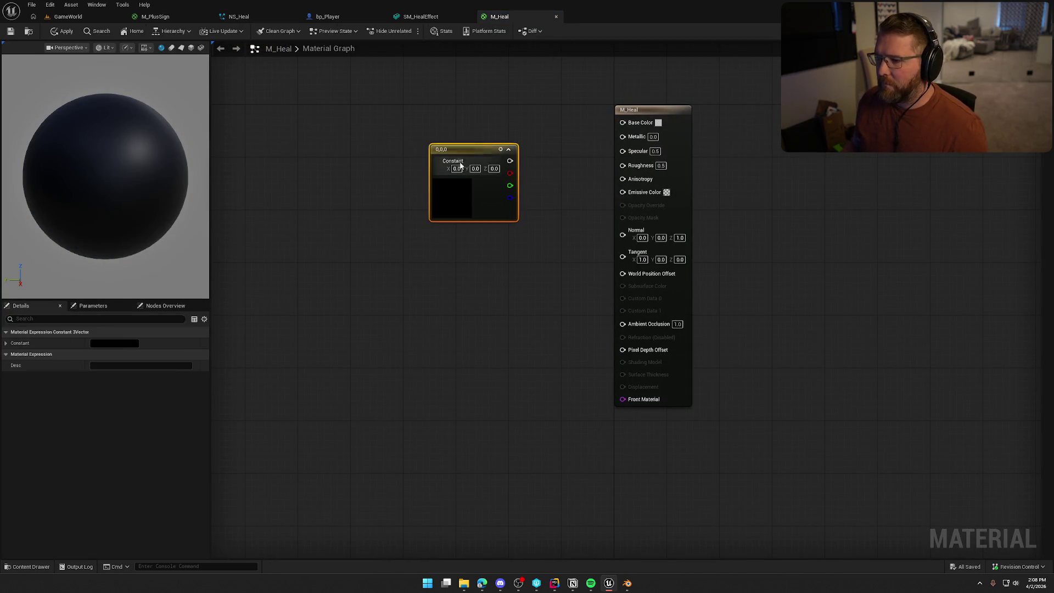
{"action": "left_click_drag", "start_coordinate": [457, 174], "coordinate": [437, 235]}
{"action": "right_click", "coordinate": [413, 96]}
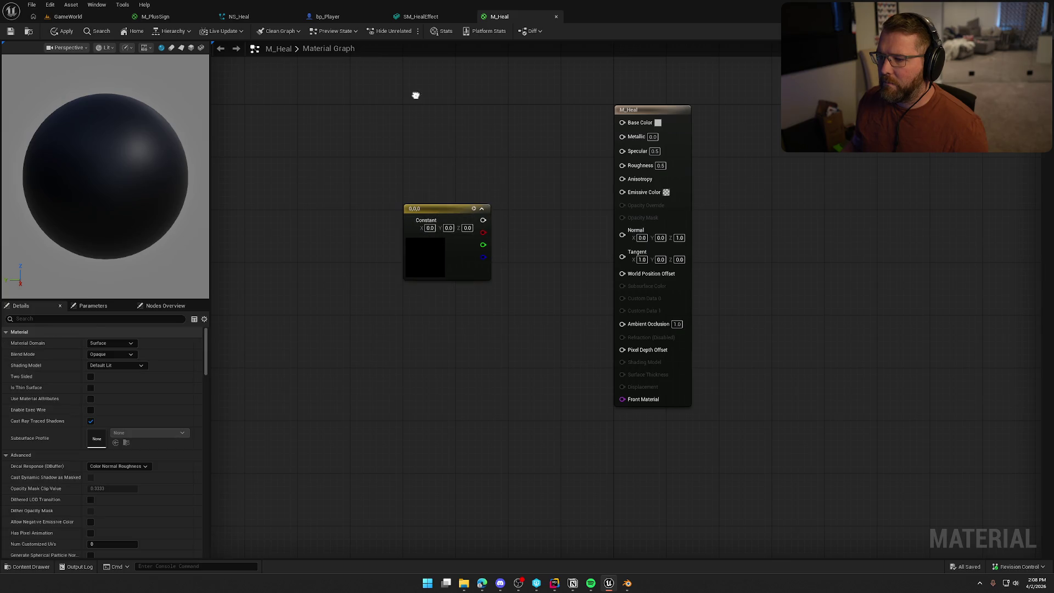
{"action": "type", "text": "part"}
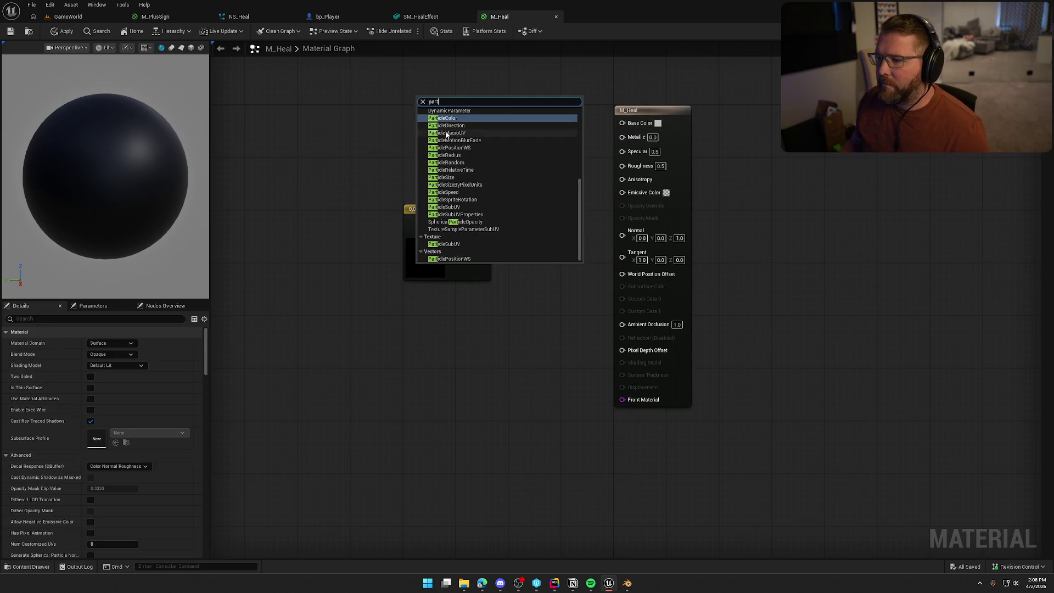
{"action": "left_click", "coordinate": [463, 118]}
{"action": "left_click_drag", "start_coordinate": [464, 115], "coordinate": [622, 122]}
{"action": "mouse_move", "coordinate": [461, 115]}
{"action": "left_mouse_down"}
{"action": "mouse_move", "coordinate": [612, 221]}
{"action": "mouse_move", "coordinate": [621, 191]}
{"action": "left_mouse_up"}
Step: Delete the unused Constant node and apply the M_Heal material changes
{"action": "left_click_drag", "start_coordinate": [360, 195], "coordinate": [473, 309]}
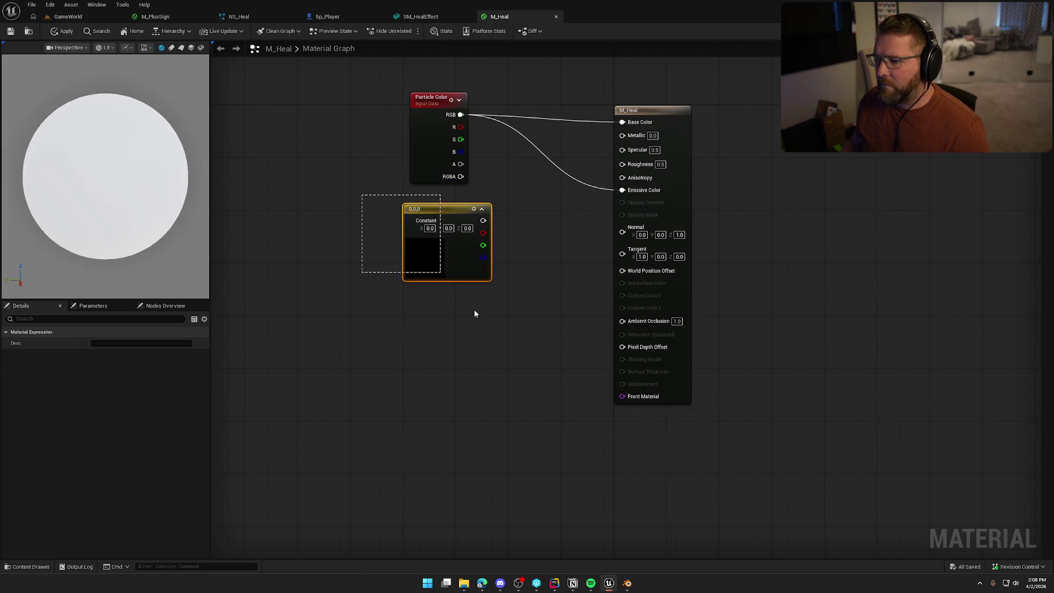
{"action": "key", "text": "Delete"}
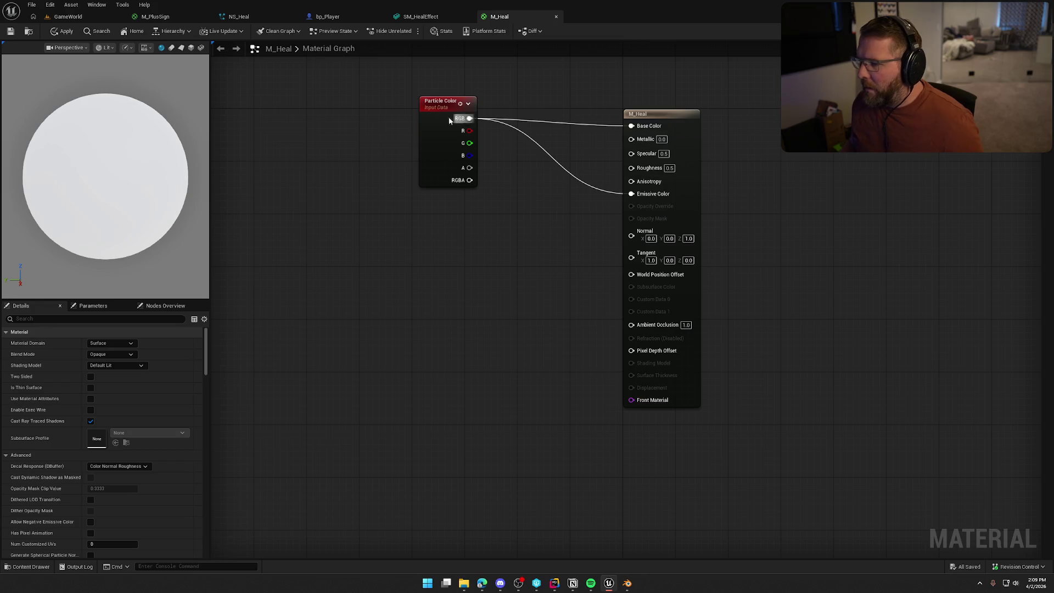
{"action": "left_click", "coordinate": [436, 114]}
{"action": "left_click", "coordinate": [521, 256]}
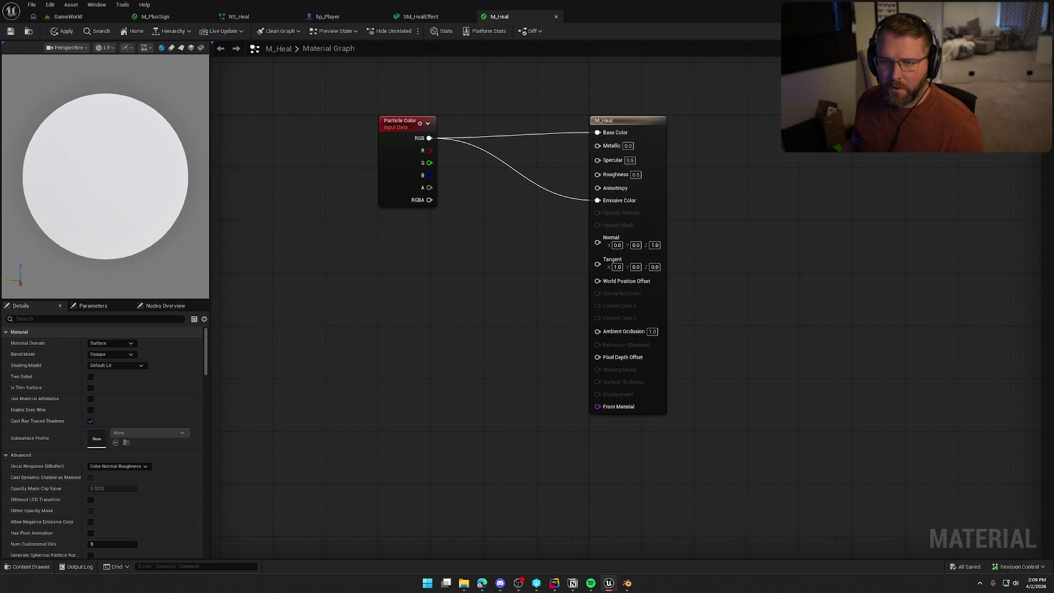
{"action": "left_click", "coordinate": [10, 31]}
{"action": "left_click", "coordinate": [421, 16]}
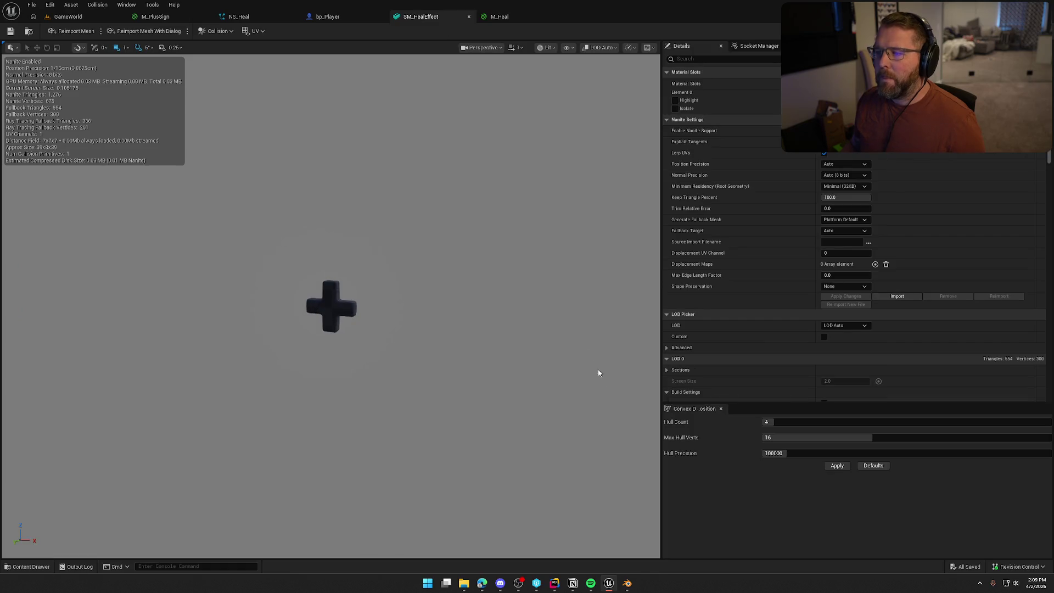
Step: Assign M_Heal to SM_HealEffect's material slot and delete the Fountain emitter's Sprite Renderer
{"action": "key", "text": "ctrl+space"}
{"action": "left_click_drag", "start_coordinate": [124, 420], "coordinate": [805, 157]}
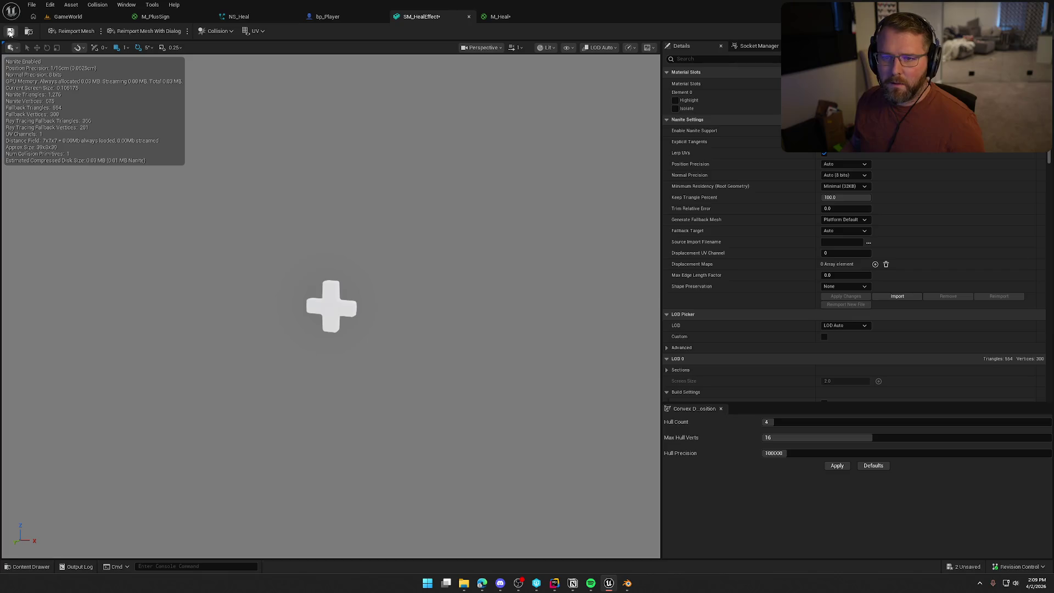
{"action": "left_click", "coordinate": [246, 17]}
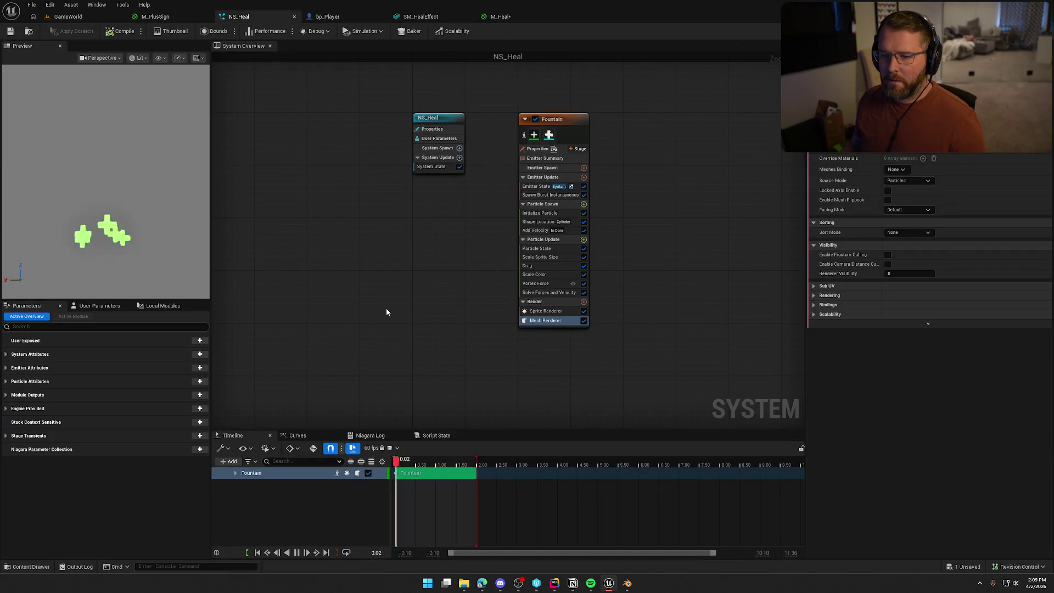
{"action": "left_click", "coordinate": [545, 310]}
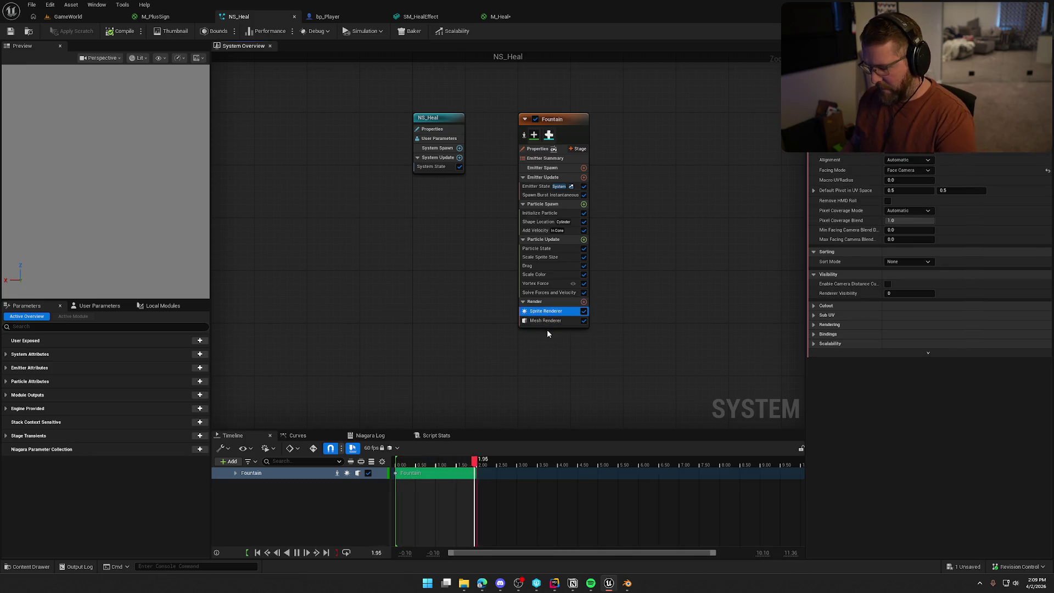
{"action": "key", "text": "Delete"}
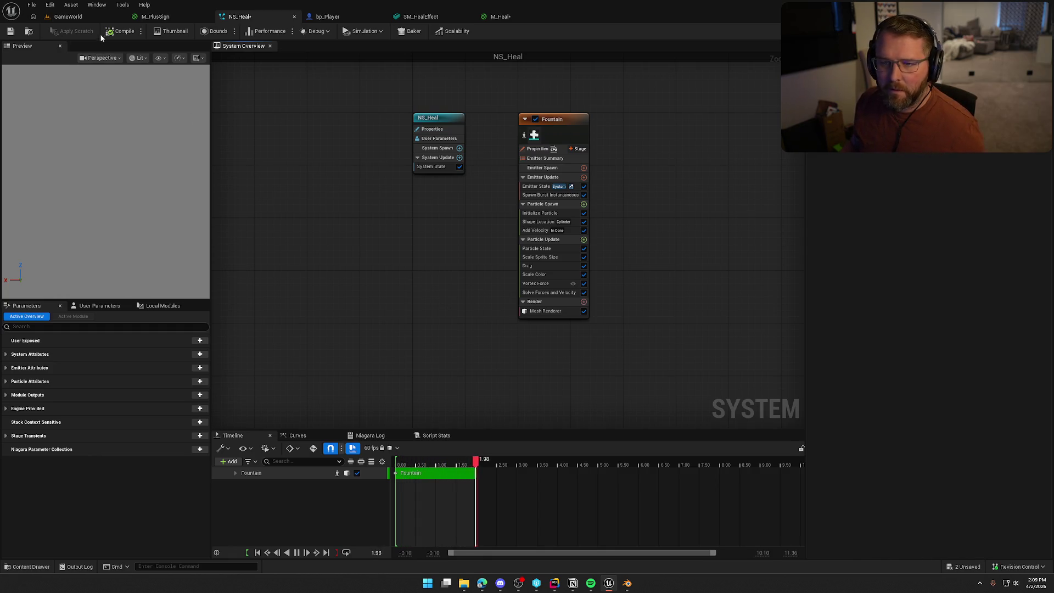
Step: Save NS_Heal and return to the GameWorld level, moving the character forward
{"action": "left_click", "coordinate": [10, 31]}
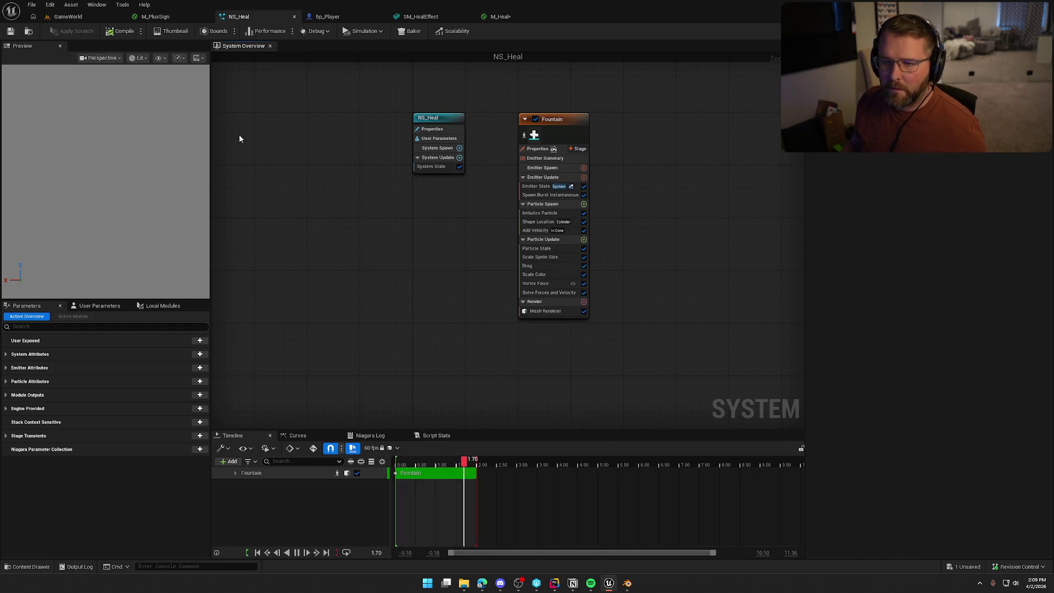
{"action": "left_click", "coordinate": [68, 16]}
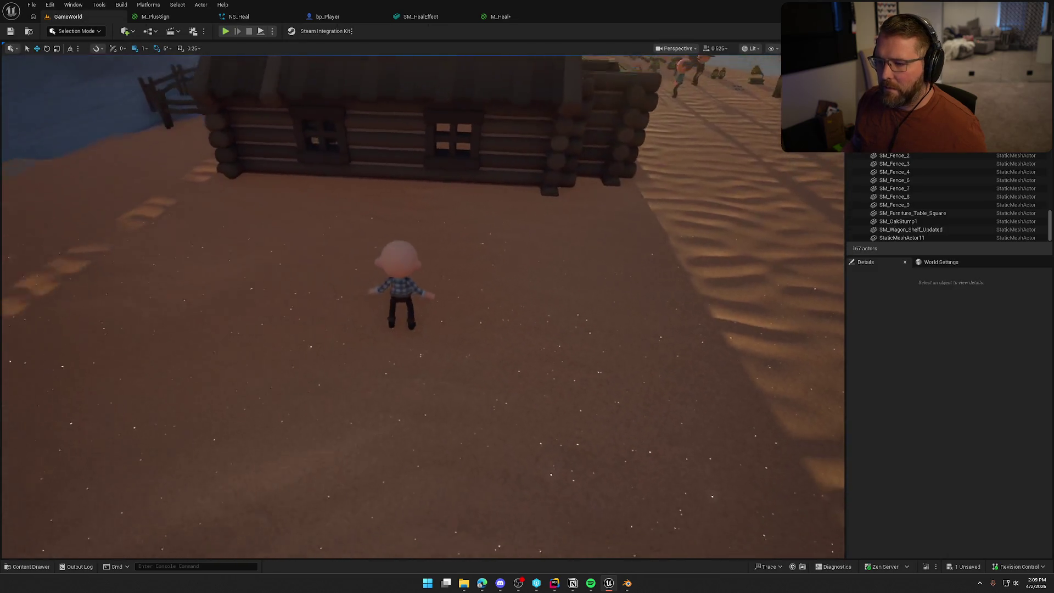
{"action": "key", "text": "w"}
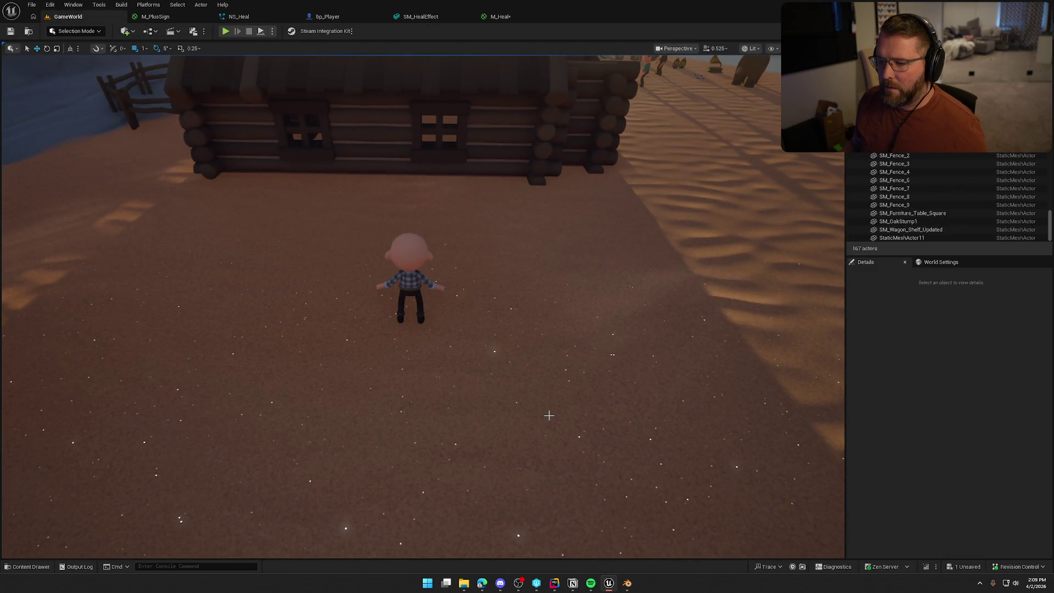
Step: Play the green heal burst twice in GameWorld, then open NS_Heal's Particle Update module list
{"action": "left_click", "coordinate": [549, 415]}
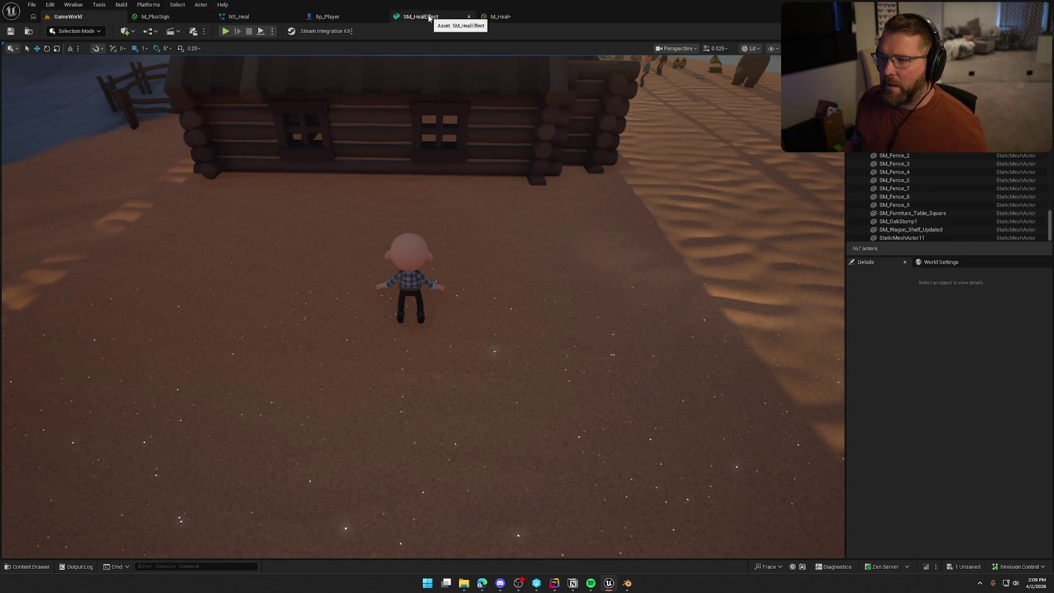
{"action": "left_click", "coordinate": [497, 378]}
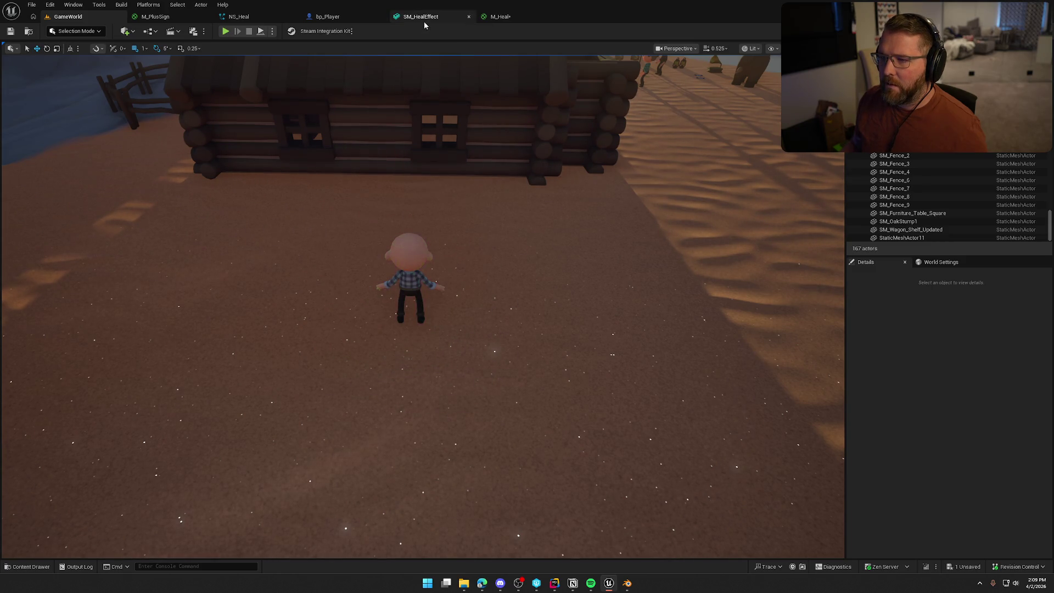
{"action": "left_click", "coordinate": [239, 16]}
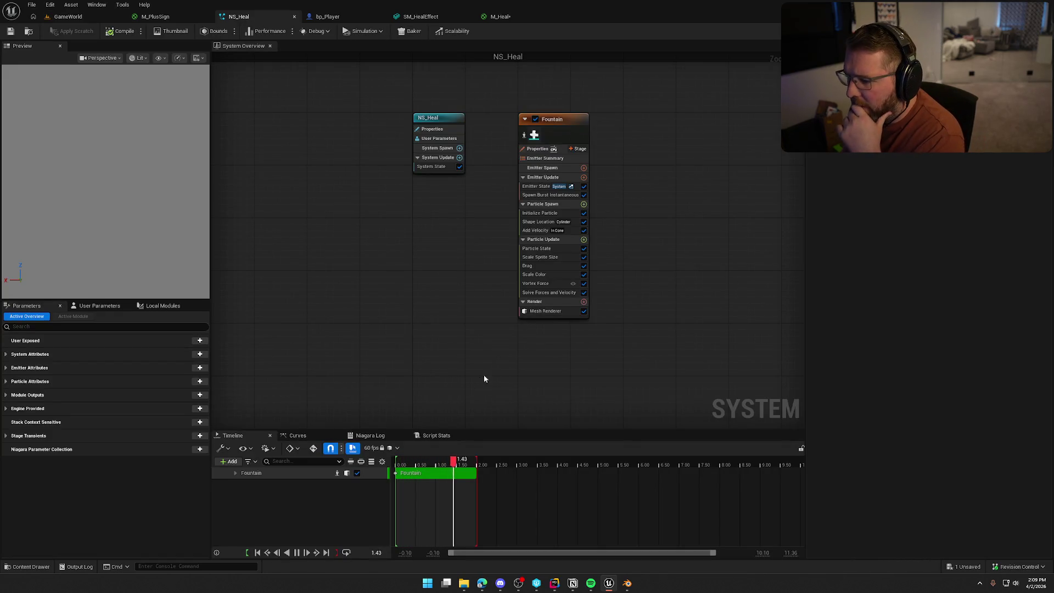
{"action": "left_click", "coordinate": [539, 258]}
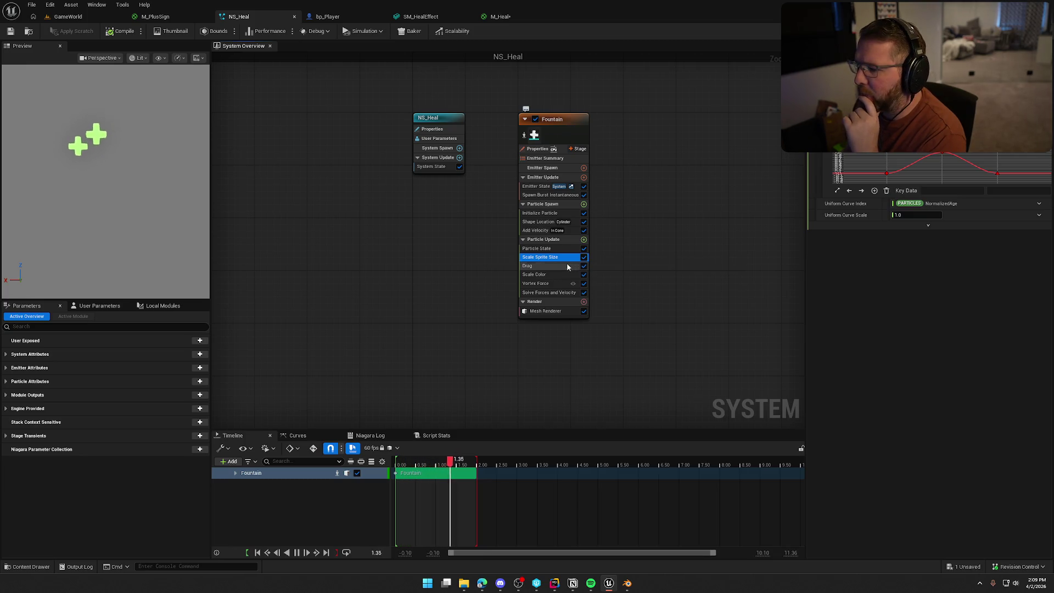
{"action": "left_click", "coordinate": [584, 240]}
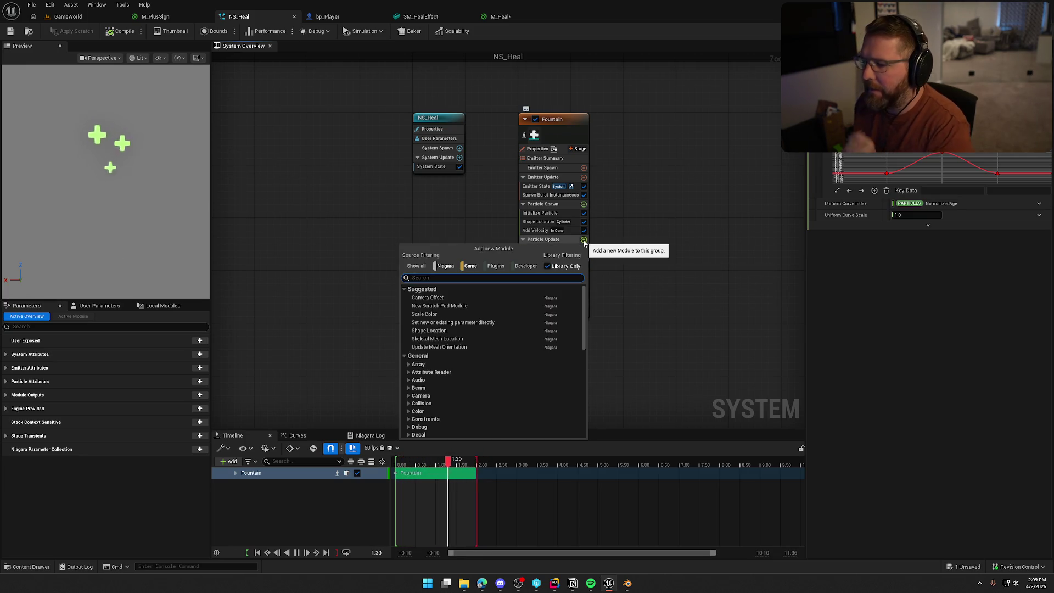
Step: Add a Scale Mesh Size module to Particle Update, undoing the accidental by-Speed variant
{"action": "type", "text": "scale"}
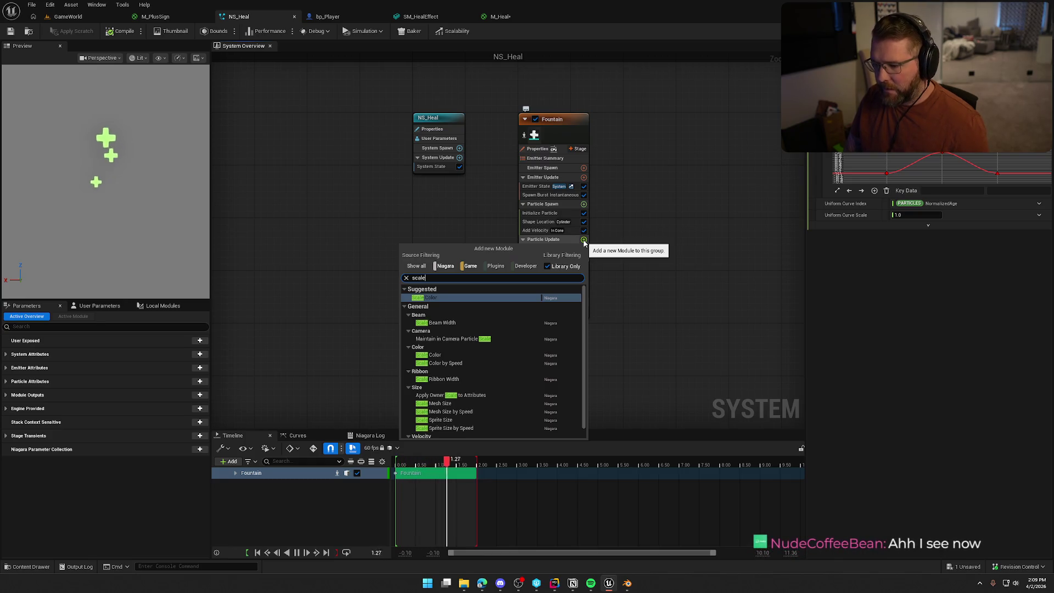
{"action": "left_click", "coordinate": [466, 407]}
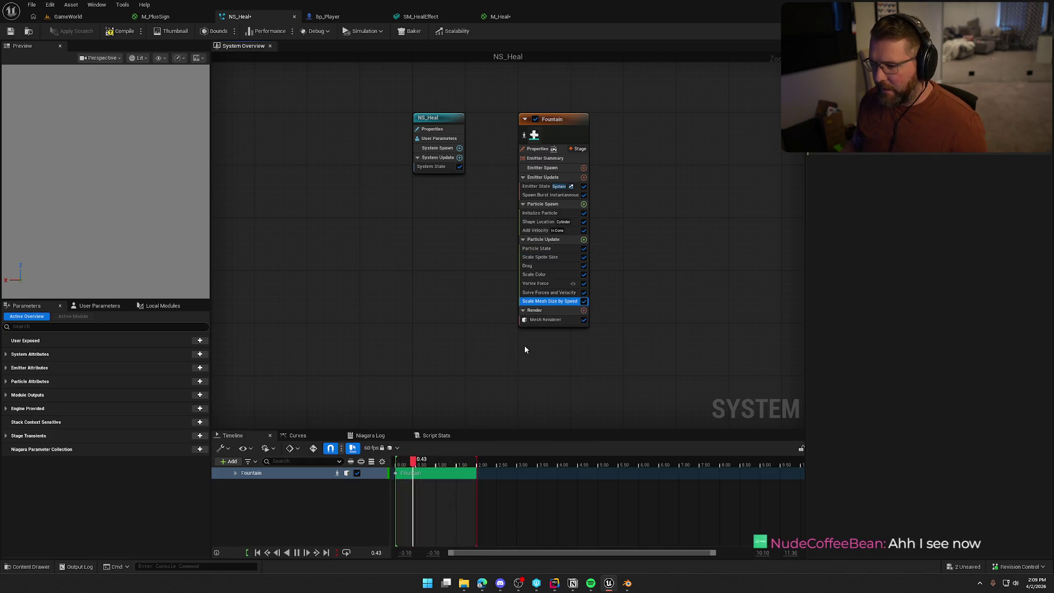
{"action": "key", "text": "ctrl+z"}
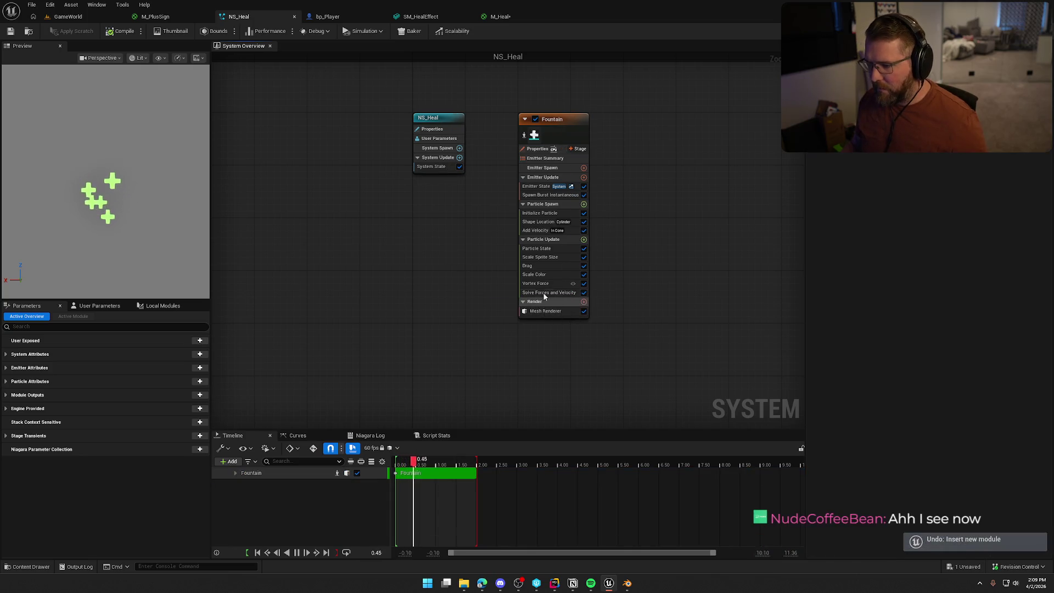
{"action": "left_click", "coordinate": [582, 240]}
{"action": "type", "text": "scale mes"}
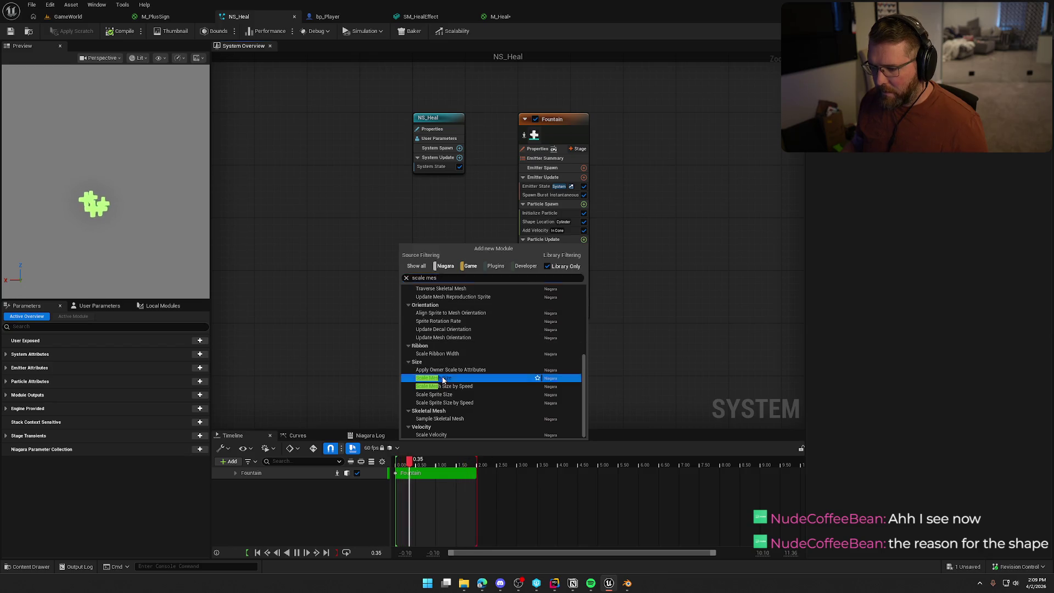
{"action": "key", "text": "Return"}
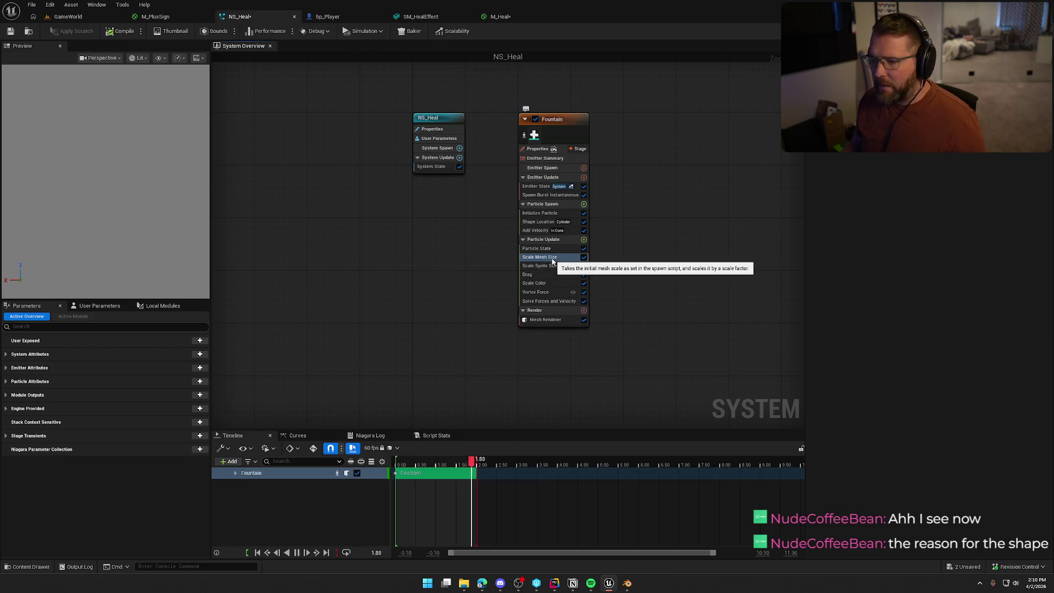
Step: Set Scale Mesh Size's scale input to Vector from Curve
{"action": "left_click", "coordinate": [862, 147]}
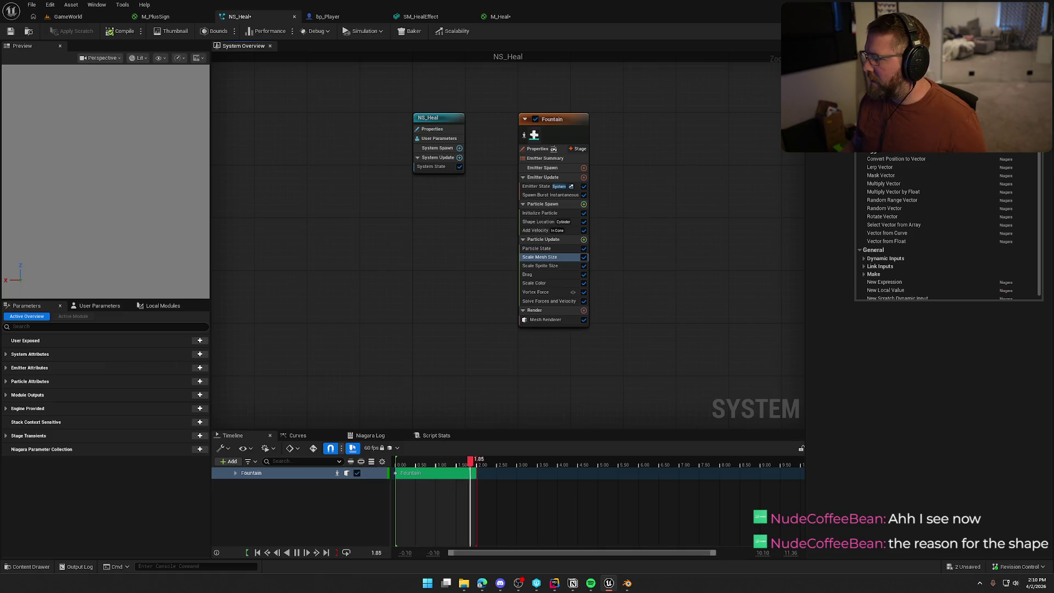
{"action": "left_click", "coordinate": [553, 266]}
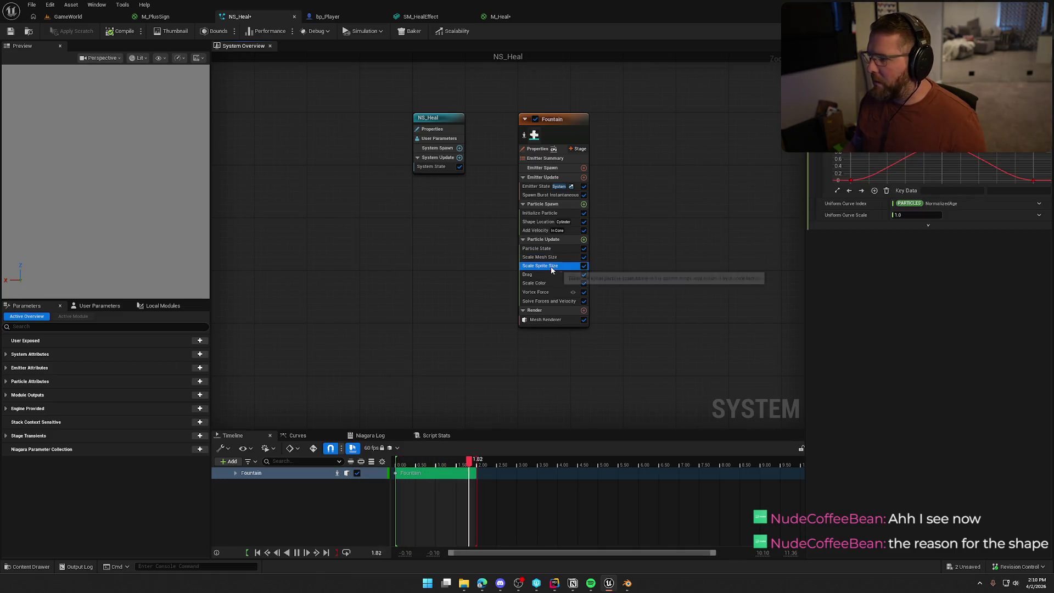
{"action": "left_click", "coordinate": [539, 257]}
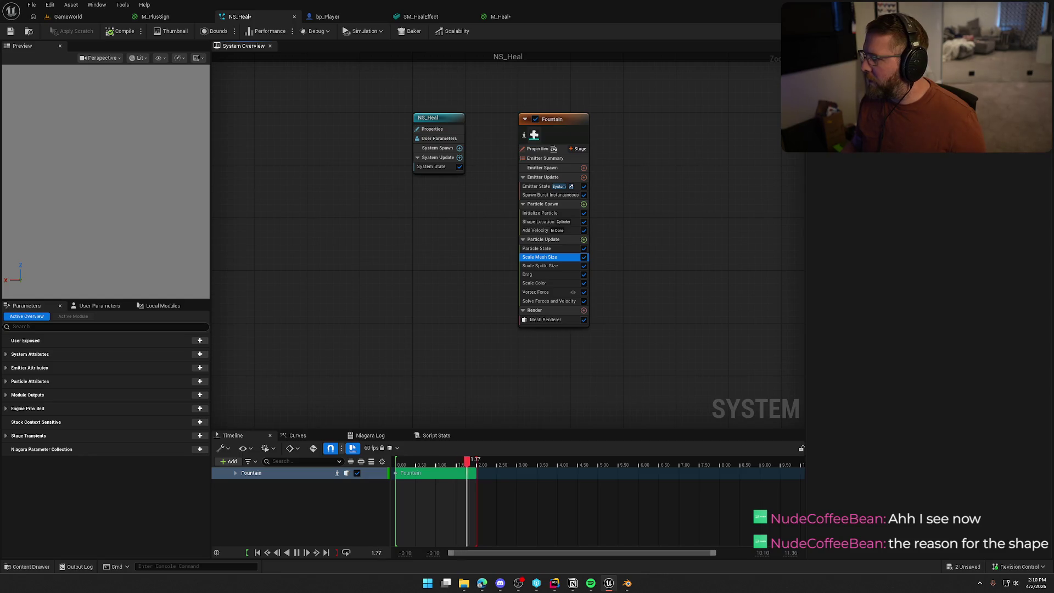
{"action": "left_click", "coordinate": [862, 147]}
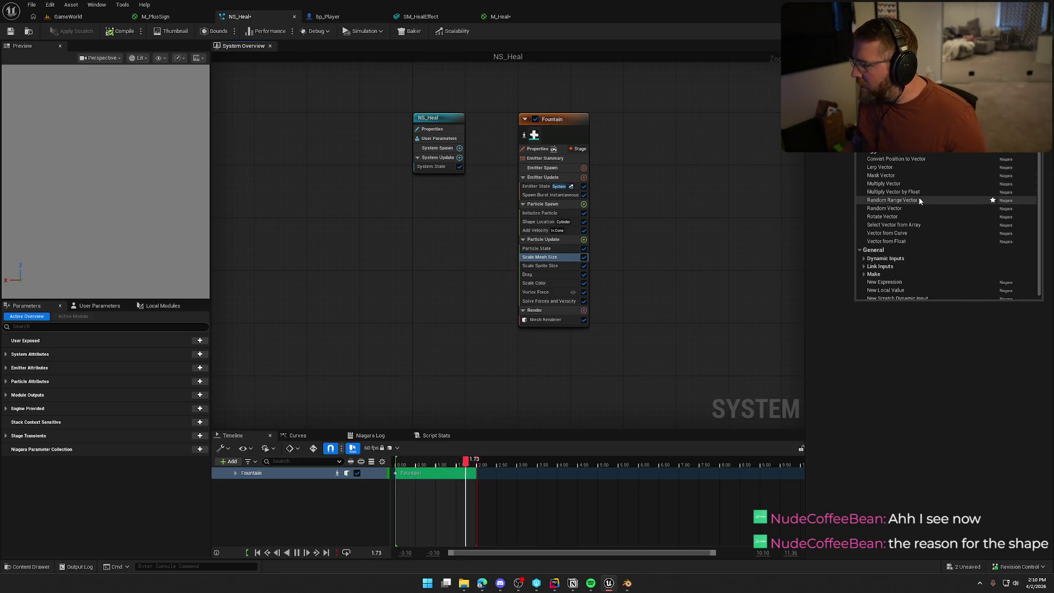
{"action": "left_click", "coordinate": [912, 232]}
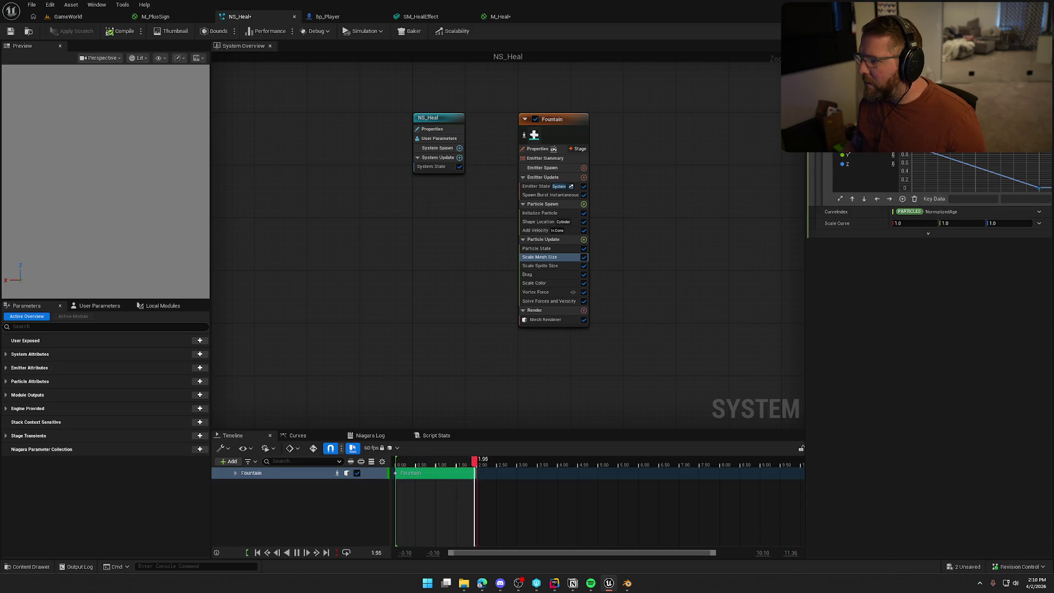
Step: Give the scale curve a bell preset and disable the Scale Sprite Size module
{"action": "left_click", "coordinate": [856, 146]}
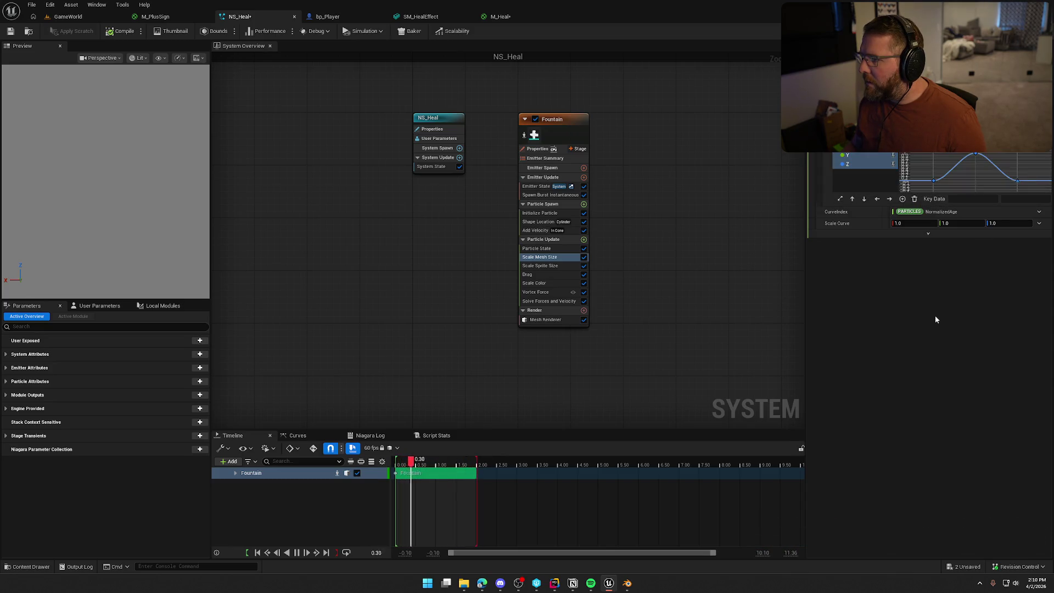
{"action": "left_click", "coordinate": [551, 266]}
{"action": "left_click", "coordinate": [584, 267]}
Step: Enter 3.0 for each axis of Scale Mesh Size's Scale Curve
{"action": "left_click", "coordinate": [553, 258]}
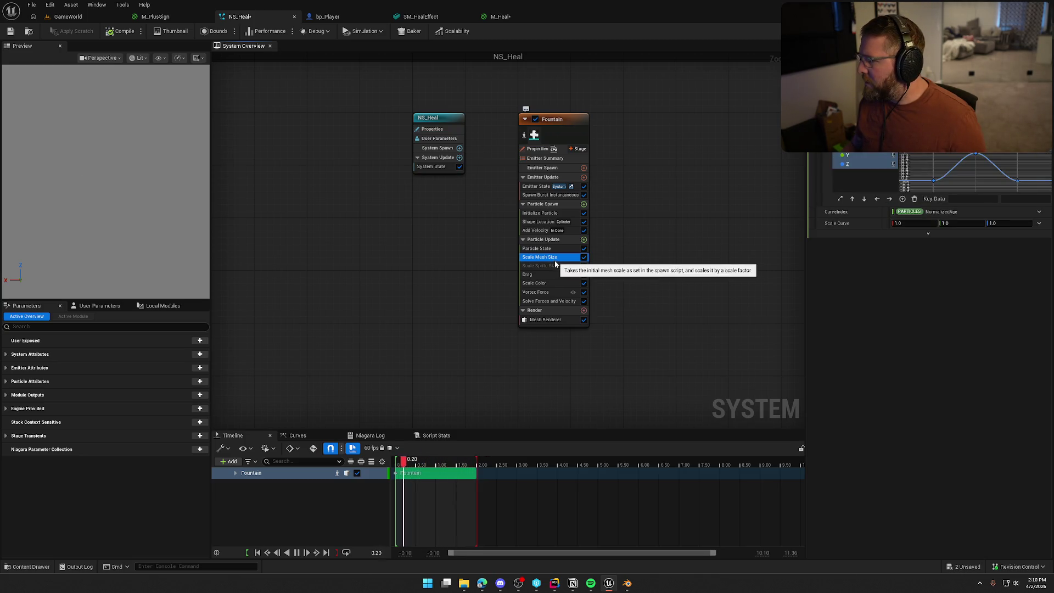
{"action": "left_click", "coordinate": [1038, 223]}
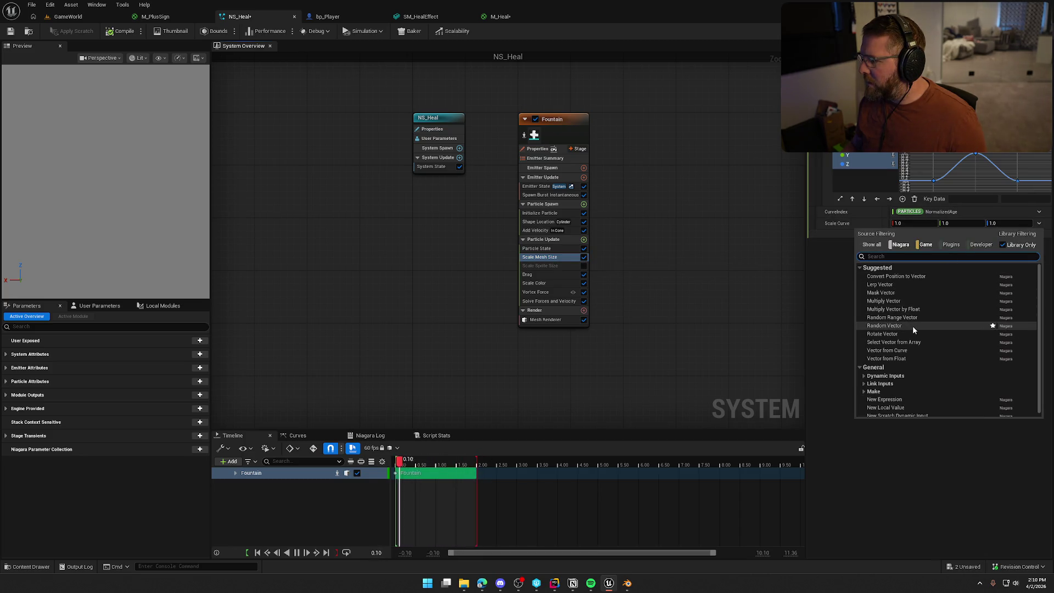
{"action": "left_click", "coordinate": [824, 301]}
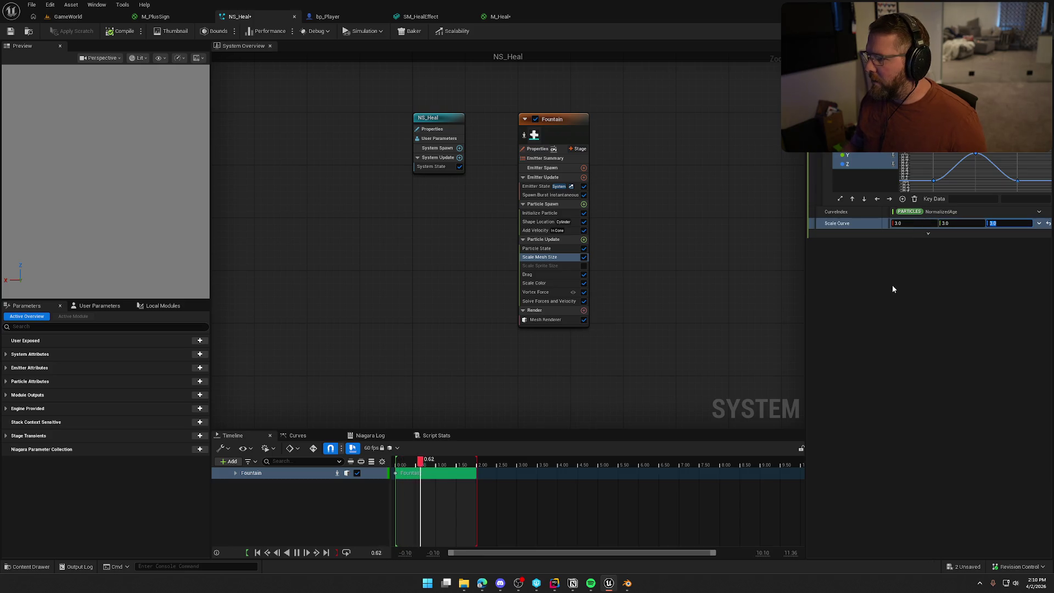
{"action": "key", "text": "Return"}
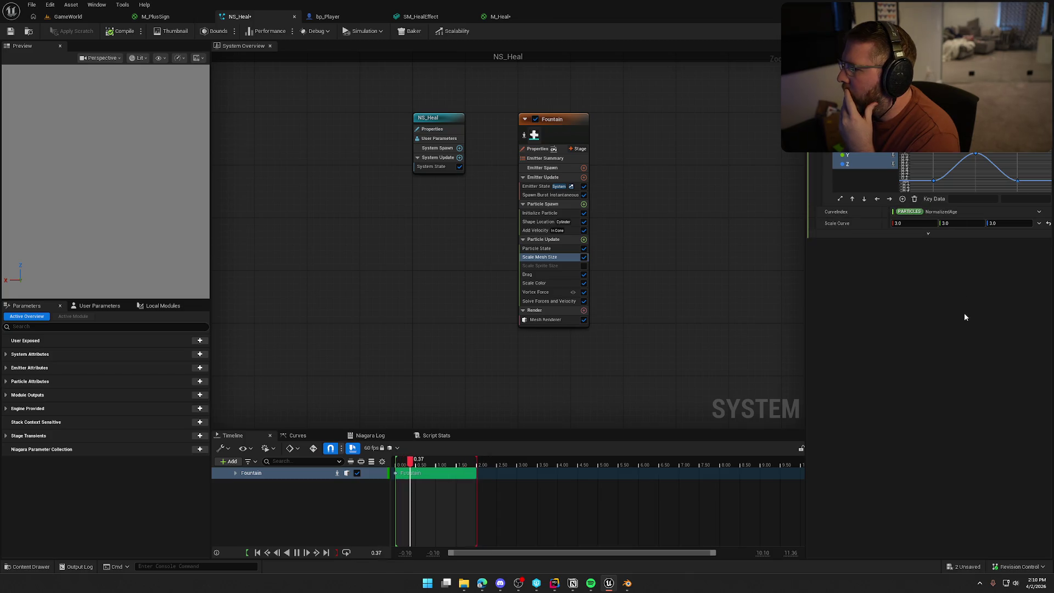
{"action": "left_click", "coordinate": [1039, 223]}
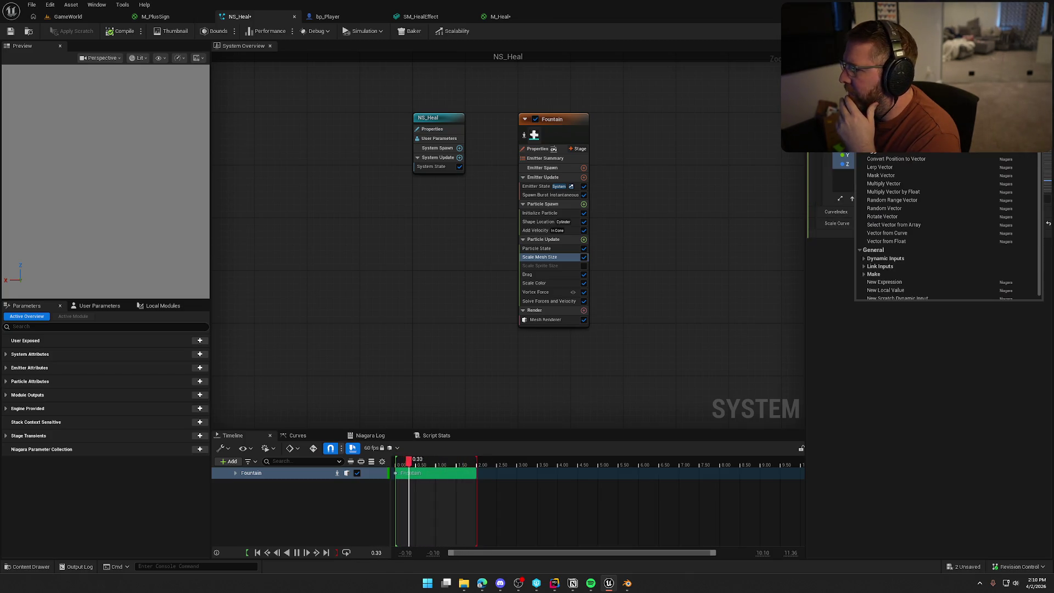
Step: Set Scale Mesh Size to Scale Vector by Curve with a bell preset on X, Y, Z; delete Scale Sprite Size
{"action": "type", "text": "cur"}
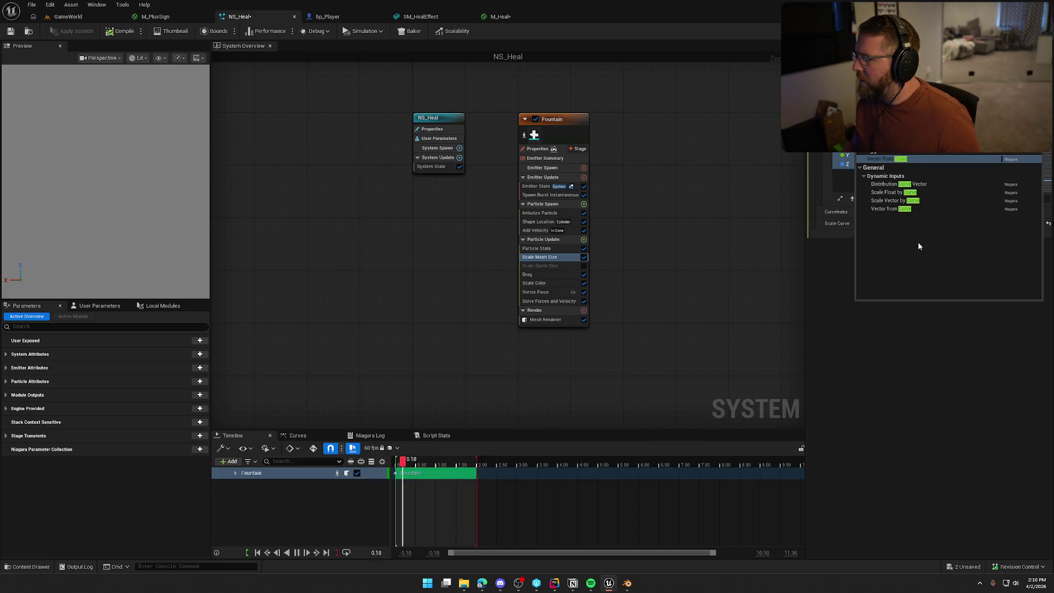
{"action": "left_click", "coordinate": [886, 201]}
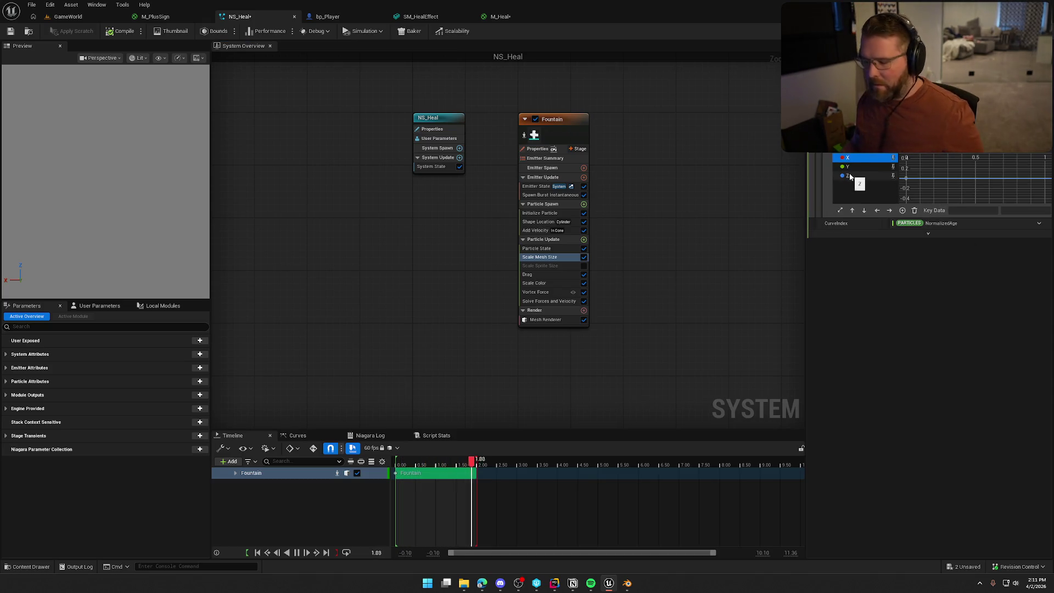
{"action": "left_click", "coordinate": [846, 159]}
{"action": "left_click", "coordinate": [846, 175], "text": "shift"}
{"action": "left_click", "coordinate": [993, 167]}
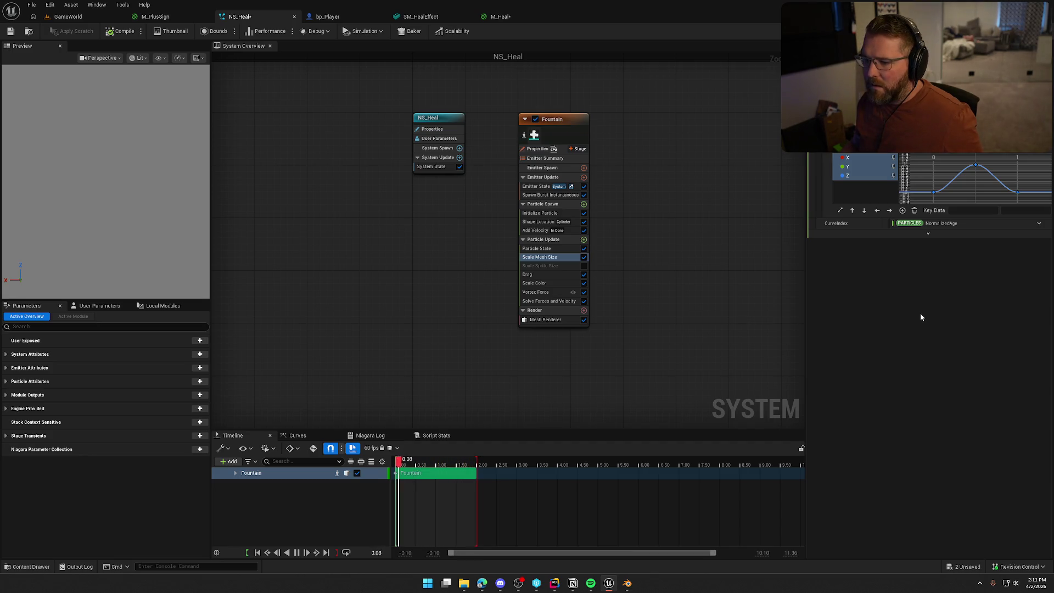
{"action": "left_click", "coordinate": [540, 268]}
{"action": "key", "text": "Delete"}
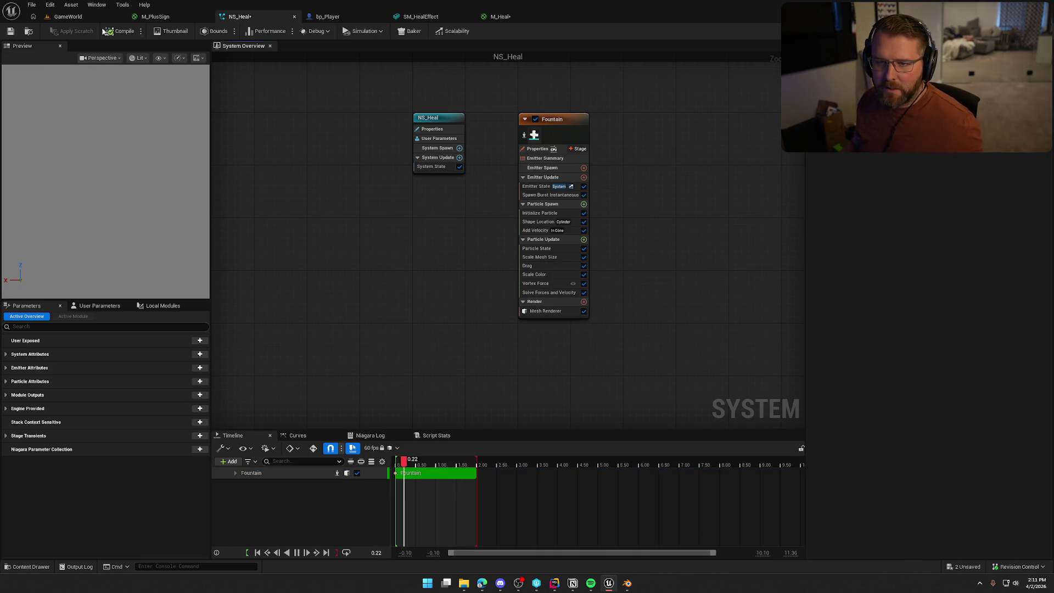
Step: Save the NS_Heal system and check the GameWorld level
{"action": "left_click", "coordinate": [11, 33]}
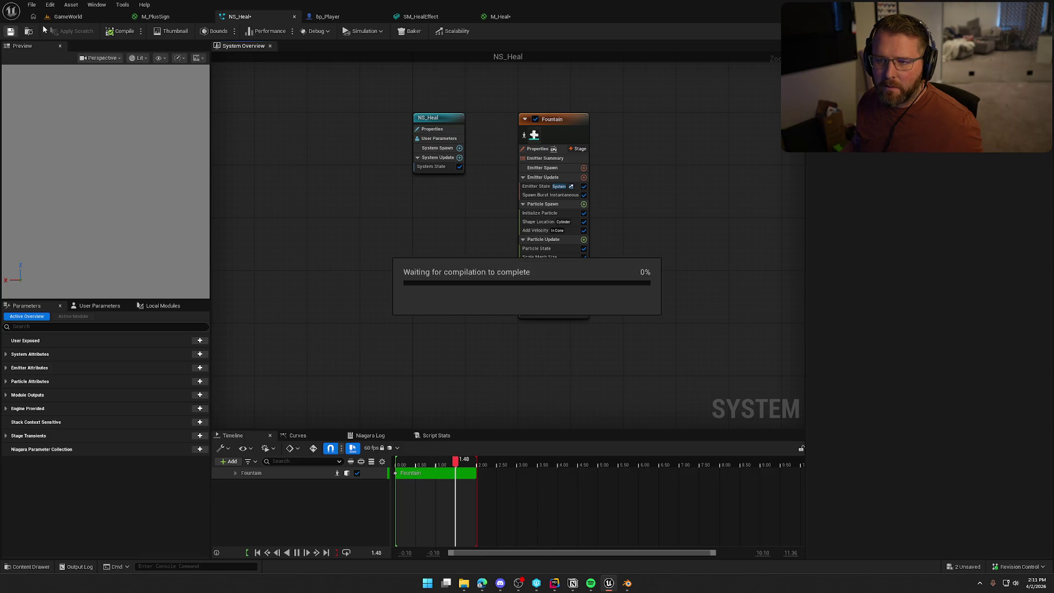
{"action": "left_click", "coordinate": [86, 16]}
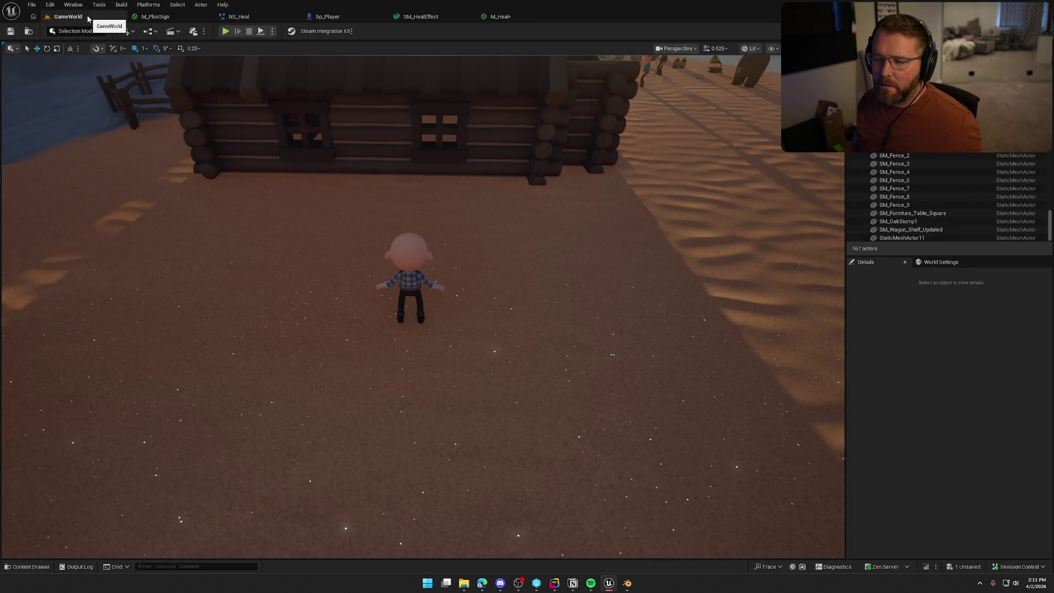
{"action": "left_click", "coordinate": [264, 18]}
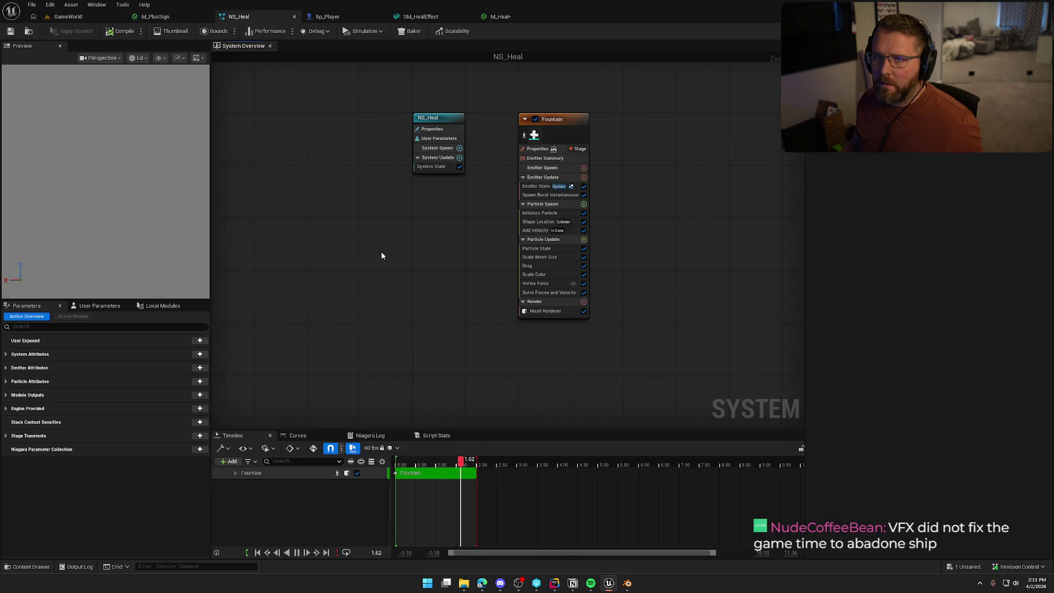
Step: Disable the Scale Mesh Size module and bring up Initialize Particle's settings
{"action": "left_click", "coordinate": [551, 257]}
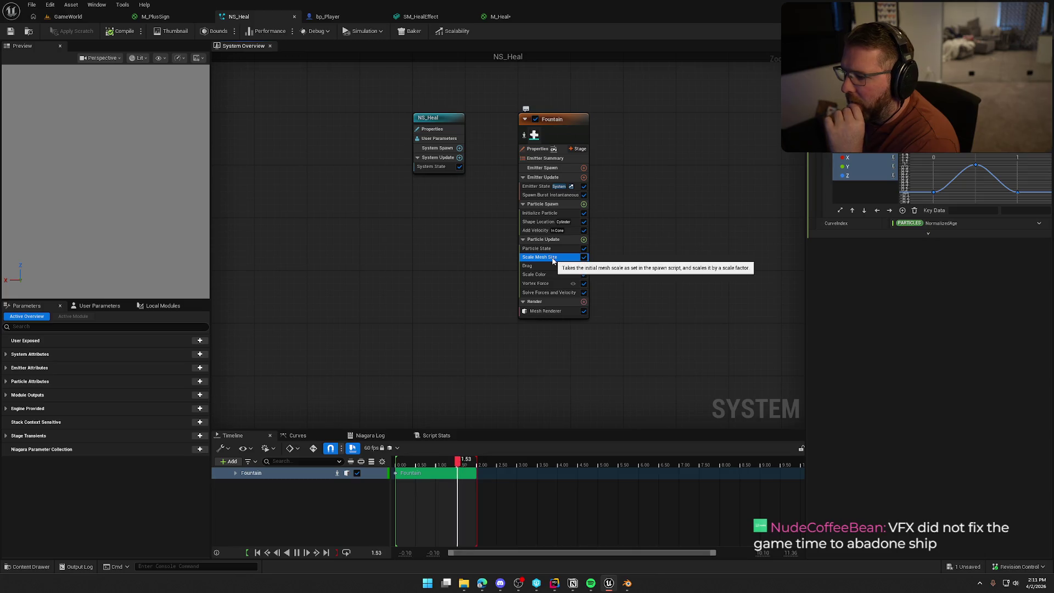
{"action": "left_click", "coordinate": [583, 258]}
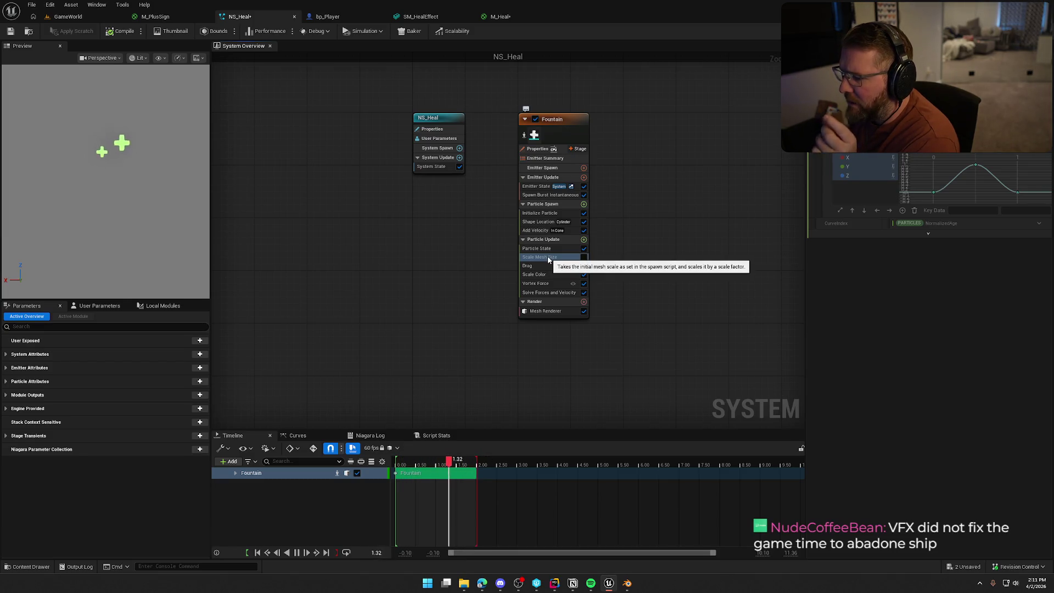
{"action": "left_click", "coordinate": [549, 213]}
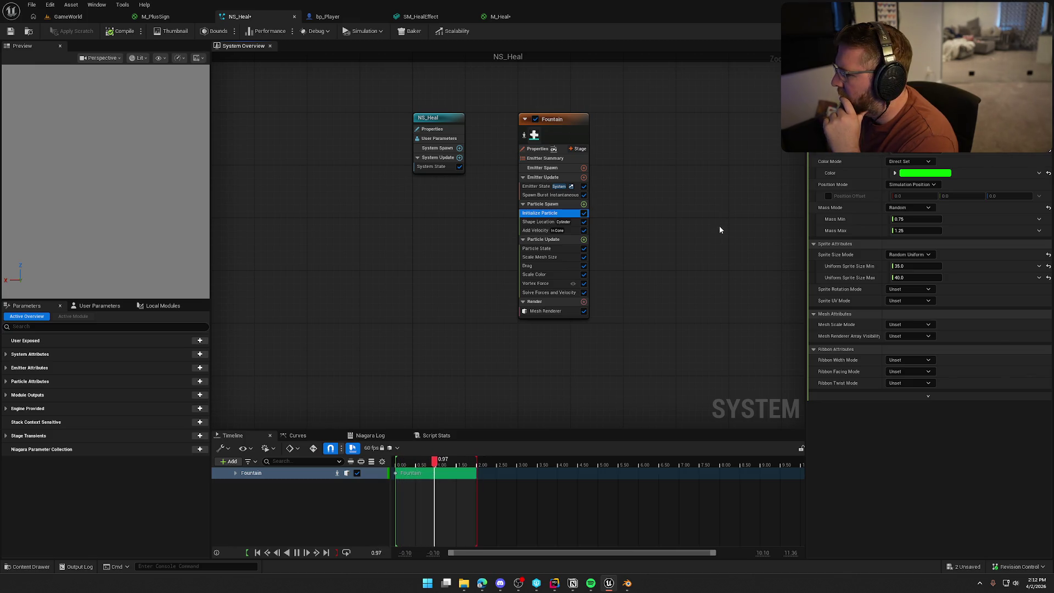
Step: Set Mesh Scale Mode to Random Uniform (1.0–2.0), compile NS_Heal and view it in GameWorld
{"action": "left_click", "coordinate": [927, 325]}
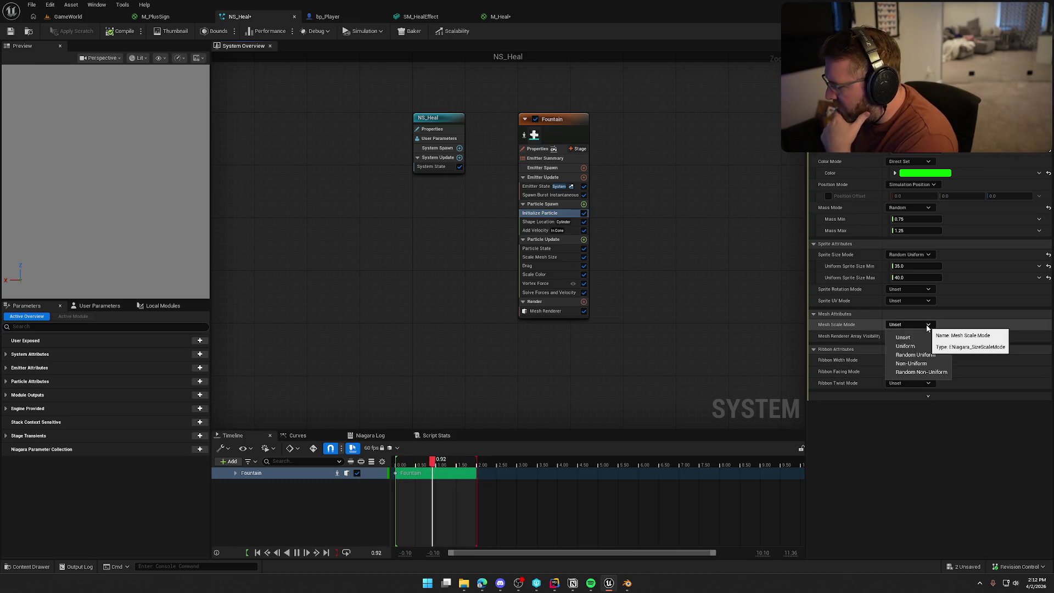
{"action": "left_click", "coordinate": [920, 355]}
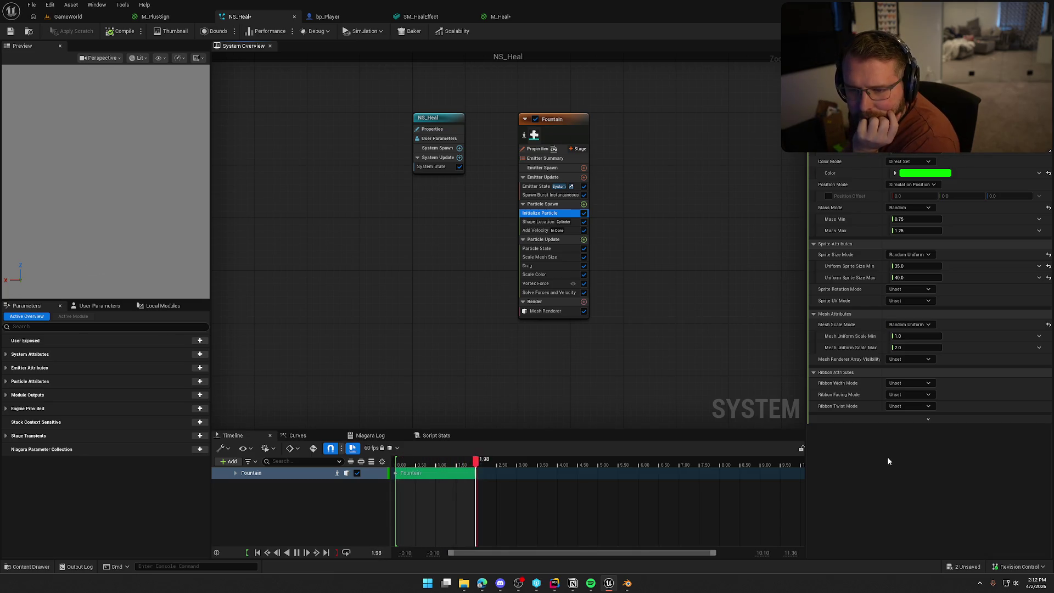
{"action": "left_click", "coordinate": [117, 31]}
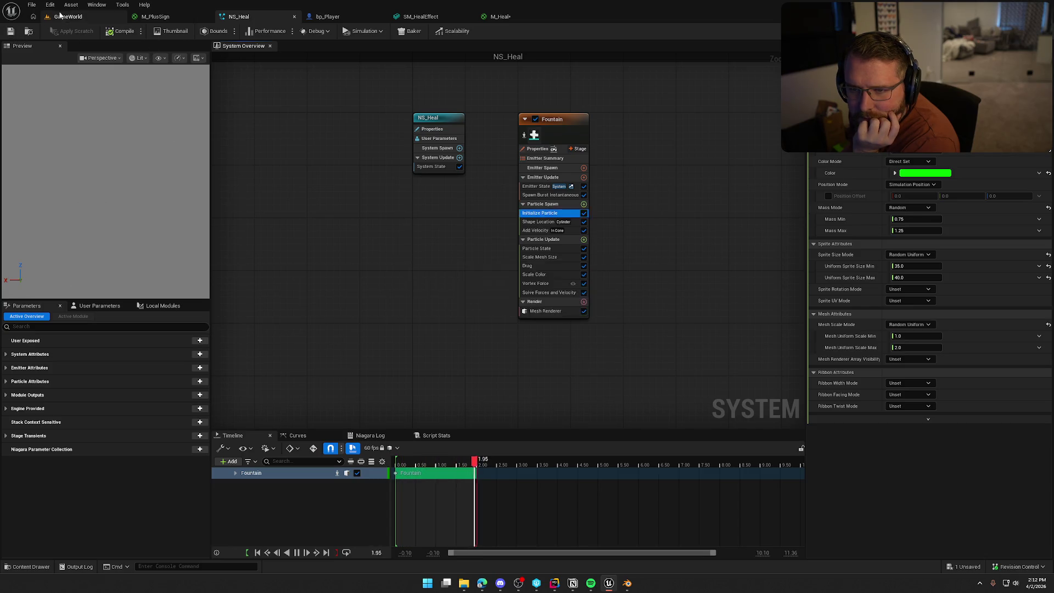
{"action": "left_click", "coordinate": [61, 16]}
{"action": "left_click_drag", "start_coordinate": [480, 346], "coordinate": [491, 335]}
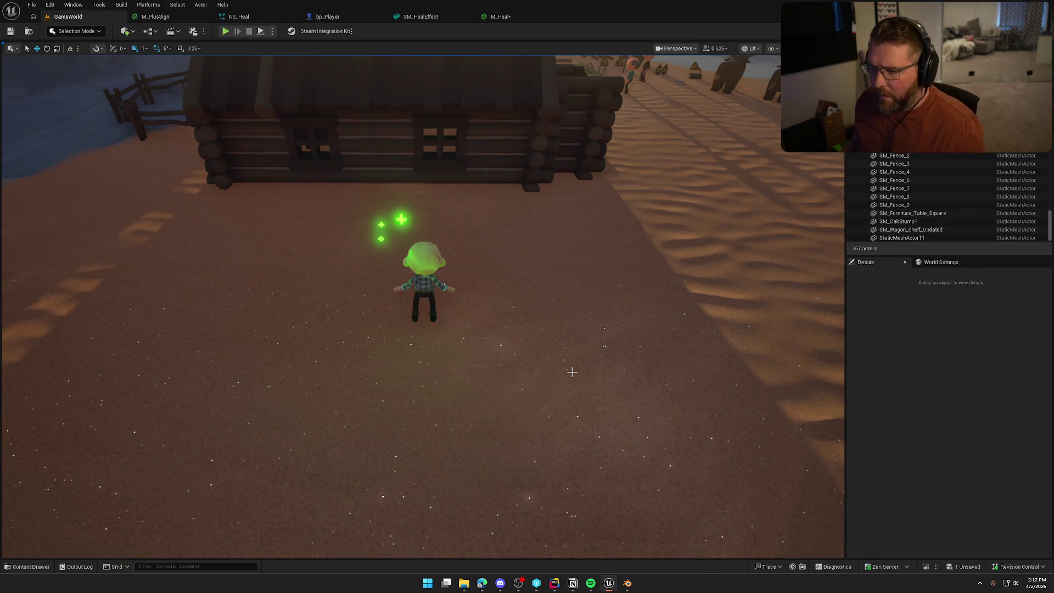
Step: Look over M_Heal, then NS_Heal's Scale Color and Initialize Particle modules
{"action": "left_click", "coordinate": [501, 17]}
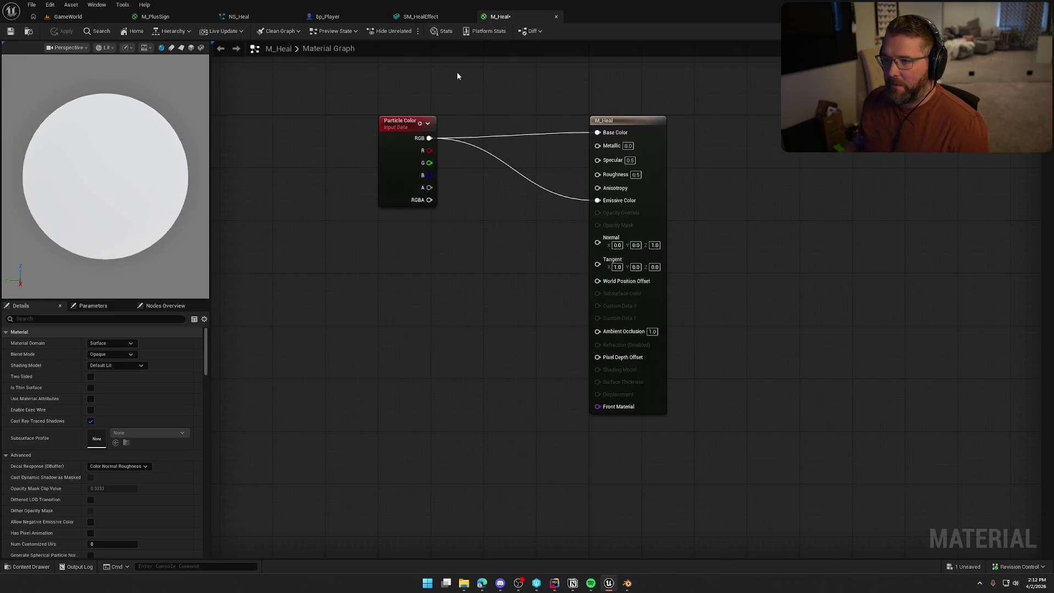
{"action": "left_click", "coordinate": [259, 15]}
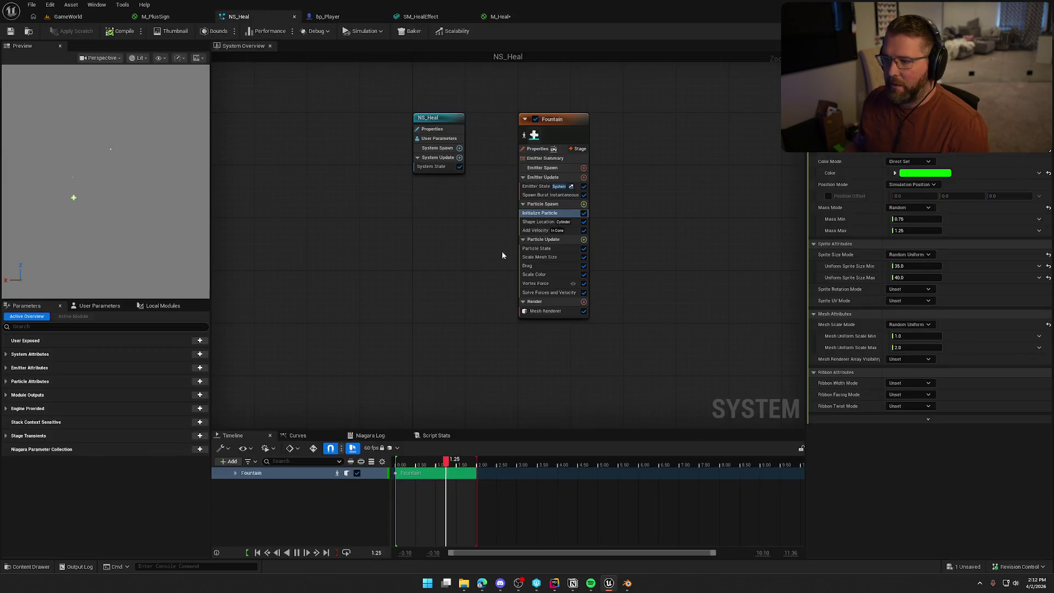
{"action": "left_click", "coordinate": [546, 274]}
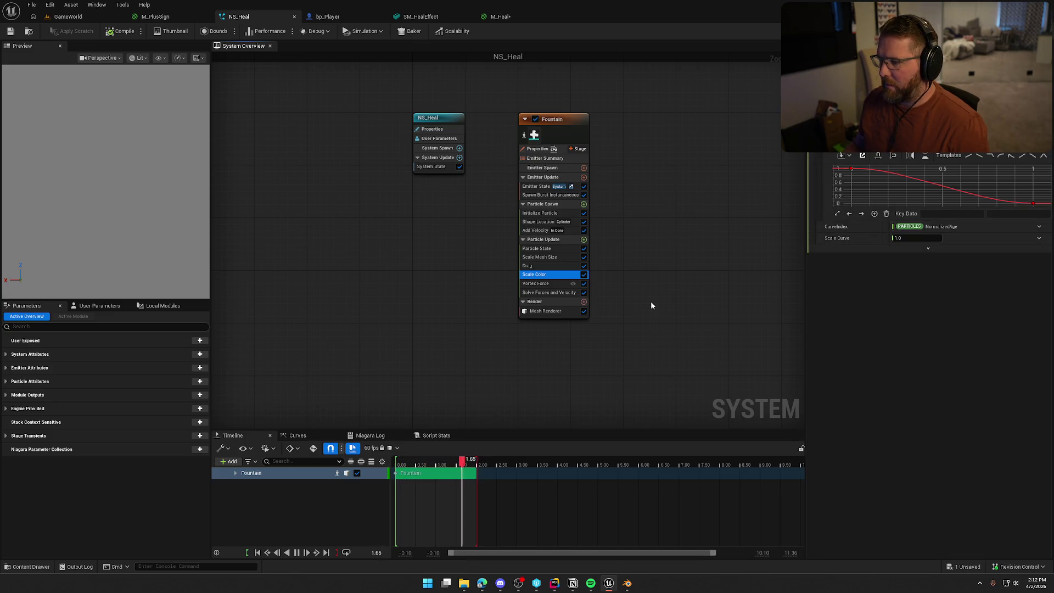
{"action": "left_click", "coordinate": [540, 213]}
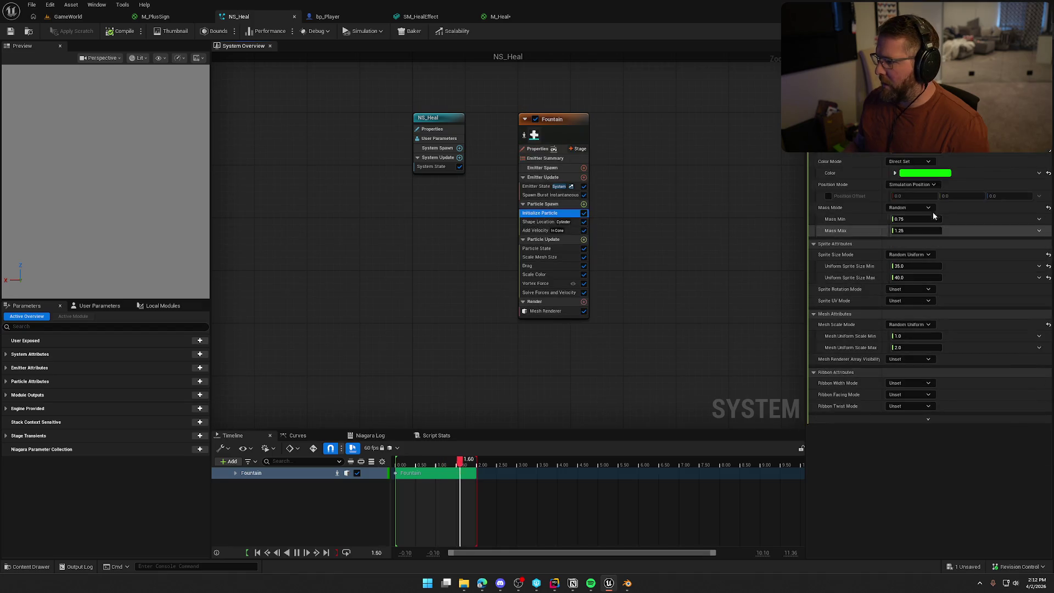
Step: Confirm the particle colour's green at 5.0, compile NS_Heal and preview it in the level
{"action": "left_click", "coordinate": [926, 174]}
{"action": "left_click", "coordinate": [816, 300]}
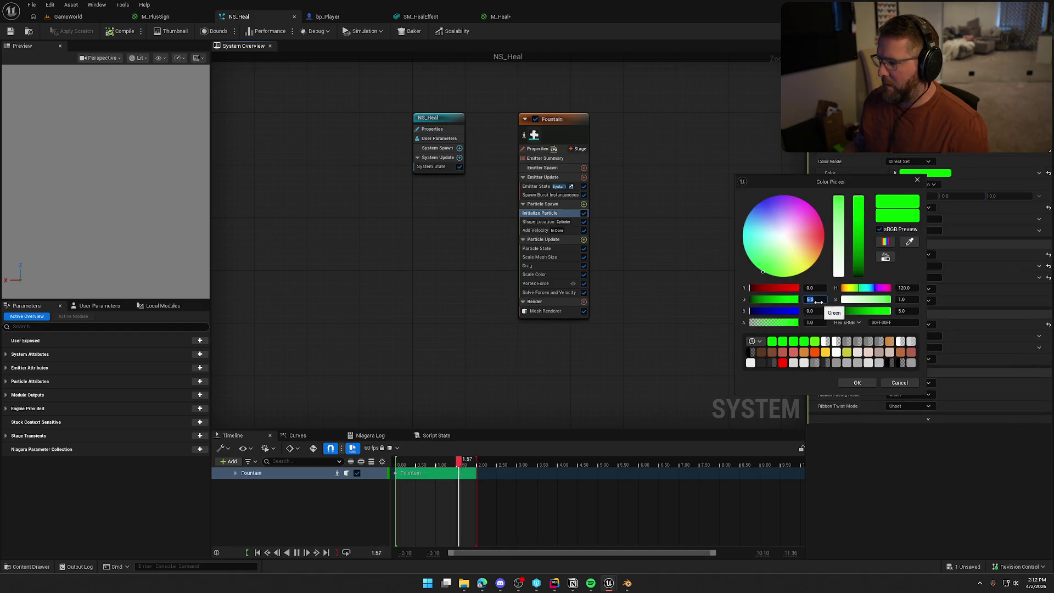
{"action": "left_click", "coordinate": [634, 268]}
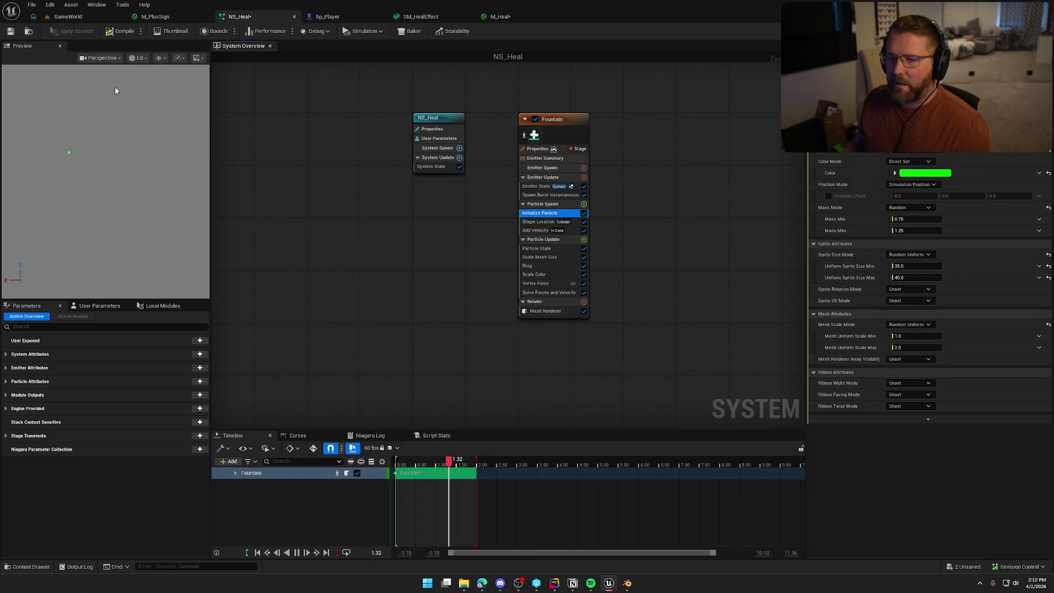
{"action": "left_click", "coordinate": [111, 33]}
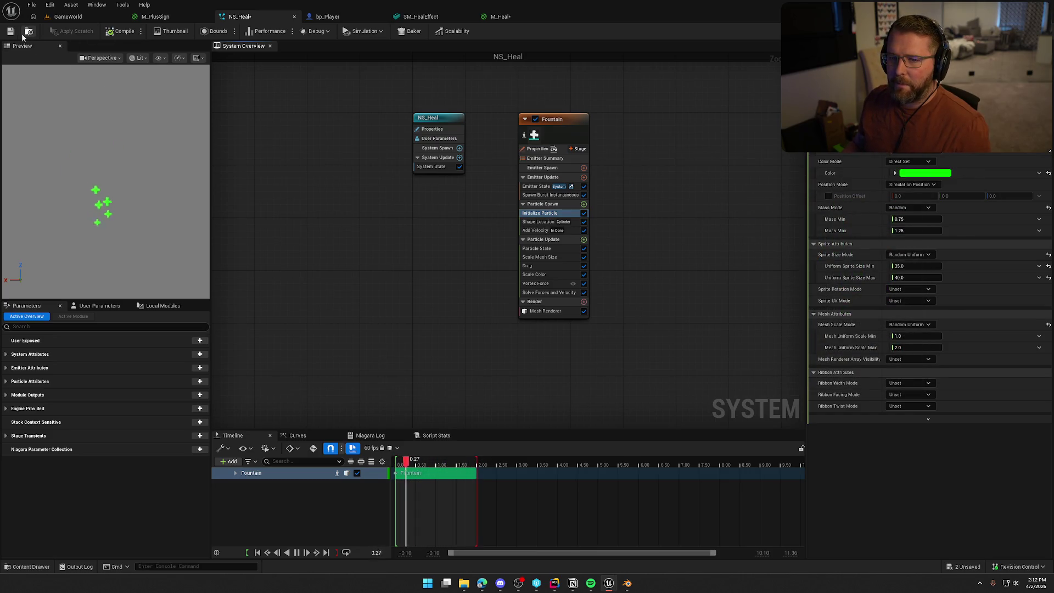
{"action": "left_click", "coordinate": [80, 18]}
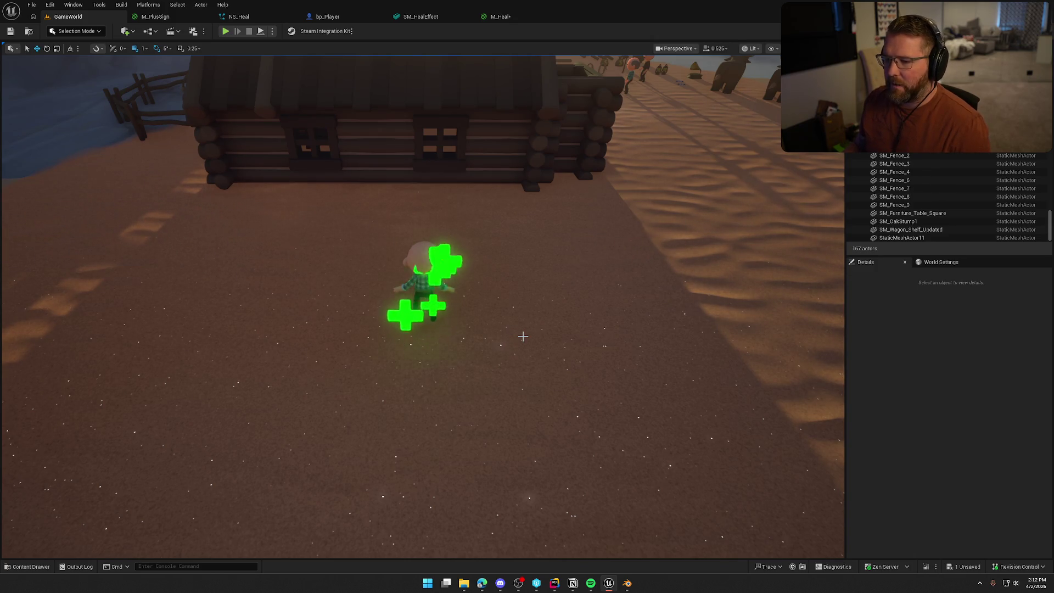
Step: Switch M_Heal's Shading Model to Unlit and apply it, then bring up SM_HealEffect
{"action": "left_click", "coordinate": [497, 17]}
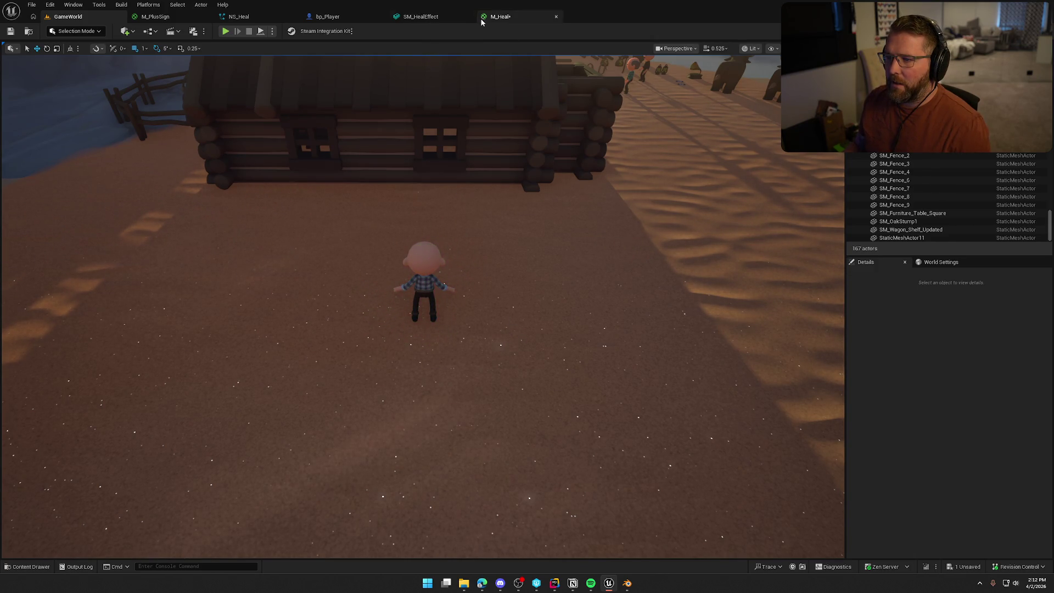
{"action": "left_click", "coordinate": [110, 367]}
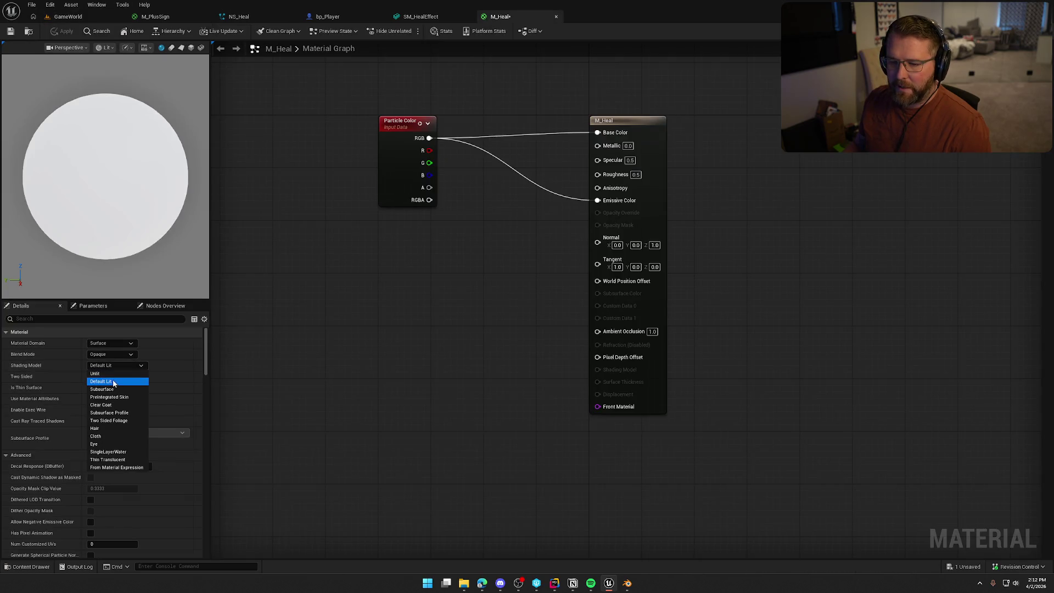
{"action": "left_click", "coordinate": [115, 373]}
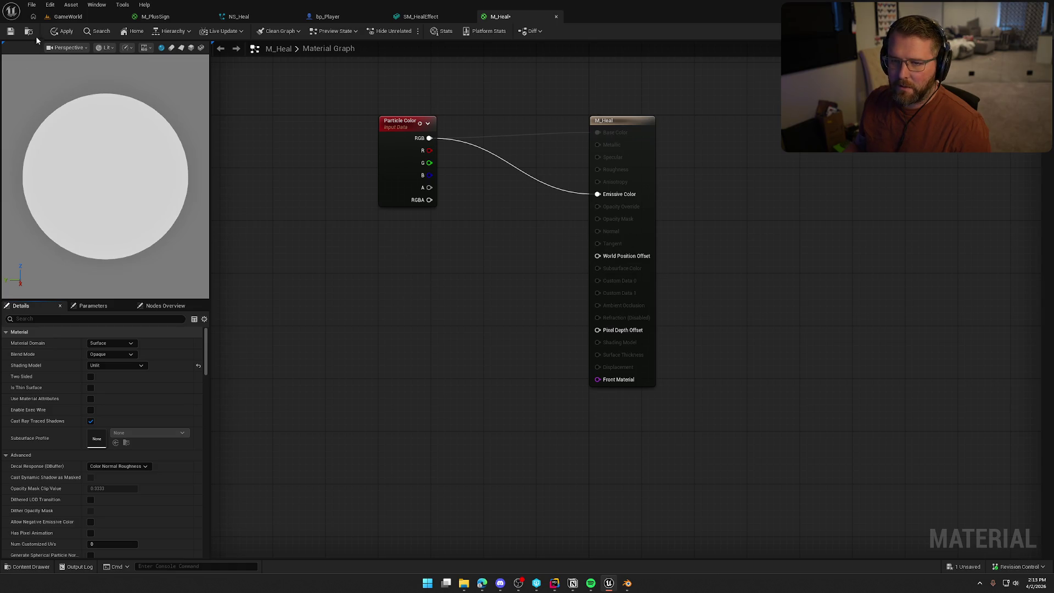
{"action": "left_click", "coordinate": [62, 31]}
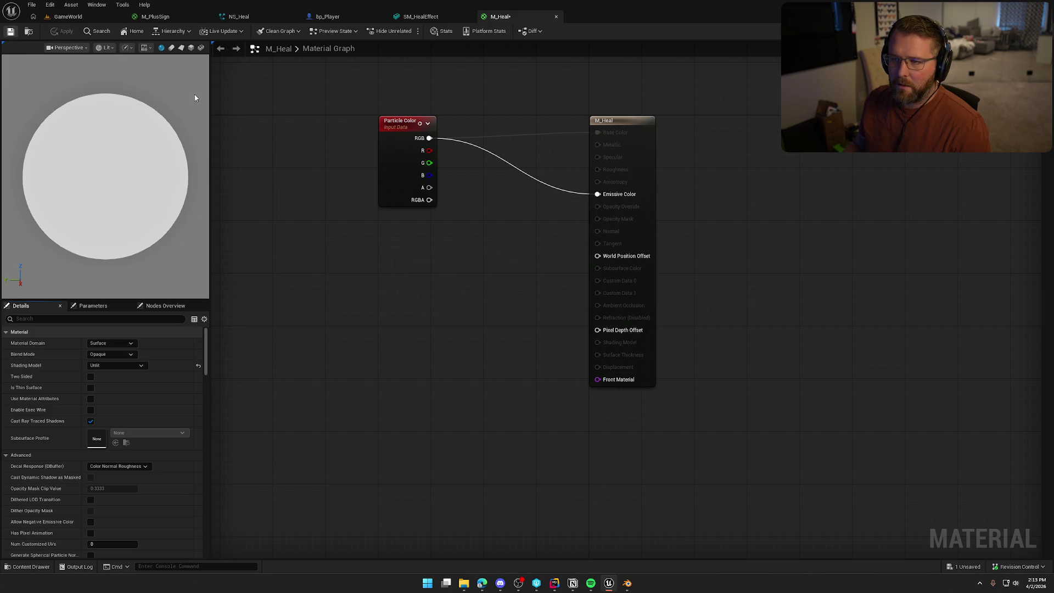
{"action": "left_click", "coordinate": [417, 16]}
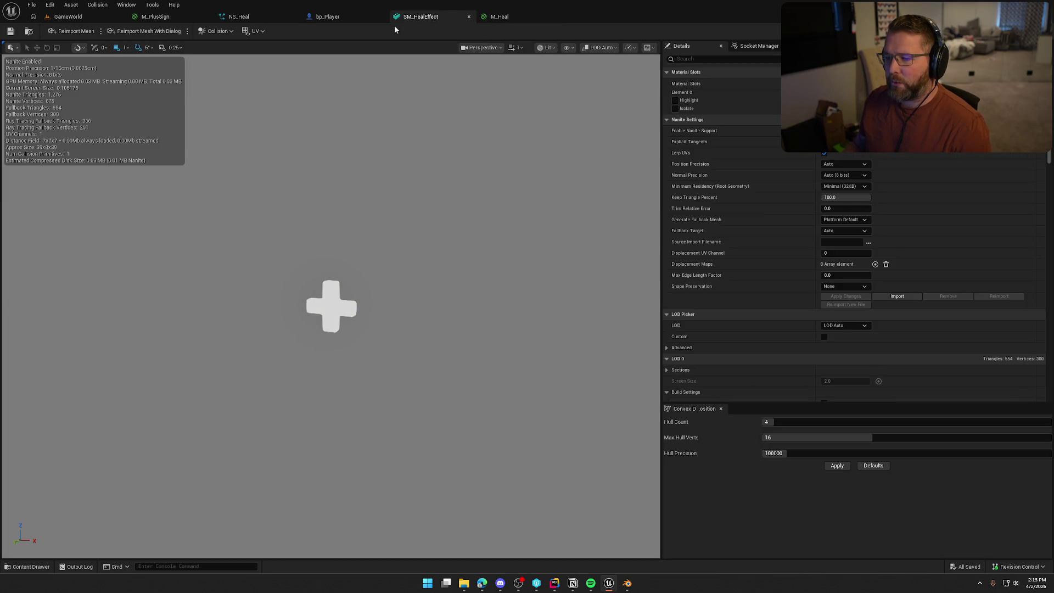
Step: Look through the bp_Player, M_PlusSign and level tabs before returning to NS_Heal
{"action": "left_click", "coordinate": [329, 16]}
{"action": "left_click", "coordinate": [254, 17]}
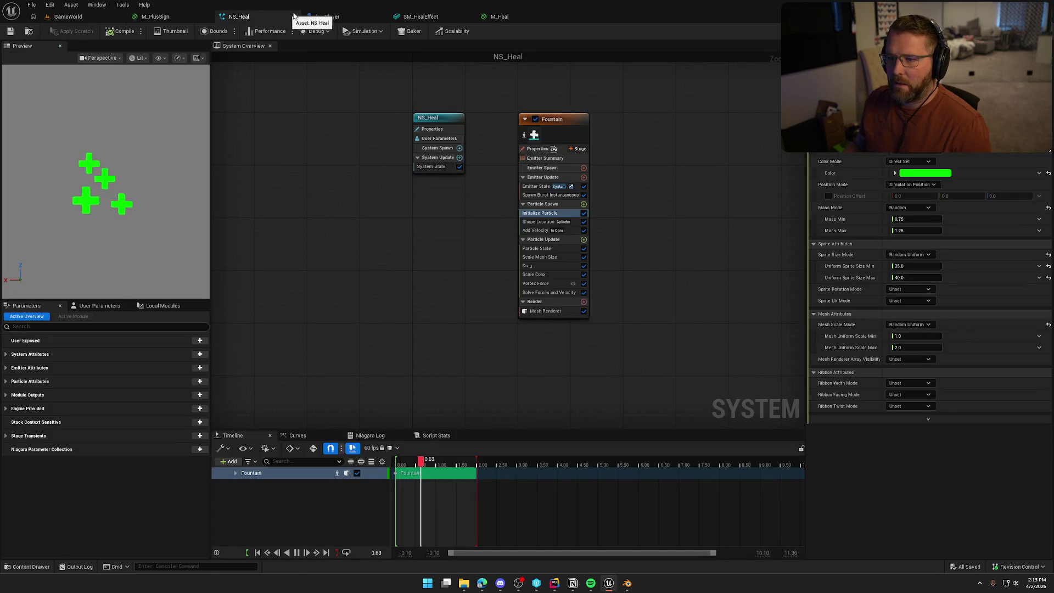
{"action": "left_click", "coordinate": [156, 16]}
{"action": "left_click", "coordinate": [68, 17]}
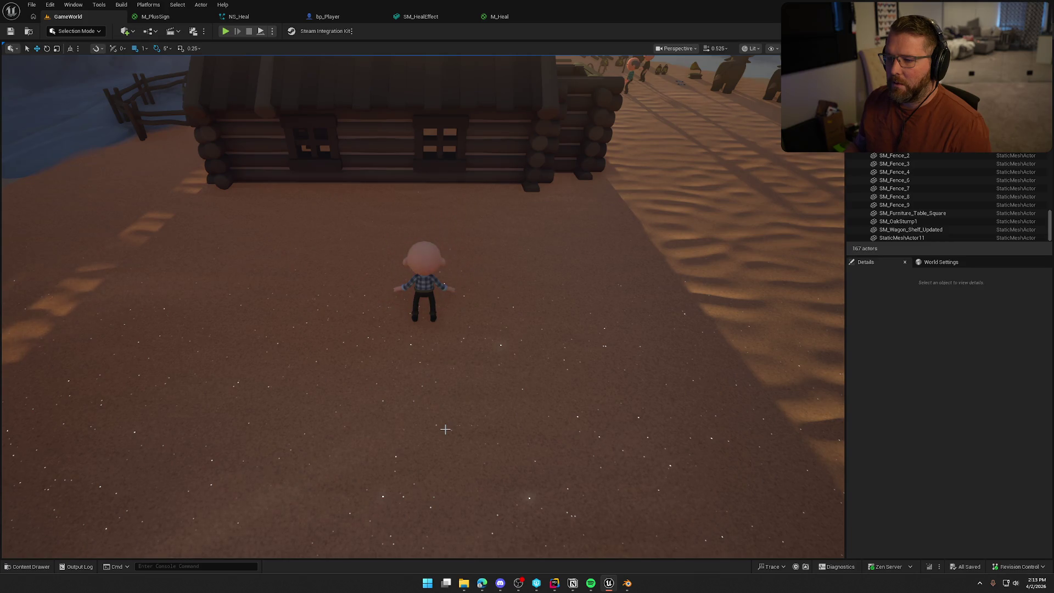
{"action": "left_click", "coordinate": [247, 17]}
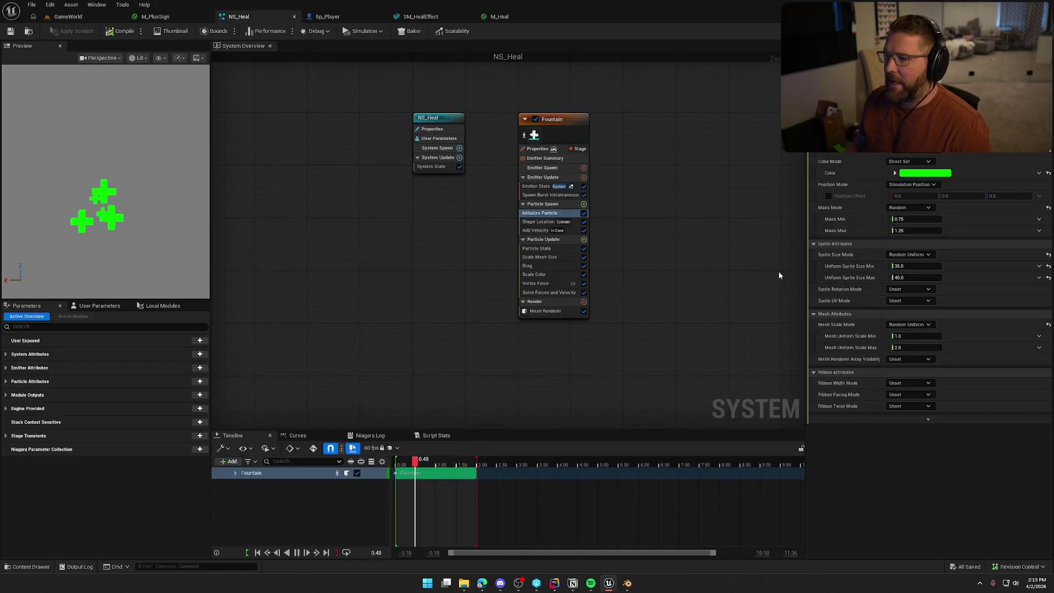
Step: Set the particle colour's green channel to 5 and preview it in the level
{"action": "left_click", "coordinate": [925, 173]}
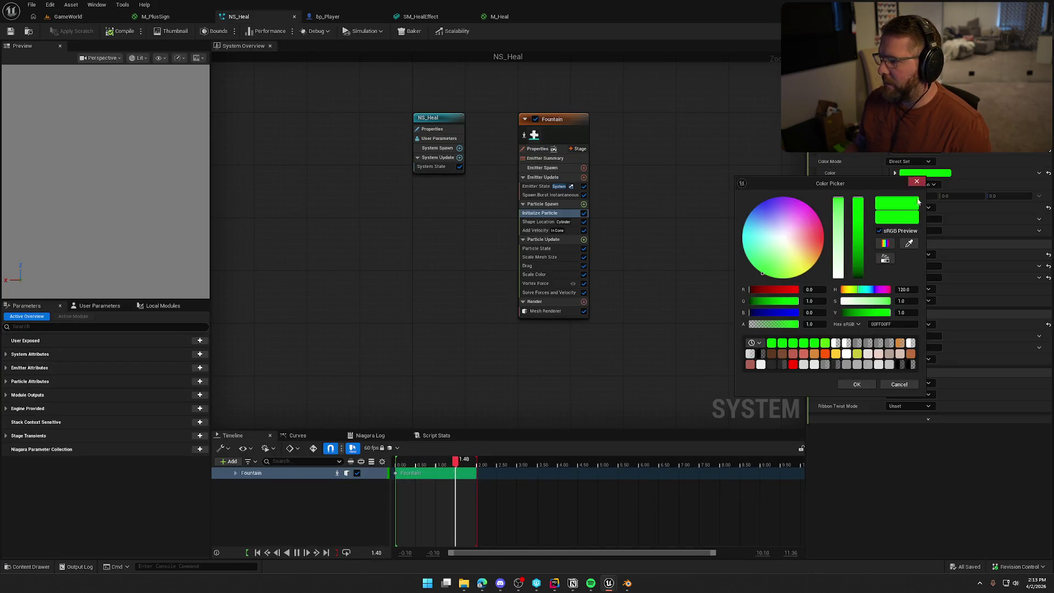
{"action": "left_click", "coordinate": [818, 302]}
{"action": "type", "text": "5"}
{"action": "key", "text": "Return"}
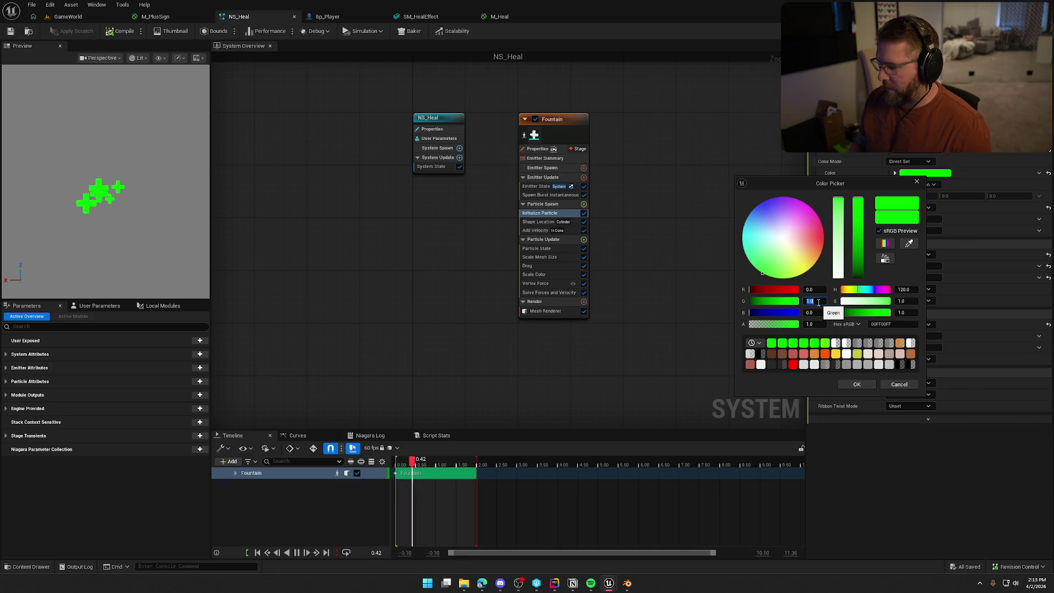
{"action": "left_click", "coordinate": [857, 384]}
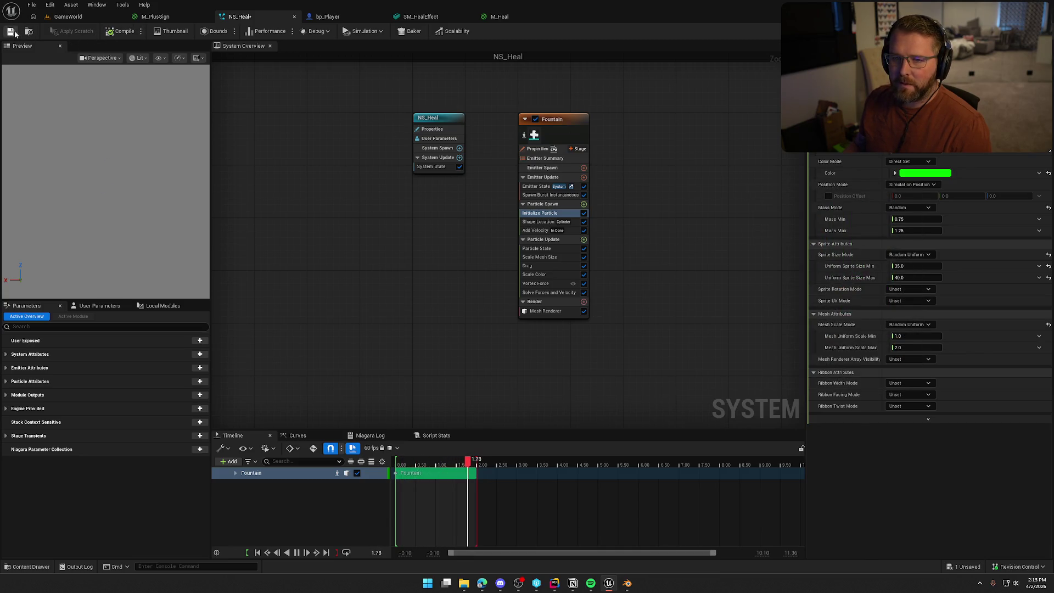
{"action": "left_click", "coordinate": [66, 16]}
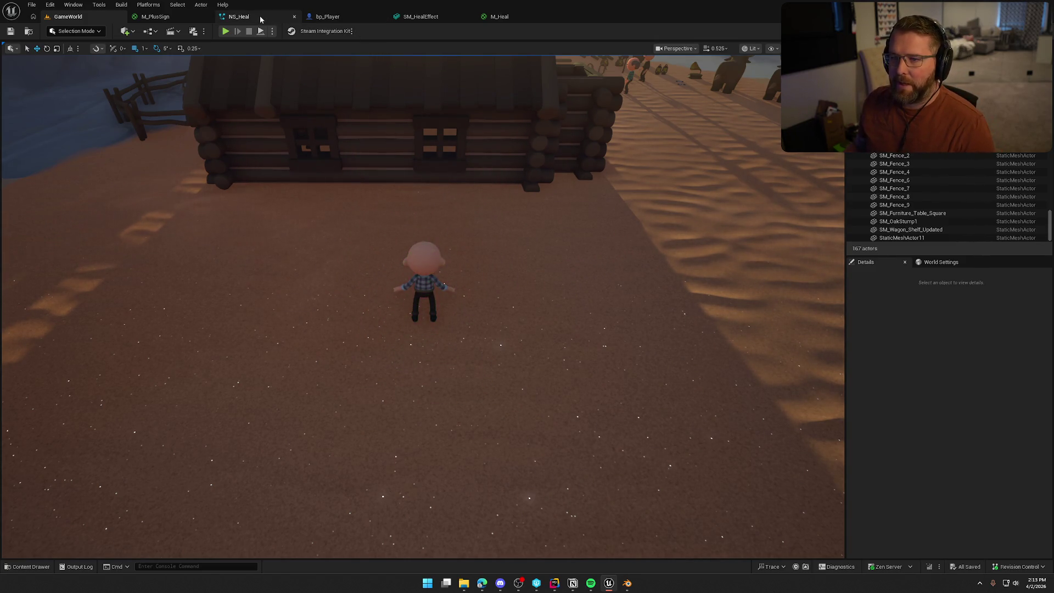
Step: Lower the green to 2.0, compile and save NS_Heal, check the level, then go to Blender
{"action": "left_click", "coordinate": [239, 16]}
{"action": "left_click", "coordinate": [925, 173]}
{"action": "left_click", "coordinate": [806, 302]}
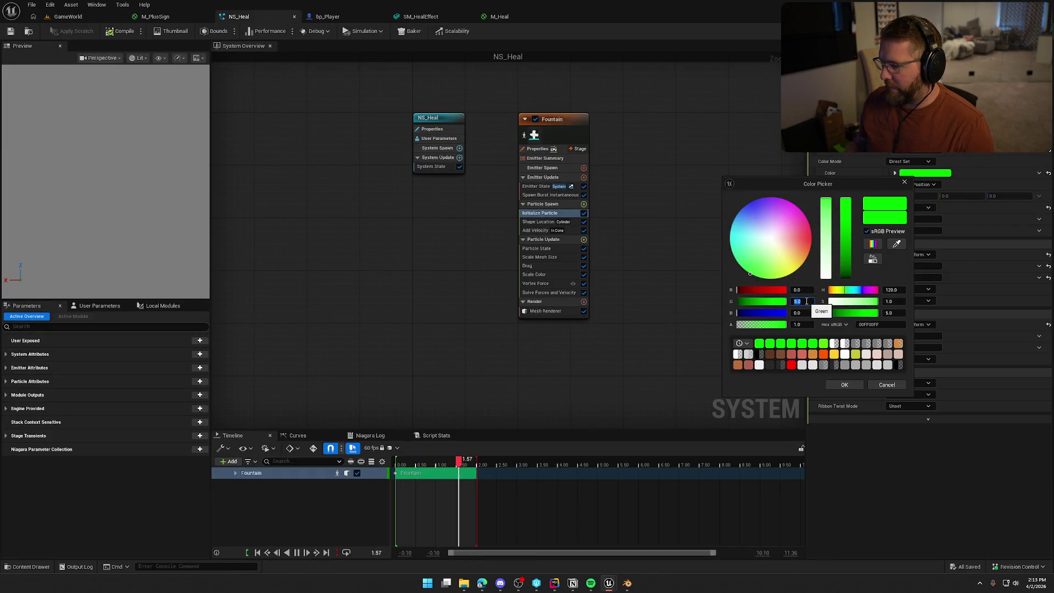
{"action": "left_click", "coordinate": [843, 387]}
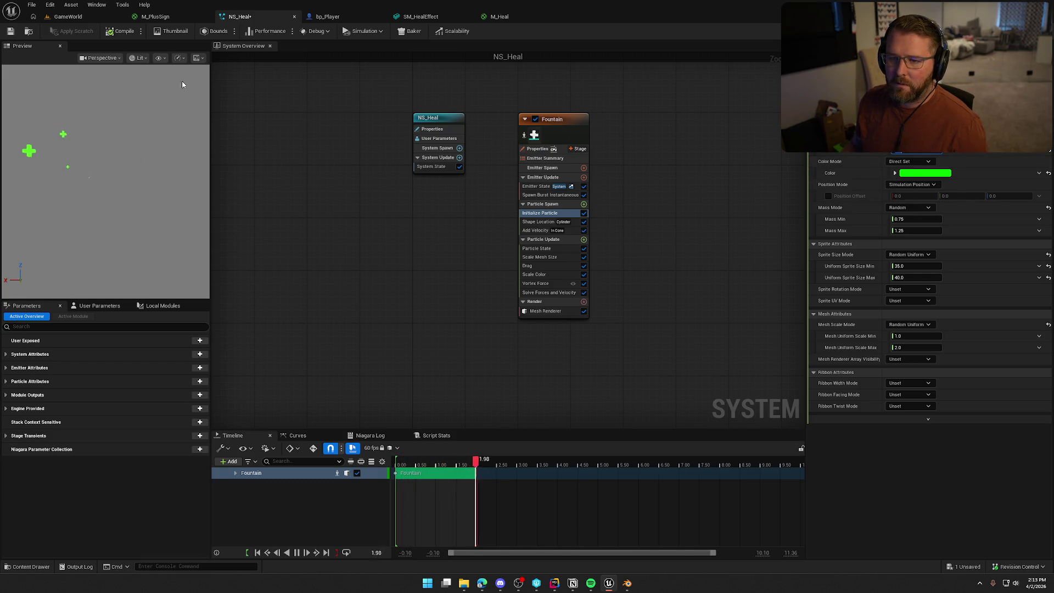
{"action": "left_click", "coordinate": [126, 31]}
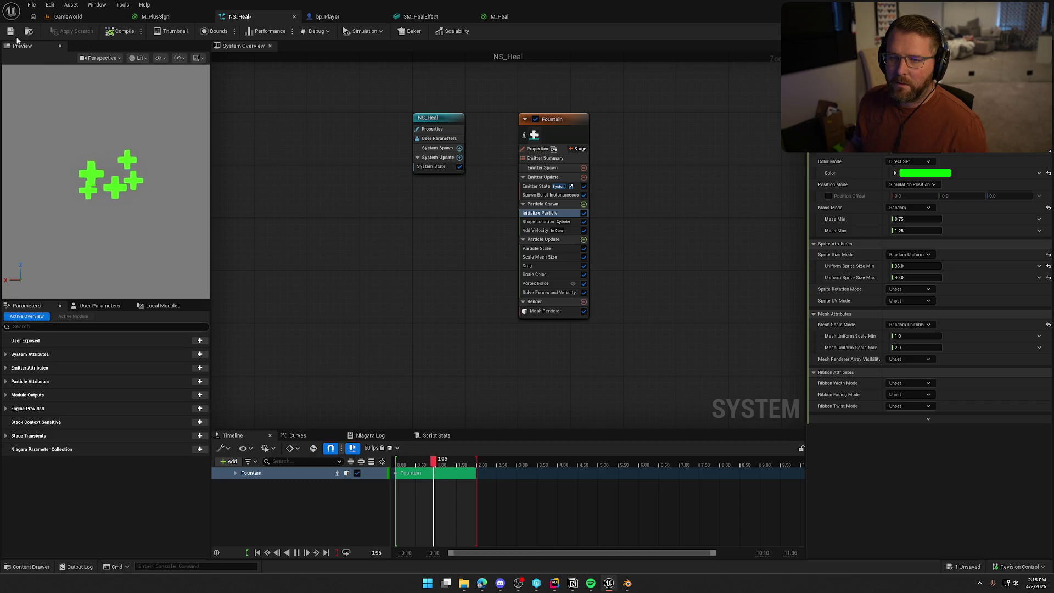
{"action": "left_click", "coordinate": [75, 19]}
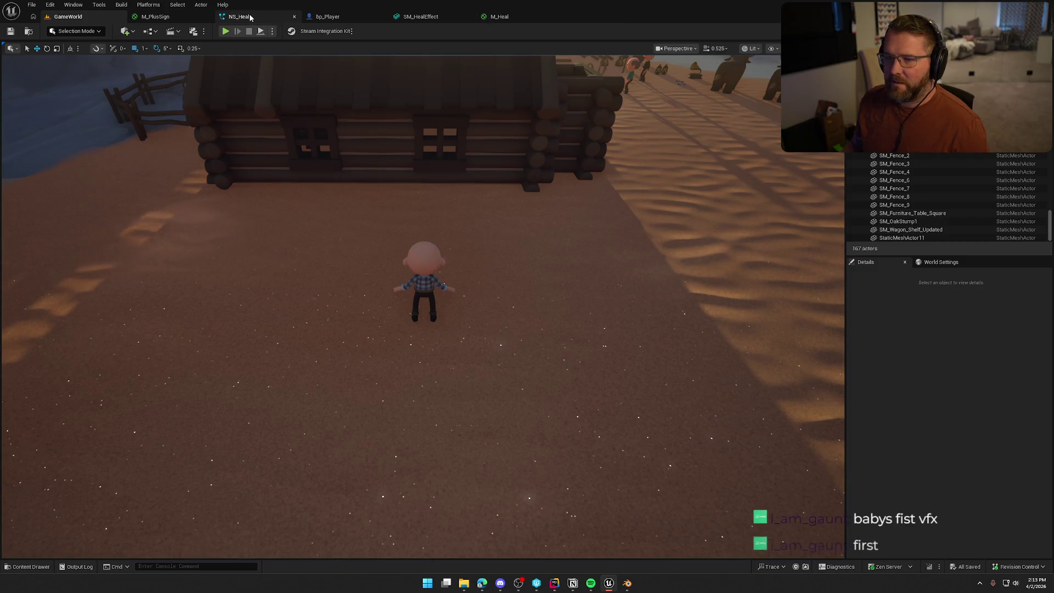
{"action": "key", "text": "alt+Tab"}
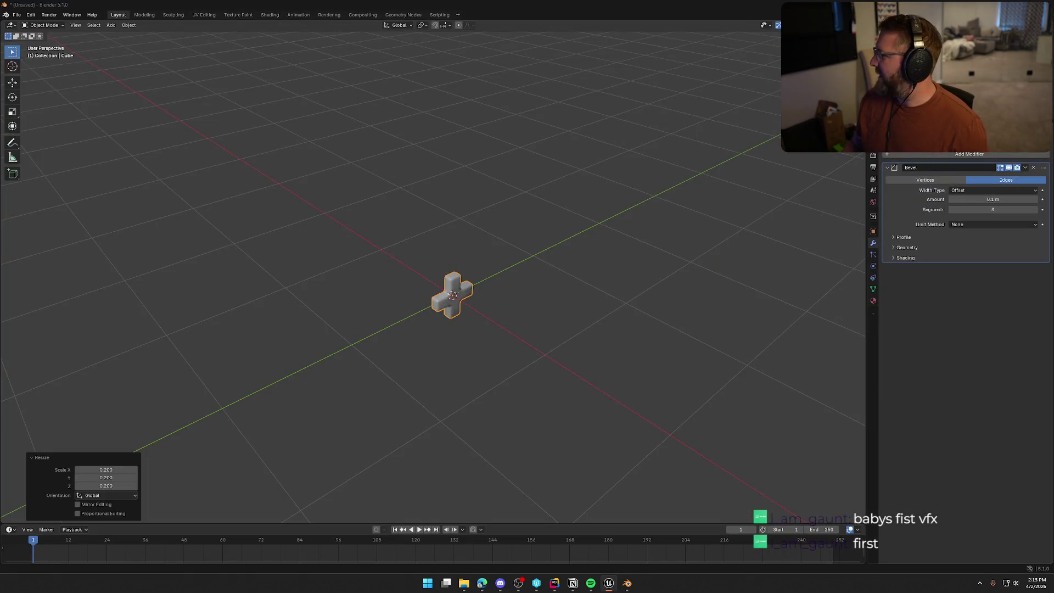
Step: Quit Blender without saving and maximise the Unreal NS_Heal editor window
{"action": "key", "text": "ctrl+q"}
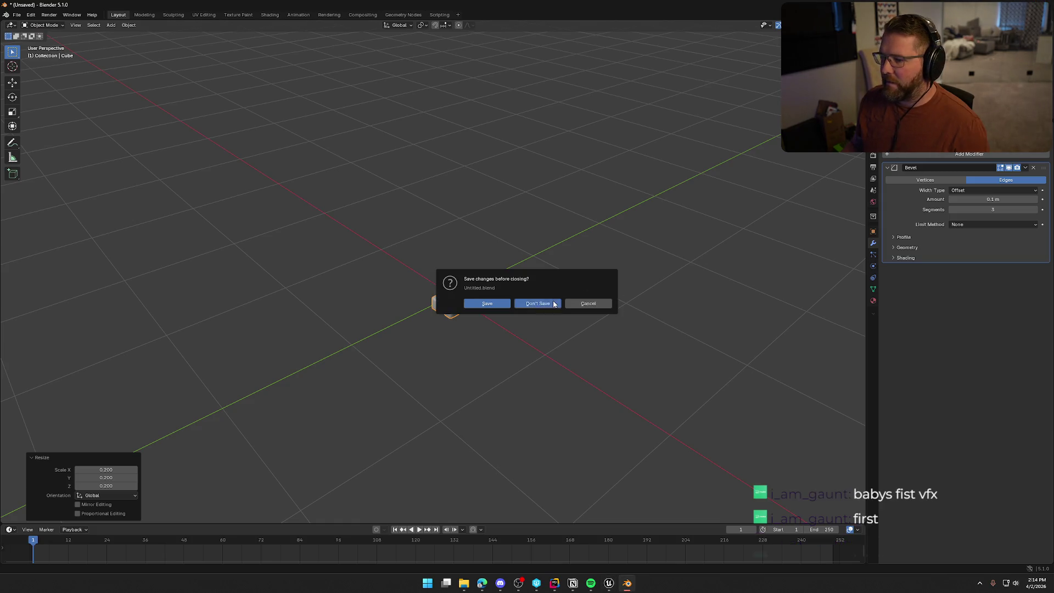
{"action": "left_click", "coordinate": [538, 301]}
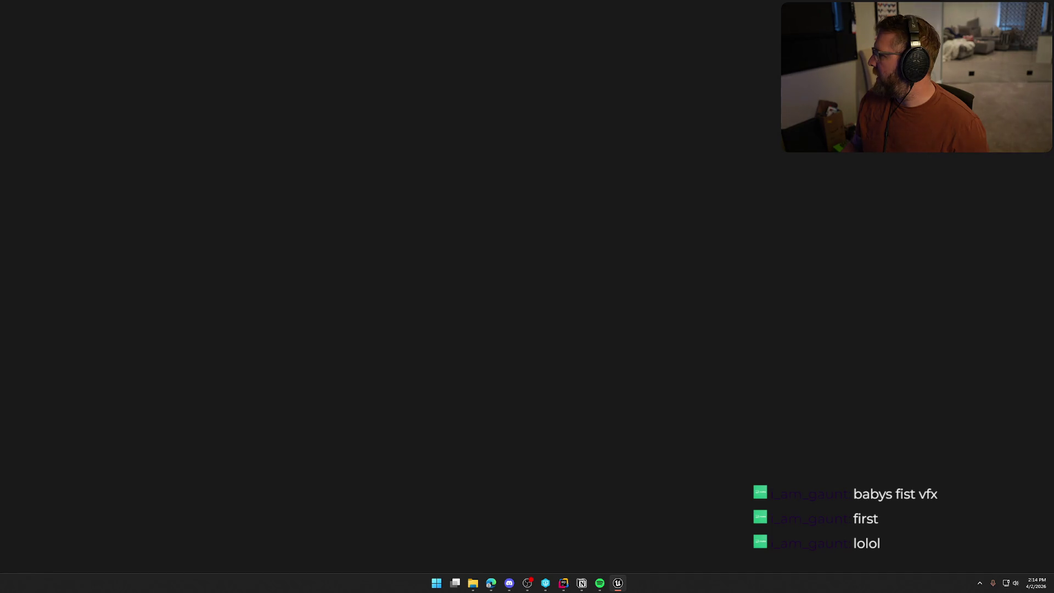
{"action": "double_click", "coordinate": [515, 127]}
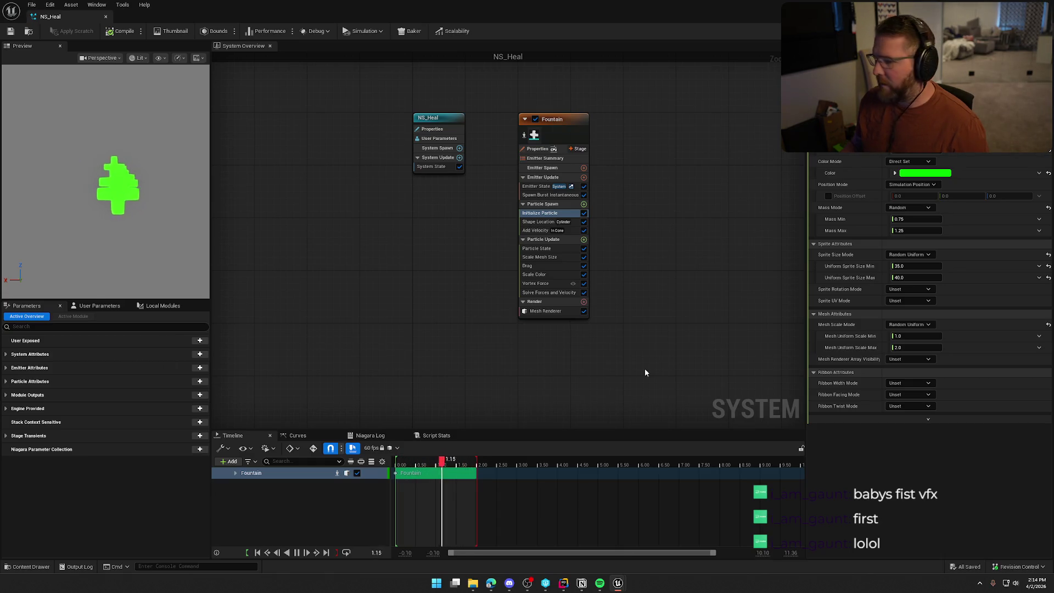
Step: Remove the Vortex Force module from the emitter
{"action": "left_click", "coordinate": [560, 274]}
{"action": "key", "text": "Delete"}
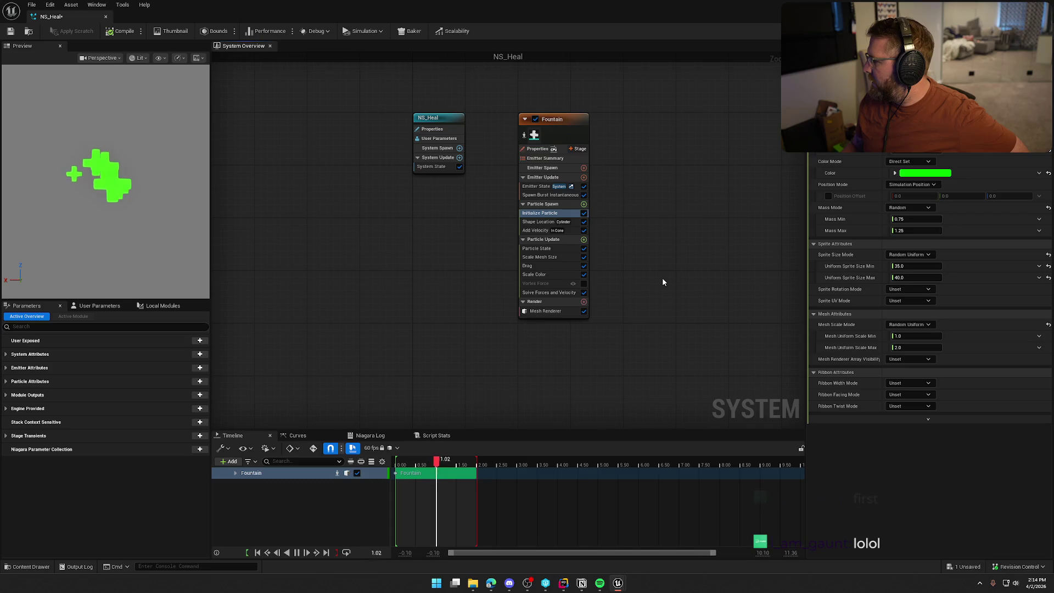
{"action": "left_click", "coordinate": [535, 284]}
{"action": "key", "text": "Delete"}
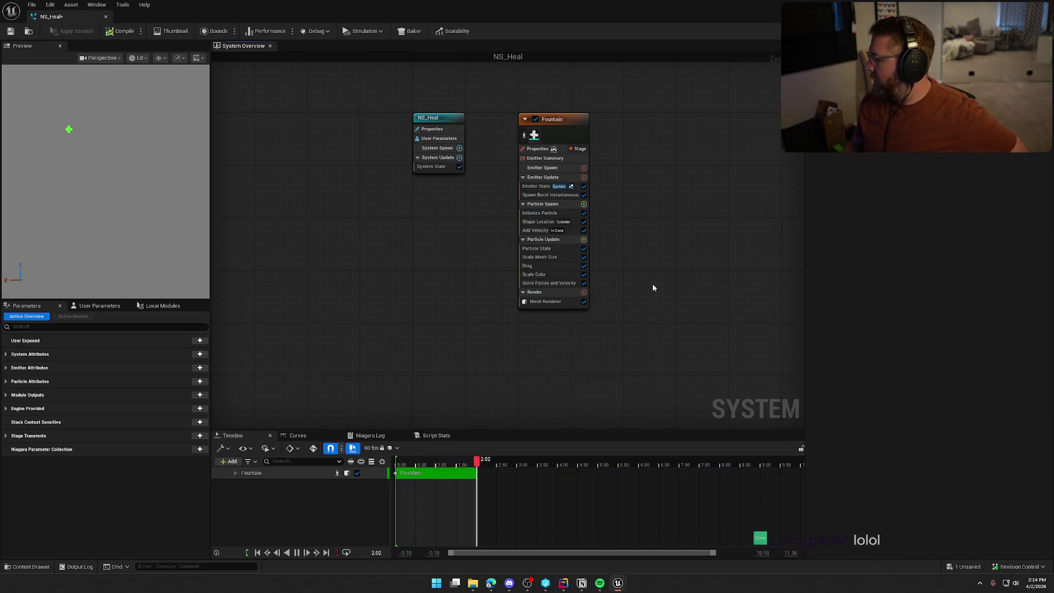
Step: Review the Drag, Initialize Particle, Scale Color and Scale Mesh Size module settings
{"action": "left_click", "coordinate": [550, 267]}
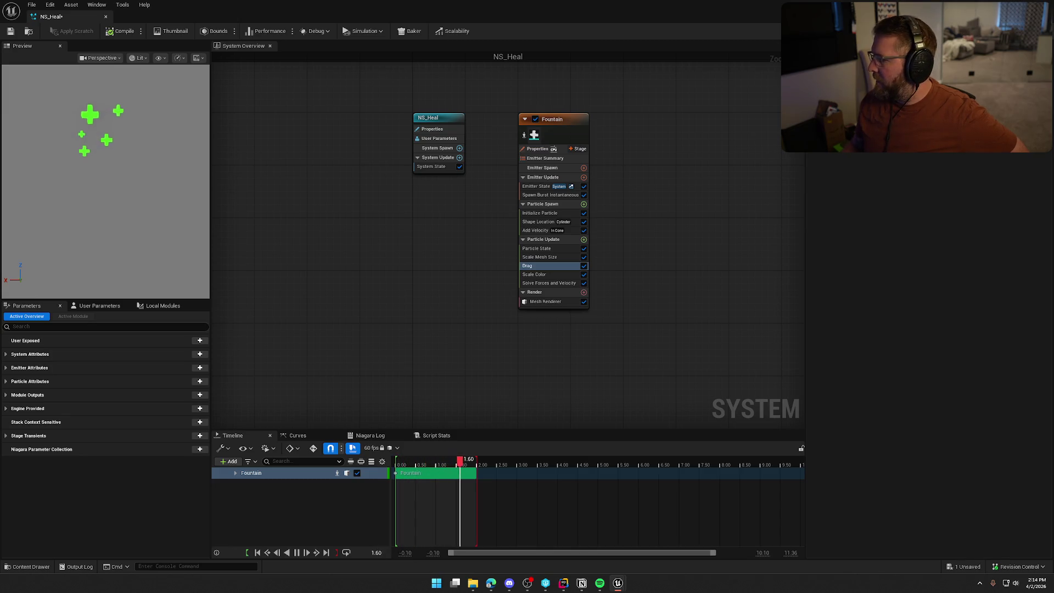
{"action": "left_click", "coordinate": [540, 213]}
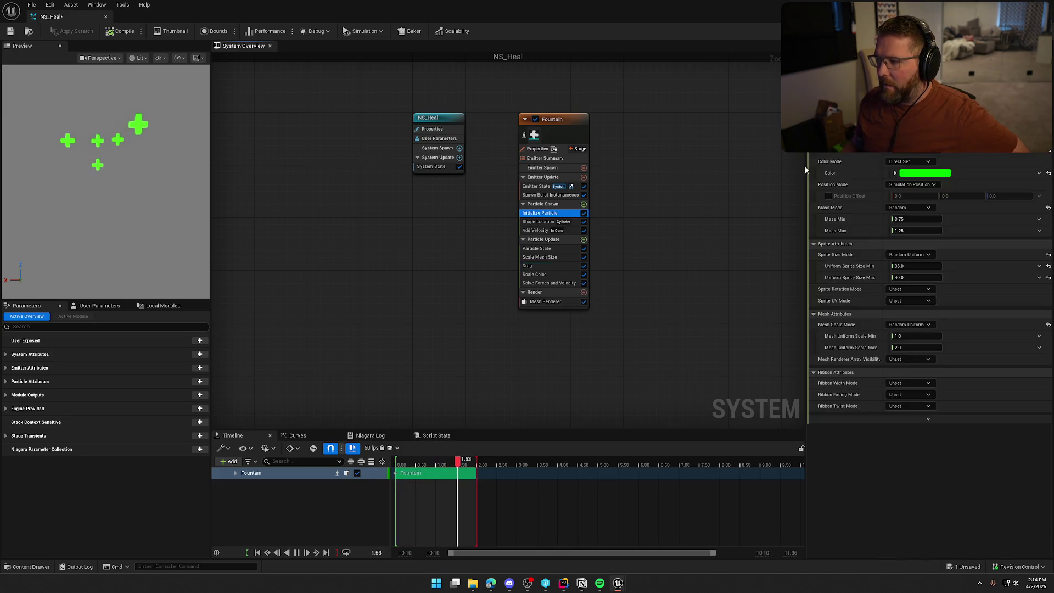
{"action": "left_click", "coordinate": [547, 195]}
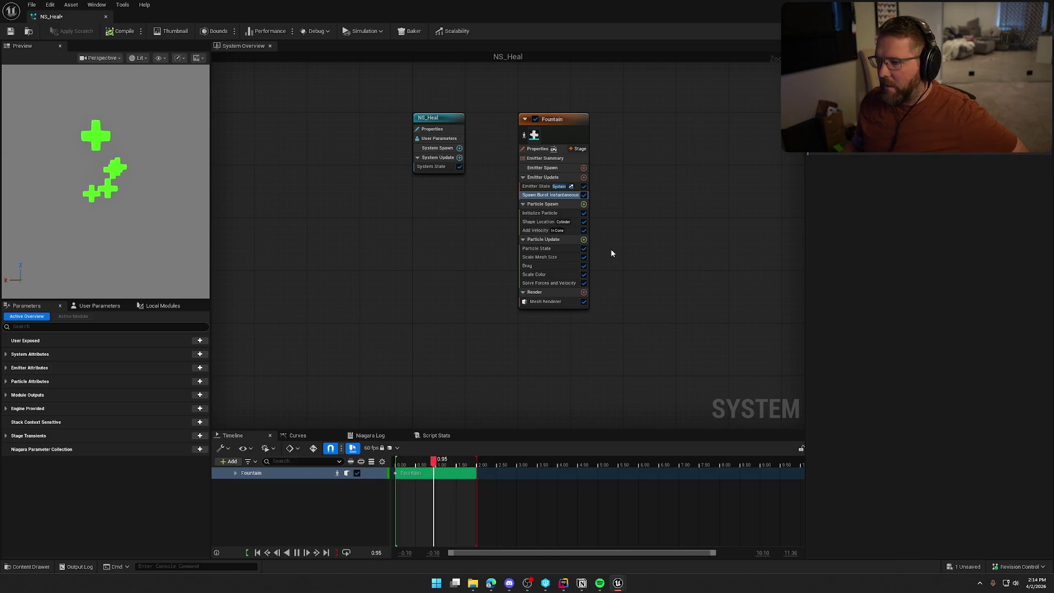
{"action": "left_click", "coordinate": [549, 275]}
{"action": "left_click", "coordinate": [540, 257]}
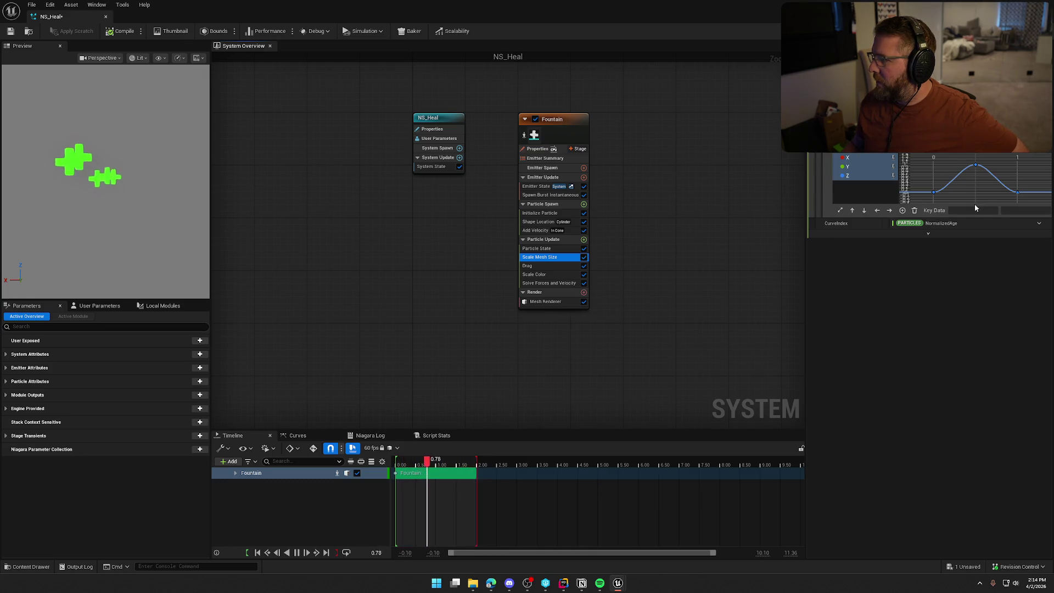
{"action": "left_click", "coordinate": [539, 212]}
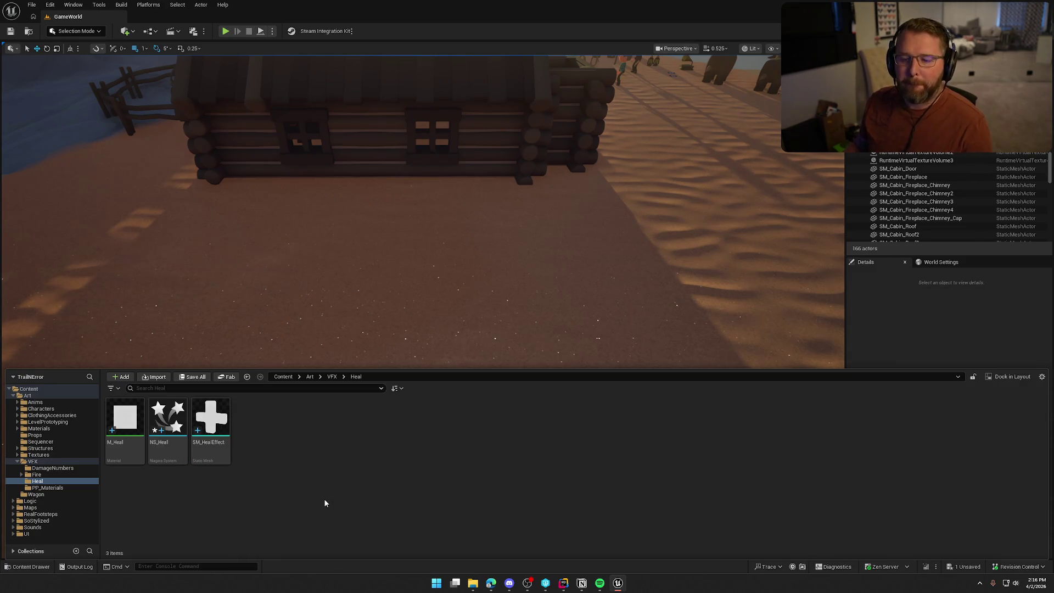
Step: Open the bp_Bandage blueprint from Logic > Interactables > Items
{"action": "double_click", "coordinate": [32, 461]}
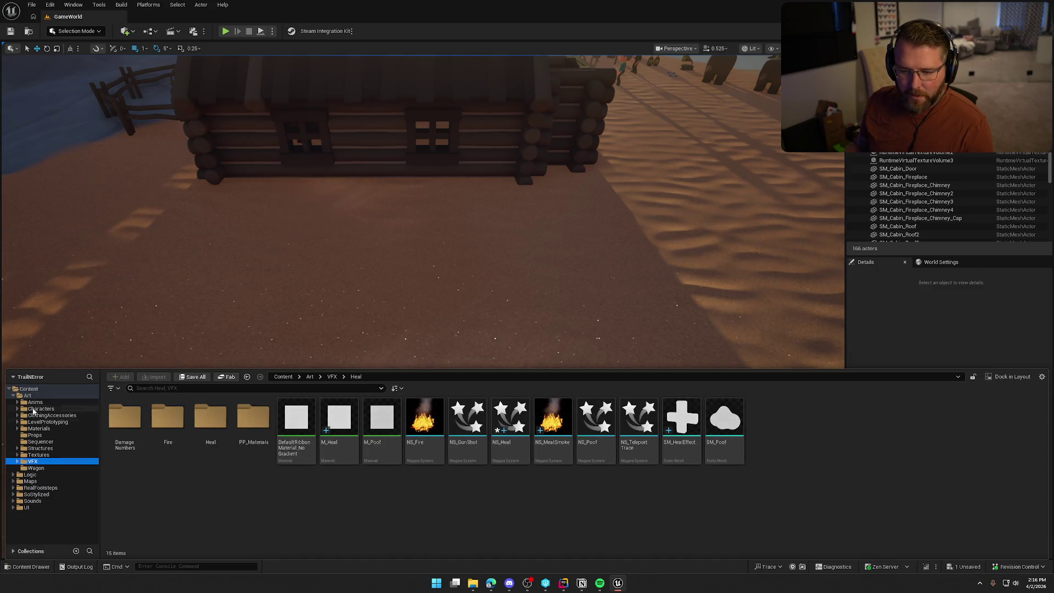
{"action": "left_click", "coordinate": [30, 474]}
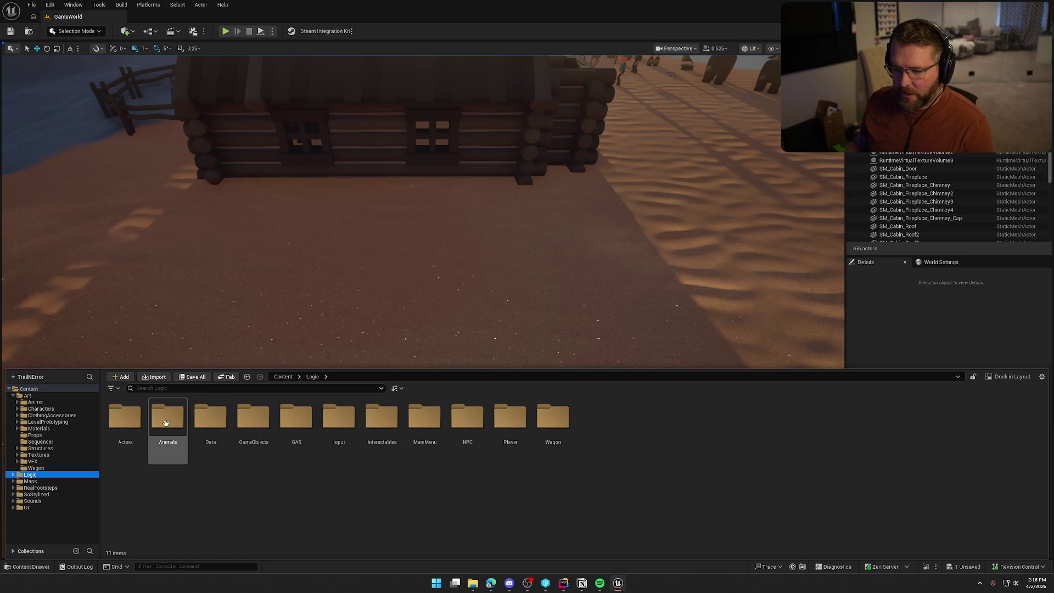
{"action": "double_click", "coordinate": [381, 420]}
{"action": "left_click", "coordinate": [126, 433]}
{"action": "double_click", "coordinate": [125, 433]}
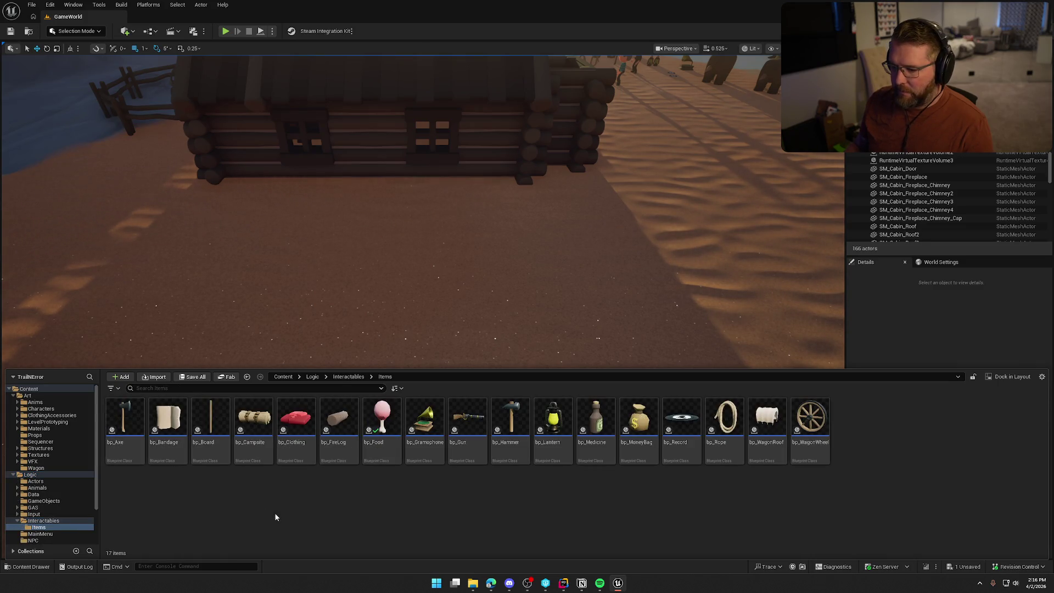
{"action": "double_click", "coordinate": [181, 458]}
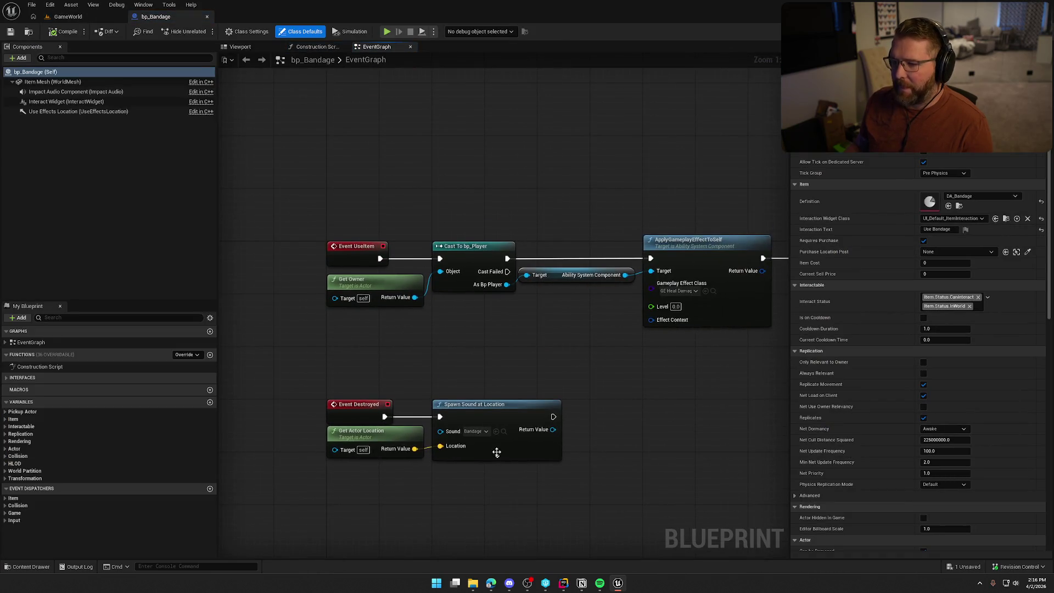
Step: Add a Spawn Emitter at Location node off Spawn Sound at Location's exec pin
{"action": "mouse_move", "coordinate": [513, 472]}
{"action": "left_mouse_down"}
{"action": "mouse_move", "coordinate": [496, 427]}
{"action": "mouse_move", "coordinate": [390, 472]}
{"action": "mouse_move", "coordinate": [478, 468]}
{"action": "mouse_move", "coordinate": [489, 411]}
{"action": "left_mouse_up"}
{"action": "left_click", "coordinate": [436, 441]}
{"action": "left_click_drag", "start_coordinate": [463, 317], "coordinate": [522, 320]}
{"action": "type", "text": "spawn em"}
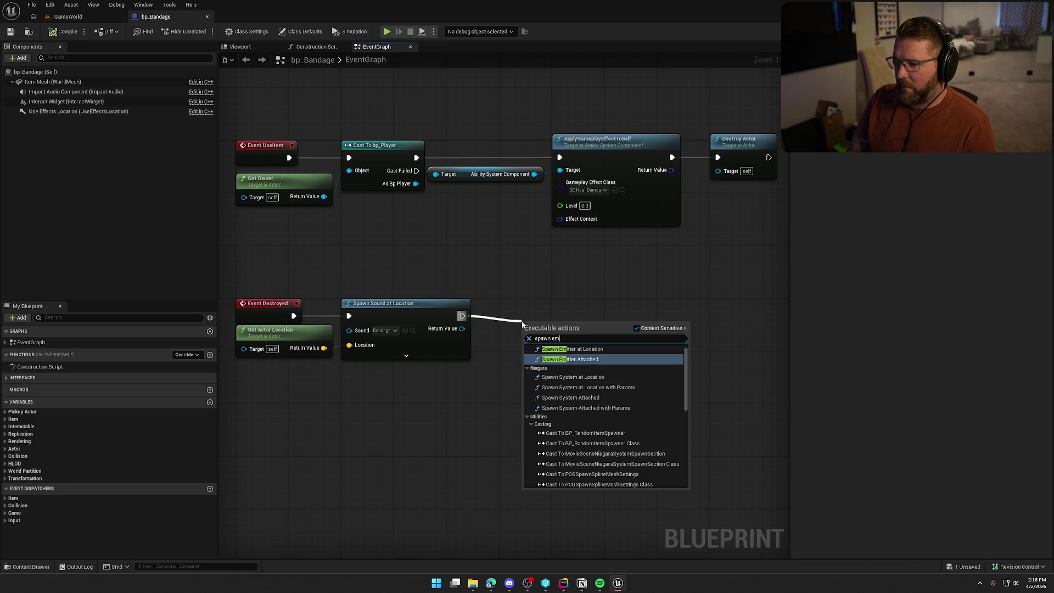
{"action": "left_click", "coordinate": [600, 358]}
{"action": "left_click_drag", "start_coordinate": [571, 341], "coordinate": [551, 321]}
Step: Delete the emitter node and search the graph actions for 'spawn ni'
{"action": "left_click", "coordinate": [532, 336]}
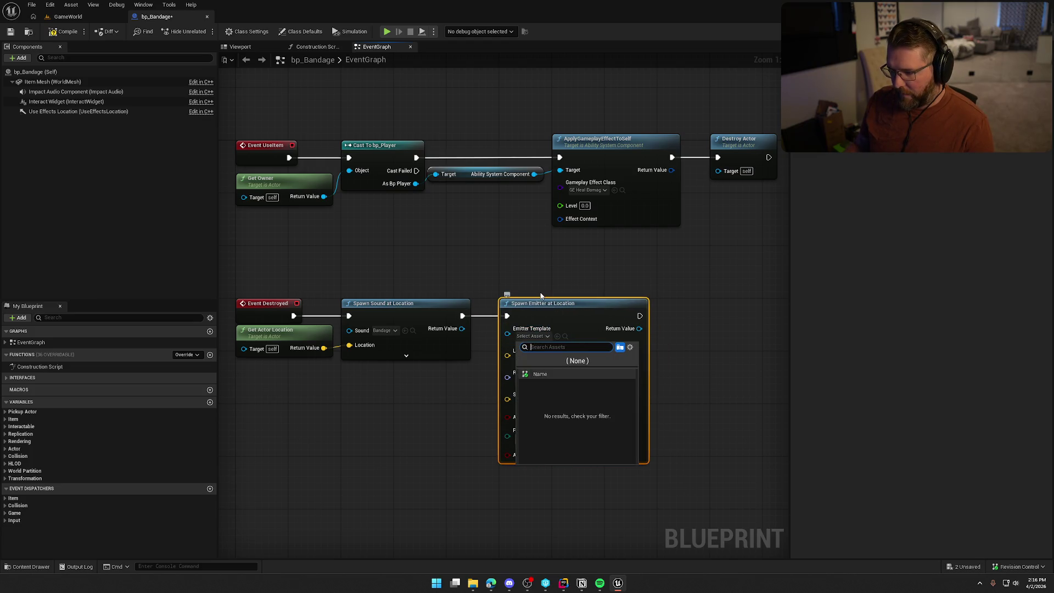
{"action": "key", "text": "Escape"}
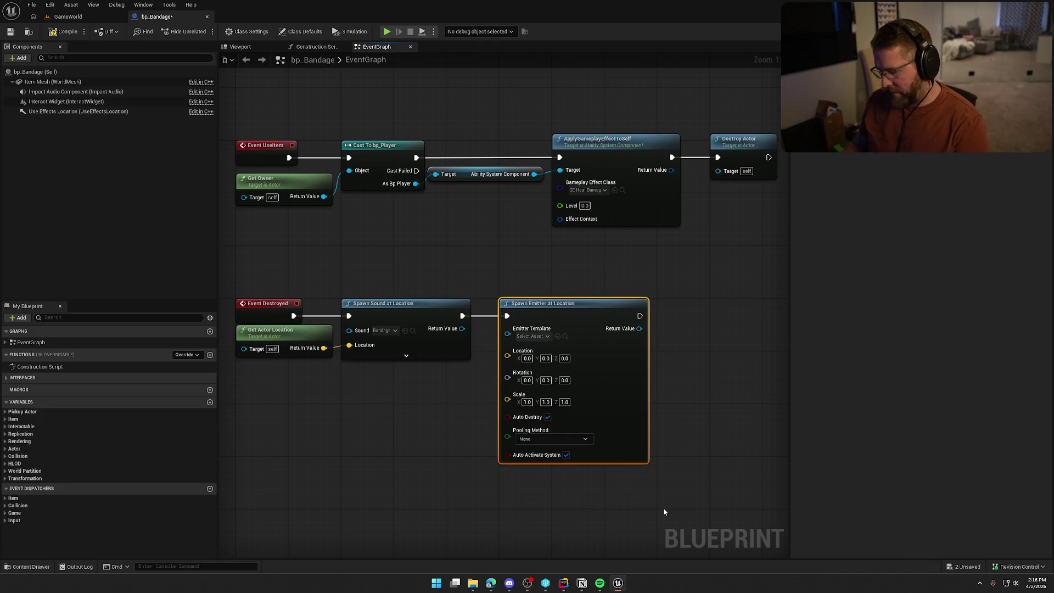
{"action": "key", "text": "Delete"}
{"action": "right_click", "coordinate": [535, 316]}
{"action": "type", "text": "spawn ni"}
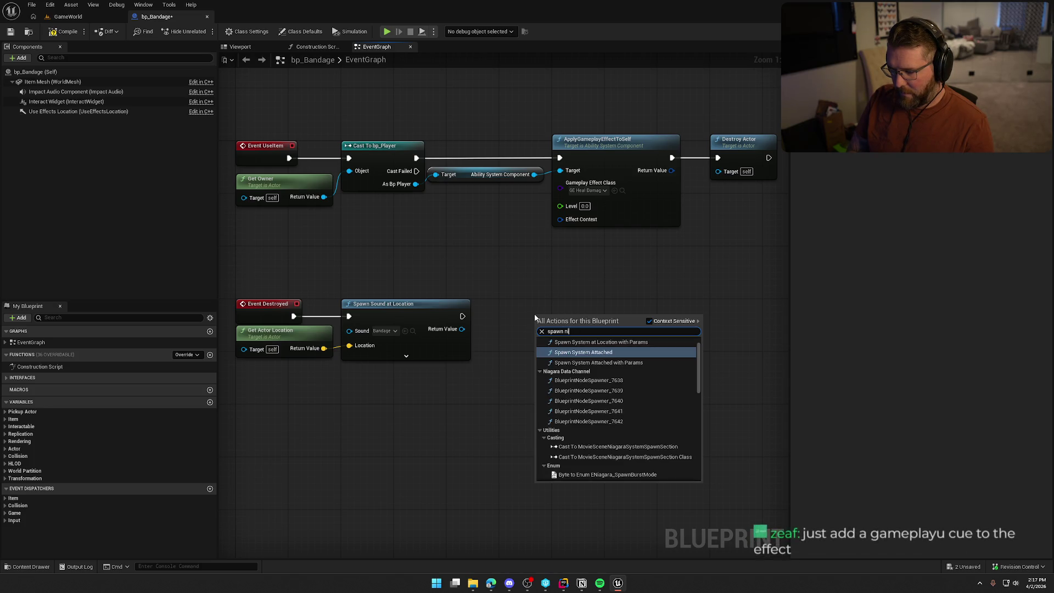
Step: Add a Spawn System at Location node to the graph
{"action": "key", "text": "BackSpace"}
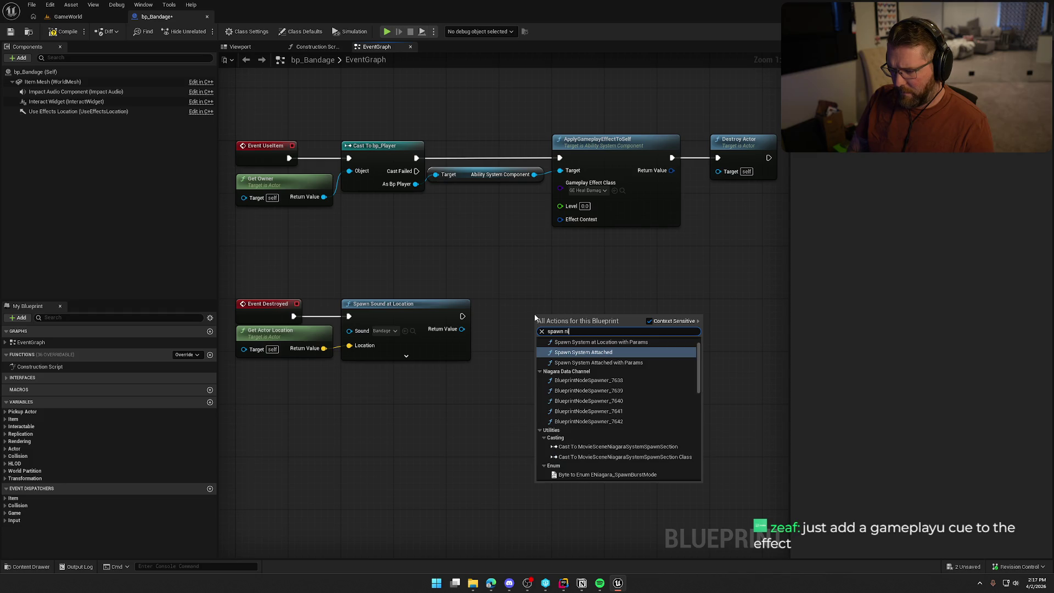
{"action": "type", "text": "iag"}
{"action": "key", "text": "BackSpace"}
{"action": "key", "text": "BackSpace"}
{"action": "key", "text": "BackSpace"}
{"action": "type", "text": "sys"}
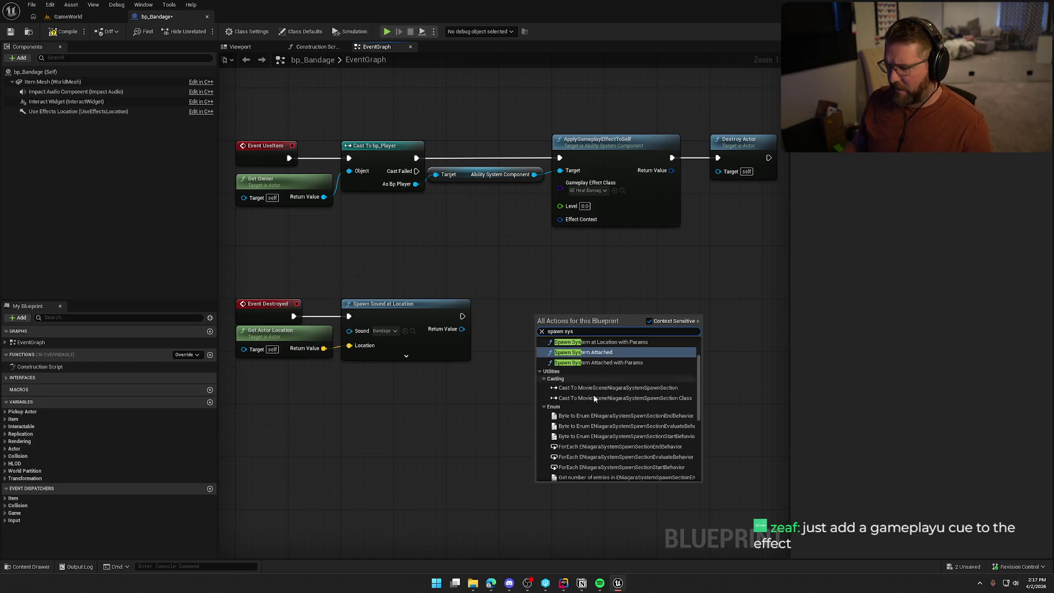
{"action": "scroll", "coordinate": [594, 394], "scroll_direction": "up", "scroll_amount": 2}
{"action": "left_click", "coordinate": [563, 352]}
Step: Set its System Template to NS_Heal and wire Spawn Sound's exec output into it
{"action": "left_click", "coordinate": [563, 351]}
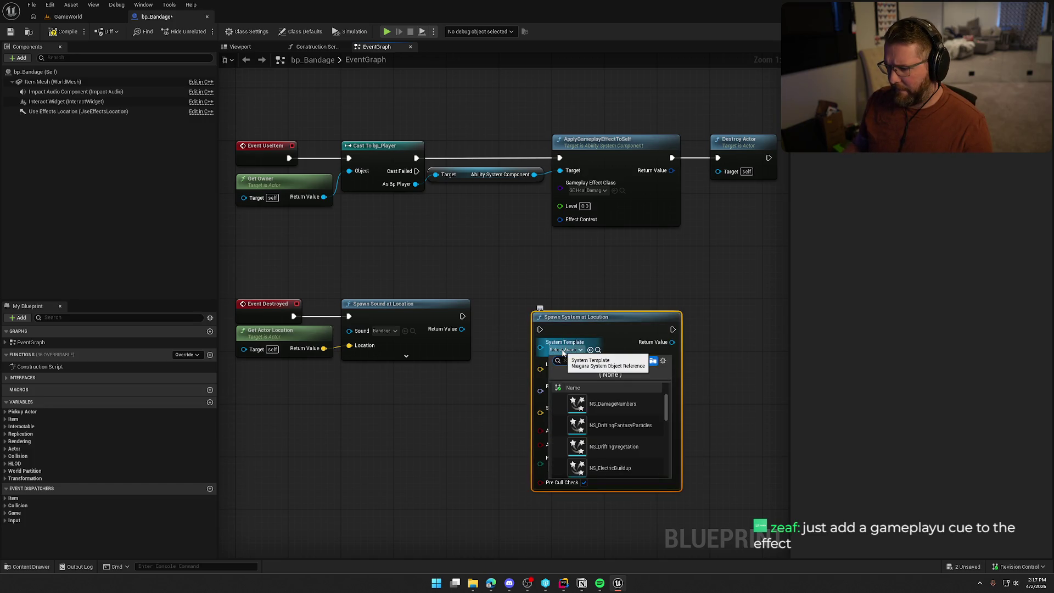
{"action": "type", "text": "gea"}
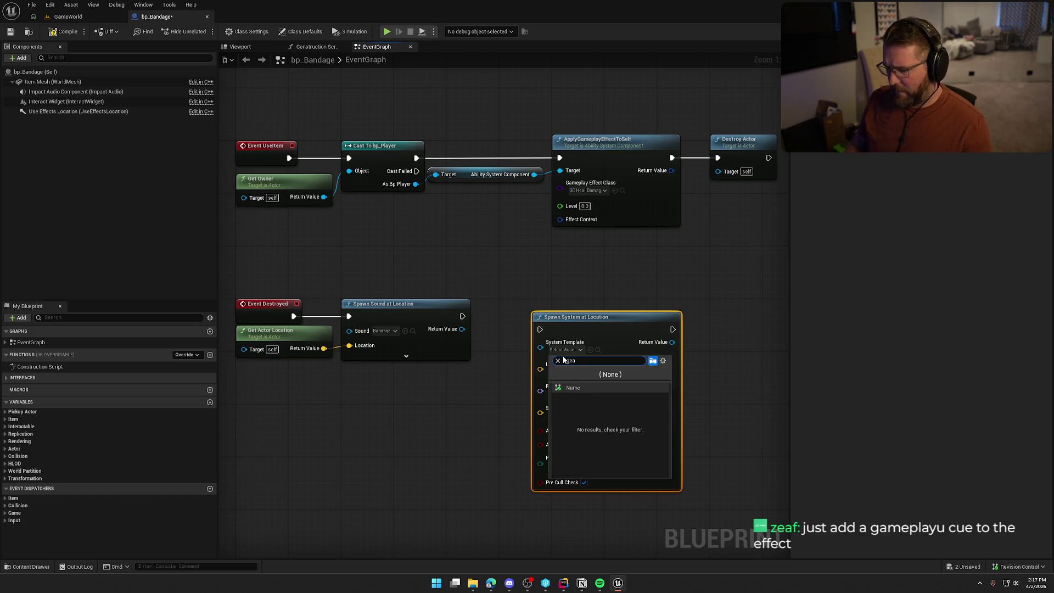
{"action": "left_click", "coordinate": [570, 403]}
{"action": "left_click_drag", "start_coordinate": [540, 330], "coordinate": [462, 316]}
{"action": "left_click_drag", "start_coordinate": [570, 323], "coordinate": [539, 310]}
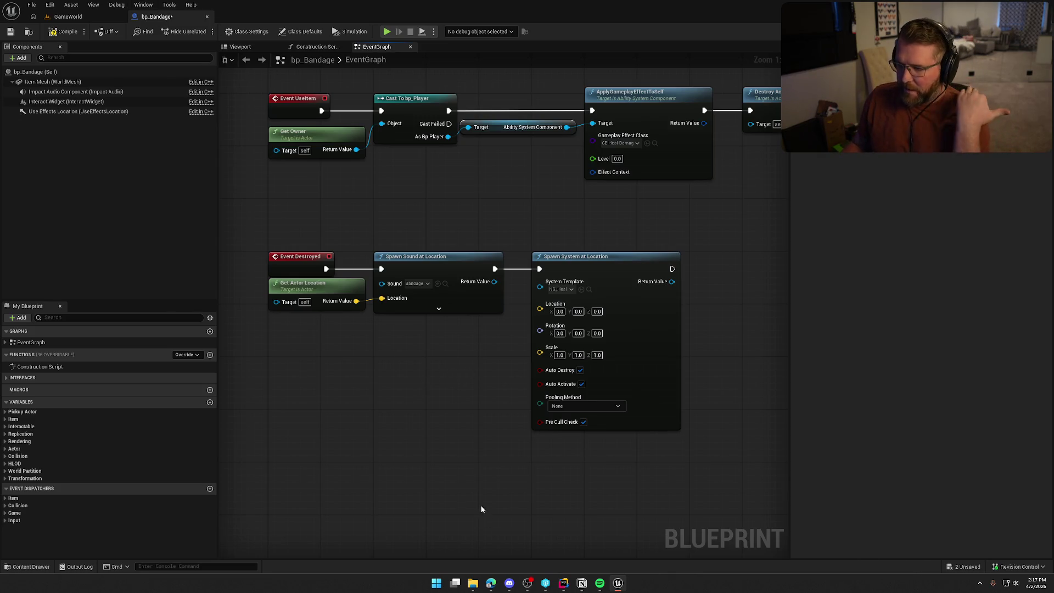
{"action": "mouse_move", "coordinate": [465, 490]}
{"action": "left_mouse_down"}
{"action": "mouse_move", "coordinate": [423, 402]}
{"action": "mouse_move", "coordinate": [434, 390]}
{"action": "left_mouse_up"}
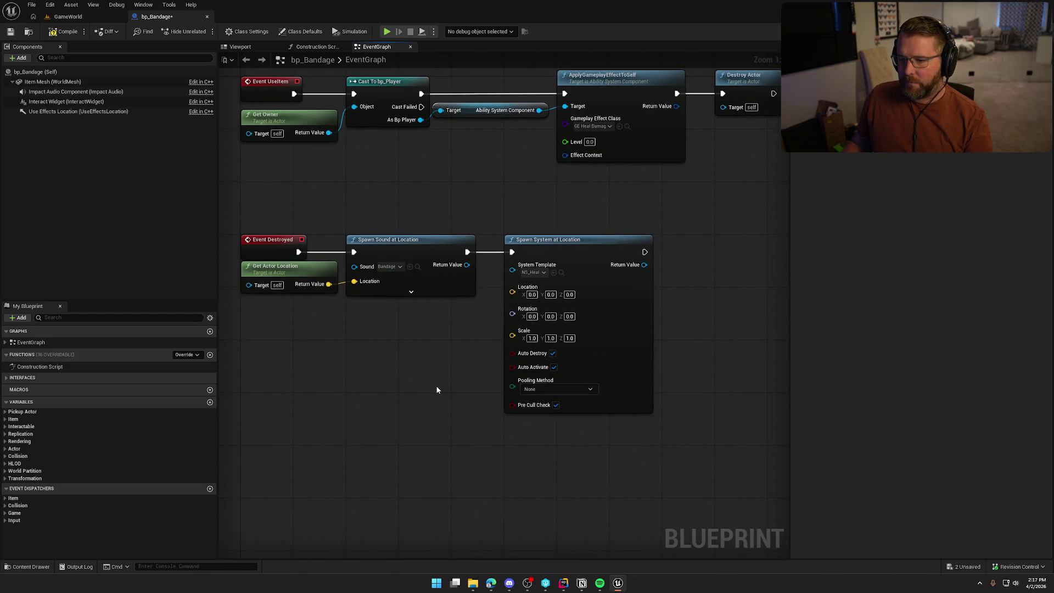
{"action": "left_click", "coordinate": [551, 245]}
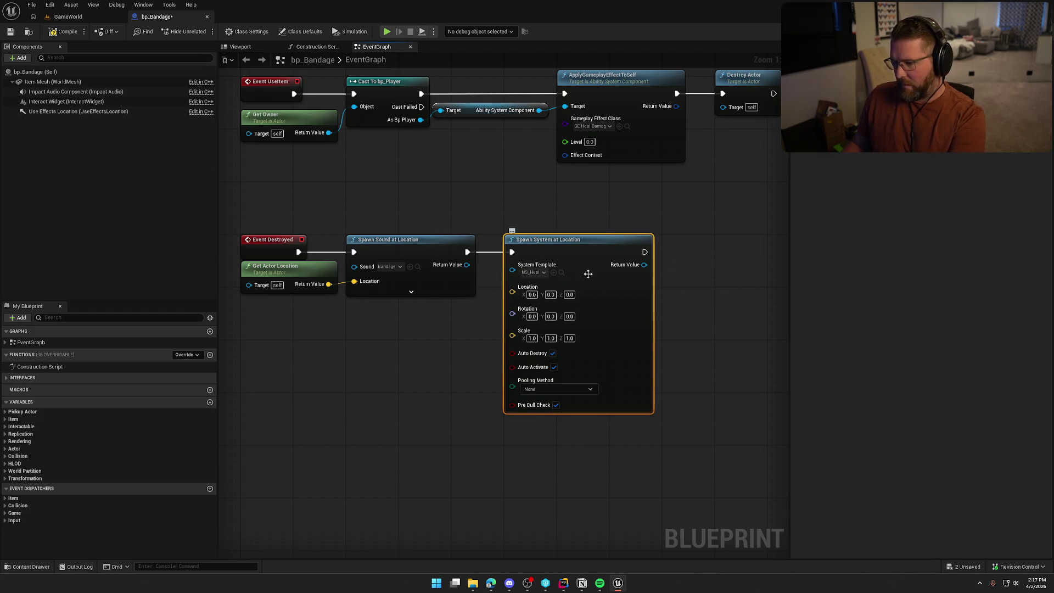
Step: Replace Spawn System at Location with a Spawn System Attached node after Spawn Sound, using NS_Heal as template
{"action": "key", "text": "Delete"}
{"action": "mouse_move", "coordinate": [467, 252]}
{"action": "left_mouse_down"}
{"action": "mouse_move", "coordinate": [486, 264]}
{"action": "mouse_move", "coordinate": [534, 257]}
{"action": "left_mouse_up"}
{"action": "type", "text": "spawn system"}
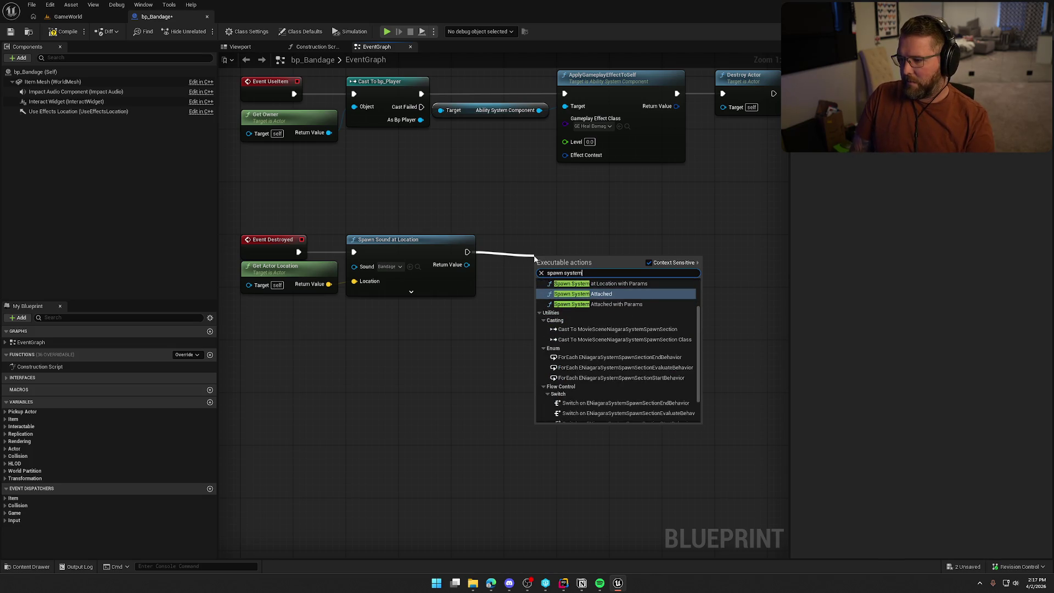
{"action": "key", "text": "Return"}
{"action": "left_click_drag", "start_coordinate": [597, 288], "coordinate": [674, 268]}
{"action": "left_click", "coordinate": [635, 270]}
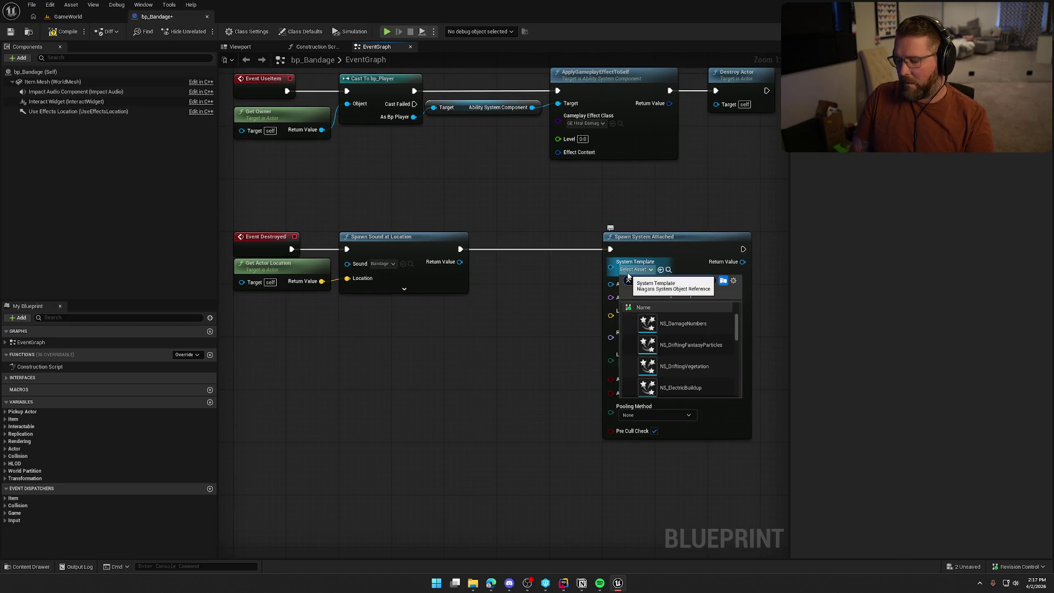
{"action": "type", "text": "heal"}
{"action": "key", "text": "Return"}
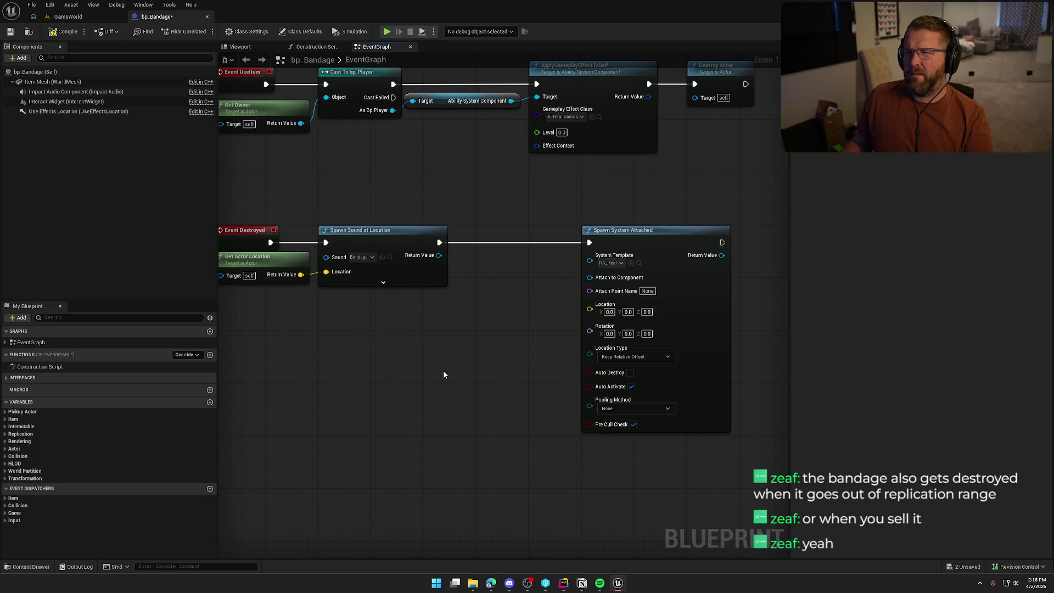
Step: Bring both event chains into view and box-select the Spawn System Attached node
{"action": "left_click_drag", "start_coordinate": [444, 374], "coordinate": [467, 379]}
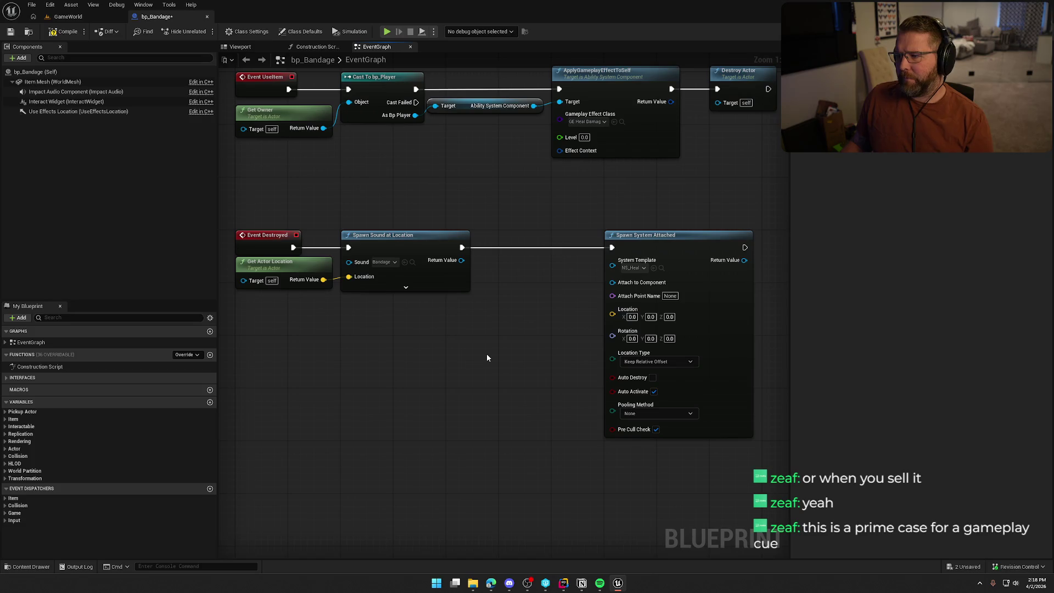
{"action": "left_click_drag", "start_coordinate": [513, 336], "coordinate": [477, 367]}
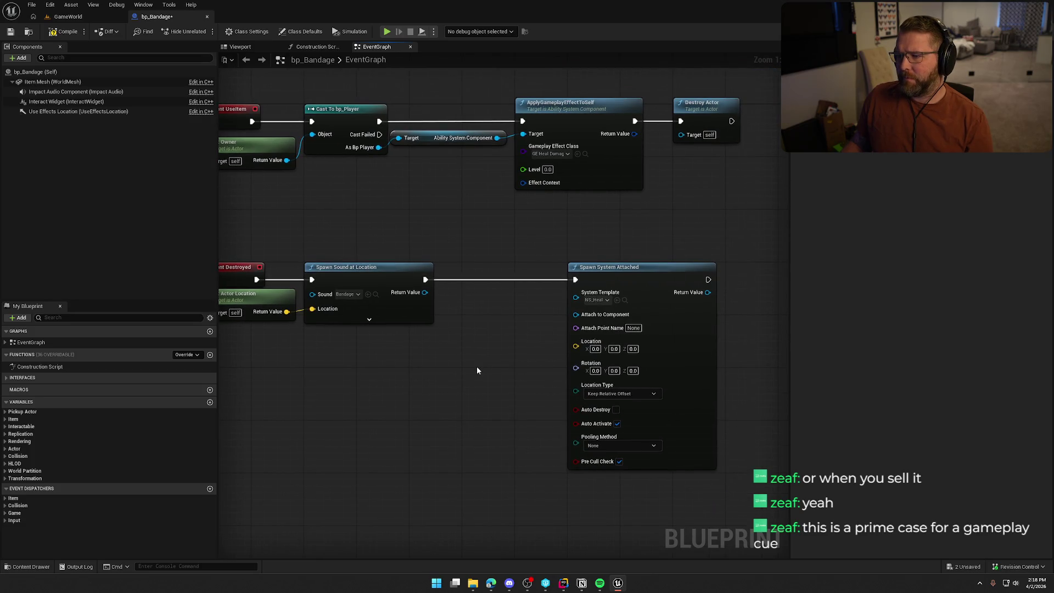
{"action": "left_click_drag", "start_coordinate": [510, 300], "coordinate": [543, 339]}
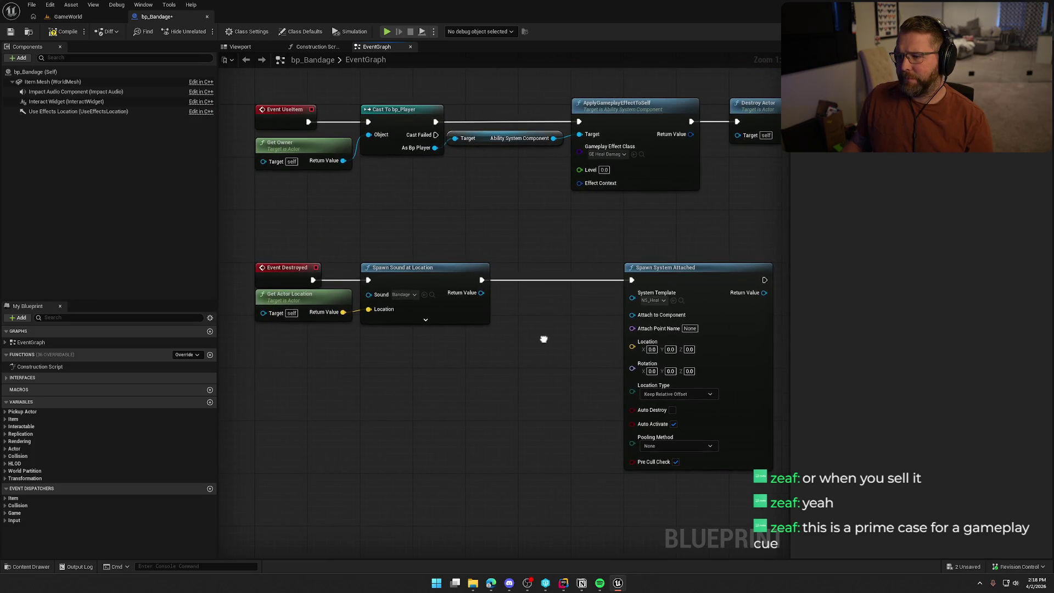
{"action": "mouse_move", "coordinate": [568, 247]}
{"action": "left_mouse_down"}
{"action": "mouse_move", "coordinate": [694, 453]}
{"action": "mouse_move", "coordinate": [698, 480]}
{"action": "left_mouse_up"}
Step: Delete the Spawn System Attached node, then locate the Bandage sound asset and close the Content Drawer
{"action": "key", "text": "Delete"}
{"action": "left_click_drag", "start_coordinate": [645, 447], "coordinate": [706, 387]}
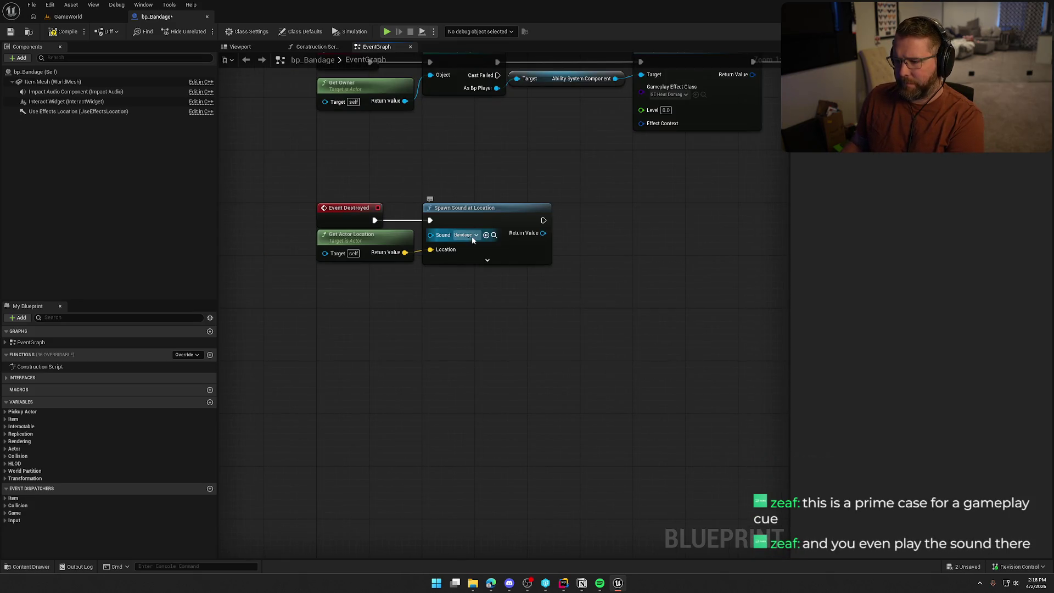
{"action": "left_click", "coordinate": [493, 235]}
{"action": "mouse_move", "coordinate": [547, 435]}
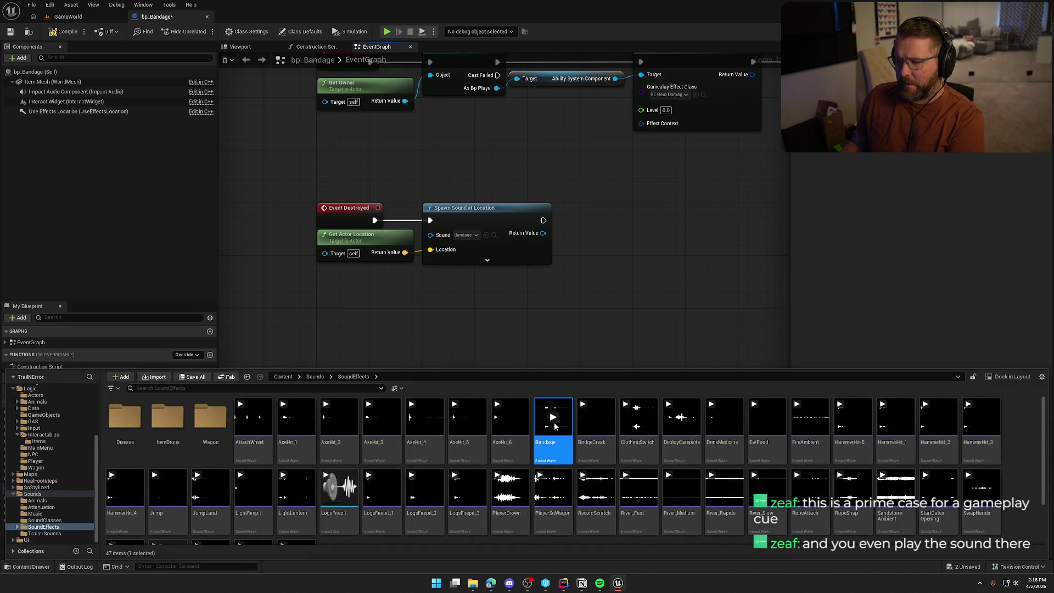
{"action": "left_click", "coordinate": [555, 288]}
{"action": "left_click_drag", "start_coordinate": [541, 330], "coordinate": [544, 378]}
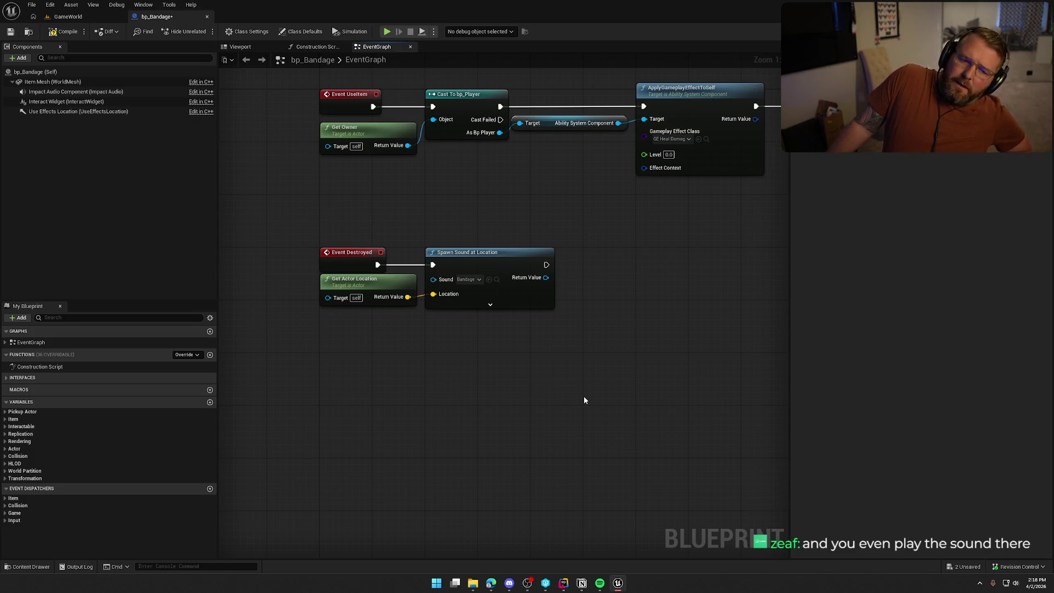
{"action": "mouse_move", "coordinate": [584, 400]}
{"action": "left_mouse_down"}
{"action": "mouse_move", "coordinate": [567, 411]}
{"action": "mouse_move", "coordinate": [551, 404]}
{"action": "left_mouse_up"}
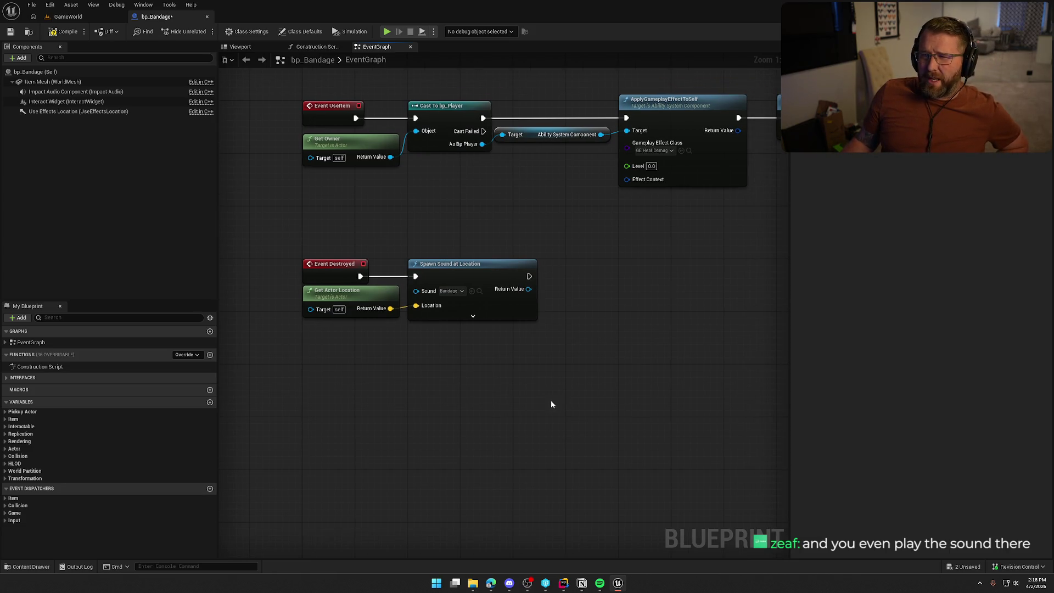
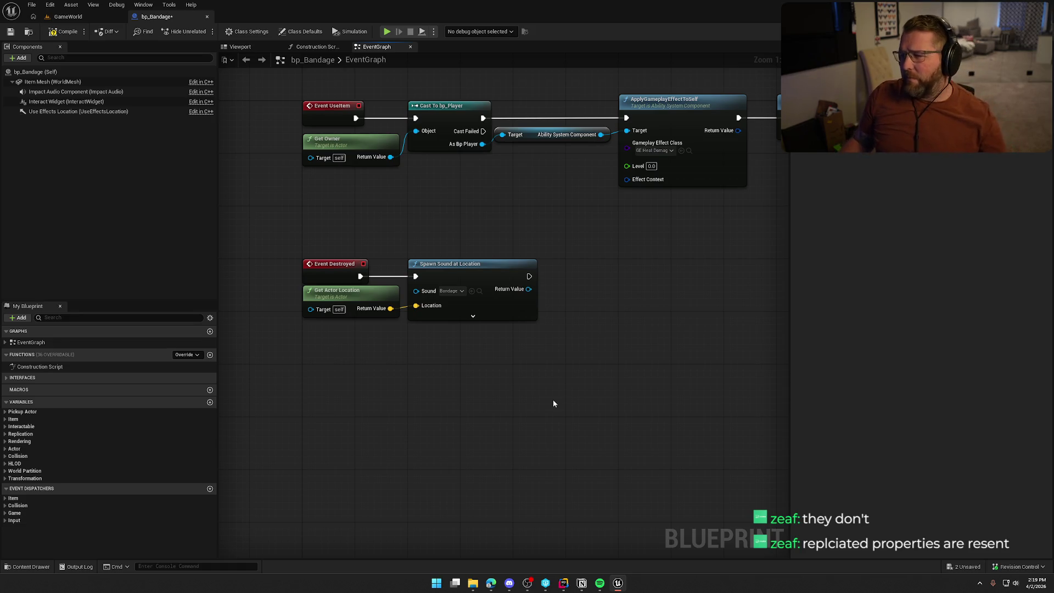
Step: Open GE_HealDamage, add one empty Gameplay Cue entry, and bring up the Content Drawer
{"action": "left_click_drag", "start_coordinate": [667, 332], "coordinate": [606, 377]}
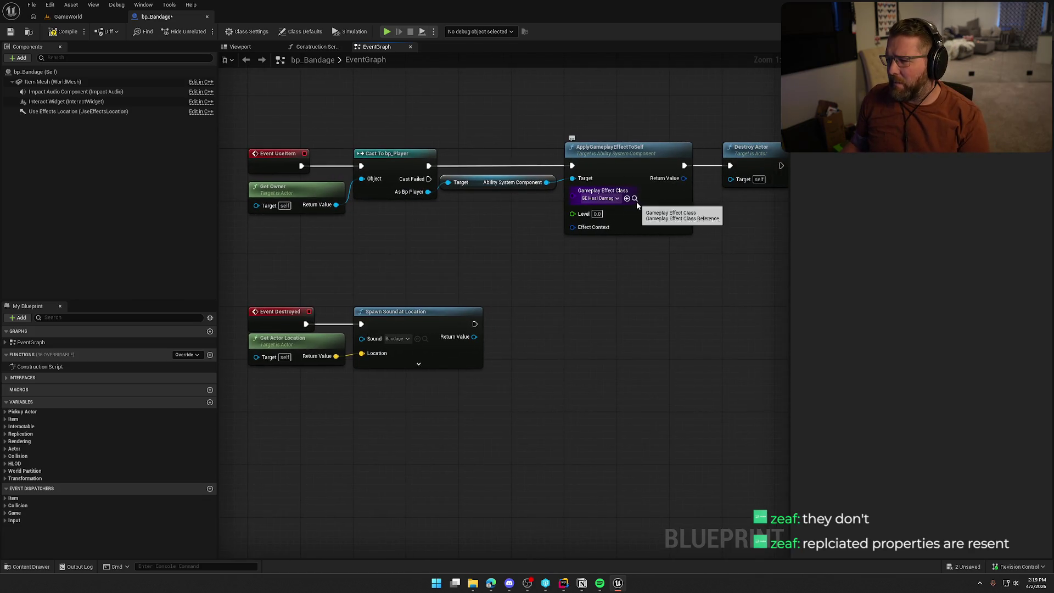
{"action": "left_click", "coordinate": [635, 199]}
{"action": "double_click", "coordinate": [425, 451]}
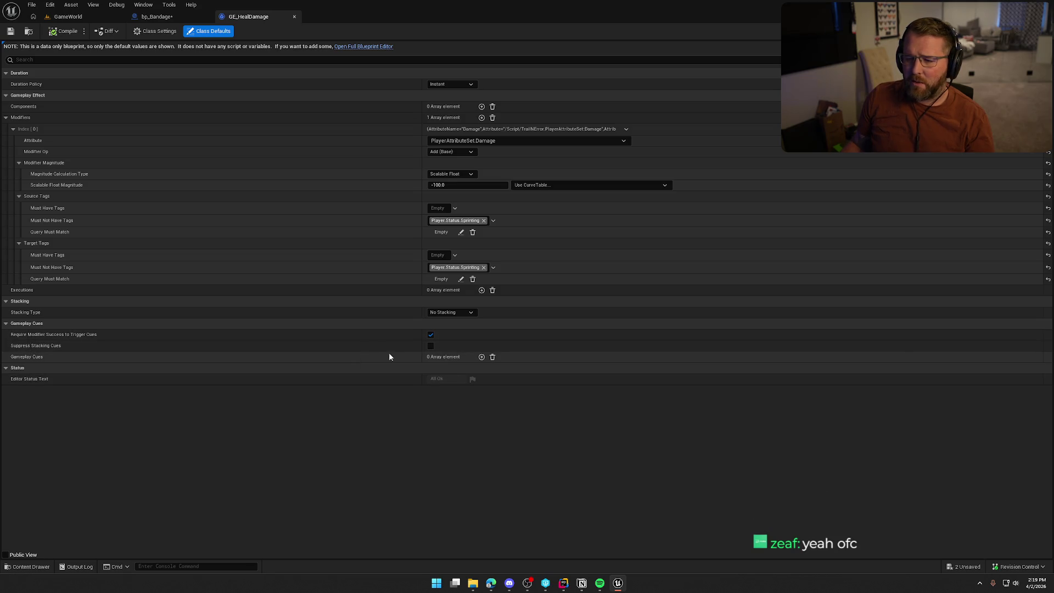
{"action": "left_click", "coordinate": [482, 357]}
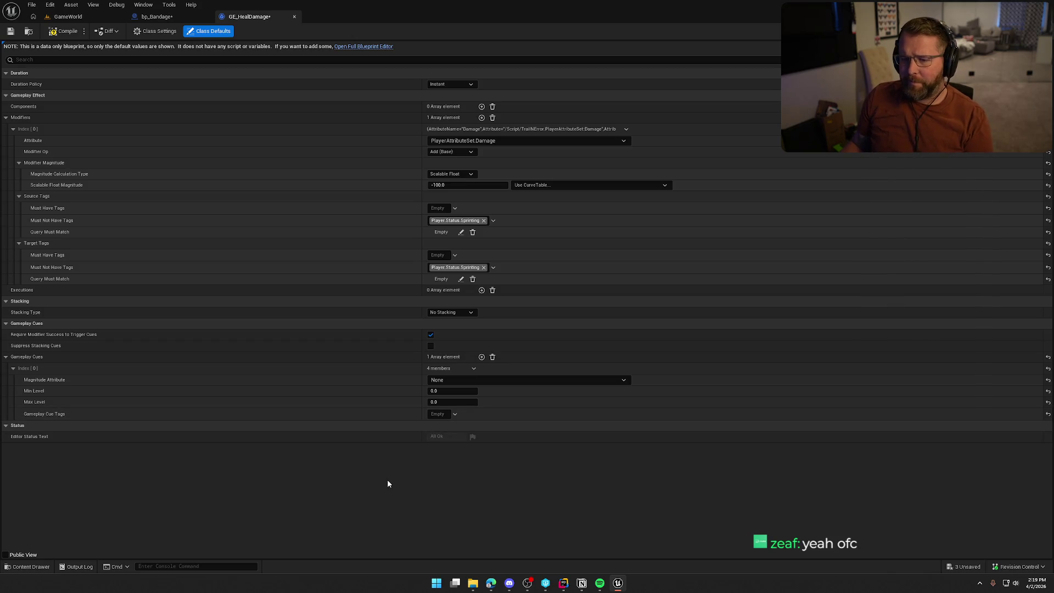
{"action": "key", "text": "ctrl+space"}
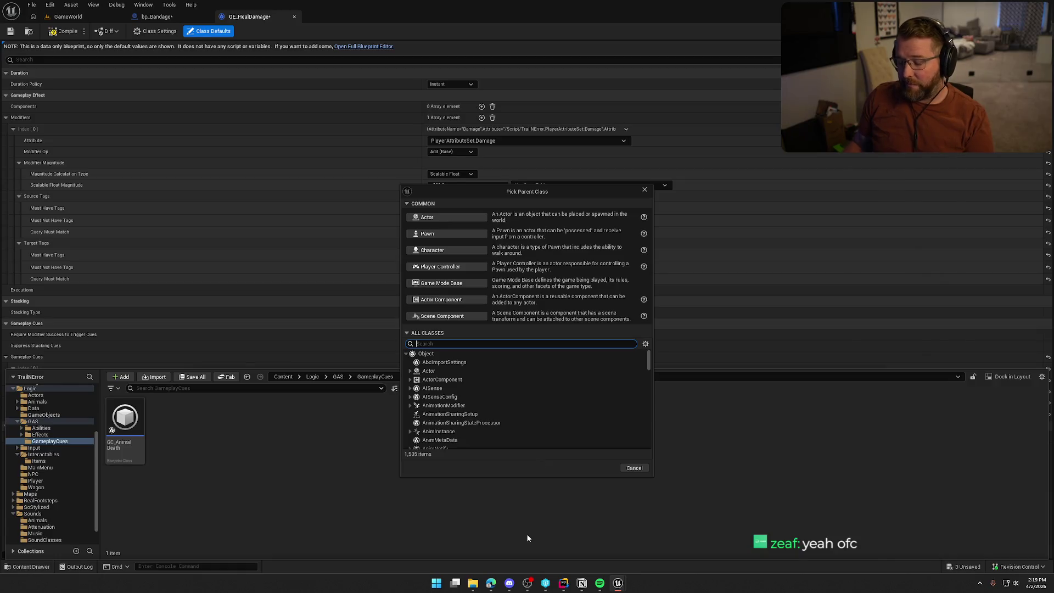
Step: Create a Blueprint with parent class GameplayCueNotify_Burst named GC_Heal
{"action": "type", "text": "gameplayc"}
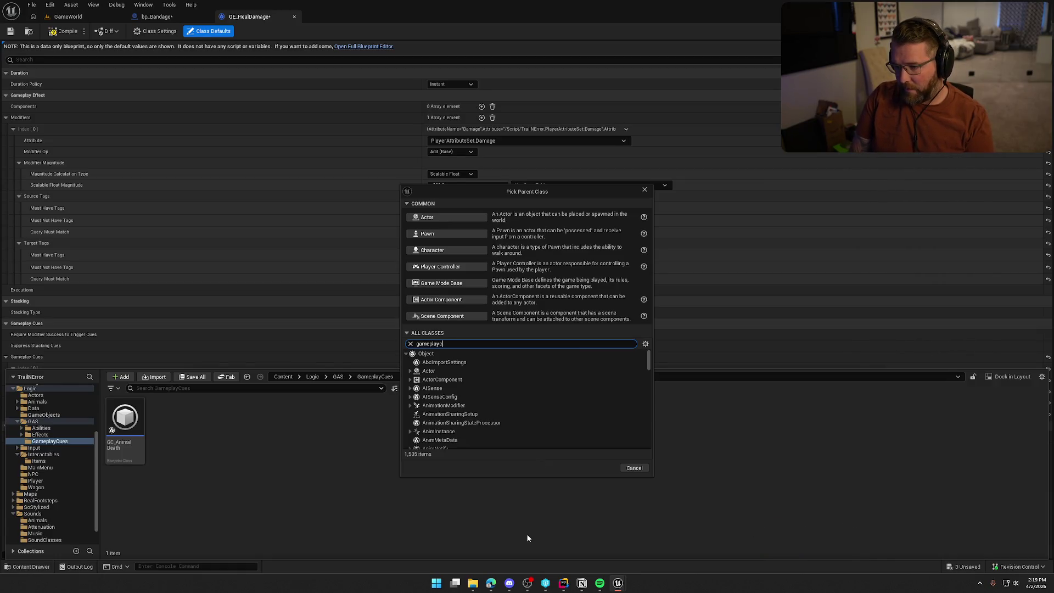
{"action": "type", "text": "ue"}
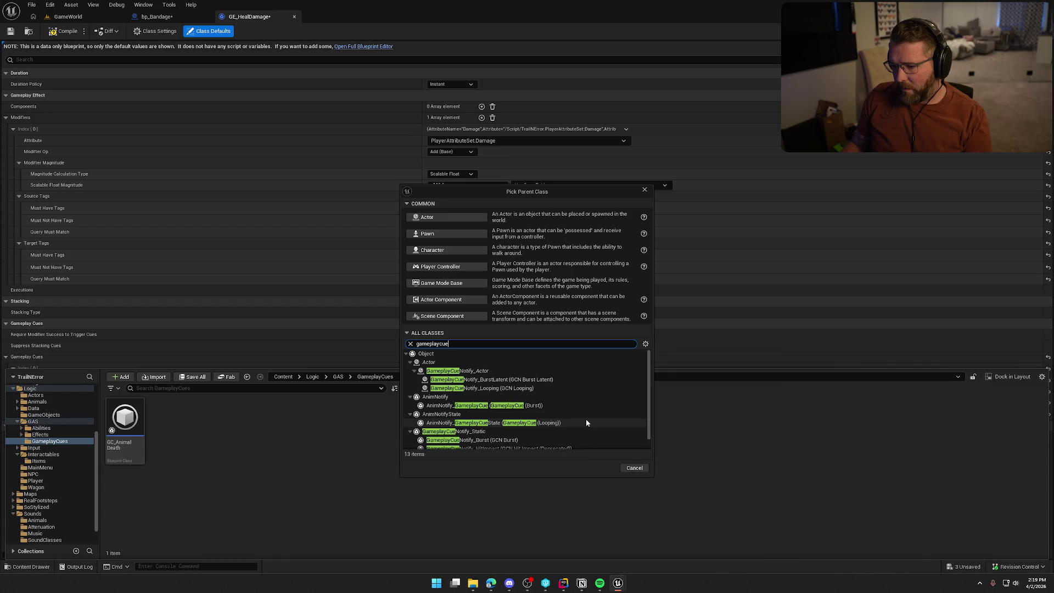
{"action": "scroll", "coordinate": [585, 419], "scroll_direction": "down", "scroll_amount": 1}
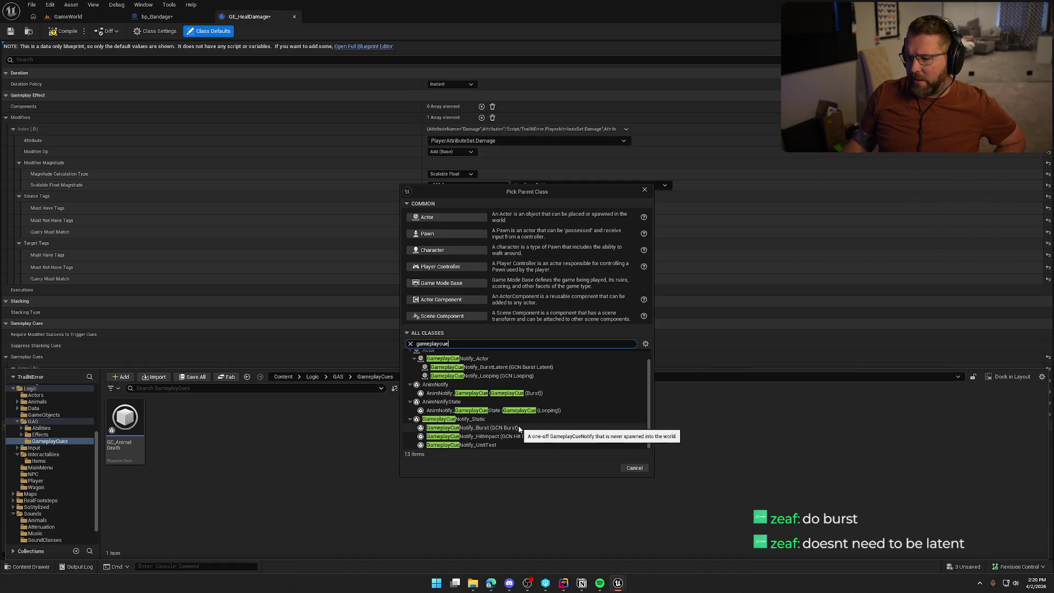
{"action": "left_click", "coordinate": [480, 428]}
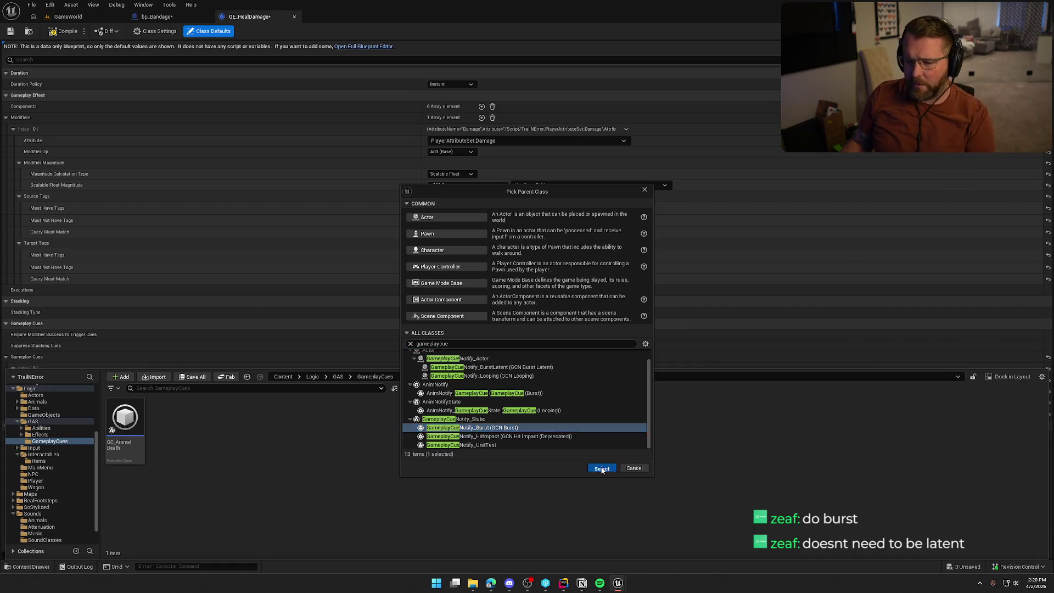
{"action": "left_click", "coordinate": [601, 468]}
{"action": "type", "text": "GC_"}
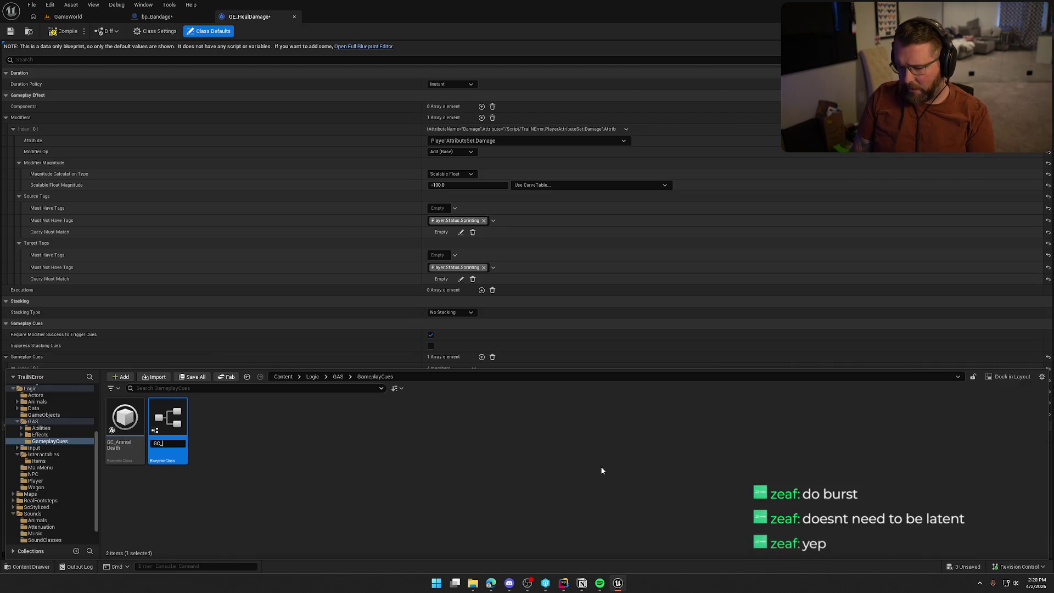
{"action": "type", "text": "Heal"}
{"action": "key", "text": "Return"}
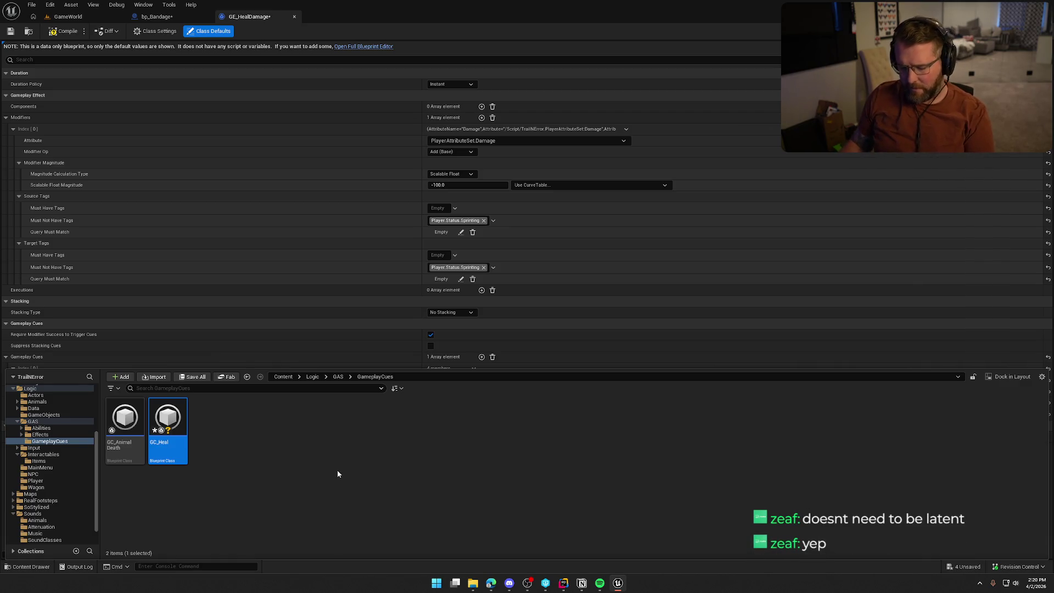
Step: Save all assets, check out GC_Heal in source control, and open it
{"action": "key", "text": "ctrl+shift+s"}
{"action": "left_click", "coordinate": [535, 377]}
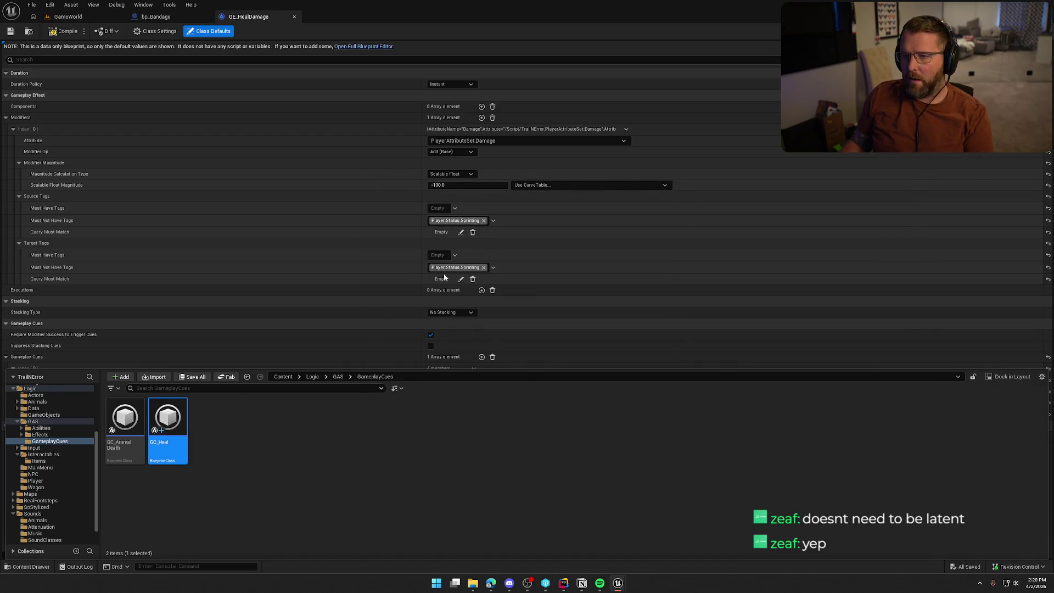
{"action": "double_click", "coordinate": [168, 422]}
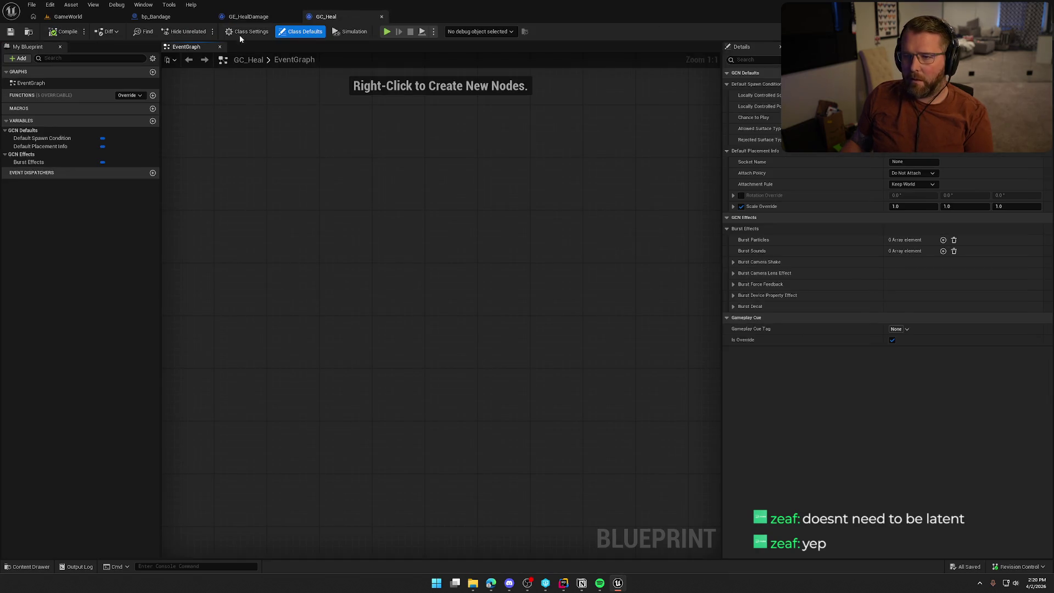
Step: Add a new GameplayCue.Heal tag stored in DefaultGameplayTags.ini
{"action": "left_click", "coordinate": [247, 16]}
{"action": "left_click", "coordinate": [442, 414]}
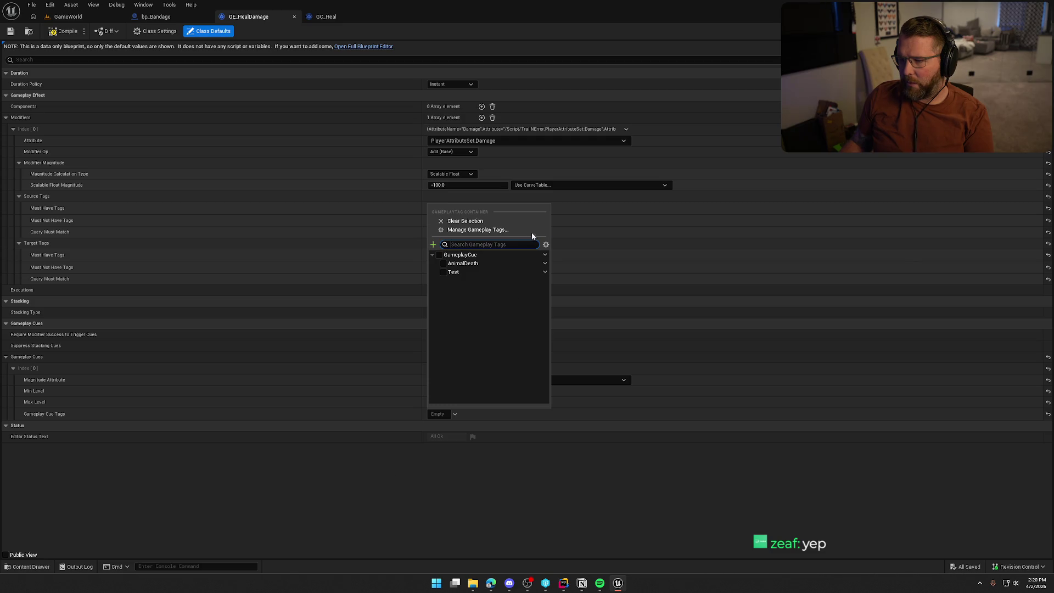
{"action": "left_click", "coordinate": [506, 230]}
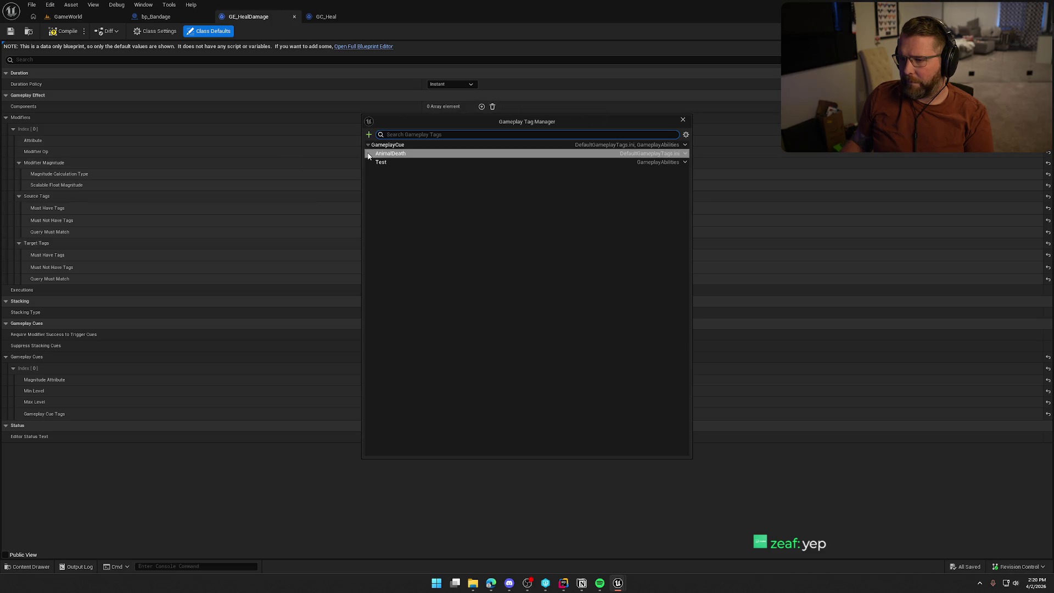
{"action": "left_click", "coordinate": [368, 134]}
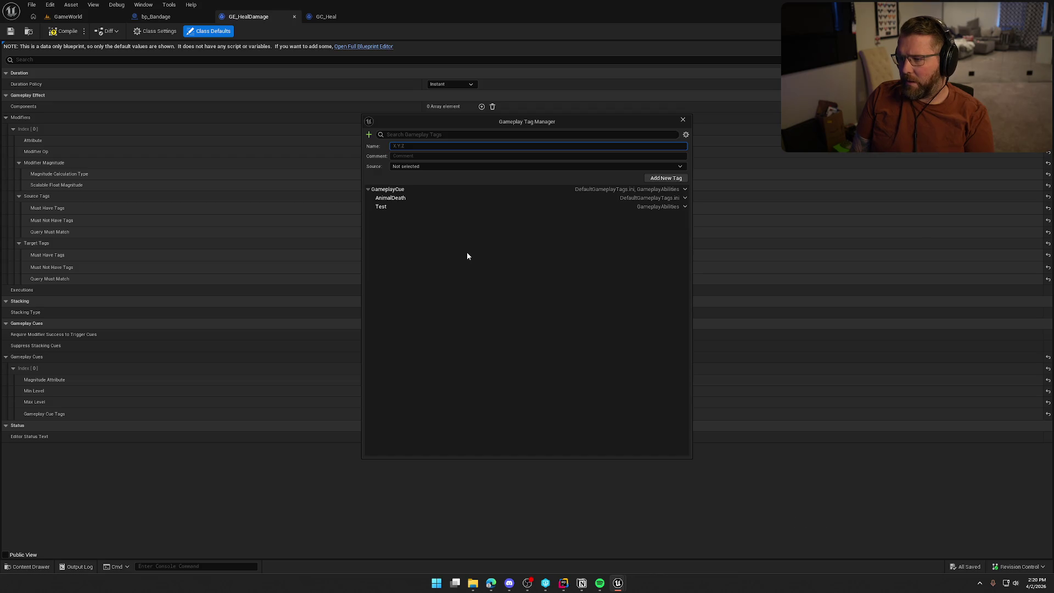
{"action": "type", "text": "Gameplay"}
{"action": "type", "text": "Cue.Heal"}
{"action": "left_click", "coordinate": [423, 167]}
{"action": "left_click", "coordinate": [422, 185]}
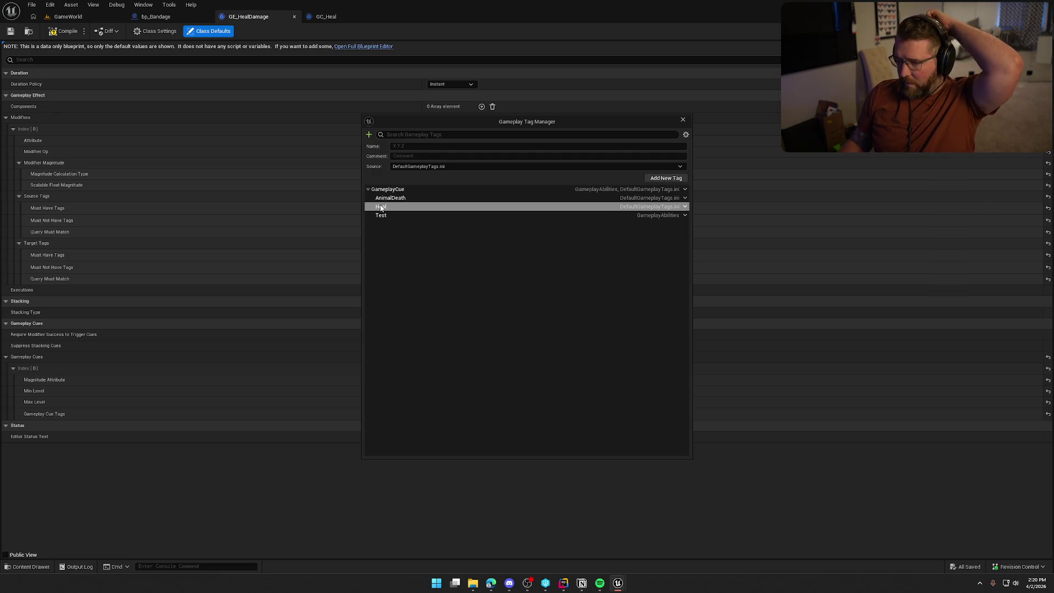
{"action": "left_click", "coordinate": [683, 119]}
Step: Assign GameplayCue.Heal as GE_HealDamage's gameplay cue, then save and compile the effect
{"action": "left_click", "coordinate": [445, 415]}
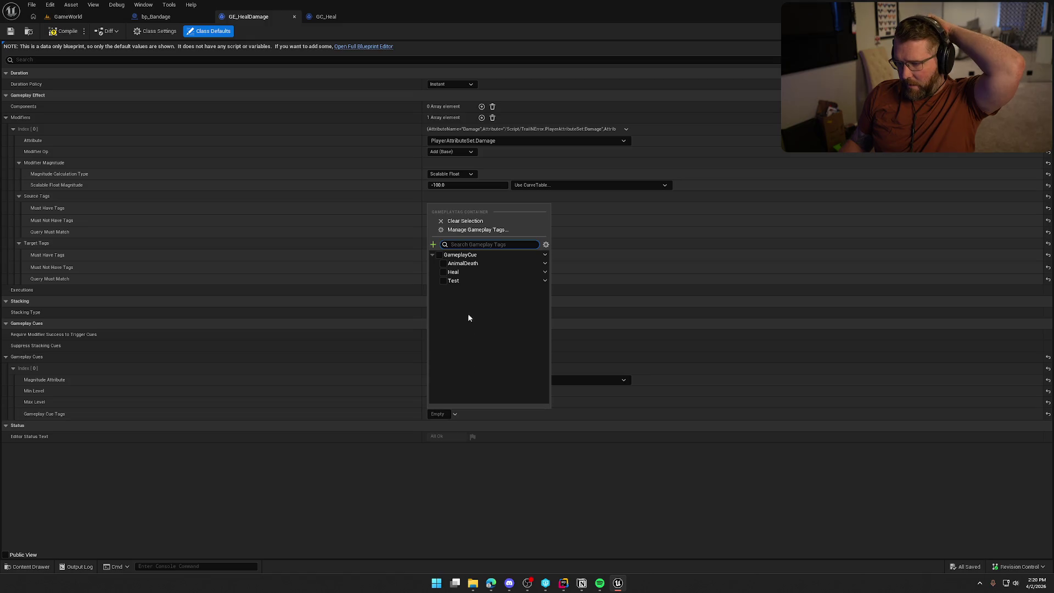
{"action": "left_click", "coordinate": [448, 274]}
{"action": "left_click", "coordinate": [522, 517]}
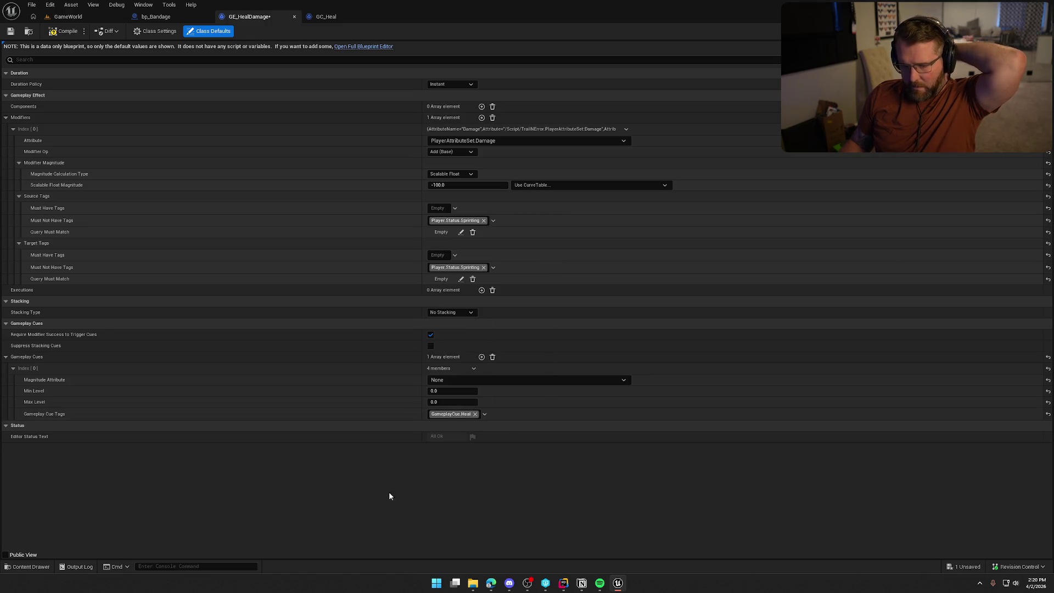
{"action": "left_click", "coordinate": [455, 380]}
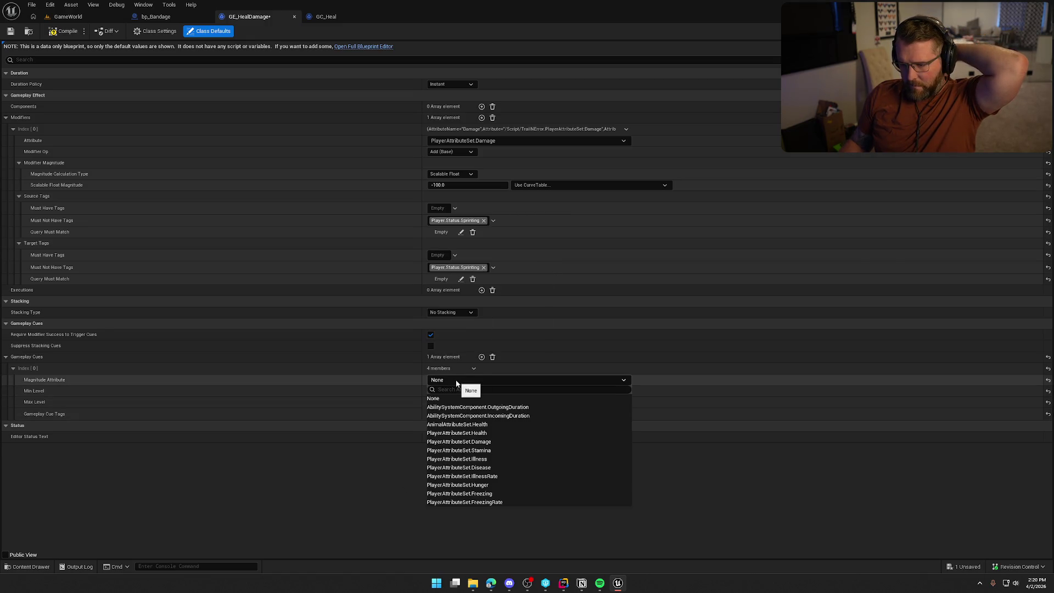
{"action": "left_click", "coordinate": [456, 383]}
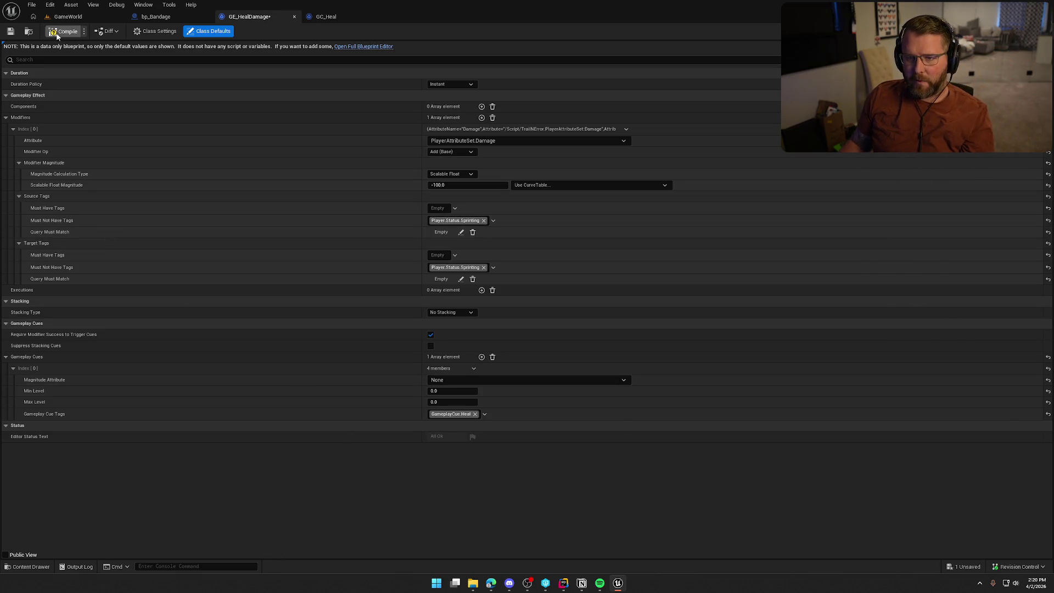
{"action": "key", "text": "ctrl+s"}
{"action": "left_click", "coordinate": [362, 18]}
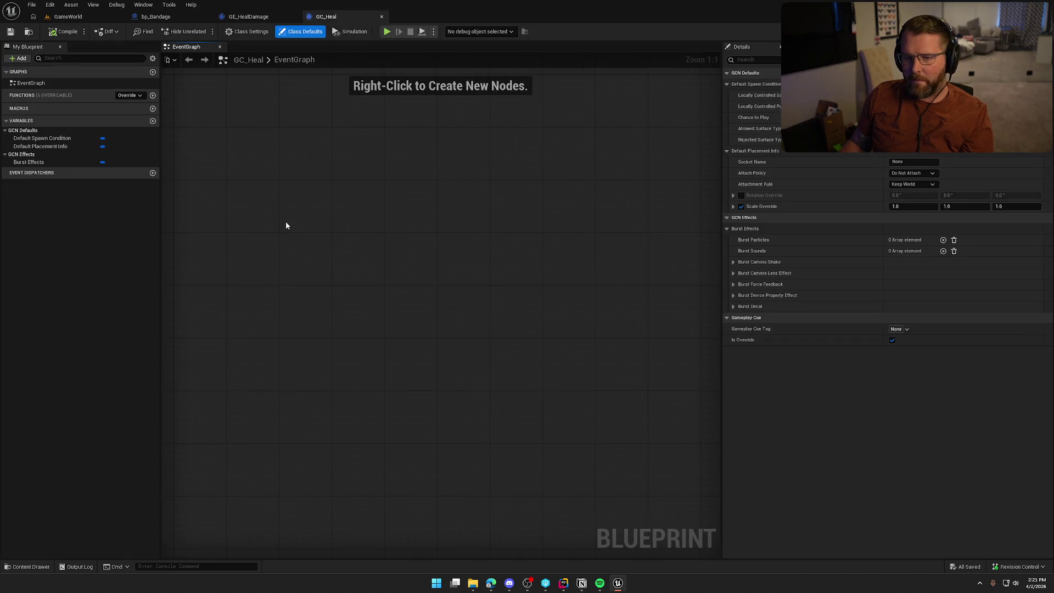
Step: Add a burst particle entry to GC_Heal using the NS_Heal Niagara system
{"action": "left_click", "coordinate": [128, 96]}
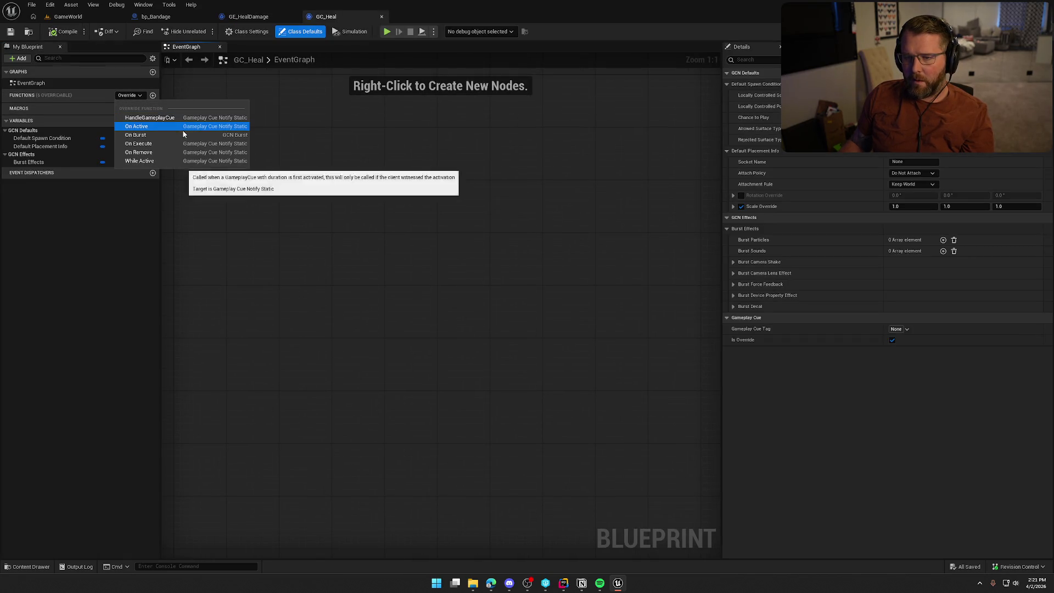
{"action": "left_click", "coordinate": [183, 135]}
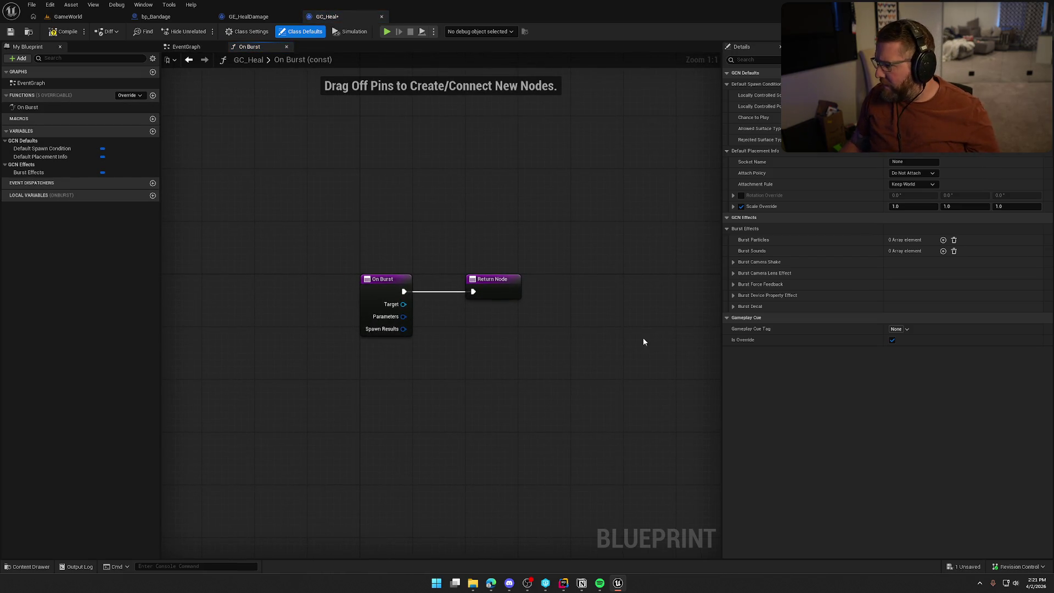
{"action": "key", "text": "ctrl+z"}
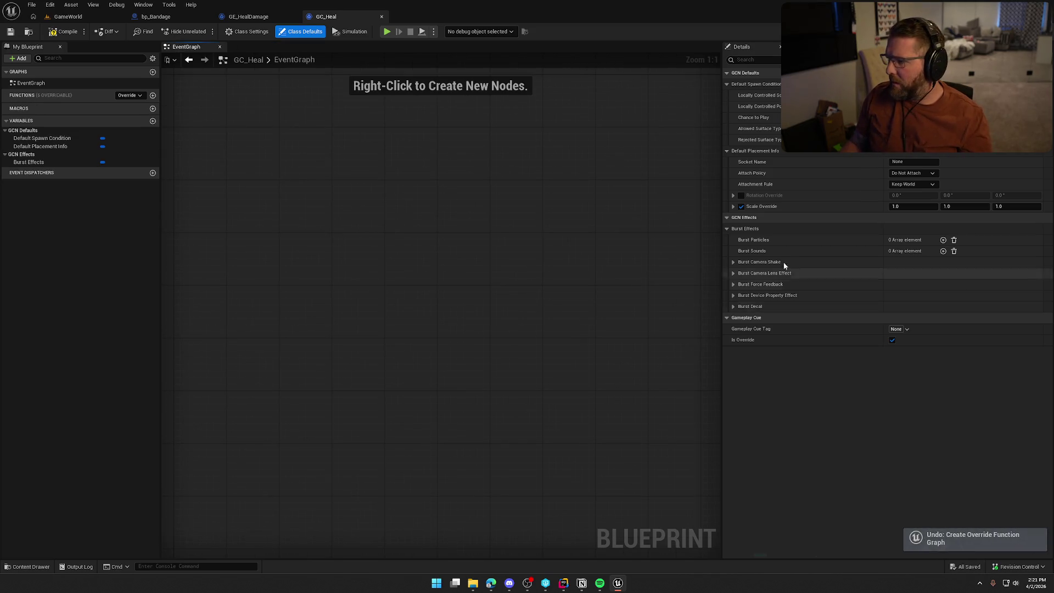
{"action": "left_click", "coordinate": [943, 240]}
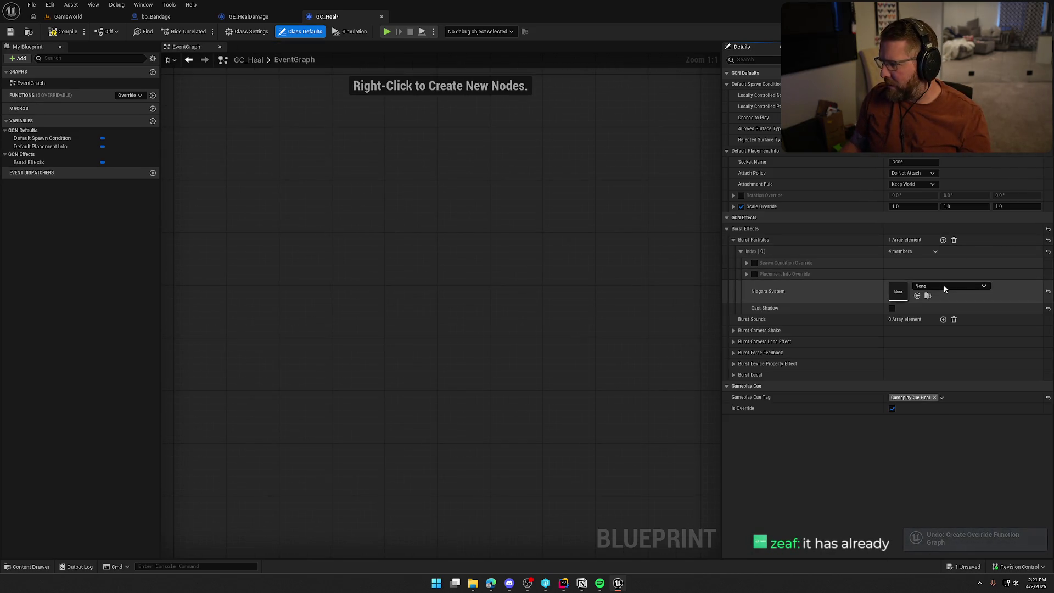
{"action": "left_click", "coordinate": [943, 285]}
{"action": "type", "text": "heal"}
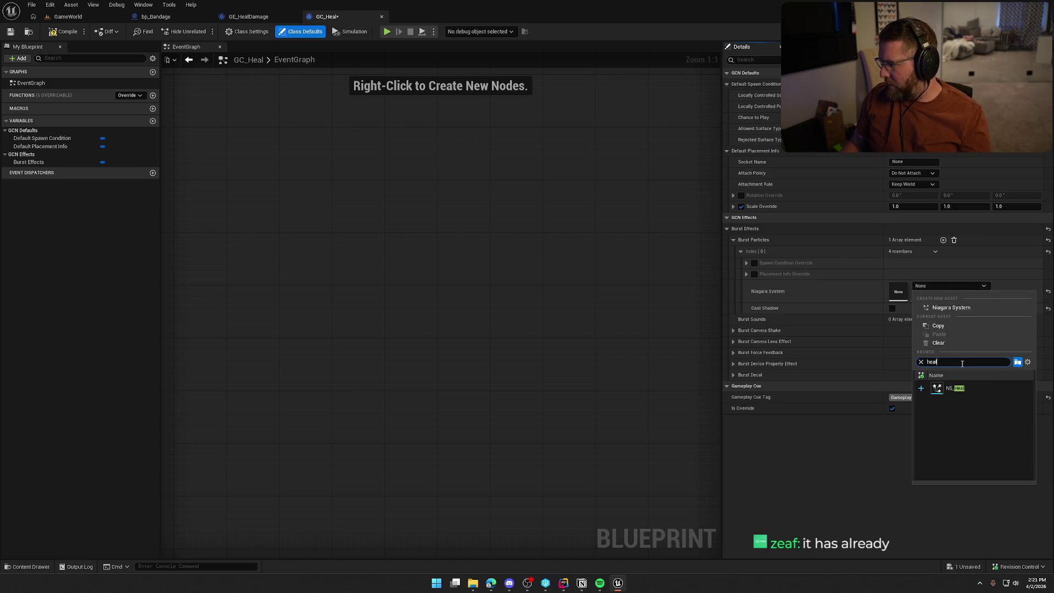
{"action": "left_click", "coordinate": [958, 388]}
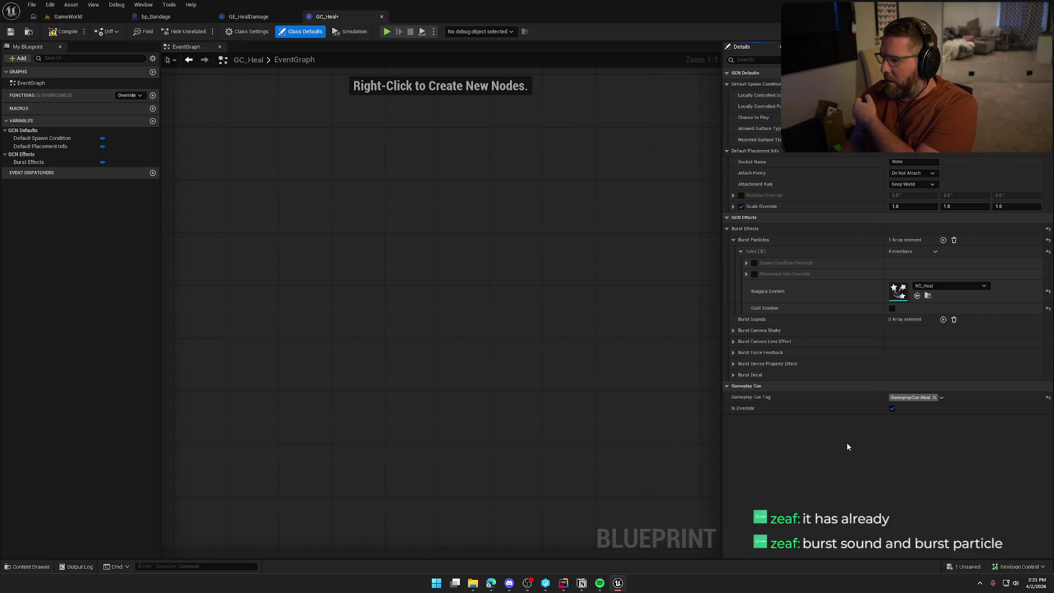
Step: Add a burst sound entry set to the Bandage sound and save GC_Heal
{"action": "left_click", "coordinate": [943, 319]}
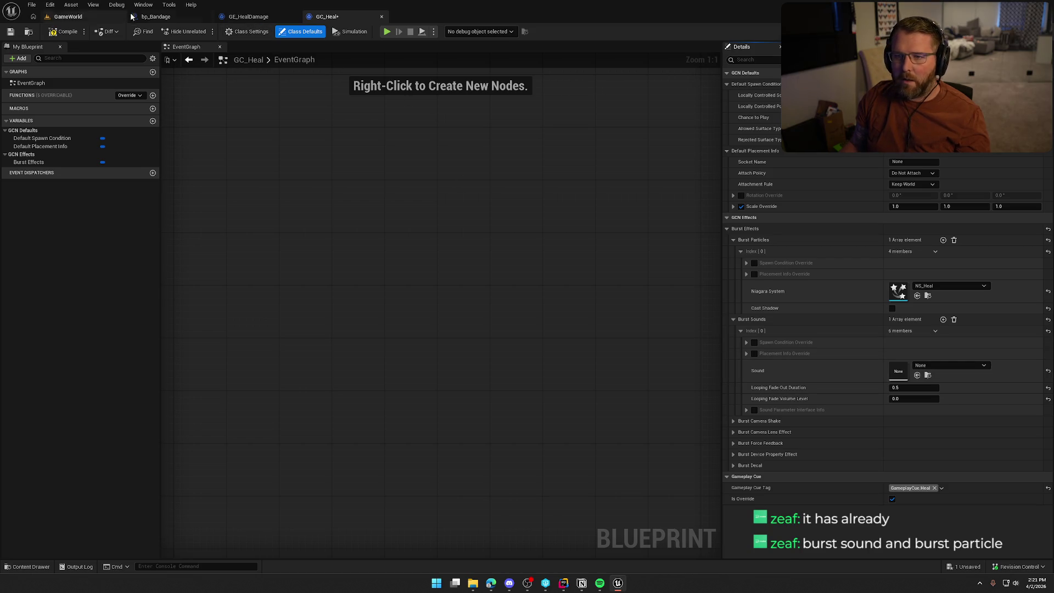
{"action": "left_click", "coordinate": [156, 16]}
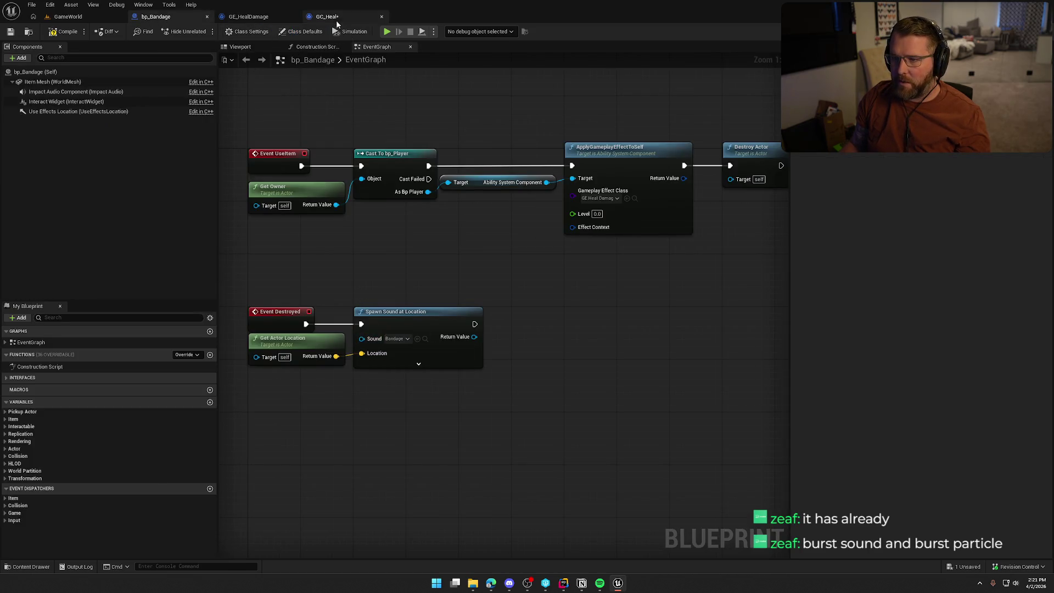
{"action": "left_click", "coordinate": [329, 17]}
{"action": "left_click", "coordinate": [944, 366]}
{"action": "type", "text": "band"}
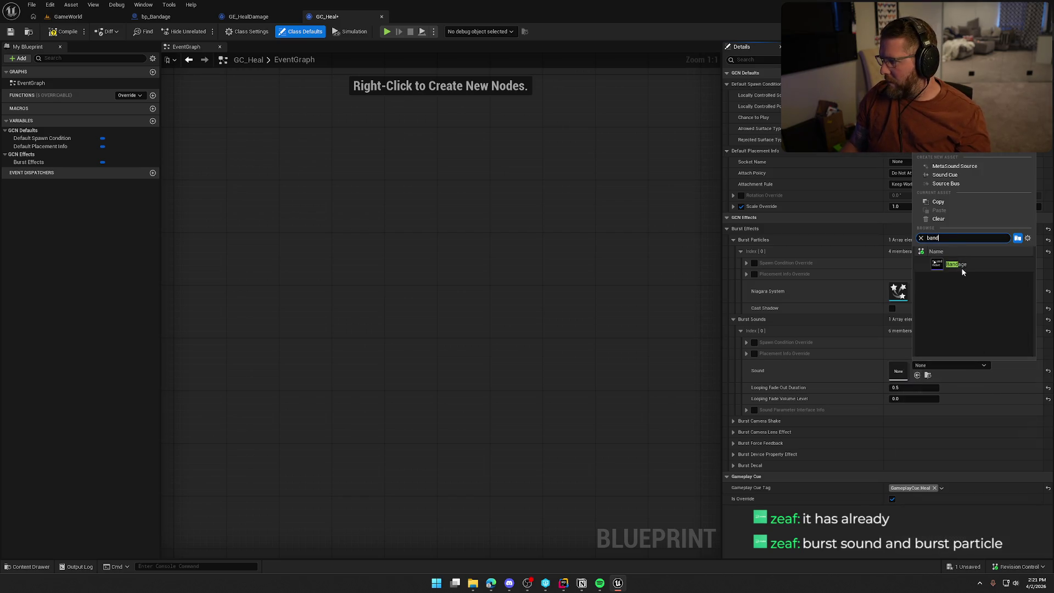
{"action": "left_click", "coordinate": [962, 268]}
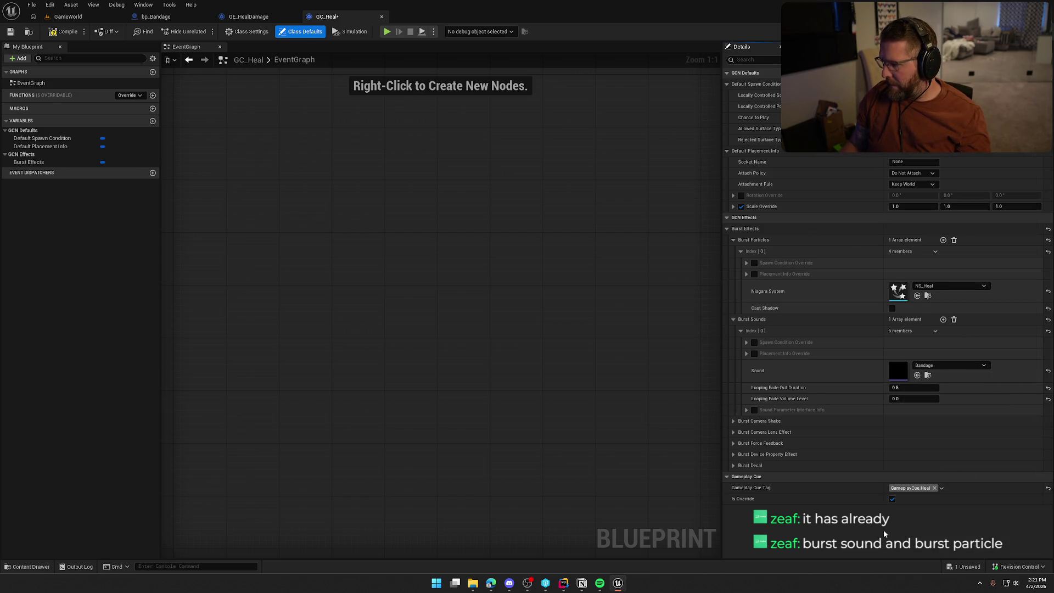
{"action": "key", "text": "ctrl+s"}
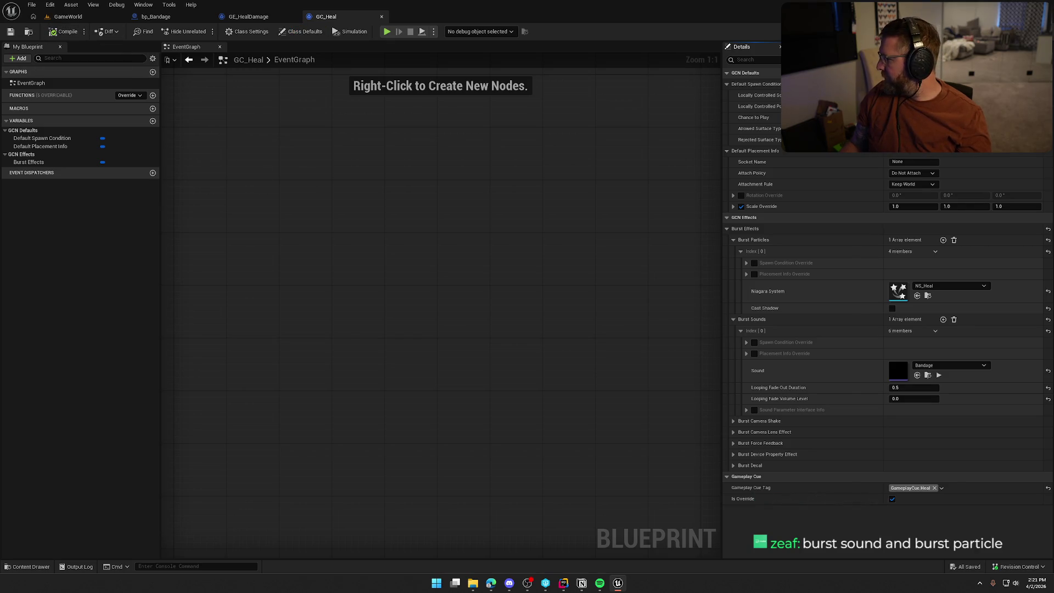
{"action": "left_click", "coordinate": [248, 16]}
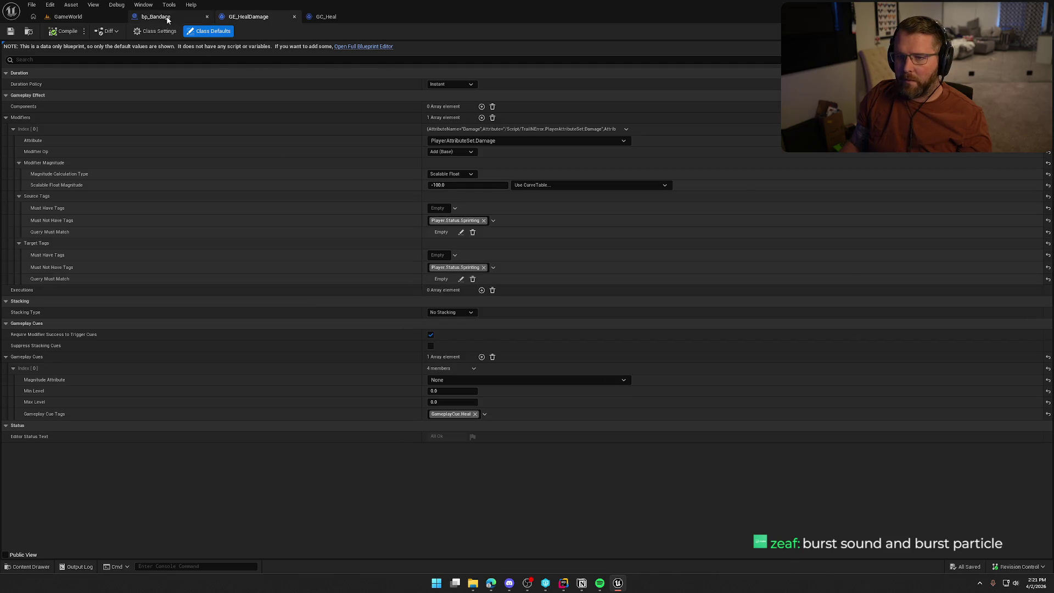
Step: Delete bp_Bandage's Event Destroyed and Spawn Sound at Location nodes, then compile and save
{"action": "left_click", "coordinate": [167, 16]}
{"action": "left_click_drag", "start_coordinate": [271, 271], "coordinate": [482, 452]}
{"action": "key", "text": "Delete"}
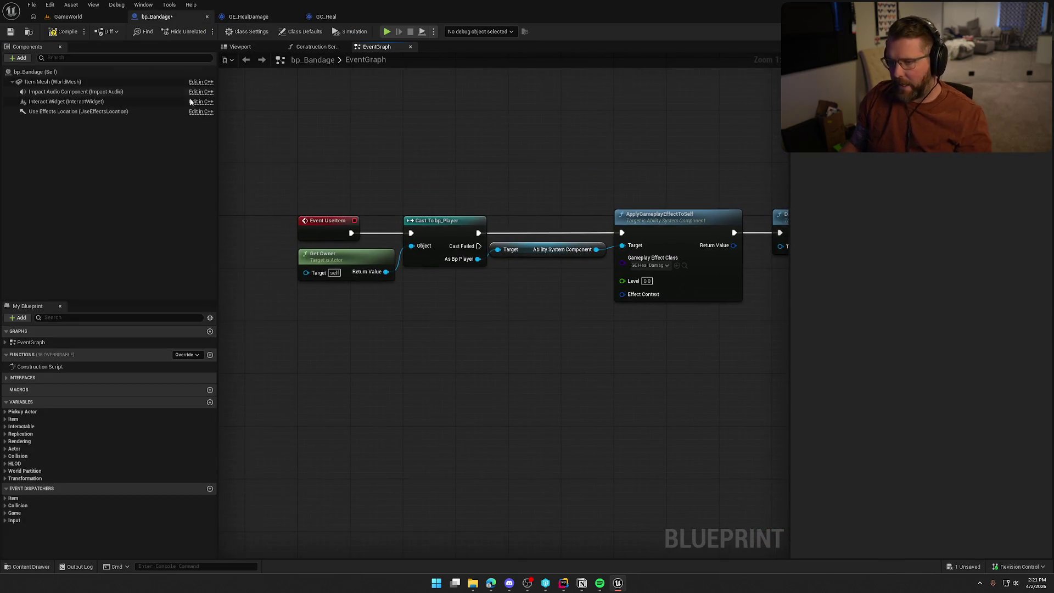
{"action": "left_click", "coordinate": [62, 32]}
{"action": "key", "text": "ctrl+s"}
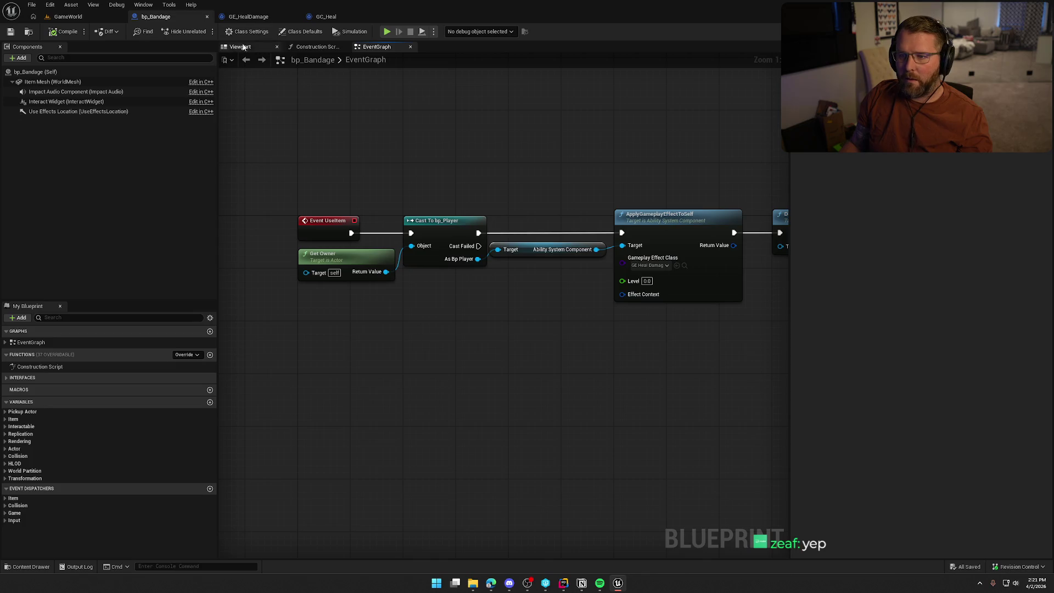
{"action": "left_click", "coordinate": [243, 17]}
Step: Play-test GameWorld by walking to the trading post and buying a bandage
{"action": "left_click", "coordinate": [69, 17]}
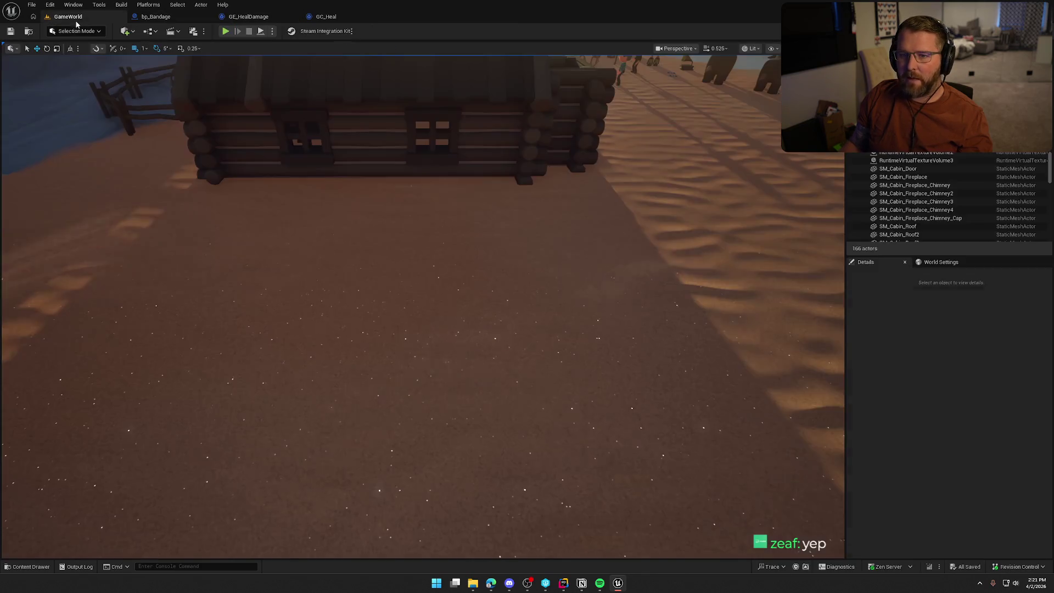
{"action": "left_click", "coordinate": [231, 33]}
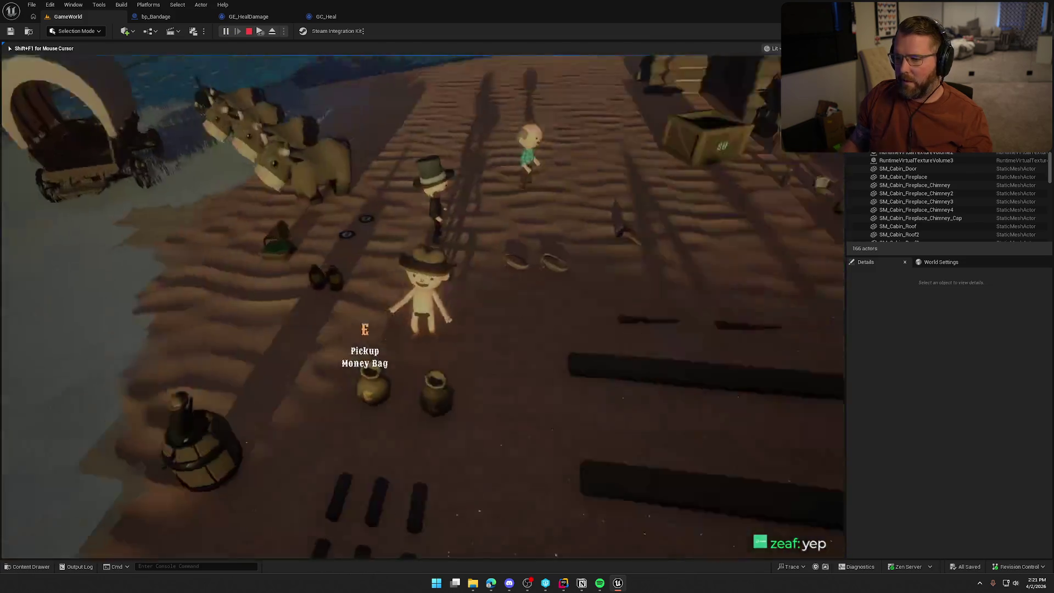
{"action": "key", "text": "w"}
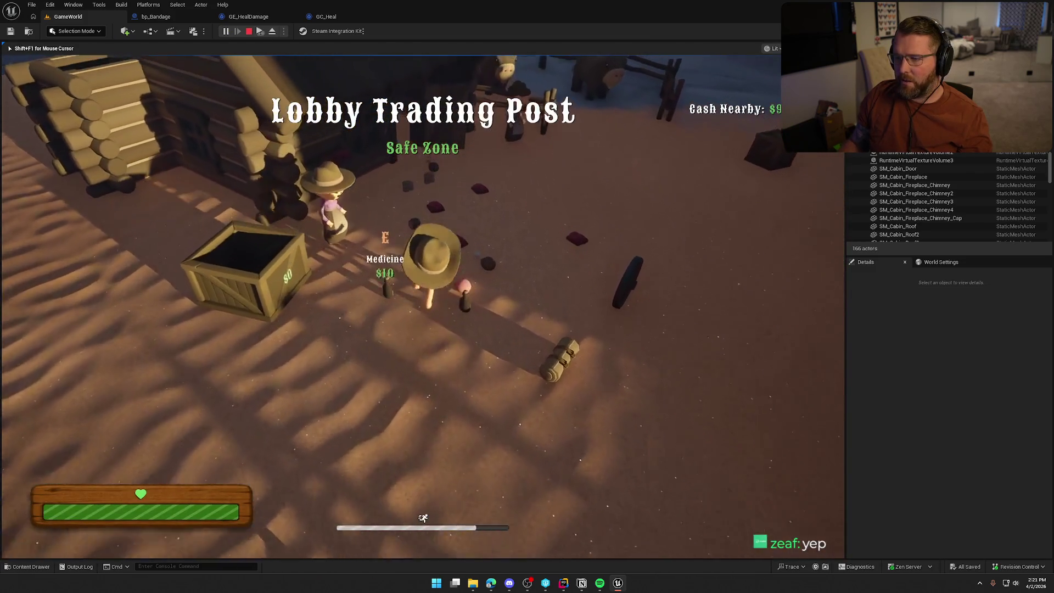
{"action": "key", "text": "e"}
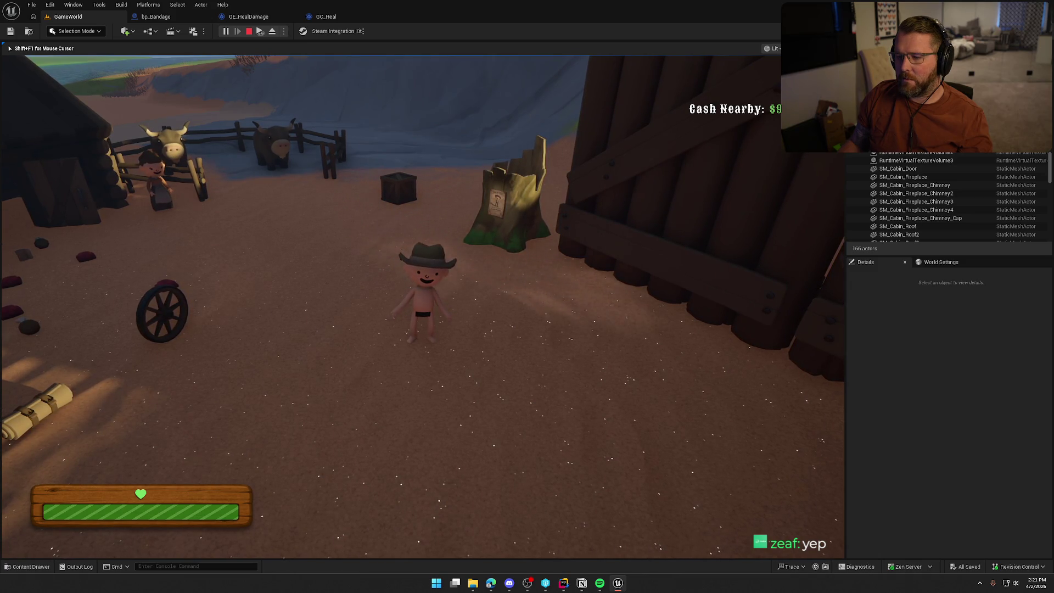
{"action": "key", "text": "shift+F1"}
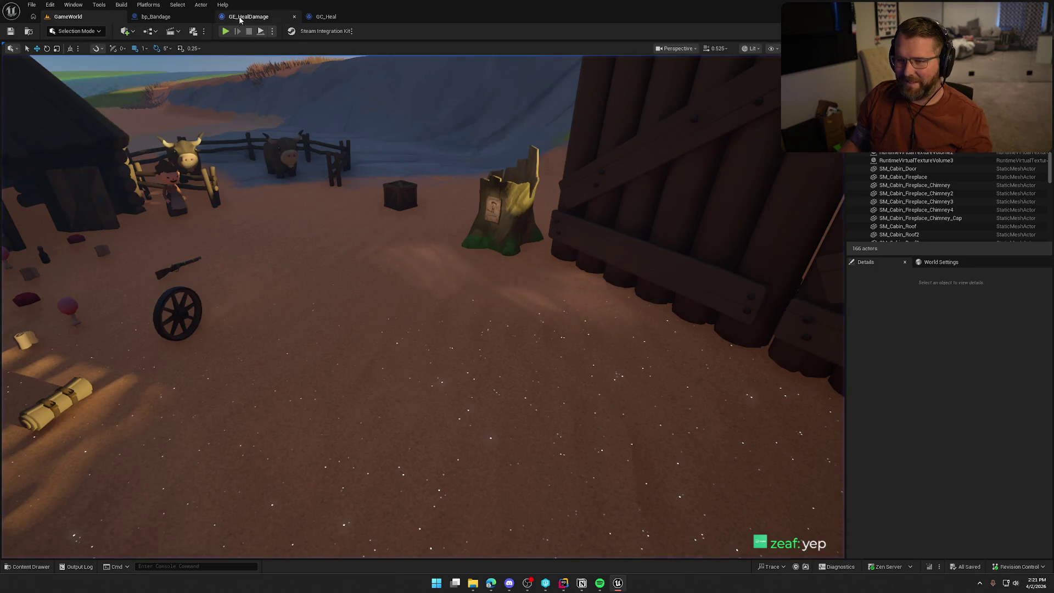
Step: Switch back to the GC_Heal cue editor to show its Details panel
{"action": "left_click", "coordinate": [248, 17]}
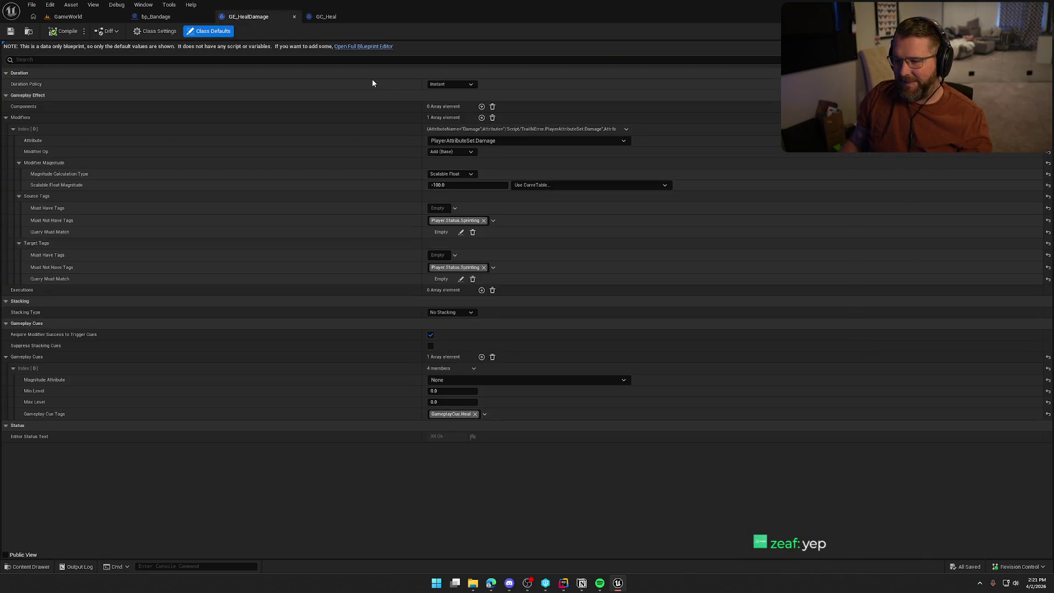
{"action": "left_click", "coordinate": [326, 17]}
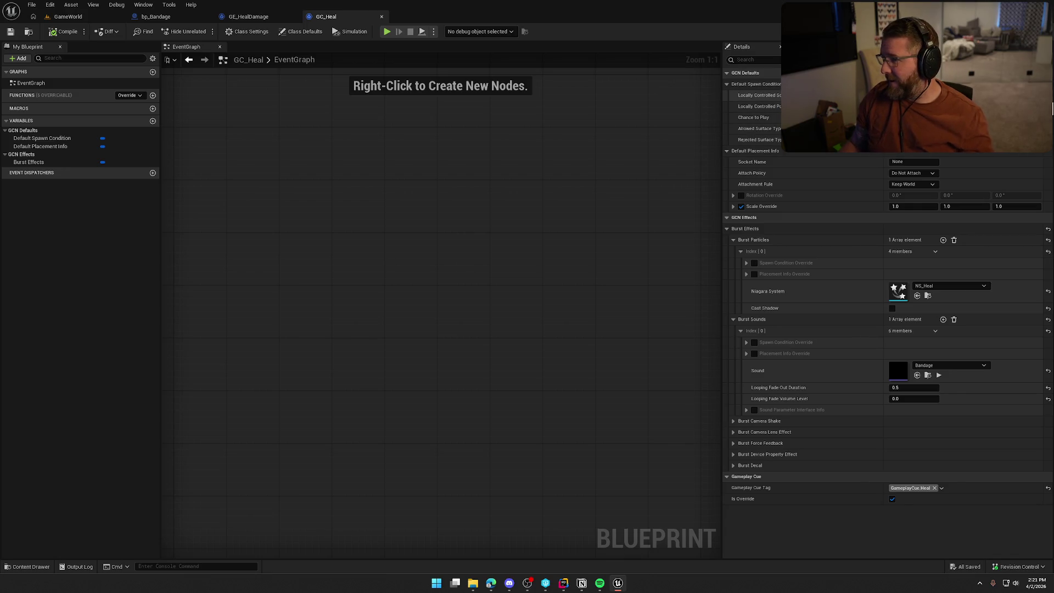
{"action": "left_click", "coordinate": [912, 173]}
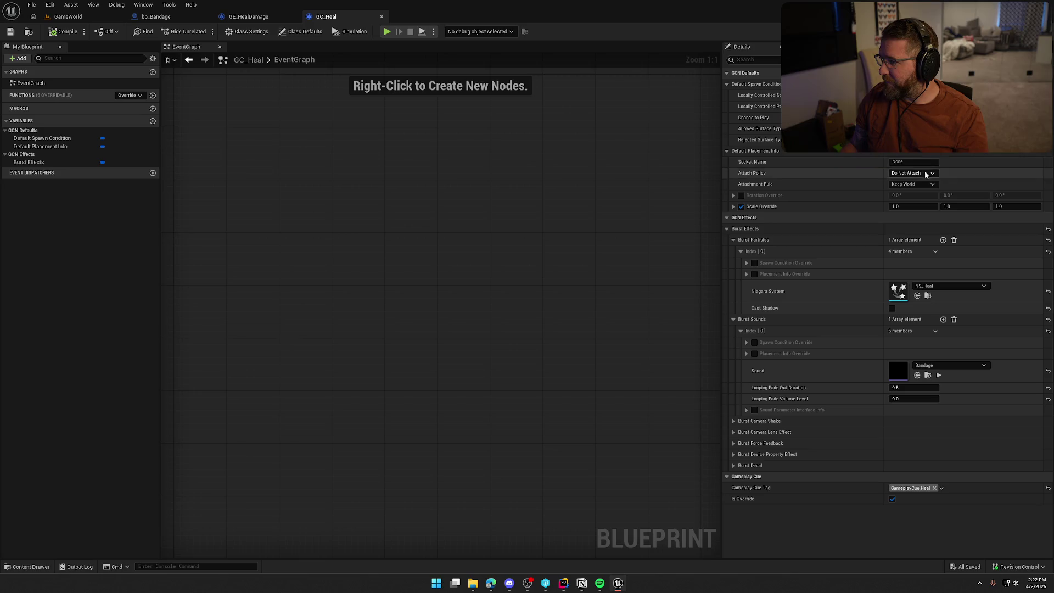
Step: Try Attach to Target, revert to Do Not Attach, and review the bp_Bandage graph
{"action": "left_click", "coordinate": [926, 188]}
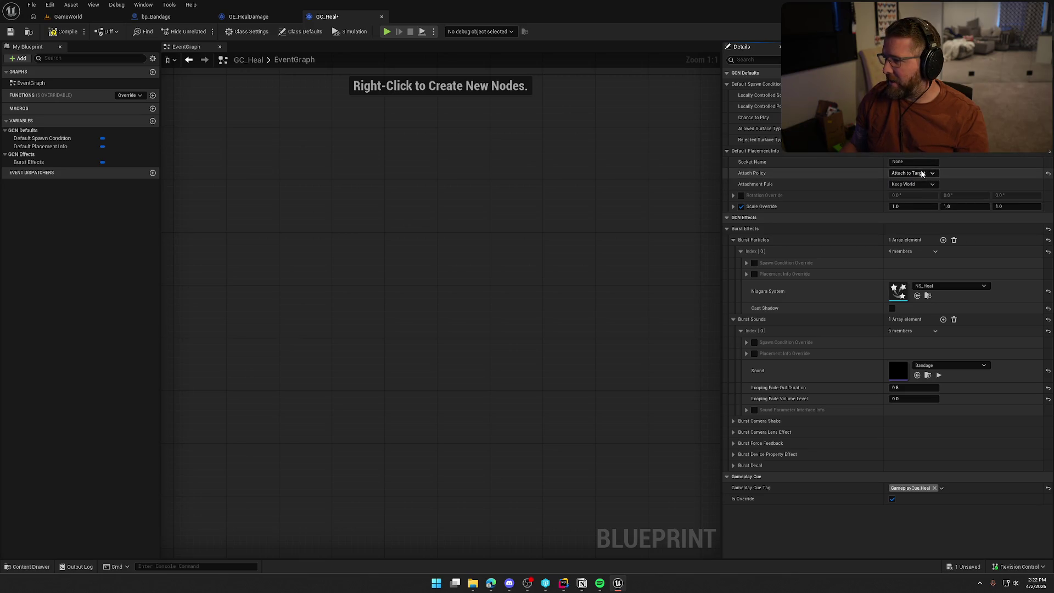
{"action": "left_click", "coordinate": [928, 173]}
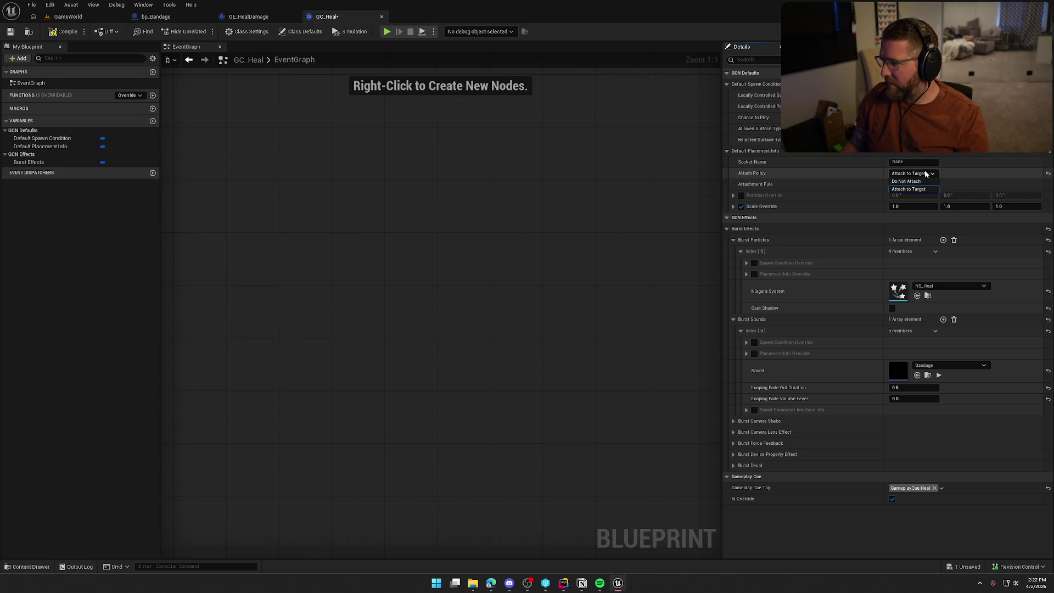
{"action": "left_click", "coordinate": [934, 181]}
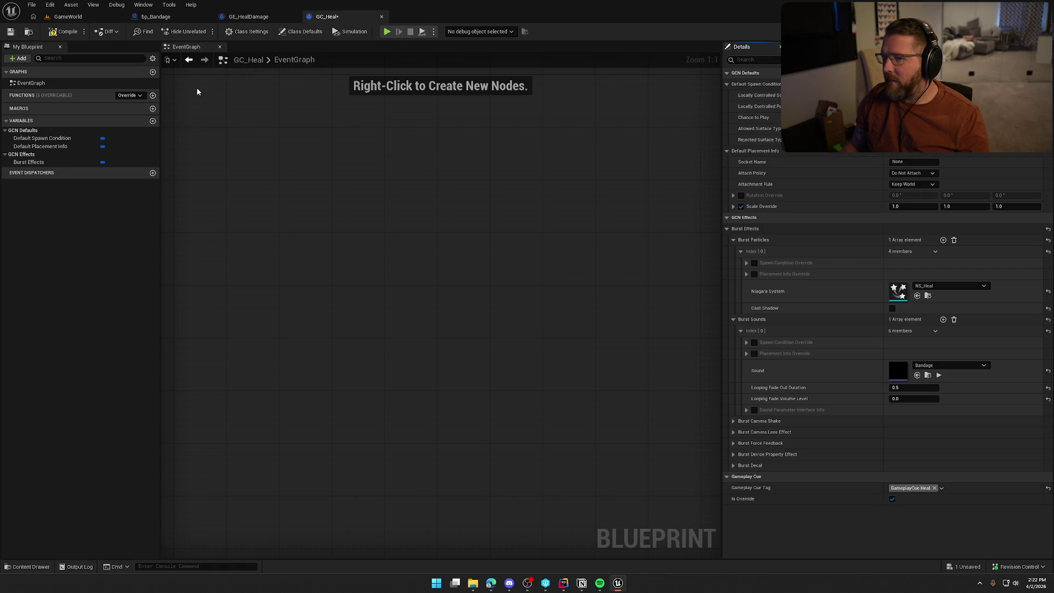
{"action": "left_click", "coordinate": [248, 16]}
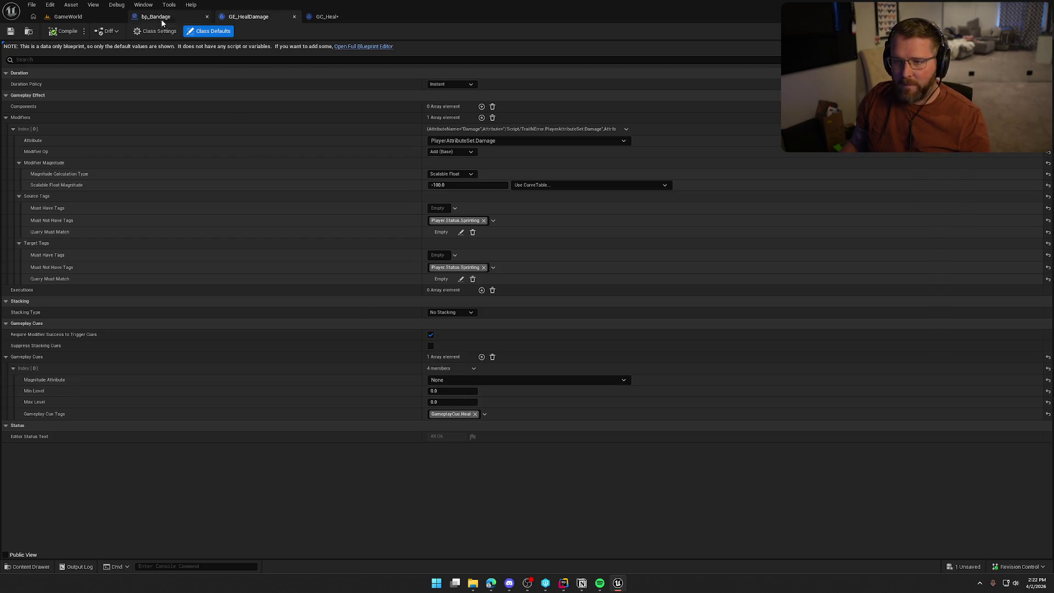
{"action": "left_click", "coordinate": [162, 17]}
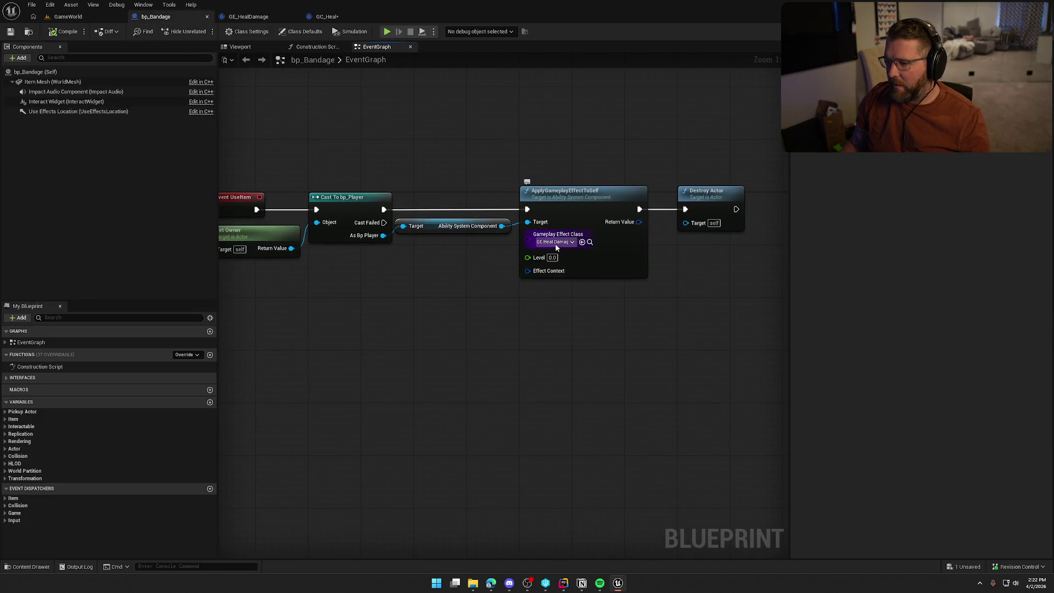
{"action": "left_click_drag", "start_coordinate": [574, 323], "coordinate": [596, 324]}
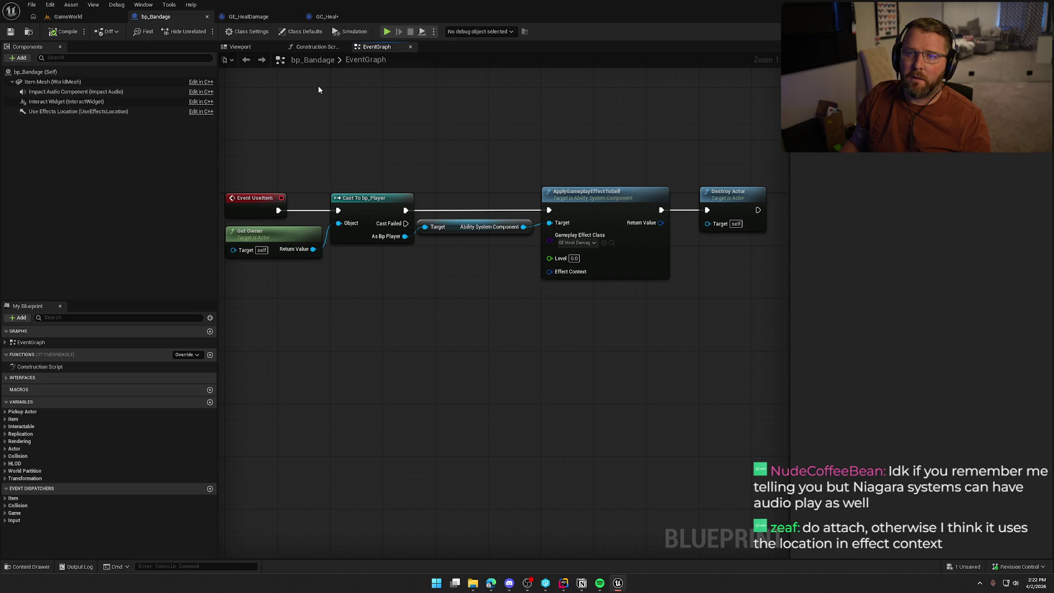
Step: Set GC_Heal's Attach Policy to Attach to Target, compile and save, then return to GameWorld
{"action": "left_click", "coordinate": [326, 16]}
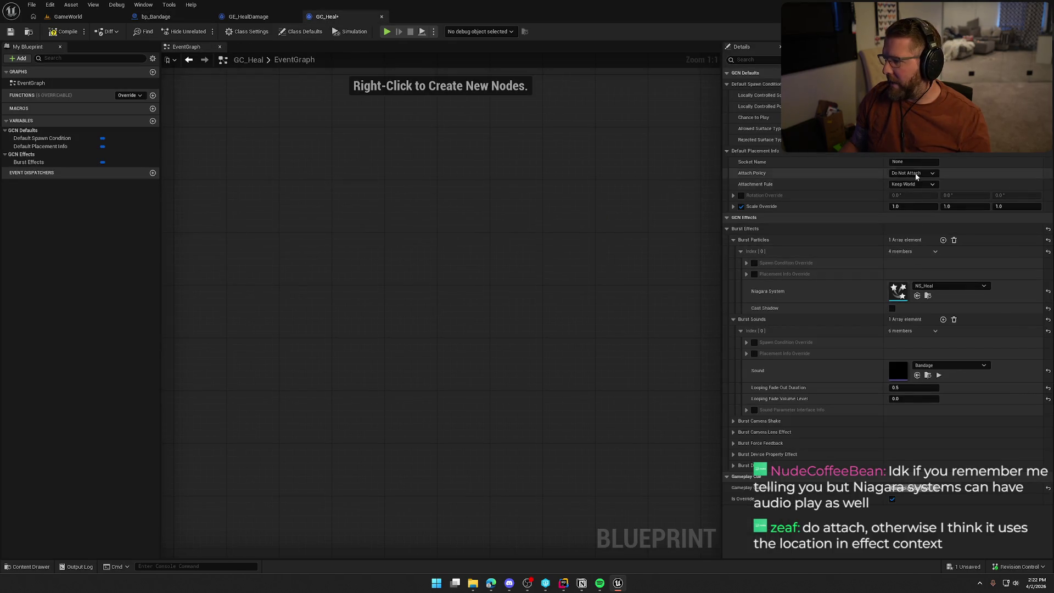
{"action": "left_click", "coordinate": [908, 189]}
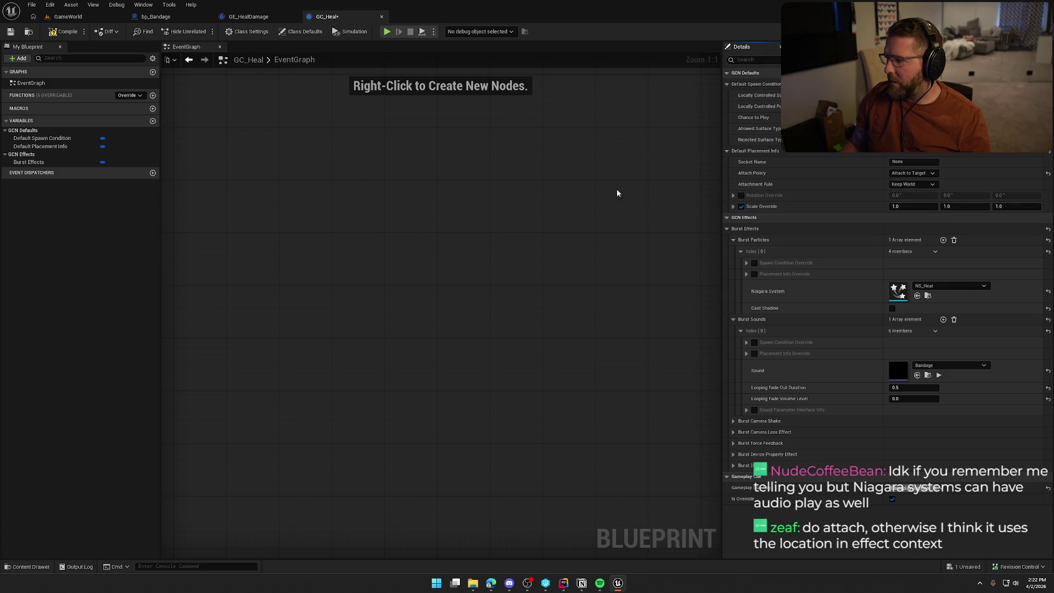
{"action": "left_click", "coordinate": [64, 28]}
{"action": "left_click", "coordinate": [68, 16]}
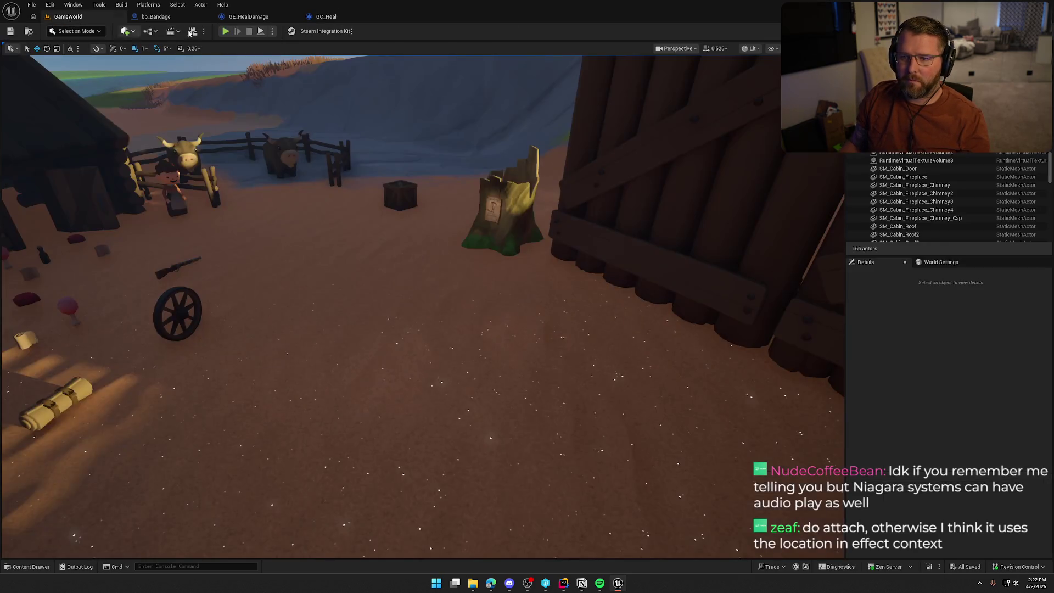
Step: Play-test by sprinting to the trading post, buying a bandage, and using it to heal
{"action": "left_click", "coordinate": [229, 31]}
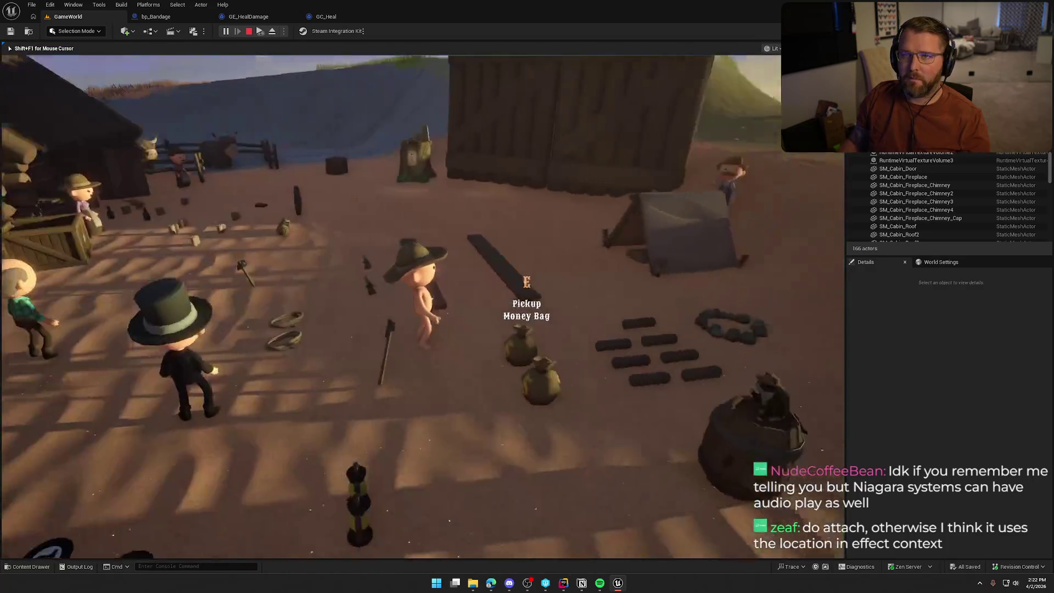
{"action": "key", "text": "shift+w"}
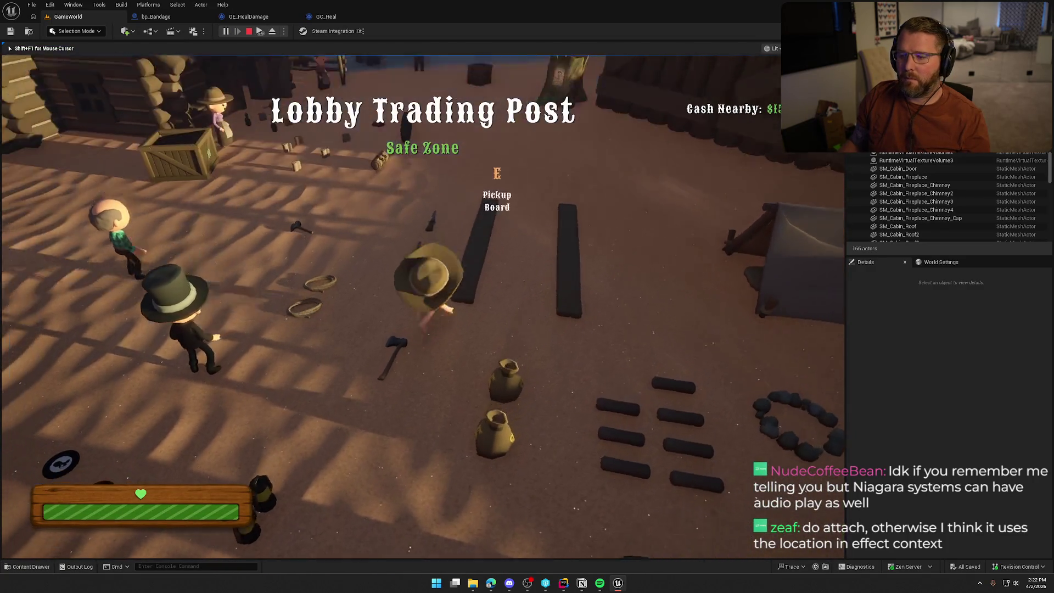
{"action": "key", "text": "e"}
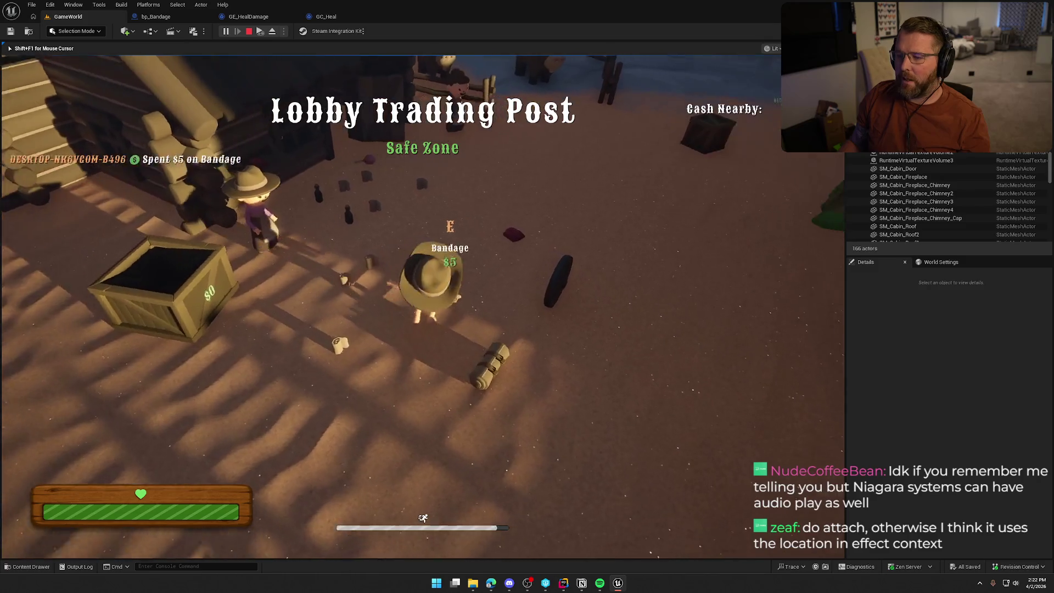
{"action": "key", "text": "w"}
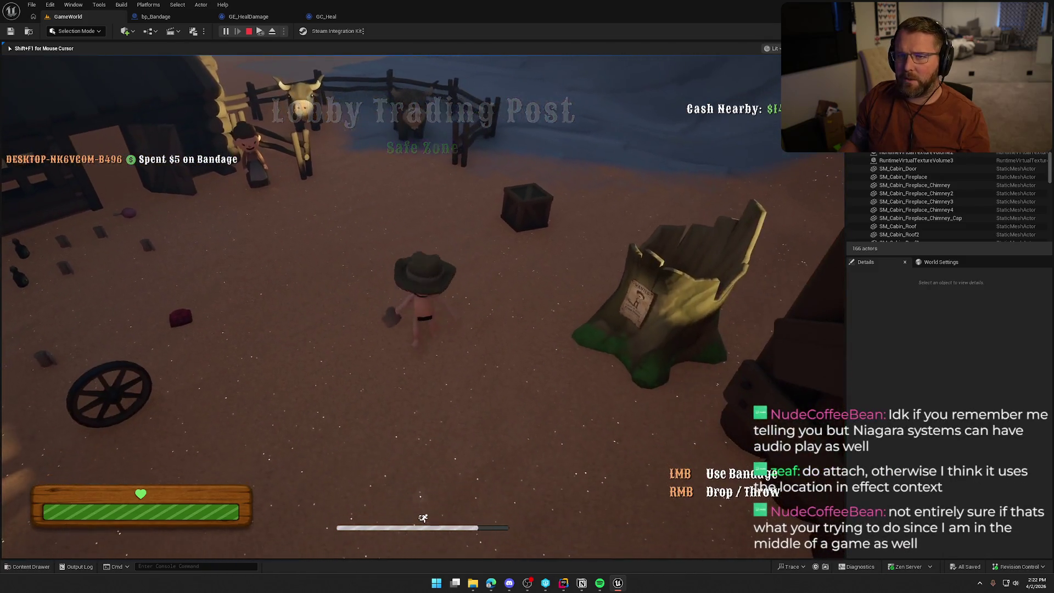
{"action": "left_click", "coordinate": [527, 296]}
{"action": "key", "text": "w"}
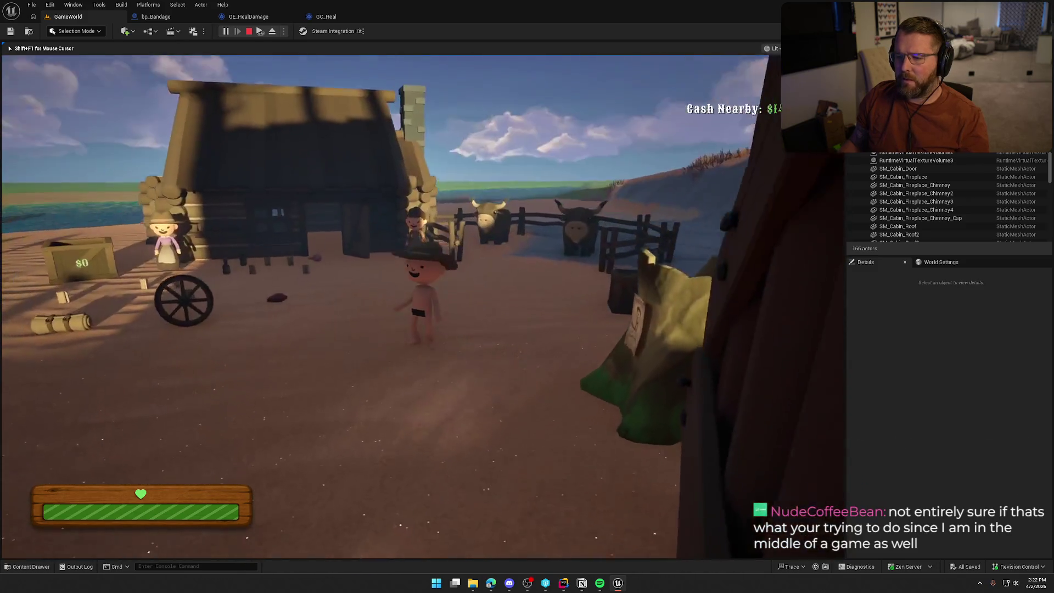
{"action": "key", "text": "Escape"}
{"action": "left_click", "coordinate": [332, 16]}
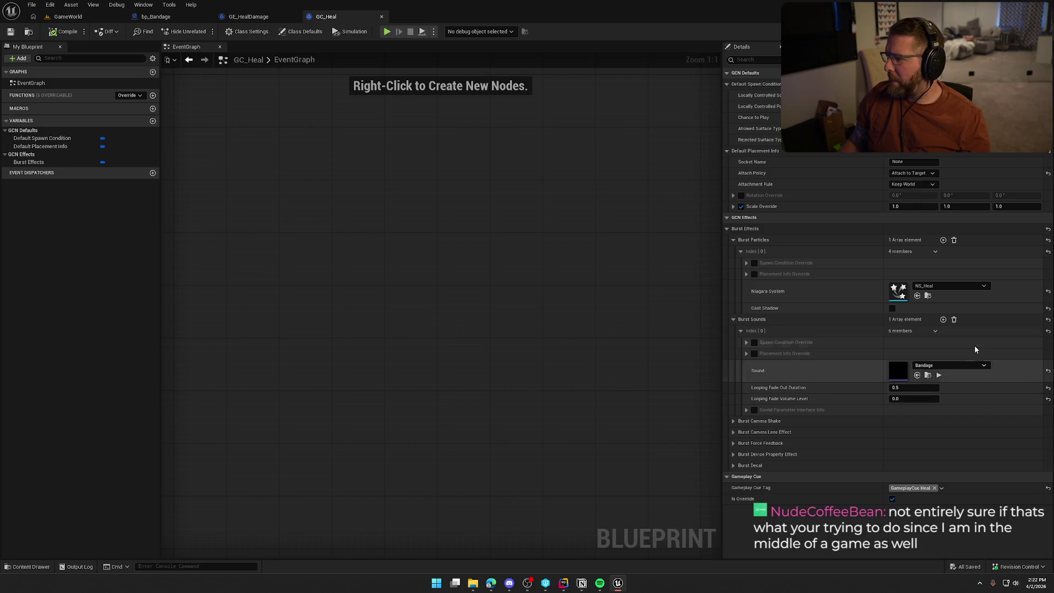
Step: Set GC_Heal's Attachment Rule to Snap to Target and save
{"action": "left_click", "coordinate": [932, 185]}
{"action": "left_click", "coordinate": [920, 208]}
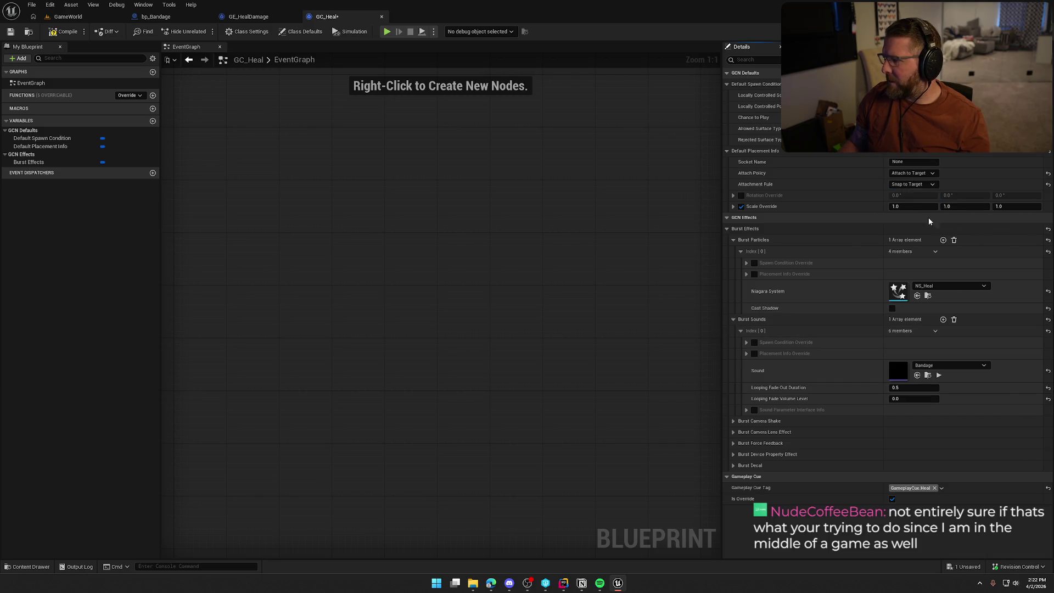
{"action": "key", "text": "ctrl+s"}
Step: Play-test GameWorld by buying and using a bandage, then return to GC_Heal
{"action": "left_click", "coordinate": [69, 18]}
{"action": "left_click", "coordinate": [225, 31]}
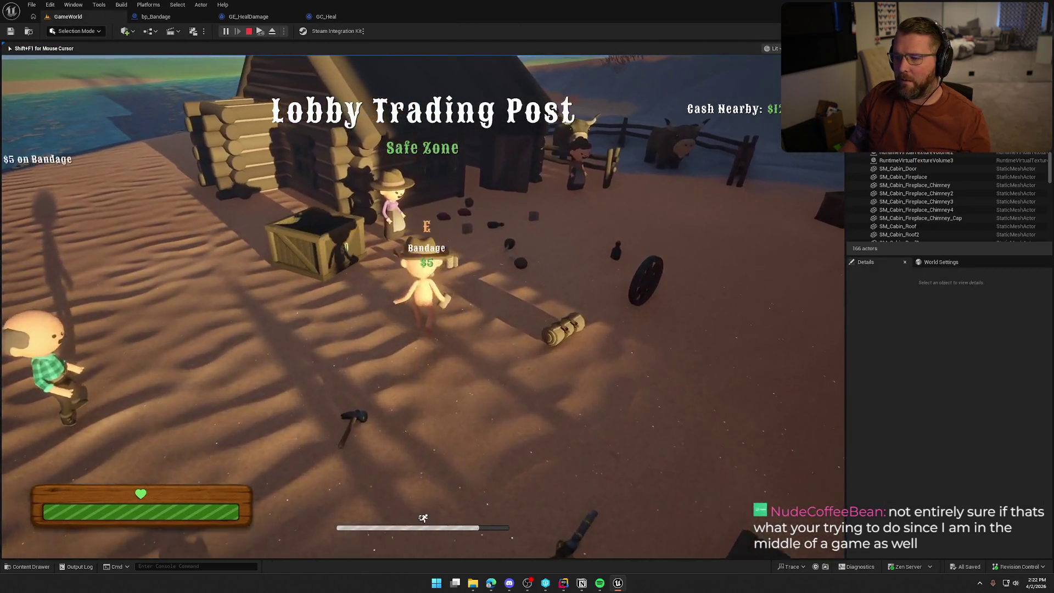
{"action": "key", "text": "e"}
{"action": "key", "text": "w"}
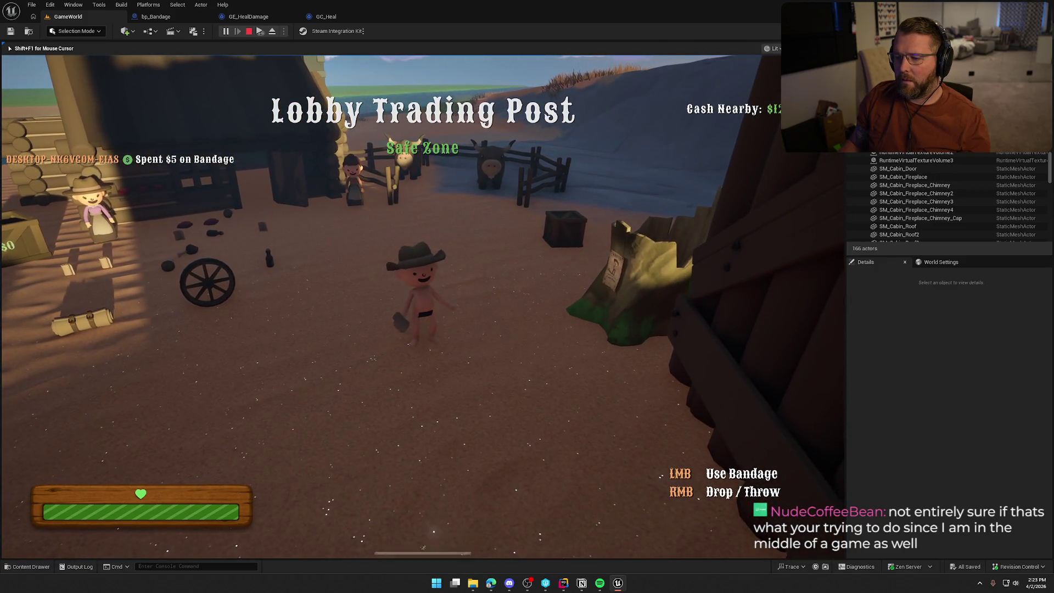
{"action": "key", "text": "s"}
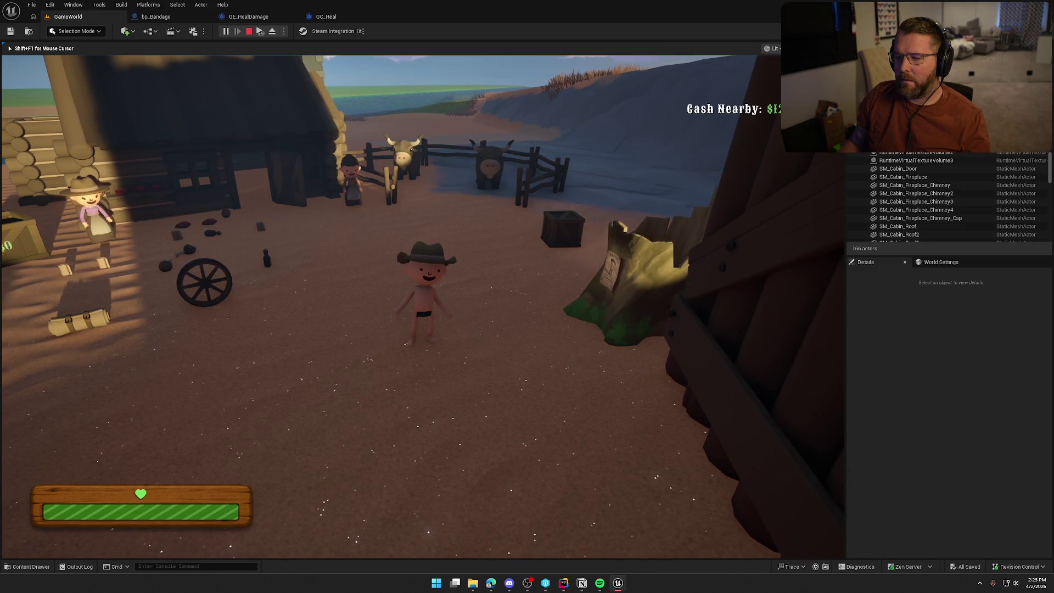
{"action": "key", "text": "shift+F1"}
{"action": "left_click", "coordinate": [349, 20]}
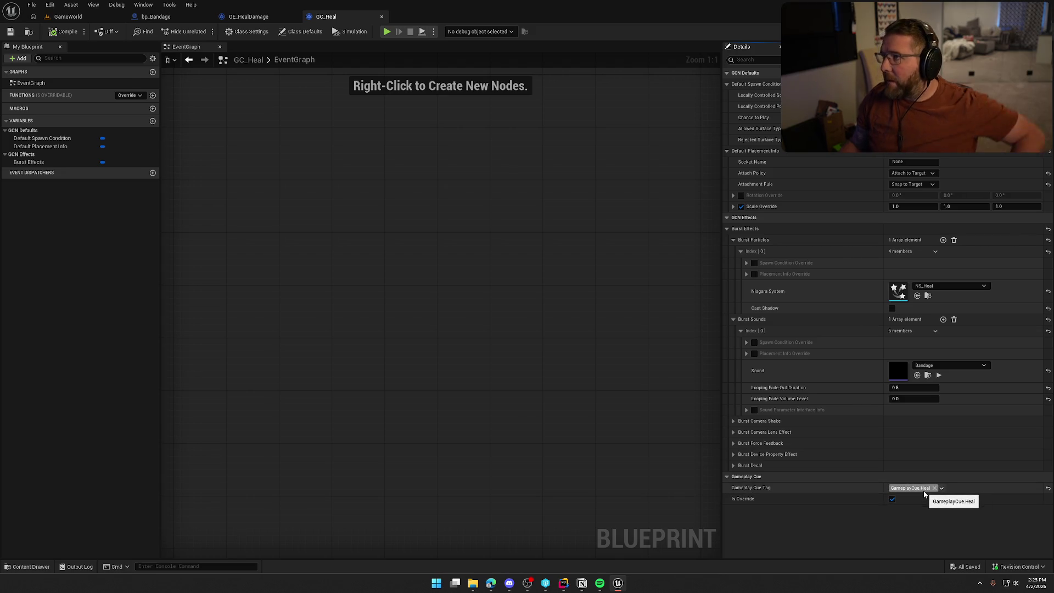
Step: Inspect GE_HealDamage's Class Defaults, then switch back to the GameWorld level
{"action": "left_click", "coordinate": [248, 17]}
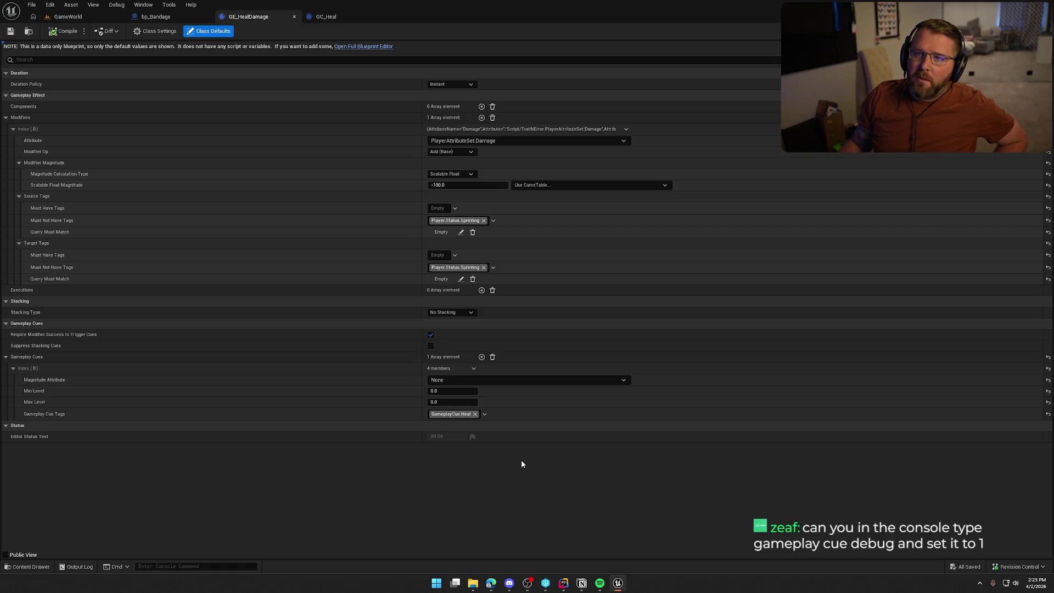
{"action": "left_click", "coordinate": [68, 17]}
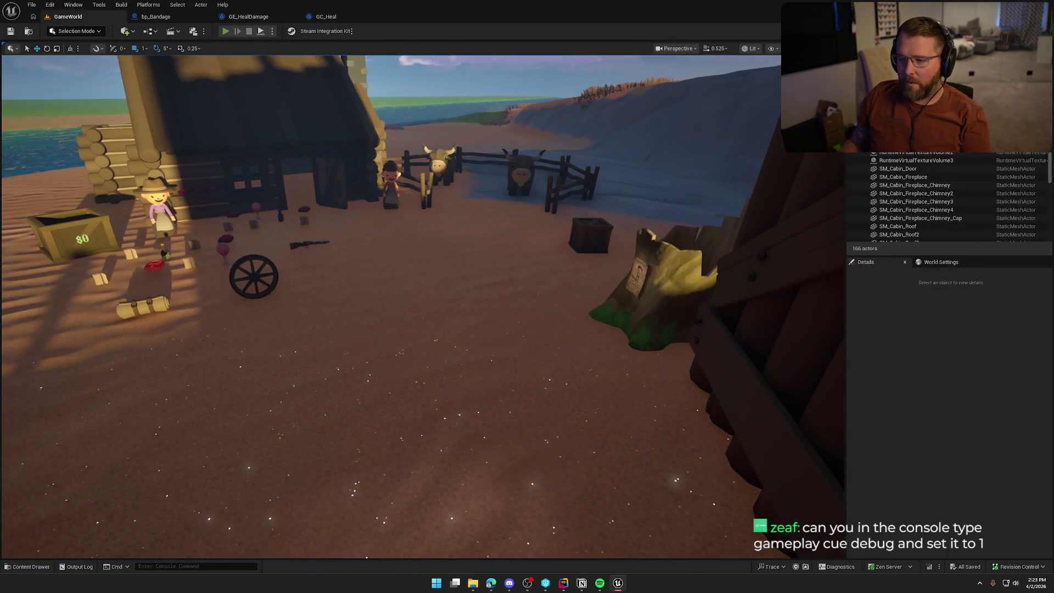
Step: Start play-in-editor and search the console for 'gameplaycue debug' command suggestions, then close it
{"action": "key", "text": "alt+p"}
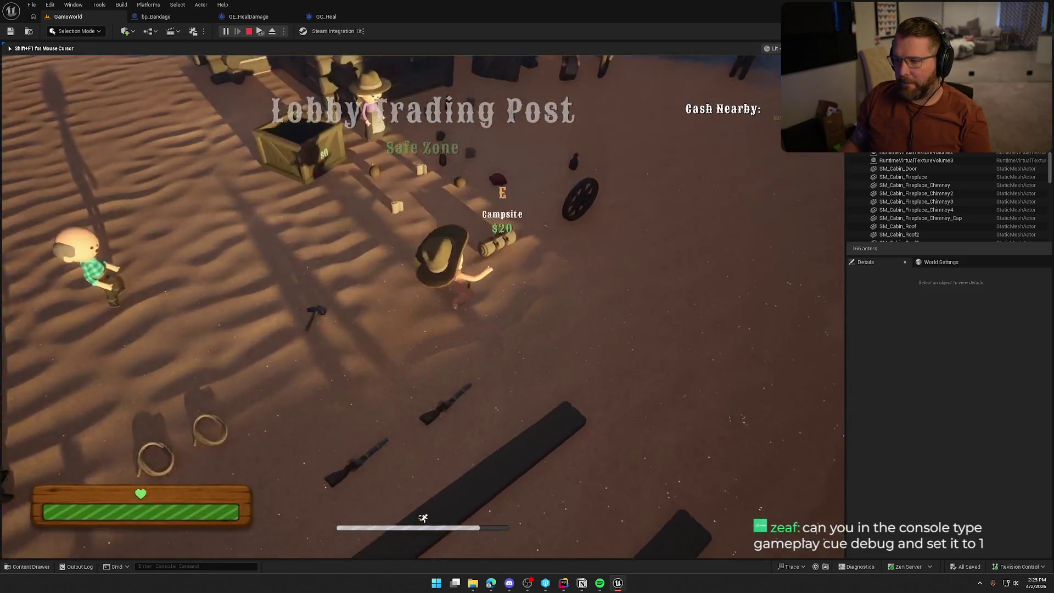
{"action": "key", "text": "grave"}
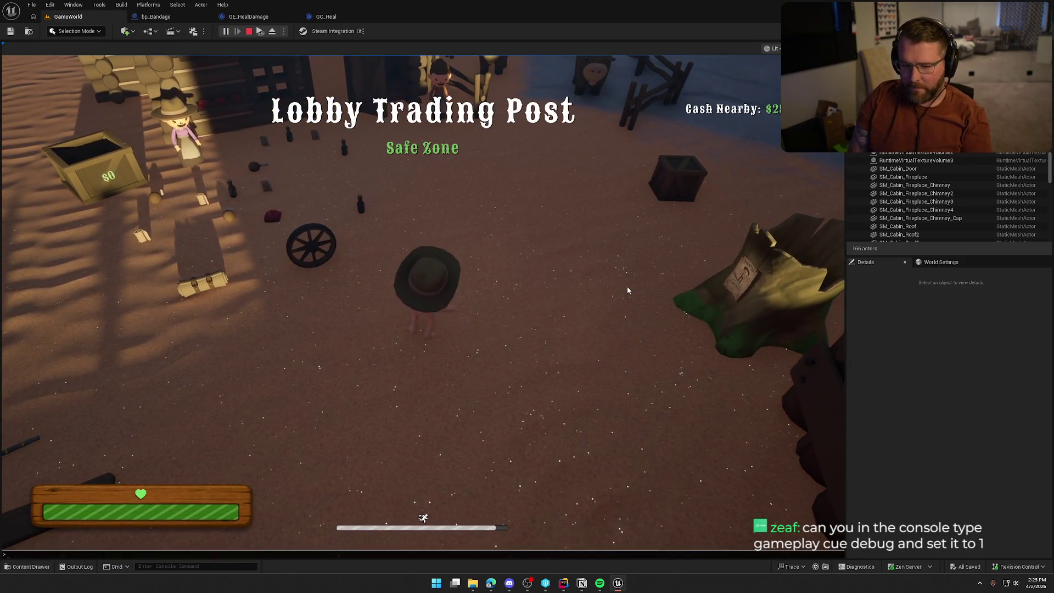
{"action": "type", "text": "gameplayc"}
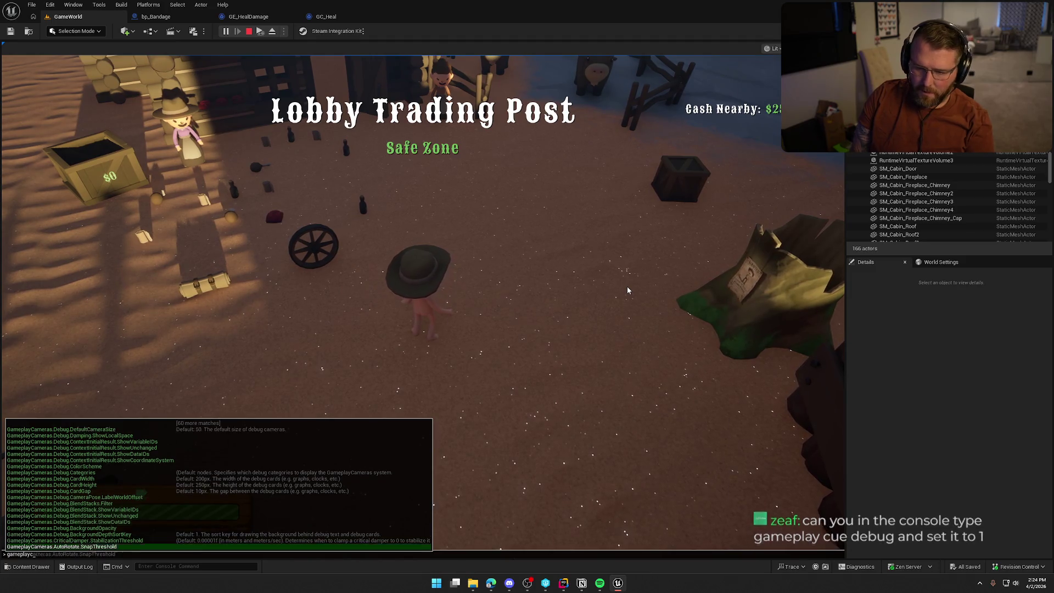
{"action": "type", "text": "ue."}
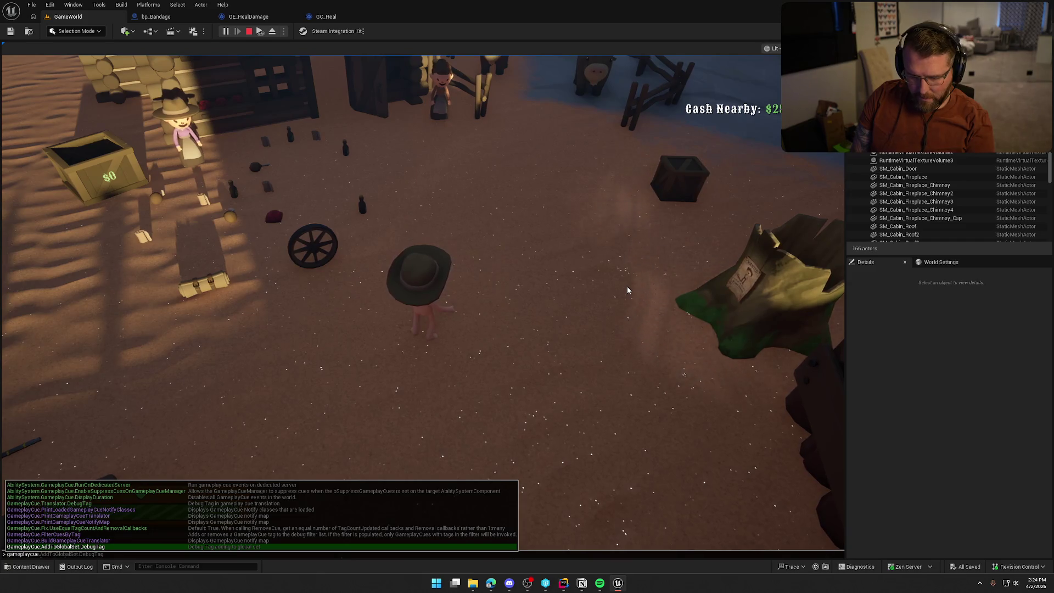
{"action": "type", "text": "de"}
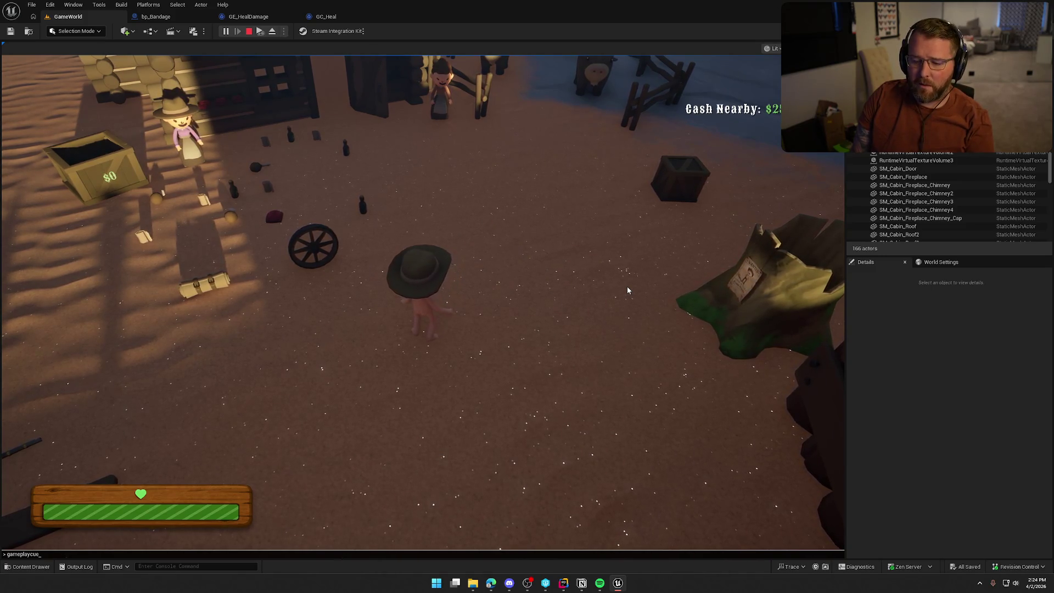
{"action": "key", "text": "BackSpace"}
{"action": "type", "text": "cue de"}
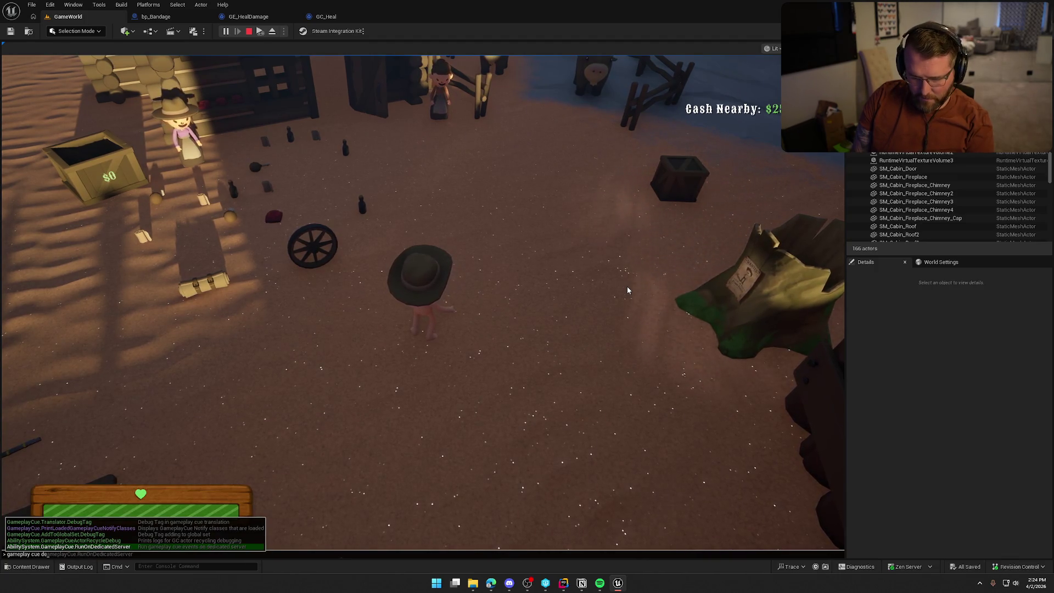
{"action": "type", "text": "bug"}
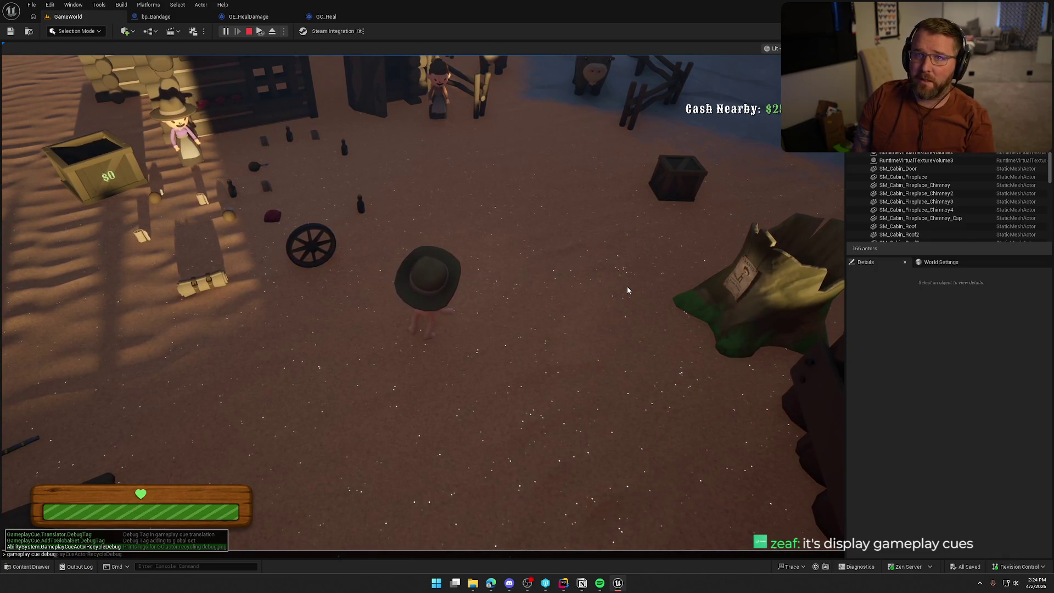
{"action": "key", "text": "Escape"}
Step: Buy a bandage at the trading post and use it to heal the character
{"action": "left_click", "coordinate": [626, 287]}
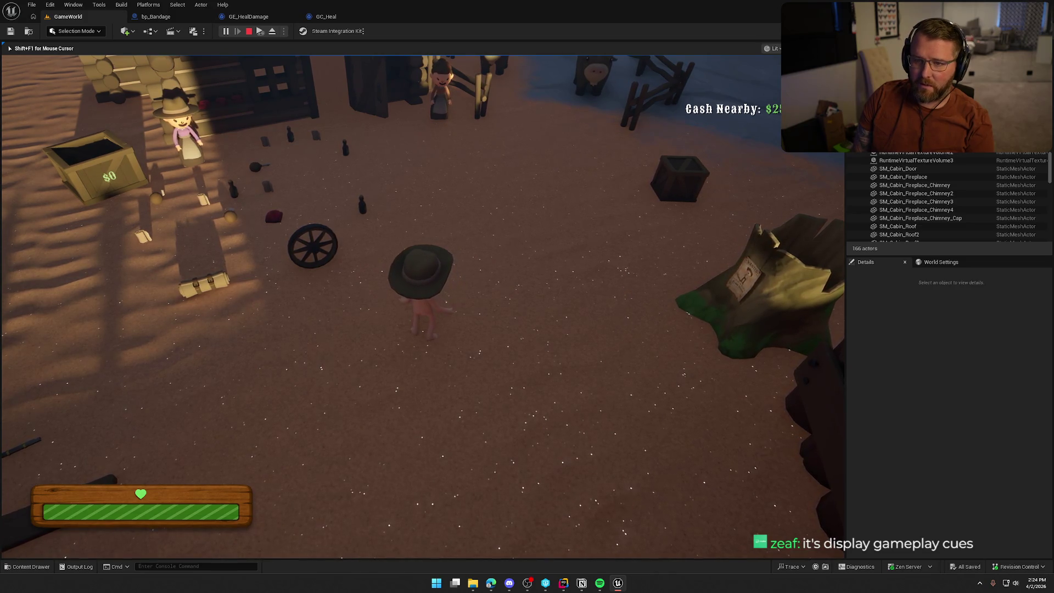
{"action": "key", "text": "shift+w"}
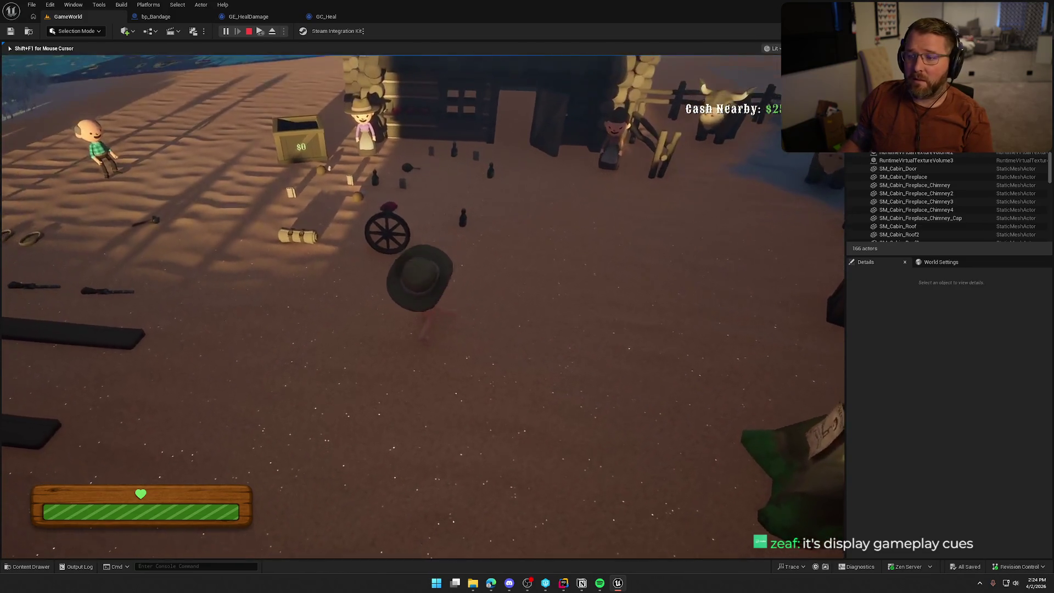
{"action": "key", "text": "e"}
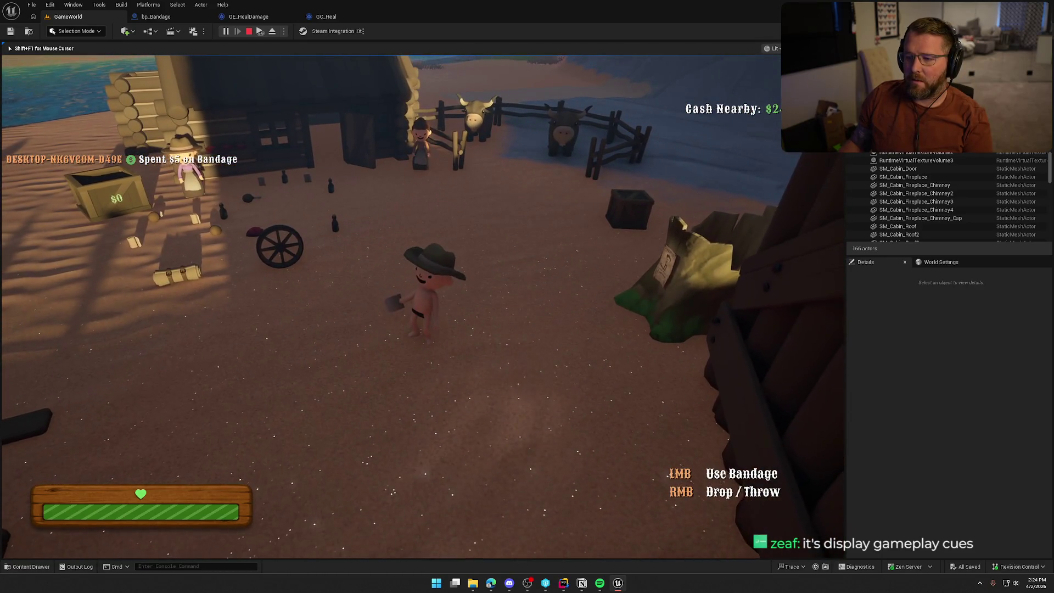
{"action": "left_click", "coordinate": [422, 304]}
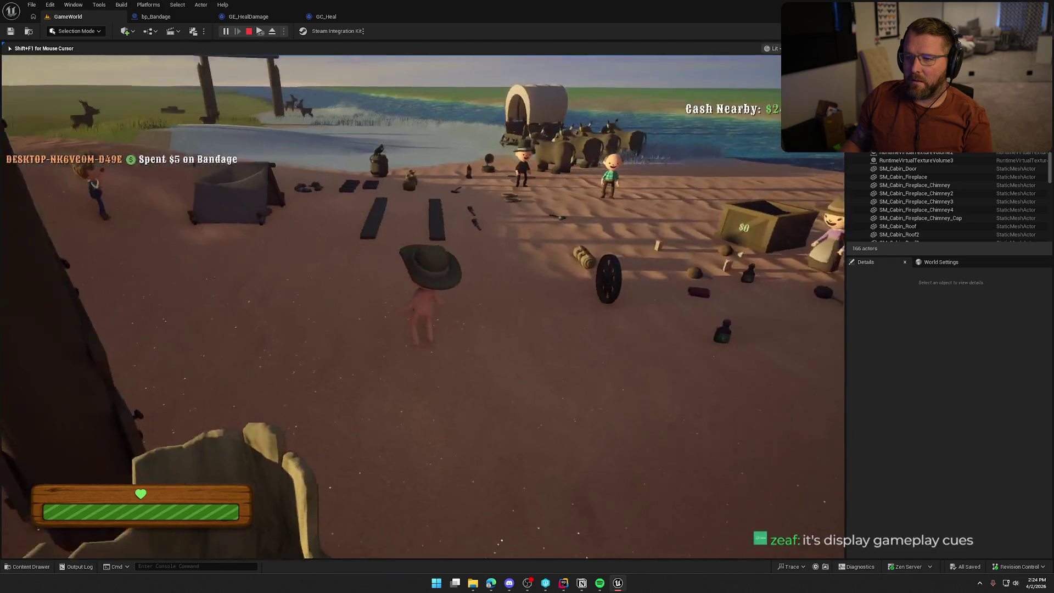
{"action": "key", "text": "shift+w"}
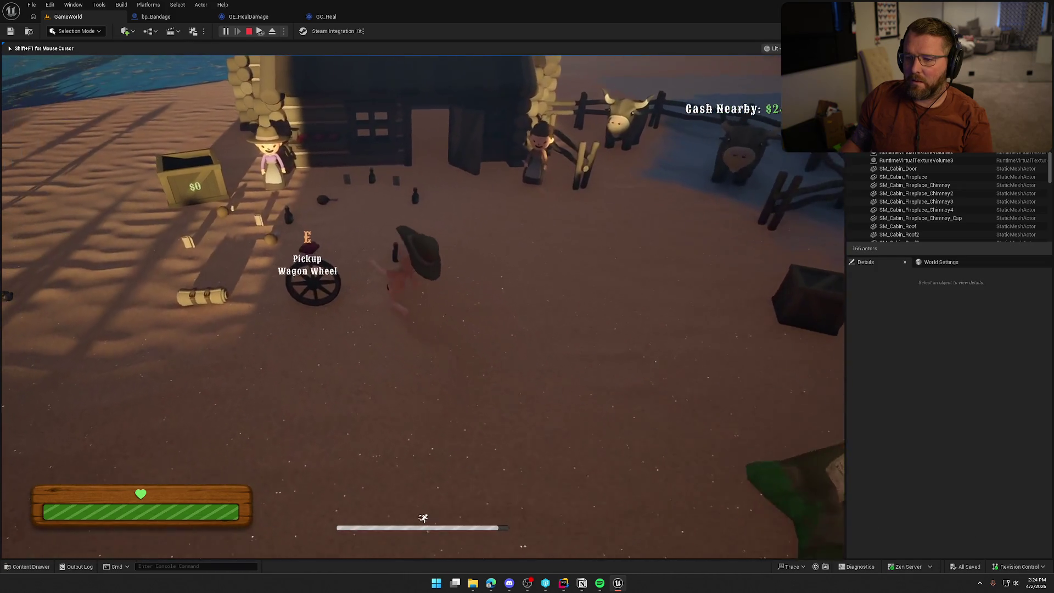
{"action": "key", "text": "shift+w"}
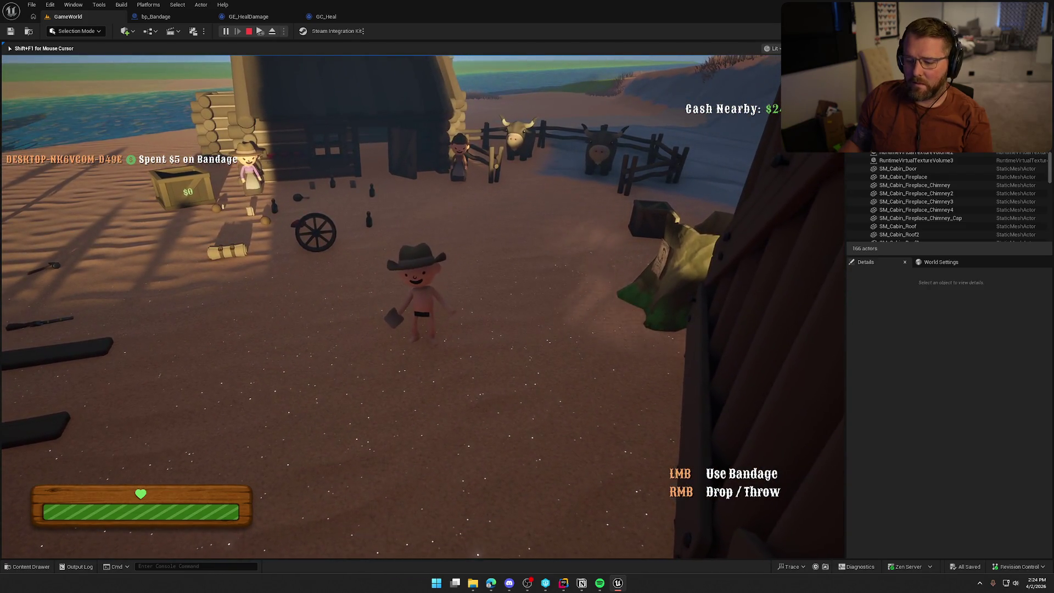
Step: Run 'gameplaycue debug 1' in the console, then stop the play session
{"action": "key", "text": "shift+F1"}
{"action": "key", "text": "grave"}
{"action": "type", "text": "gameplaycue"}
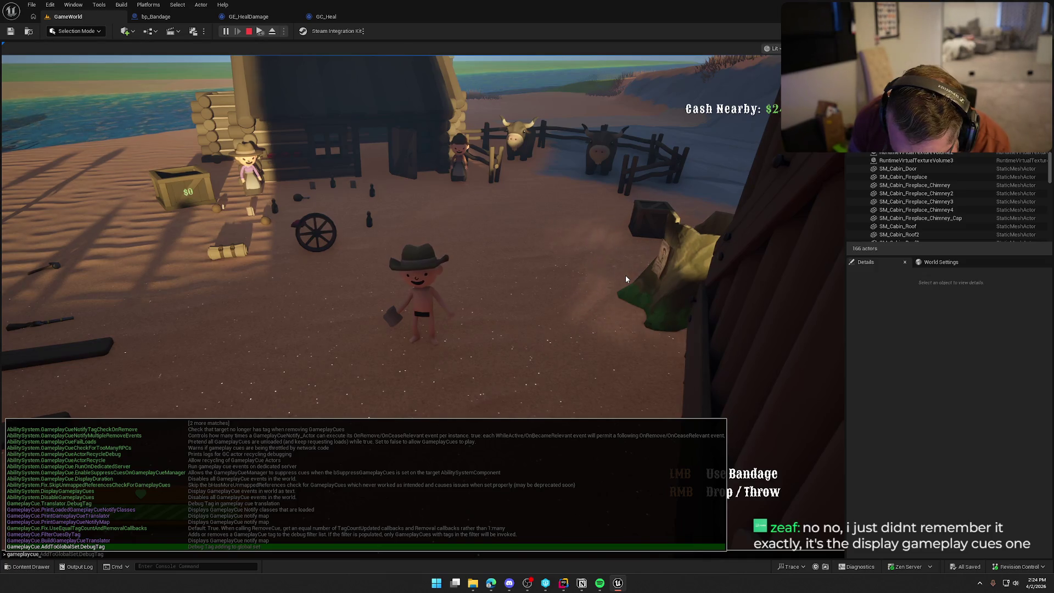
{"action": "type", "text": " debug 1"}
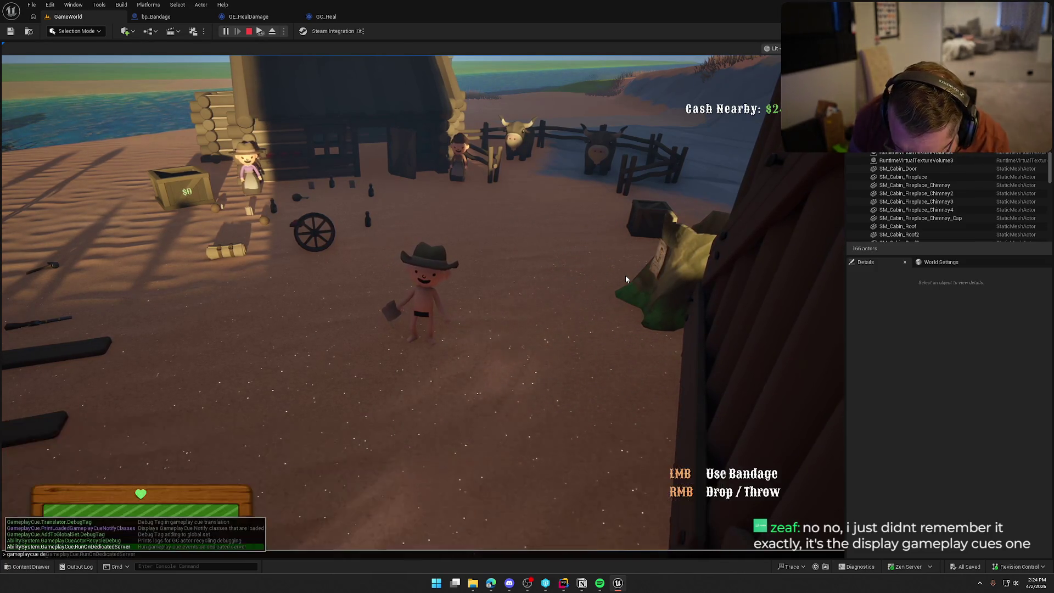
{"action": "key", "text": "Return"}
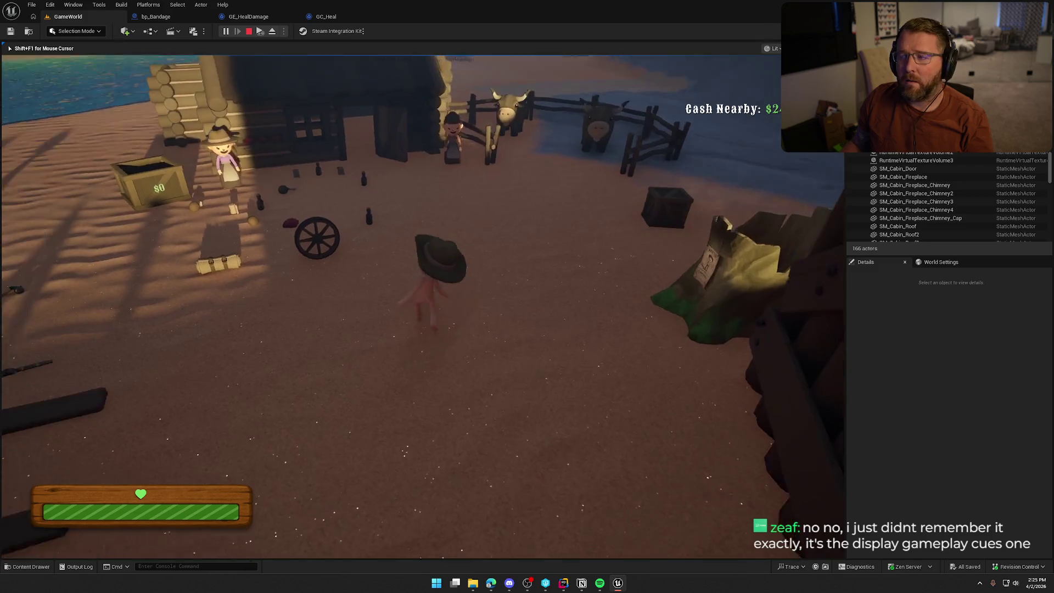
{"action": "key", "text": "Escape"}
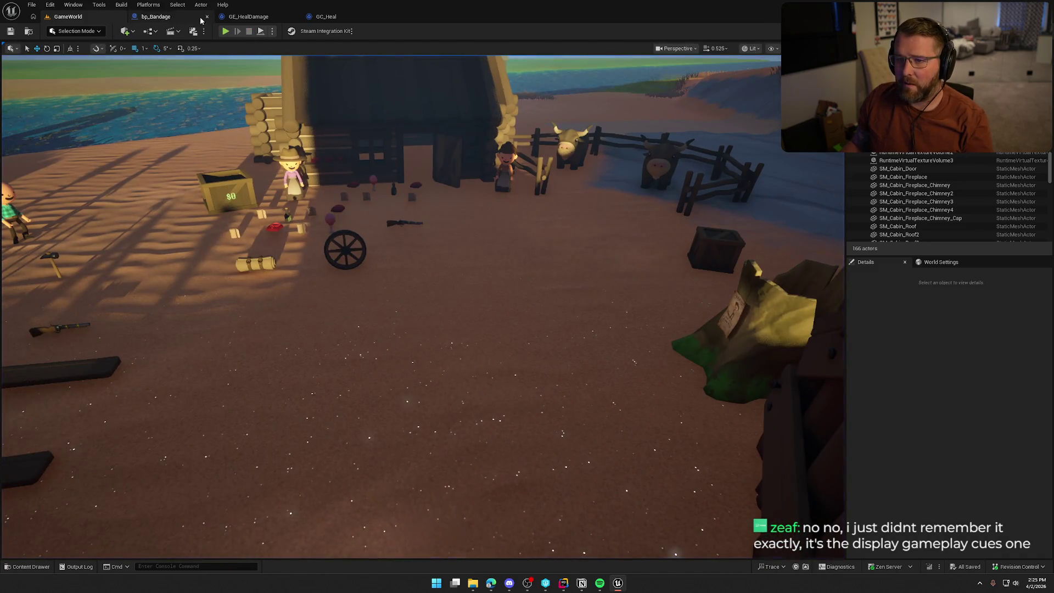
Step: Add an On Burst override function to GC_Heal and open its graph
{"action": "left_click", "coordinate": [250, 17]}
{"action": "left_click", "coordinate": [311, 18]}
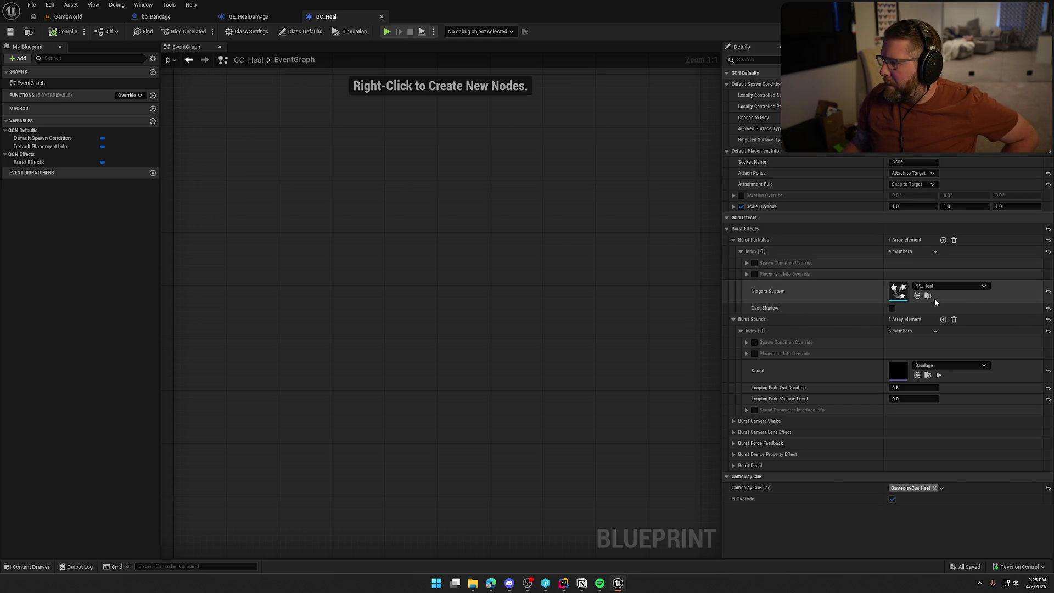
{"action": "left_click", "coordinate": [122, 96]}
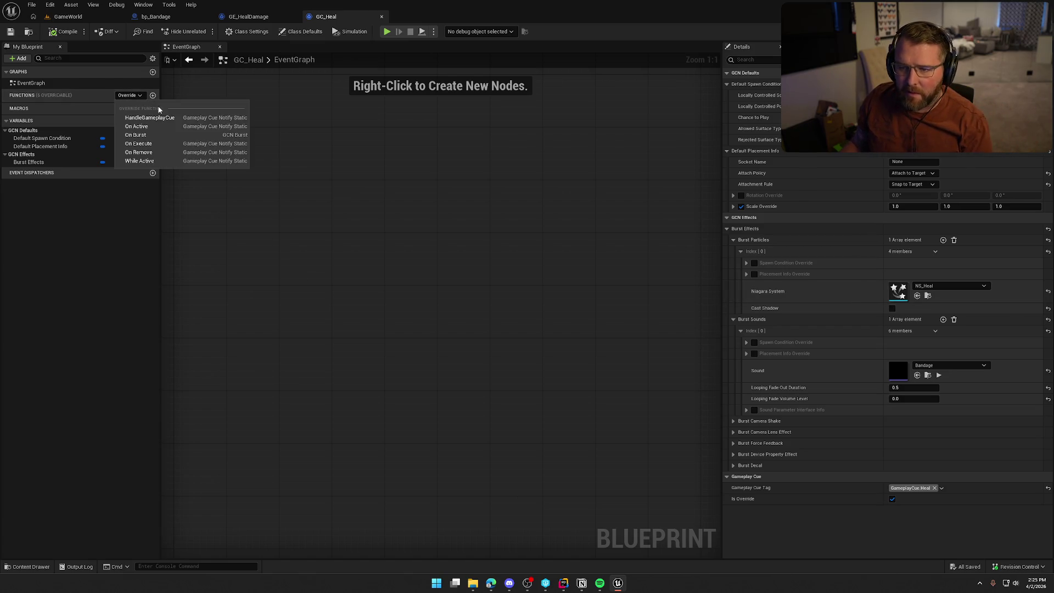
{"action": "left_click", "coordinate": [169, 136]}
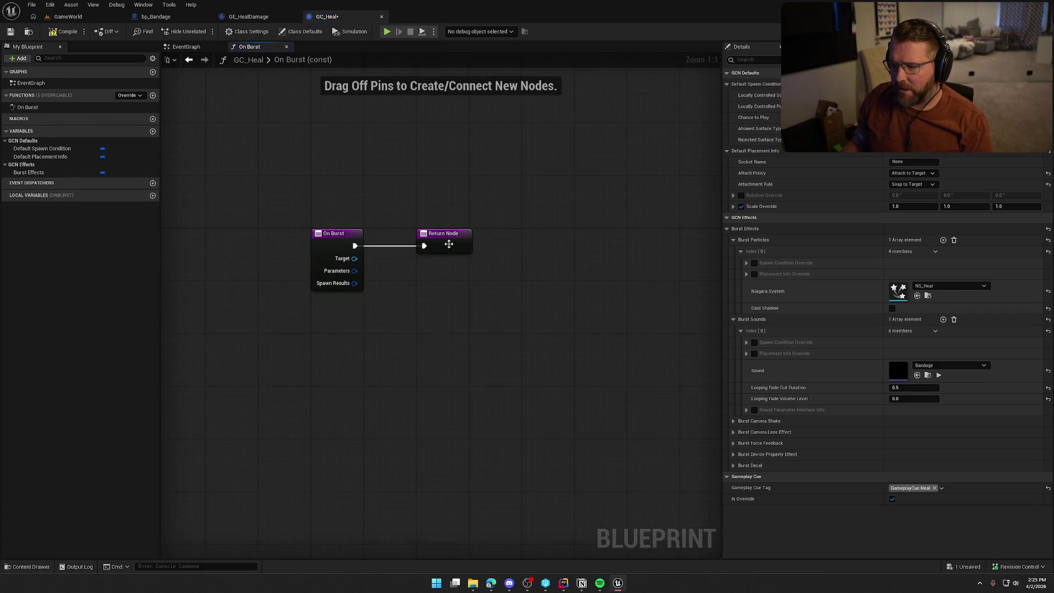
{"action": "left_click", "coordinate": [597, 244]}
Step: Add a Print String after On Burst, using its Target as World Context Object
{"action": "mouse_move", "coordinate": [355, 246]}
{"action": "left_mouse_down"}
{"action": "mouse_move", "coordinate": [397, 262]}
{"action": "mouse_move", "coordinate": [473, 229]}
{"action": "left_mouse_up"}
{"action": "type", "text": "print"}
{"action": "key", "text": "Return"}
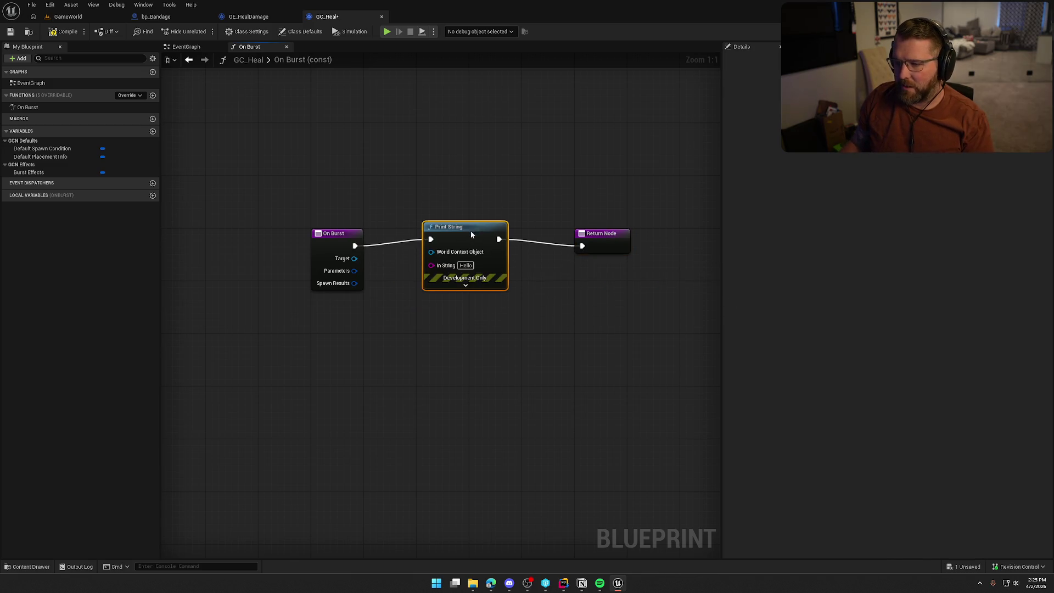
{"action": "left_click_drag", "start_coordinate": [424, 258], "coordinate": [354, 259]}
{"action": "left_click", "coordinate": [419, 376]}
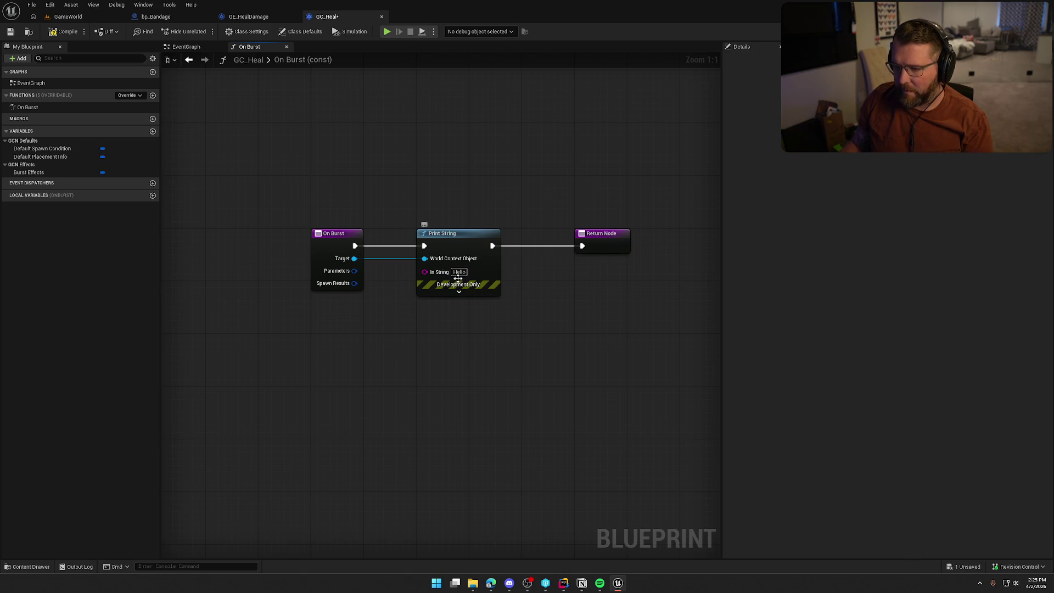
Step: Compile GC_Heal, play-test buying a bandage, then delete the On Burst override
{"action": "left_click", "coordinate": [67, 31]}
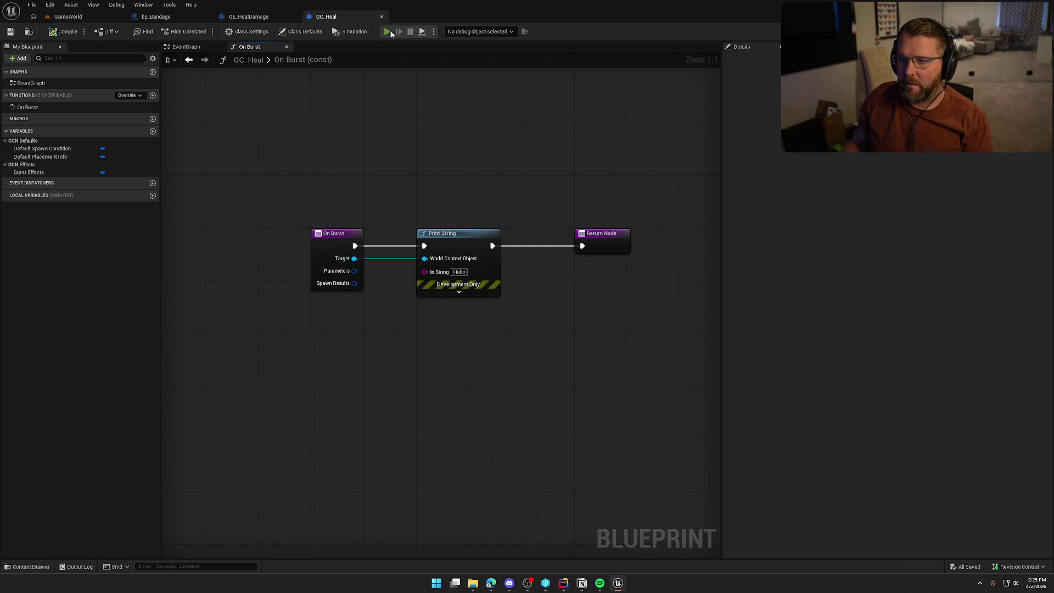
{"action": "left_click", "coordinate": [388, 32]}
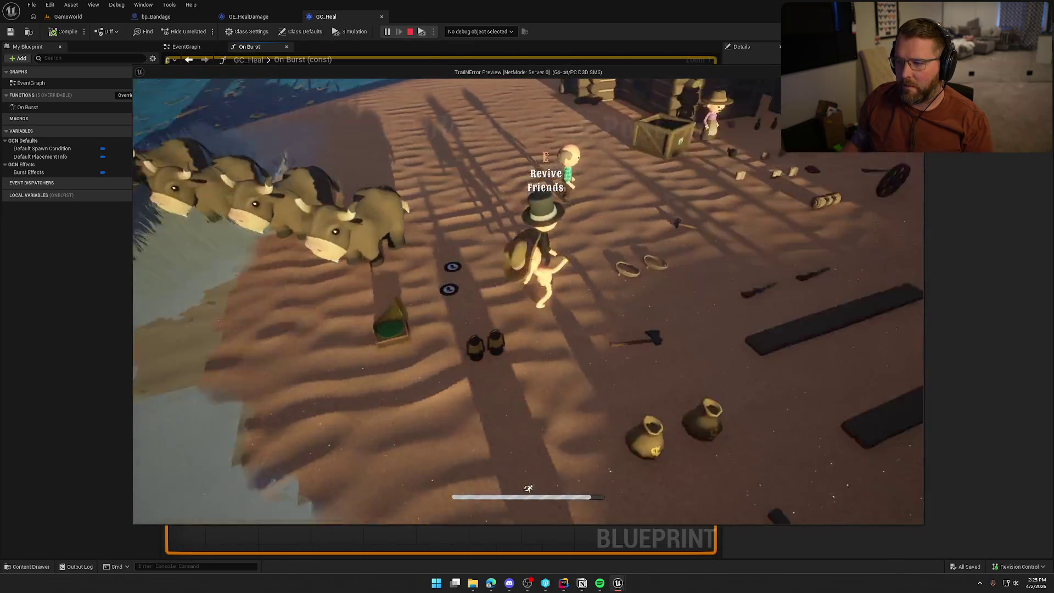
{"action": "key", "text": "e"}
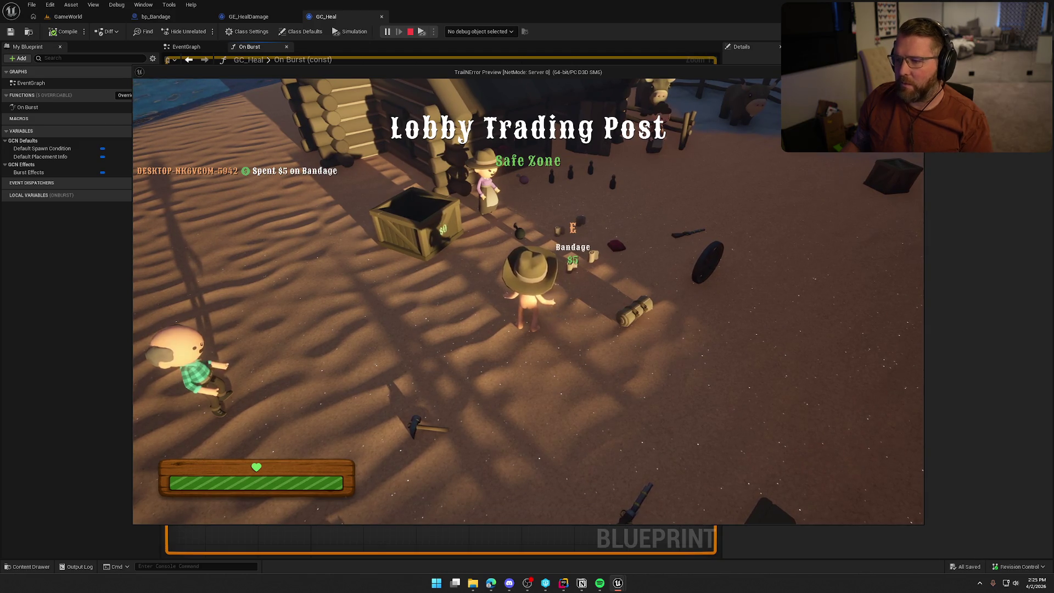
{"action": "key", "text": "Escape"}
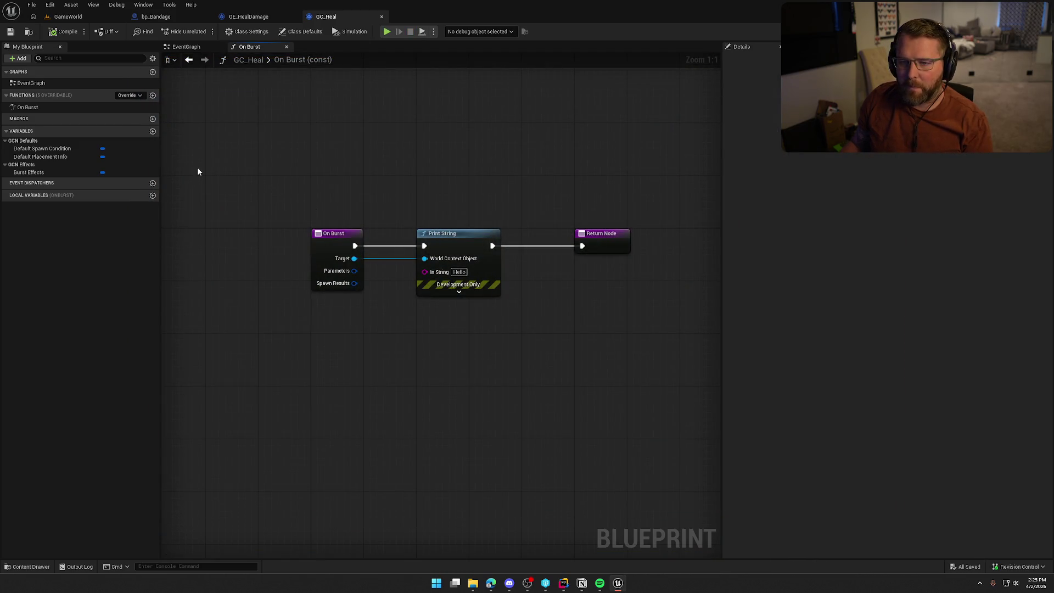
{"action": "left_click", "coordinate": [56, 107]}
{"action": "key", "text": "Delete"}
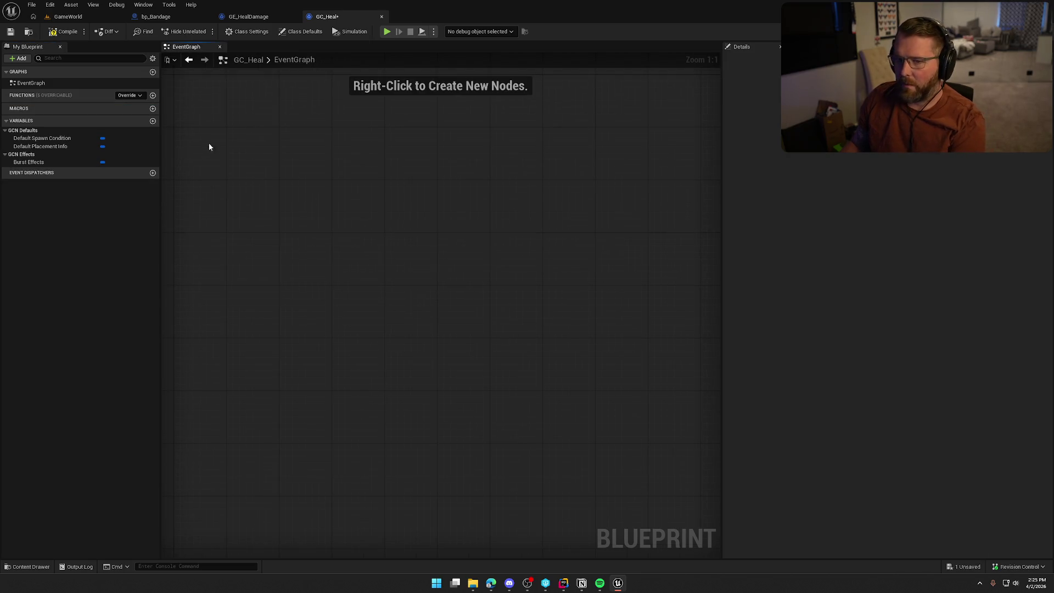
Step: Override On Active in GC_Heal with a Print String using My Target as world context
{"action": "left_click", "coordinate": [129, 95]}
{"action": "left_click", "coordinate": [135, 125]}
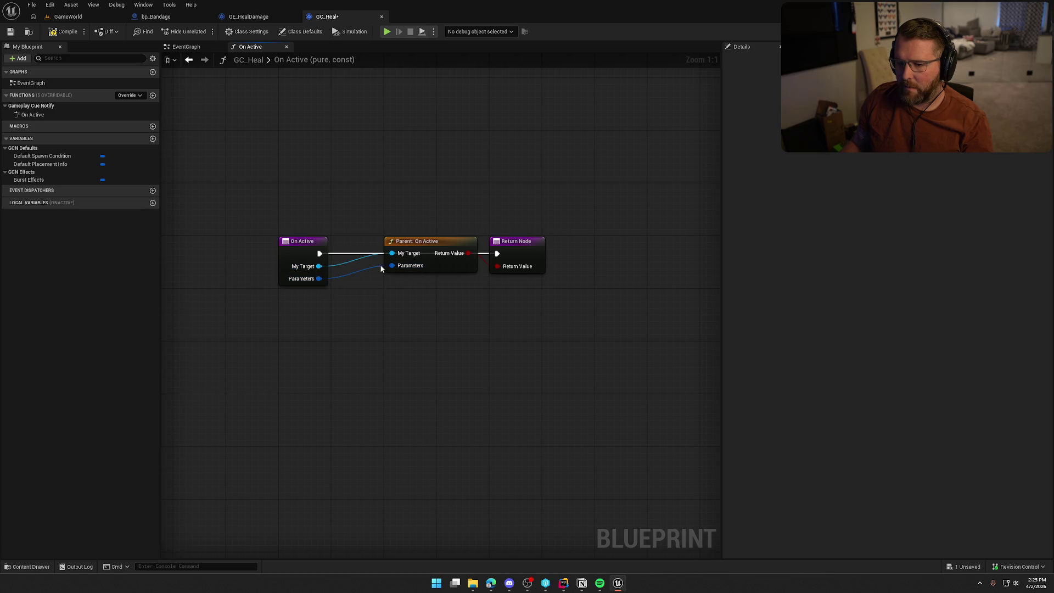
{"action": "left_click_drag", "start_coordinate": [408, 247], "coordinate": [356, 268]}
{"action": "left_click_drag", "start_coordinate": [526, 246], "coordinate": [636, 247]}
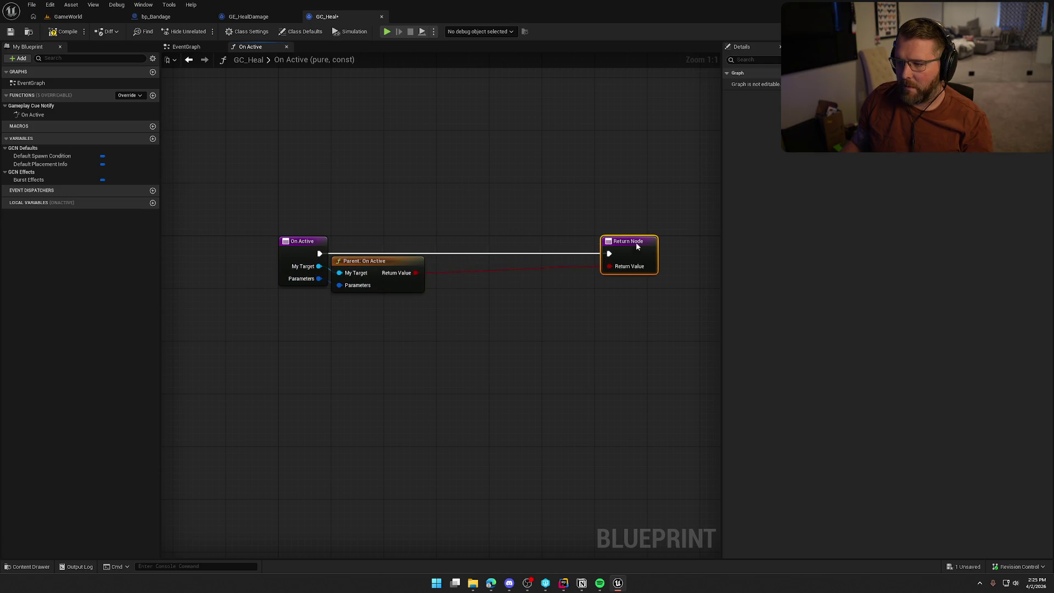
{"action": "left_click_drag", "start_coordinate": [318, 251], "coordinate": [456, 196]}
{"action": "type", "text": "print"}
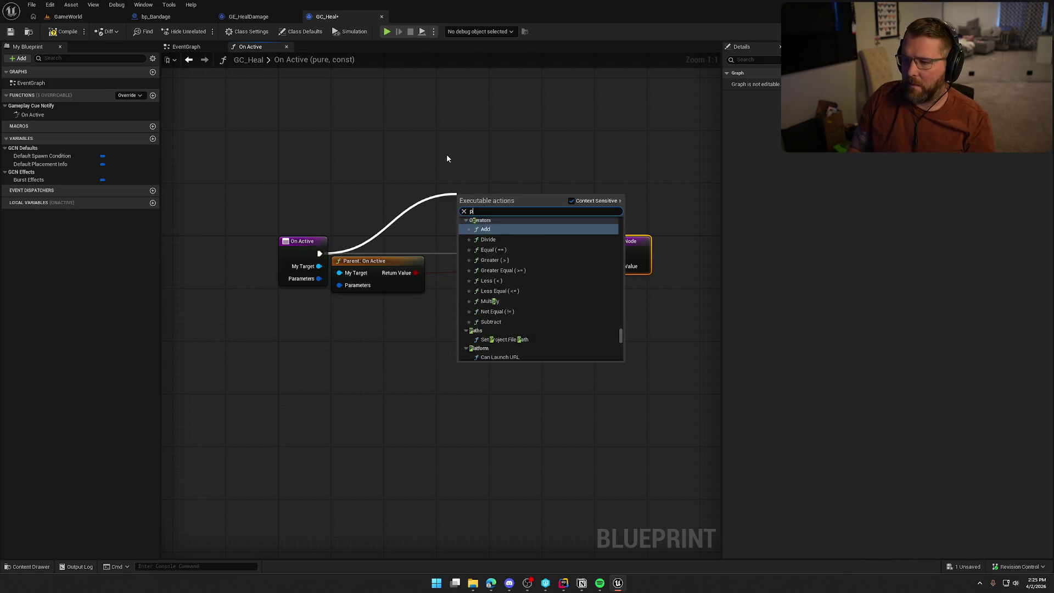
{"action": "key", "text": "Return"}
{"action": "left_click_drag", "start_coordinate": [464, 219], "coordinate": [315, 268]}
{"action": "left_click", "coordinate": [299, 151]}
Step: Compile and play-test GC_Heal, then select the On Active function
{"action": "left_click", "coordinate": [63, 31]}
{"action": "left_click", "coordinate": [388, 32]}
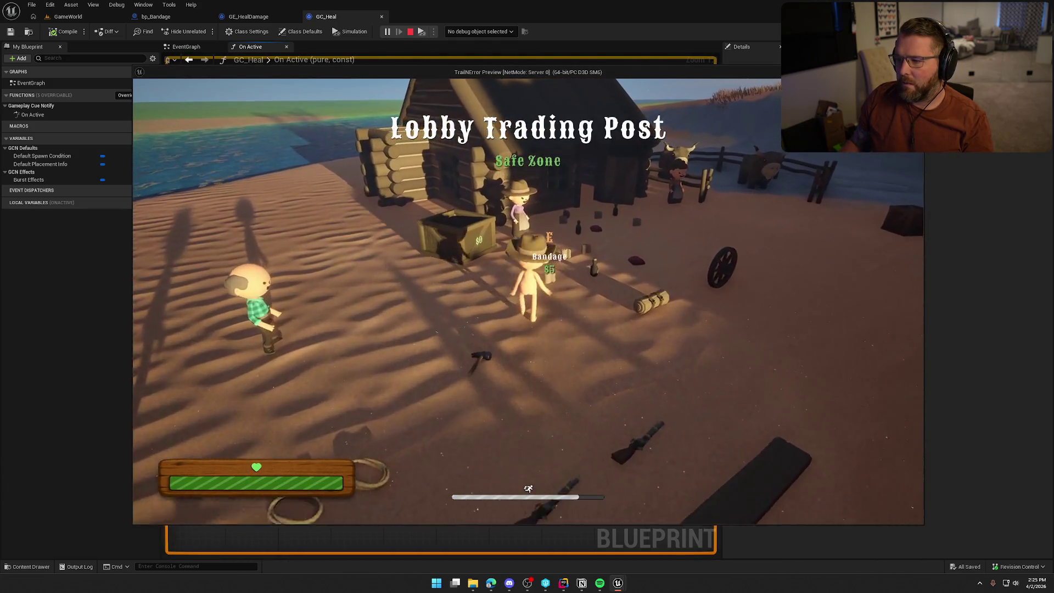
{"action": "key", "text": "s"}
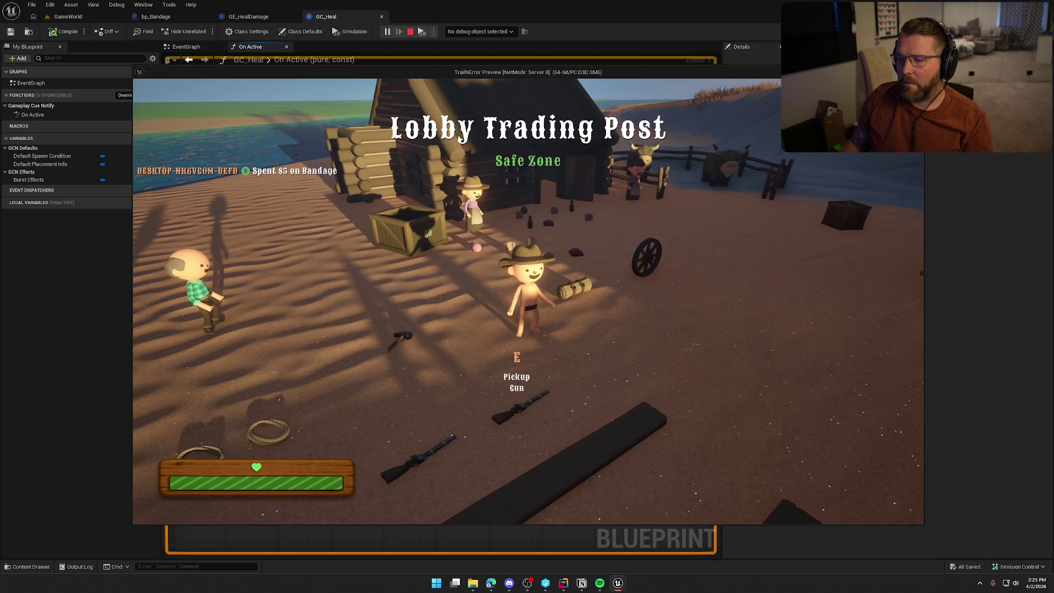
{"action": "key", "text": "Escape"}
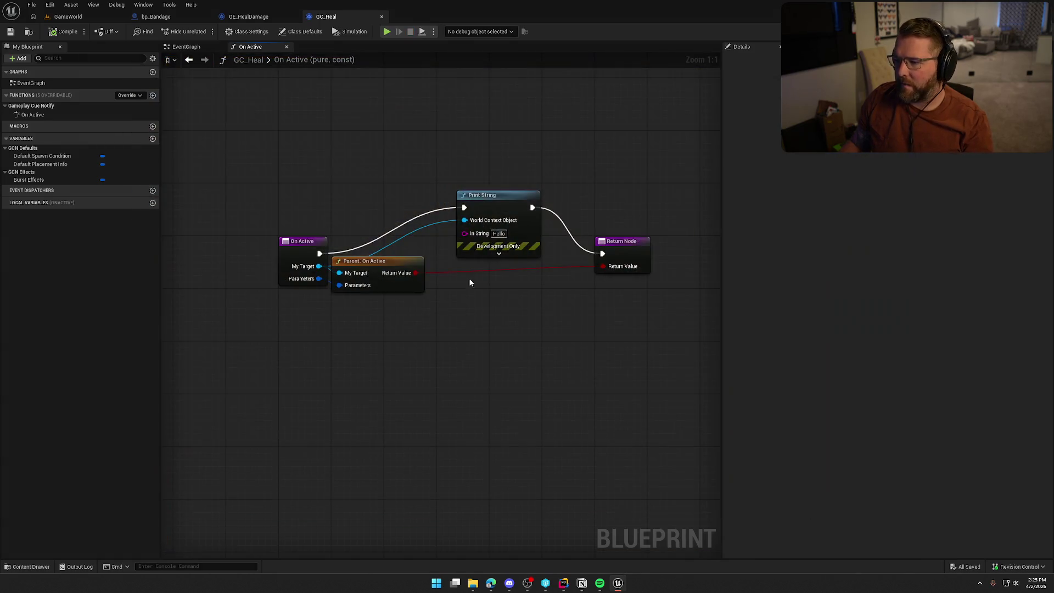
{"action": "left_click", "coordinate": [32, 114]}
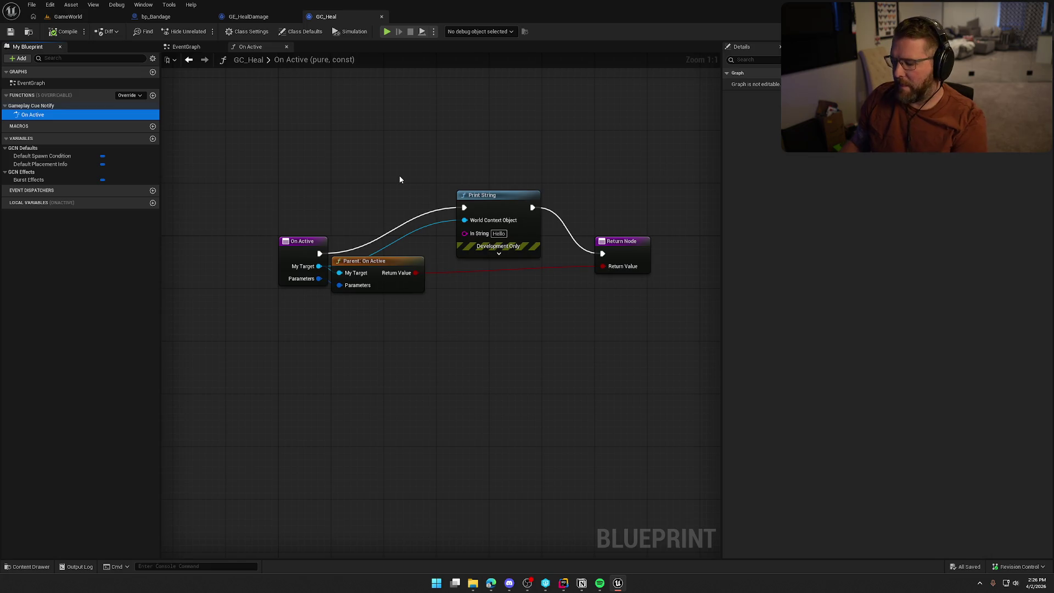
Step: Delete GC_Heal's On Active override, save, and uncheck GE_HealDamage's Require Modifier Success to Trigger Cues
{"action": "key", "text": "Delete"}
{"action": "key", "text": "ctrl+s"}
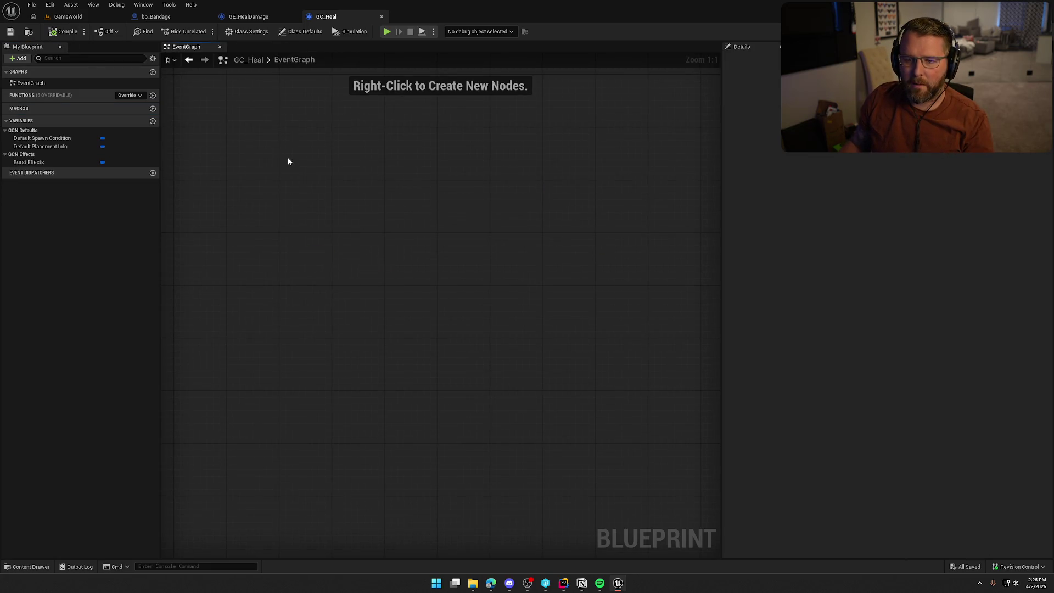
{"action": "left_click", "coordinate": [36, 139]}
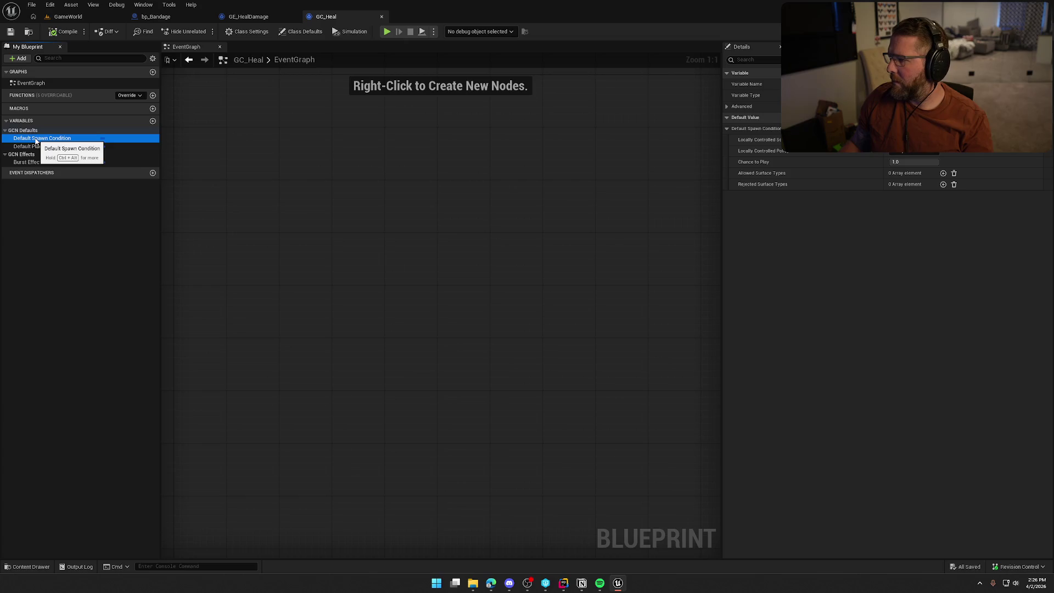
{"action": "left_click", "coordinate": [240, 19]}
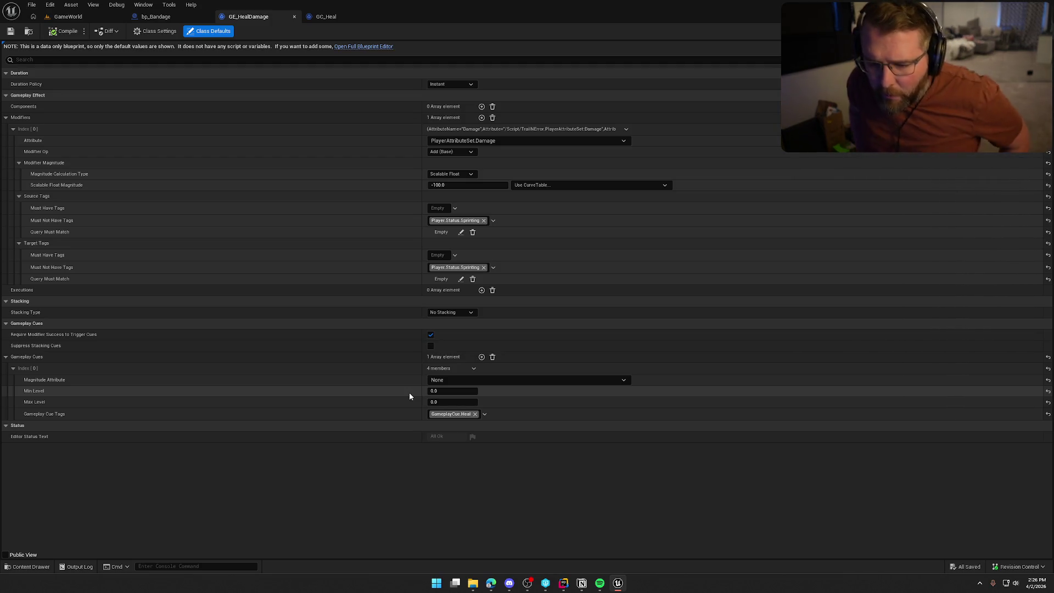
{"action": "left_click", "coordinate": [430, 334]}
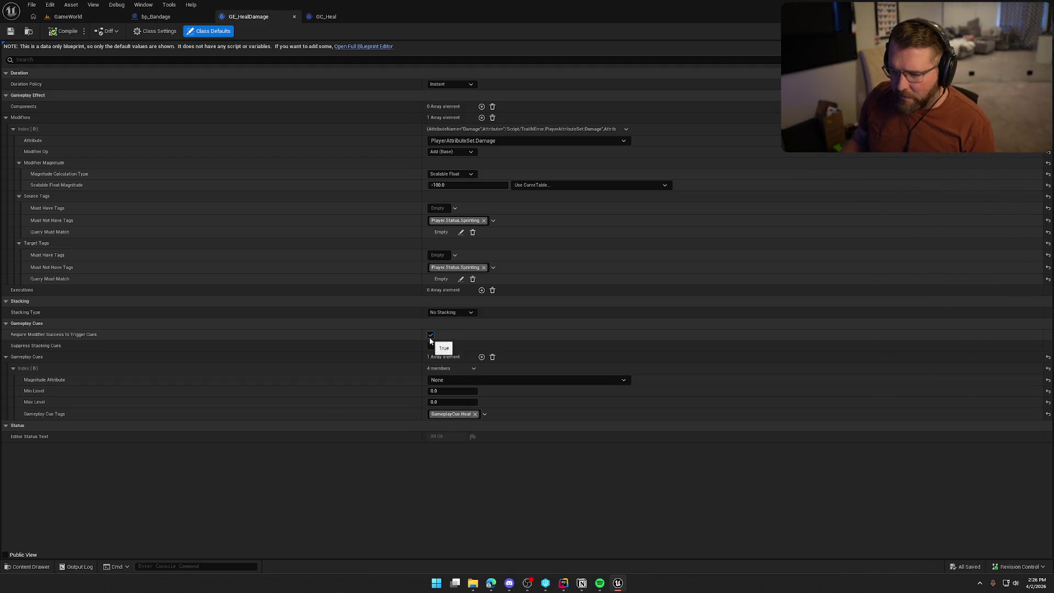
Step: Play-test GameWorld by buying a bandage, then return to the GE_HealDamage defaults
{"action": "left_click", "coordinate": [65, 21]}
{"action": "left_click", "coordinate": [225, 31]}
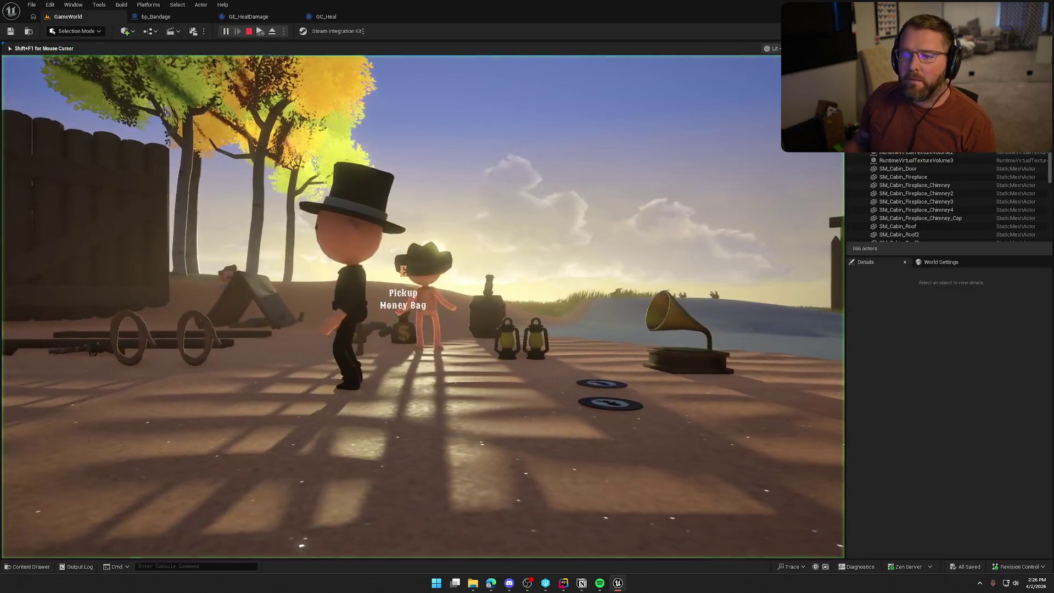
{"action": "key", "text": "w"}
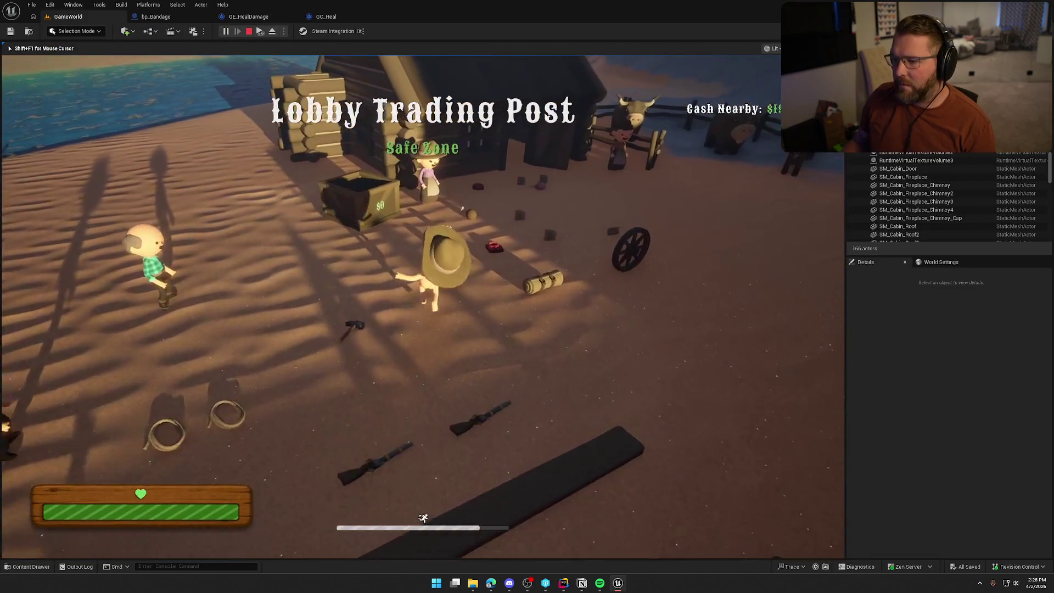
{"action": "key", "text": "w"}
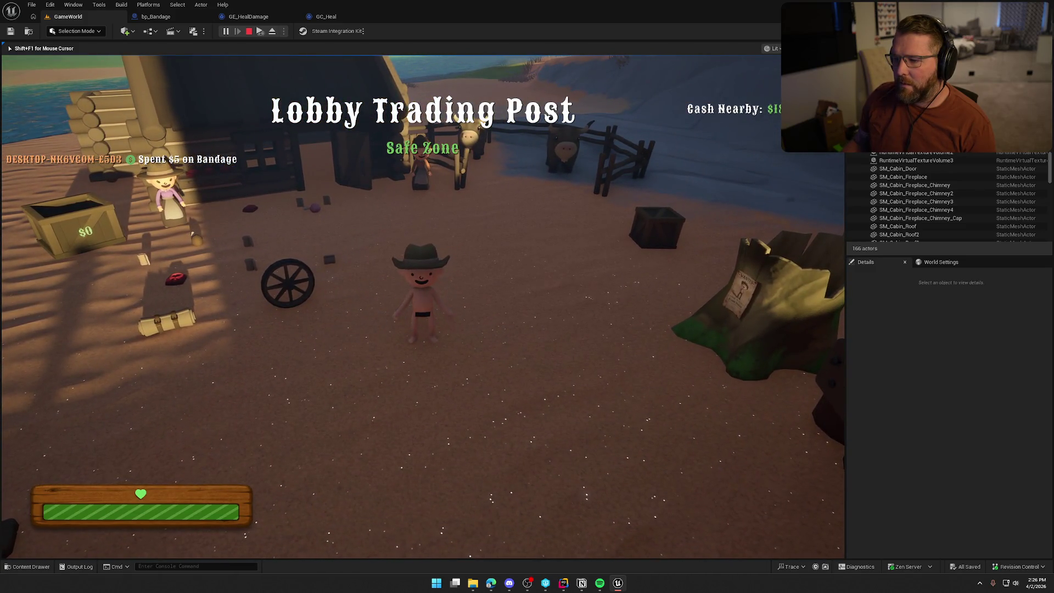
{"action": "key", "text": "Escape"}
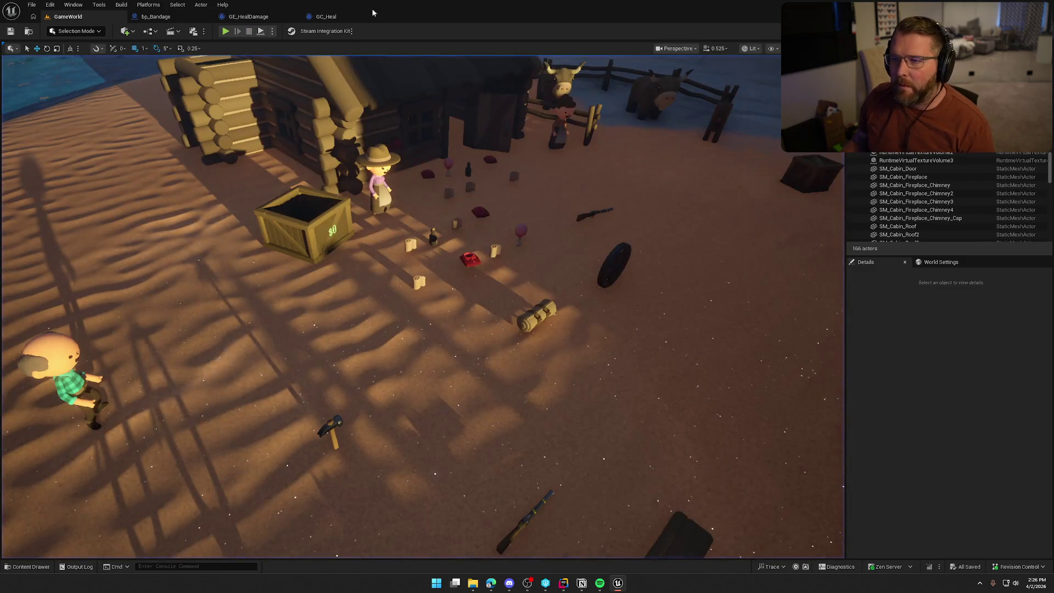
{"action": "left_click", "coordinate": [248, 16]}
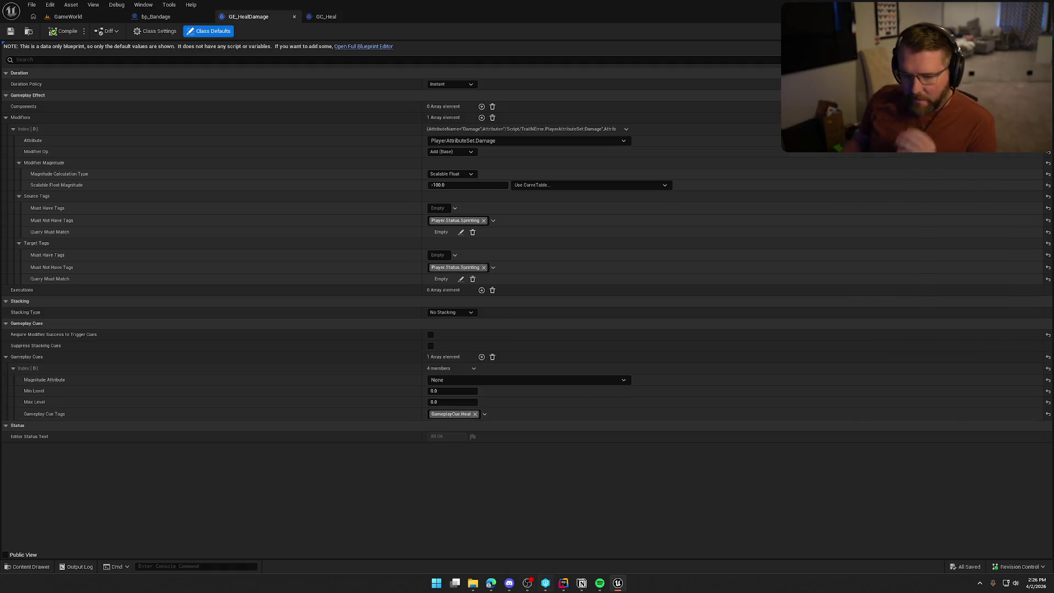
Step: Open GE_HealDamage in the full editor, review bp_Bandage's event graph, and compile it
{"action": "mouse_move", "coordinate": [525, 574]}
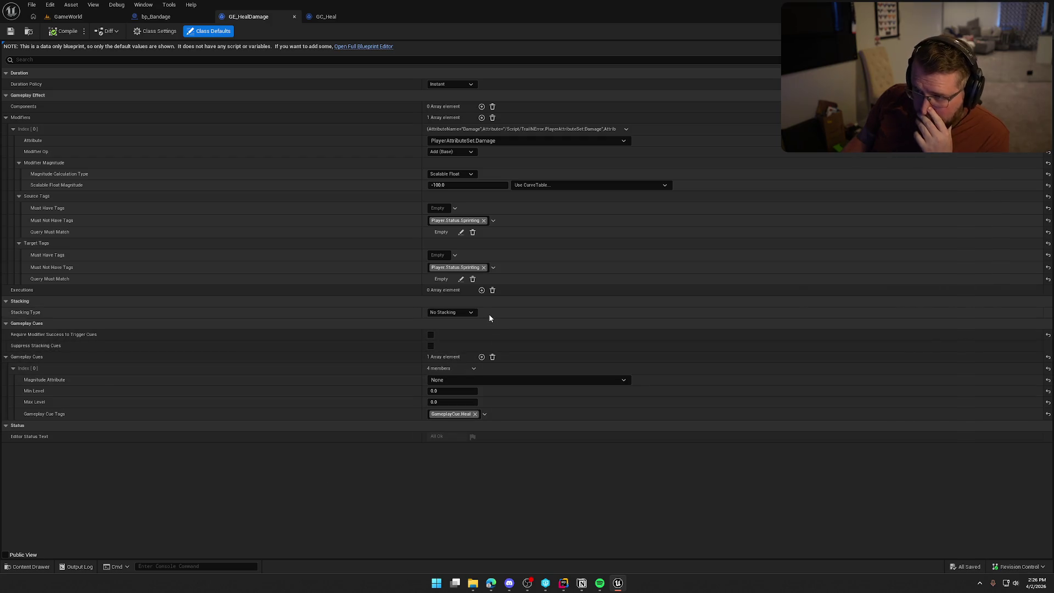
{"action": "left_click", "coordinate": [341, 46]}
{"action": "left_click", "coordinate": [156, 17]}
{"action": "mouse_move", "coordinate": [531, 353]}
{"action": "left_mouse_down"}
{"action": "mouse_move", "coordinate": [434, 345]}
{"action": "mouse_move", "coordinate": [491, 368]}
{"action": "left_mouse_up"}
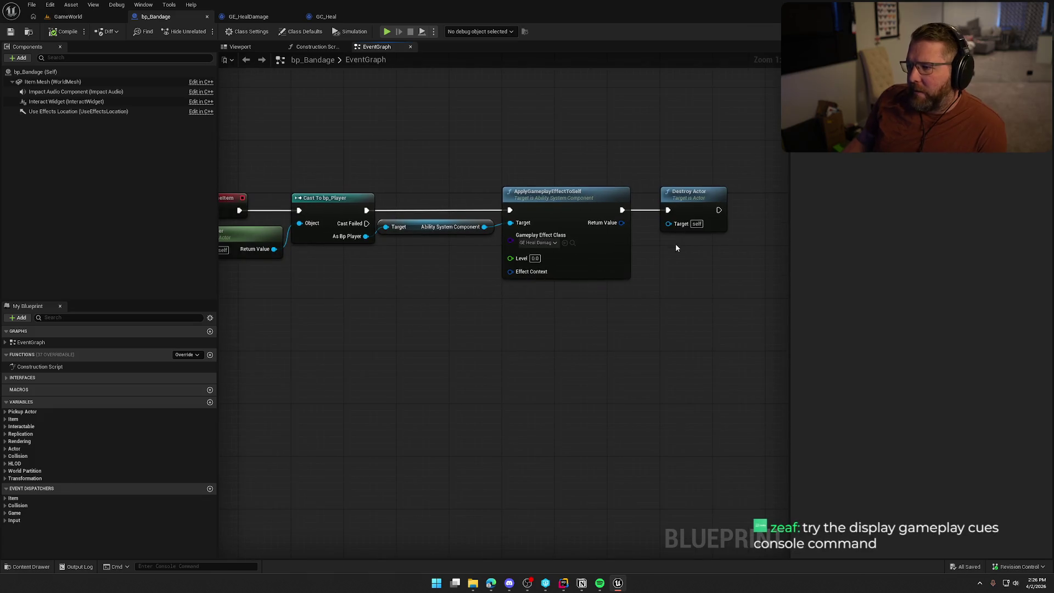
{"action": "left_click", "coordinate": [62, 32]}
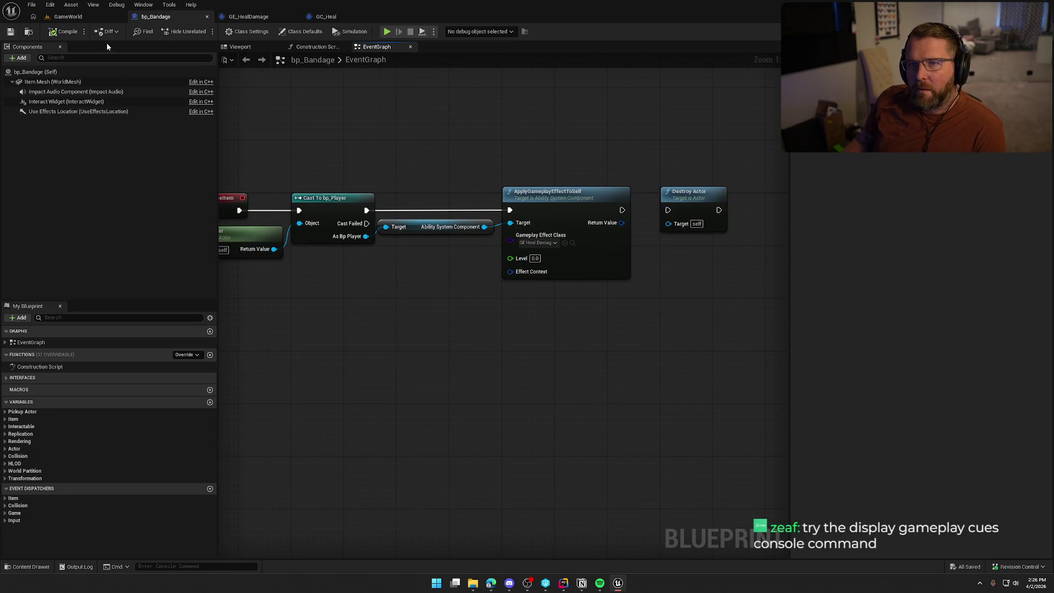
{"action": "left_click", "coordinate": [66, 17]}
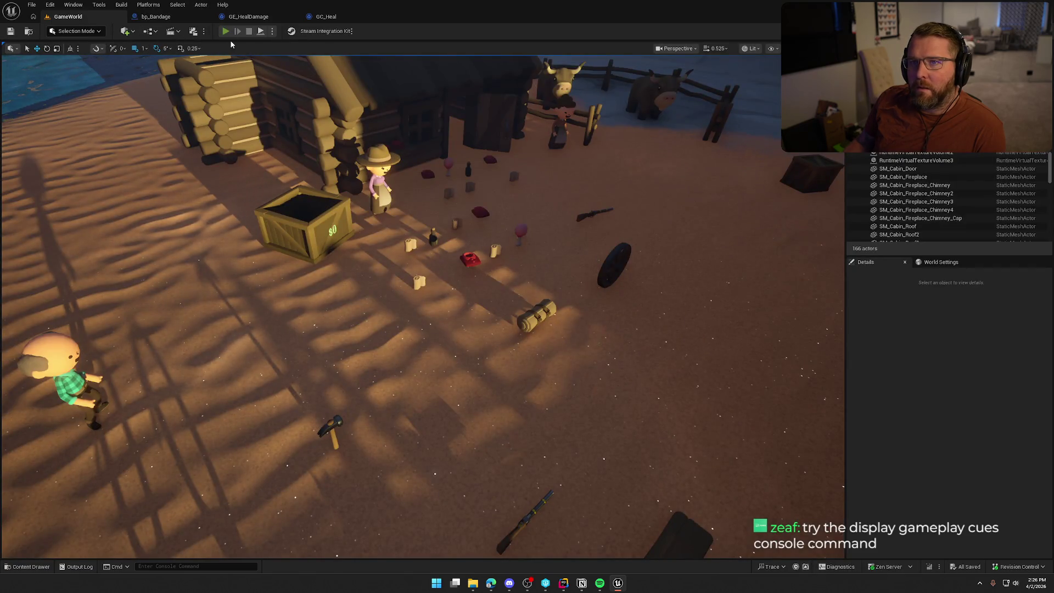
Step: Play-test GameWorld by walking to the trading post and buying a bandage
{"action": "left_click", "coordinate": [225, 31]}
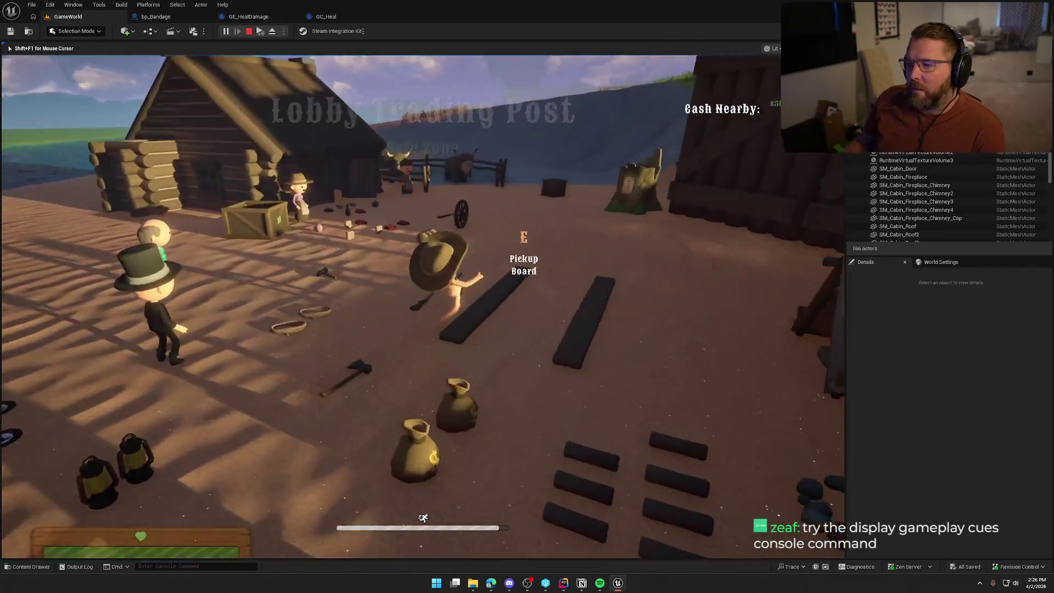
{"action": "key", "text": "w"}
{"action": "key", "text": "e"}
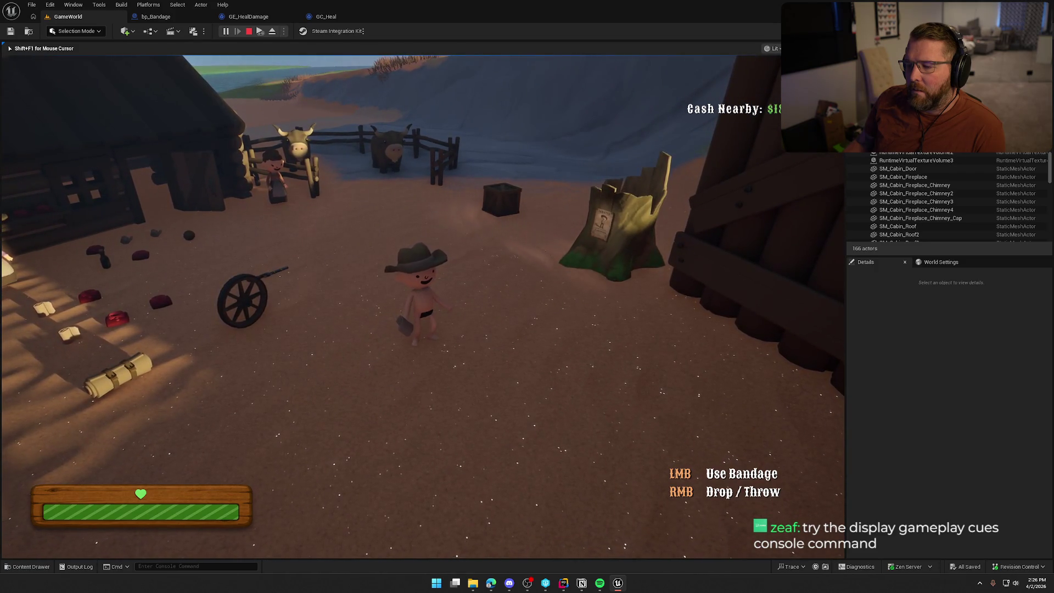
{"action": "key", "text": "Escape"}
Step: Wire bp_Bandage's heal-effect node to Destroy Actor so the bandage destroys itself
{"action": "left_click", "coordinate": [254, 18]}
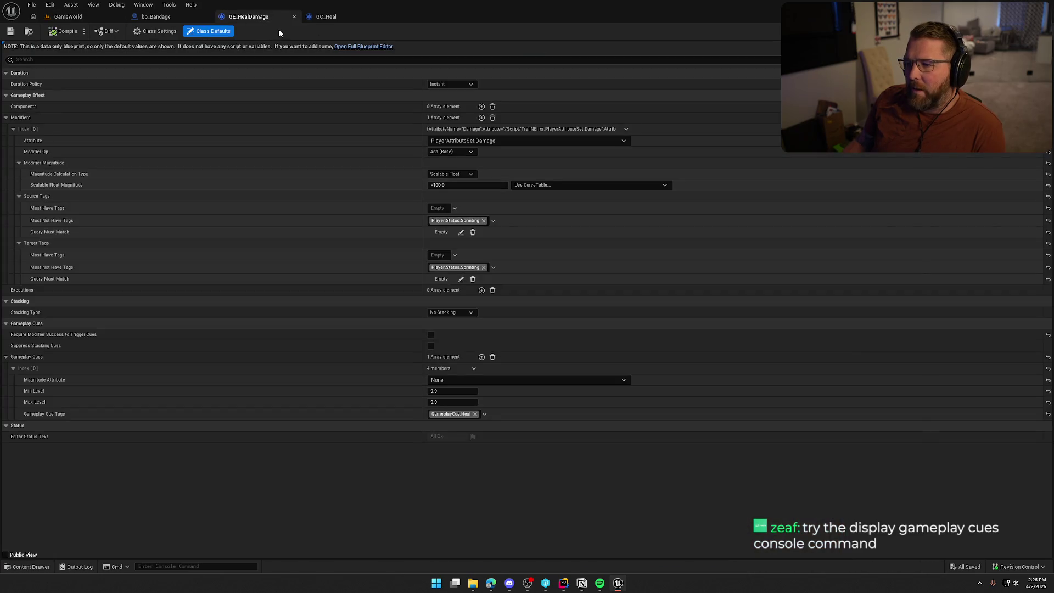
{"action": "left_click", "coordinate": [330, 17]}
{"action": "left_click", "coordinate": [159, 17]}
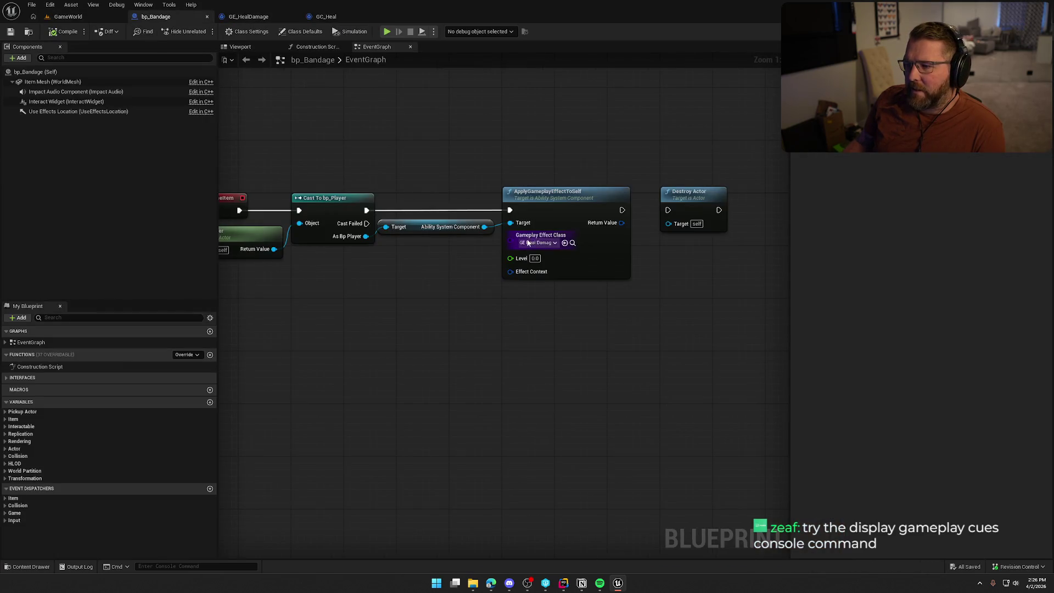
{"action": "left_click_drag", "start_coordinate": [629, 210], "coordinate": [668, 210]}
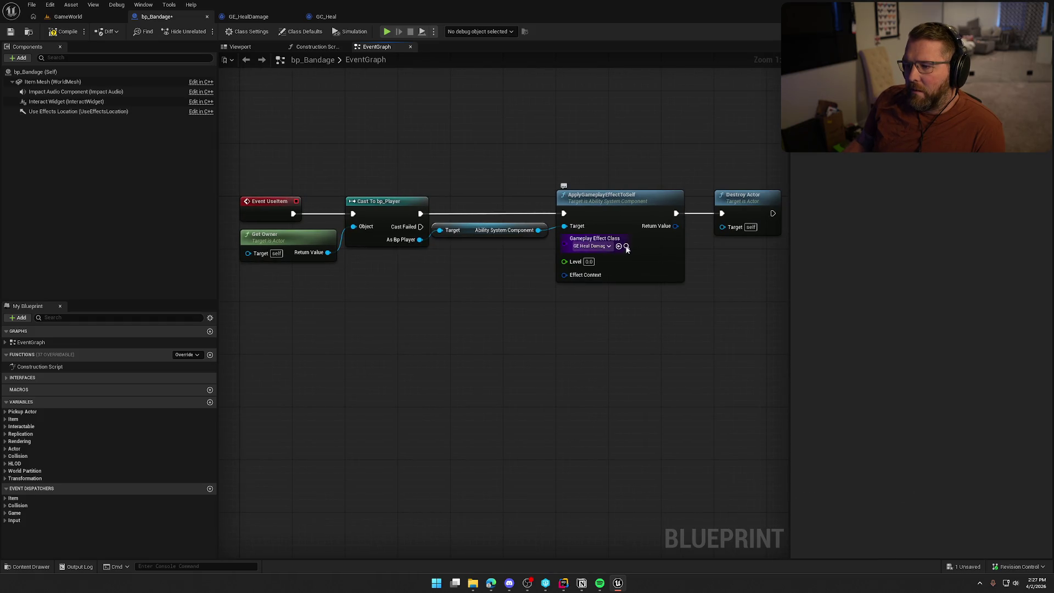
Step: Check GE_HealDamage's asset actions, then start a new play session in GameWorld
{"action": "left_click", "coordinate": [249, 16]}
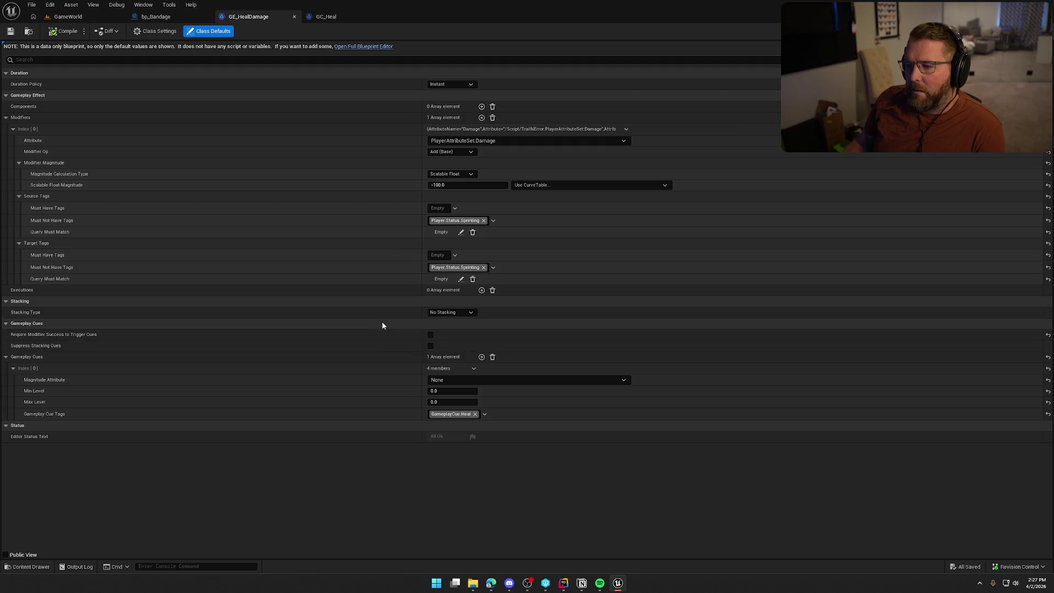
{"action": "left_click", "coordinate": [70, 5]}
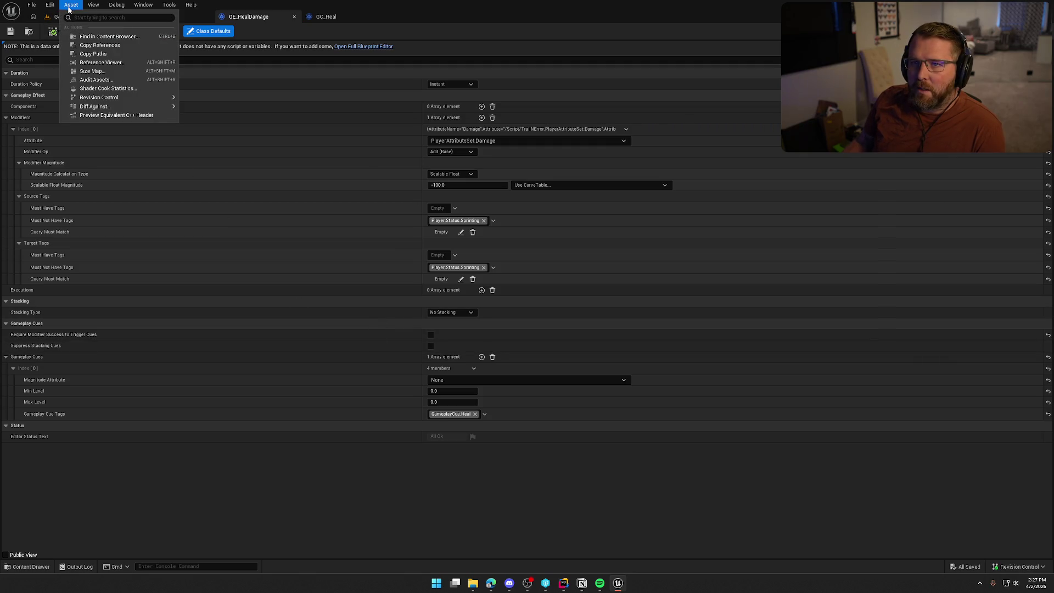
{"action": "left_click", "coordinate": [68, 17]}
{"action": "left_click", "coordinate": [227, 32]}
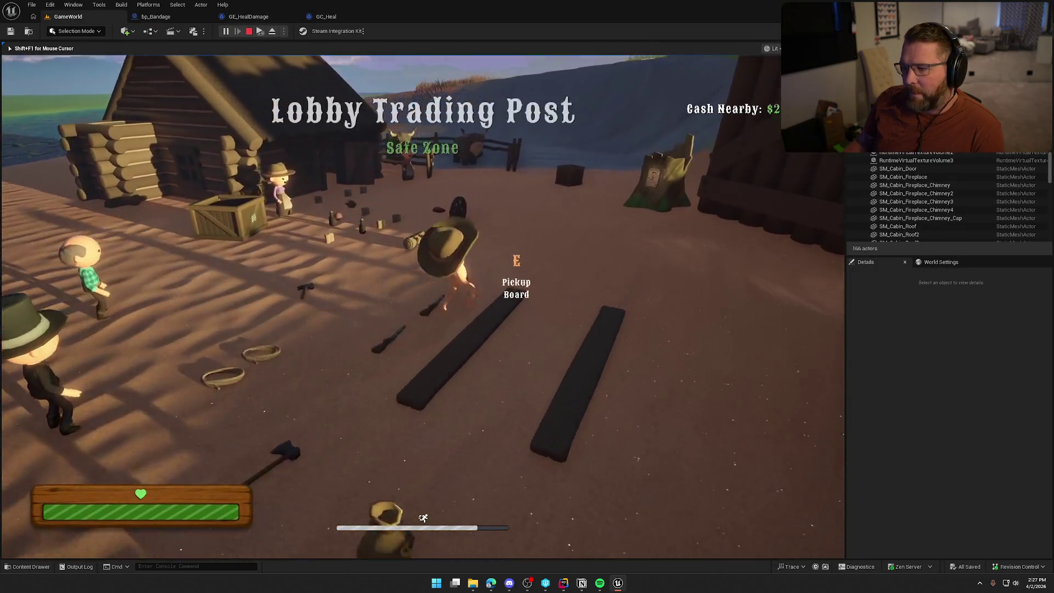
Step: Turn on gameplay cue display with the 'AbilitySystem.DisplayGameplayCues 1' console command
{"action": "key", "text": "shift+F1"}
{"action": "key", "text": "grave"}
{"action": "type", "text": "disp"}
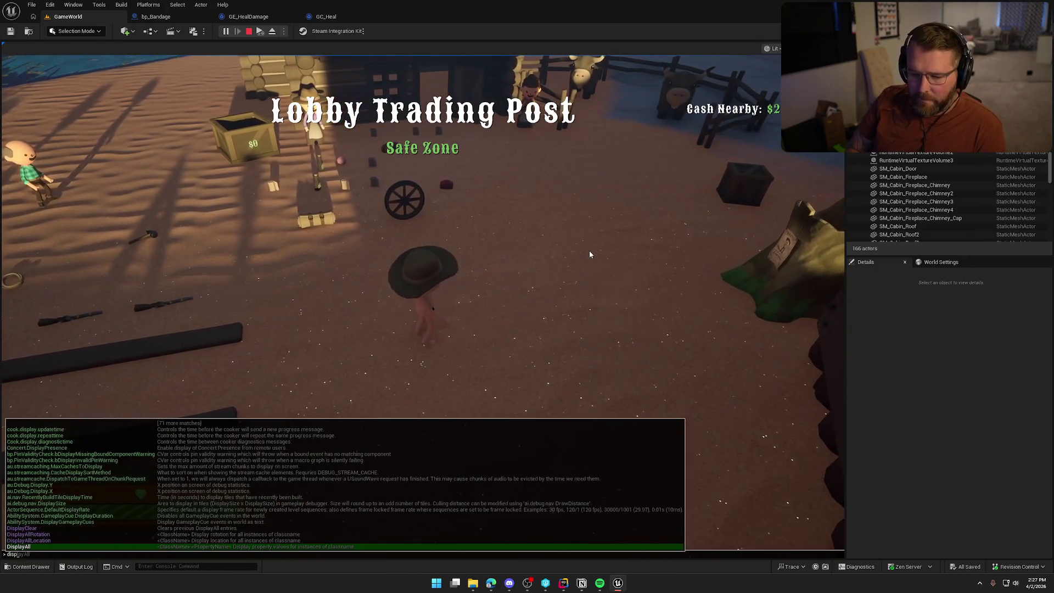
{"action": "type", "text": "lay"}
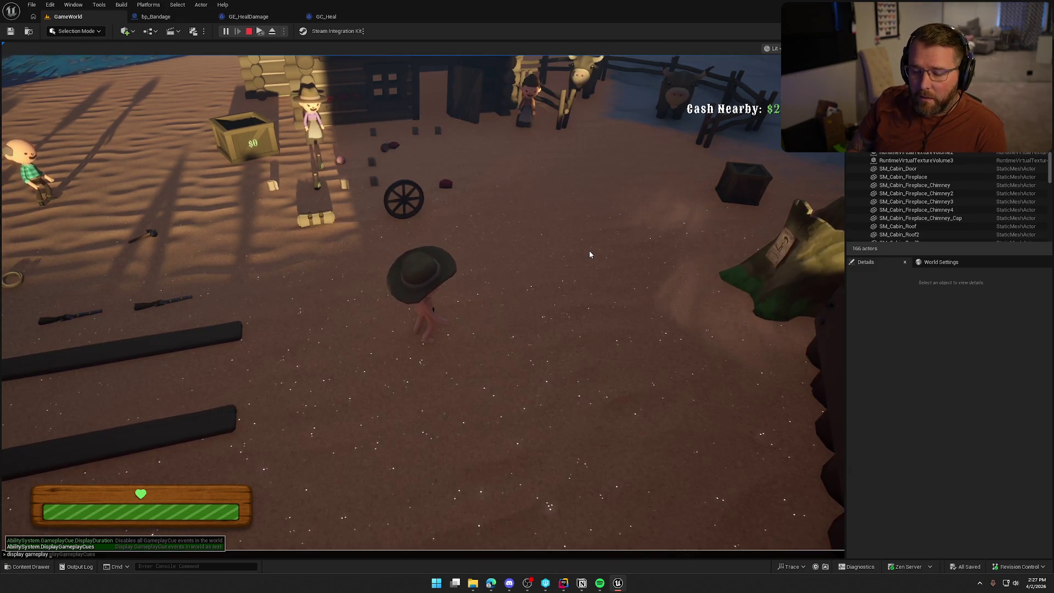
{"action": "type", "text": "all gameplay cues"}
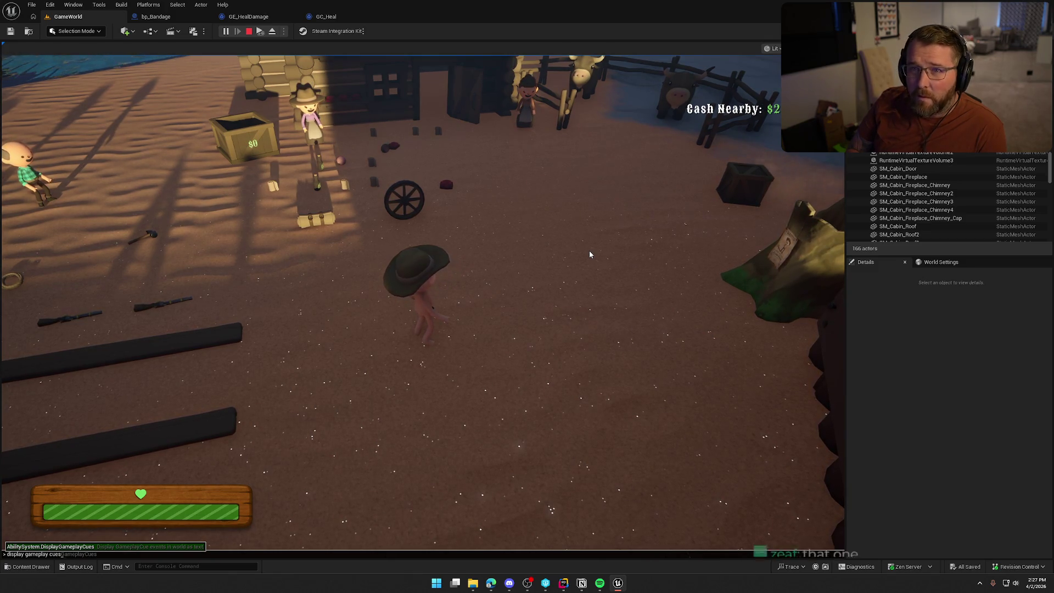
{"action": "key", "text": "Tab"}
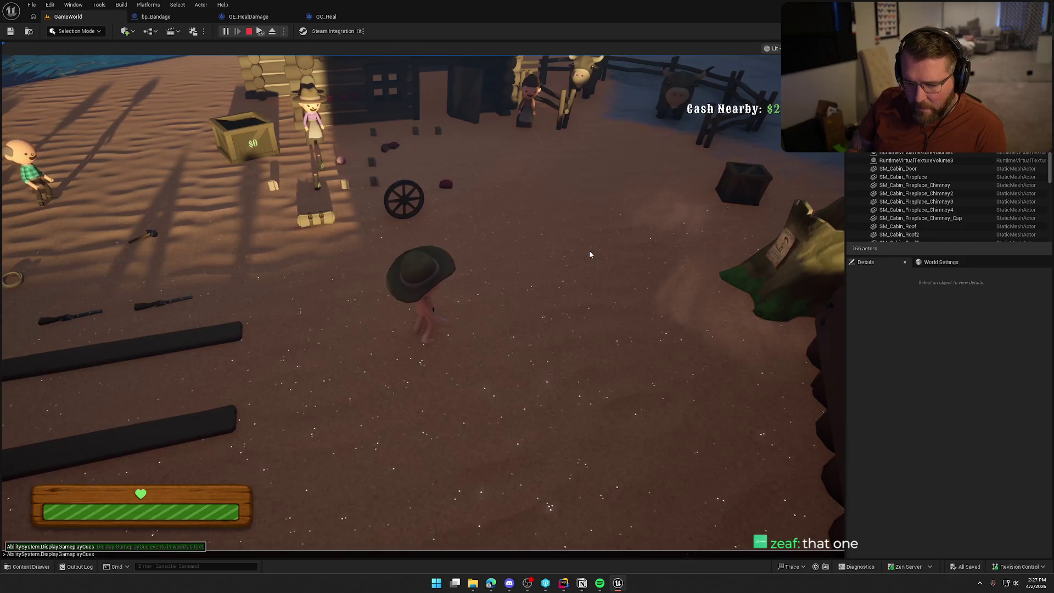
{"action": "type", "text": " 1"}
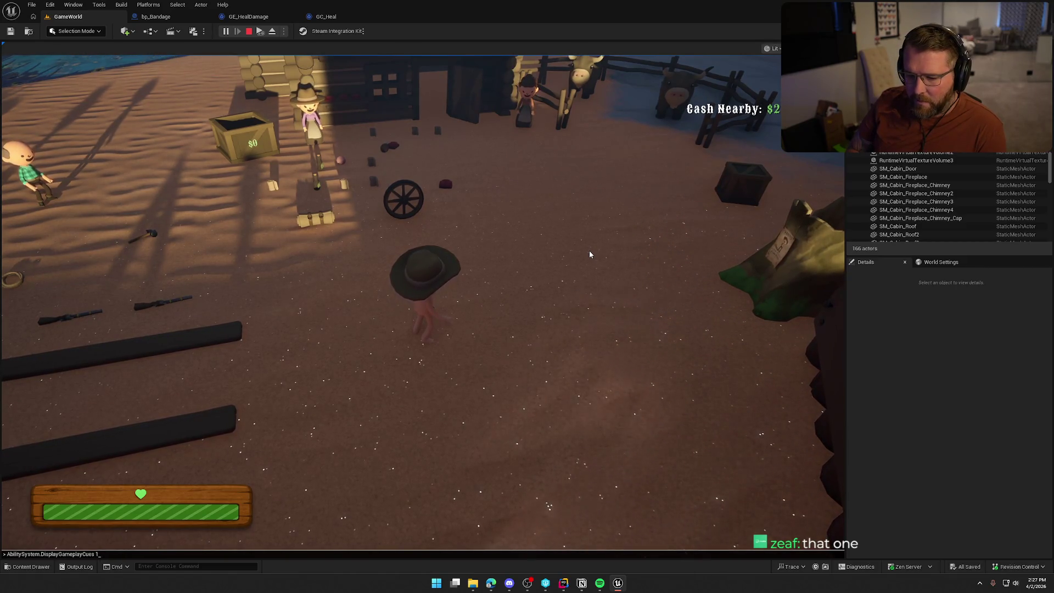
{"action": "key", "text": "Return"}
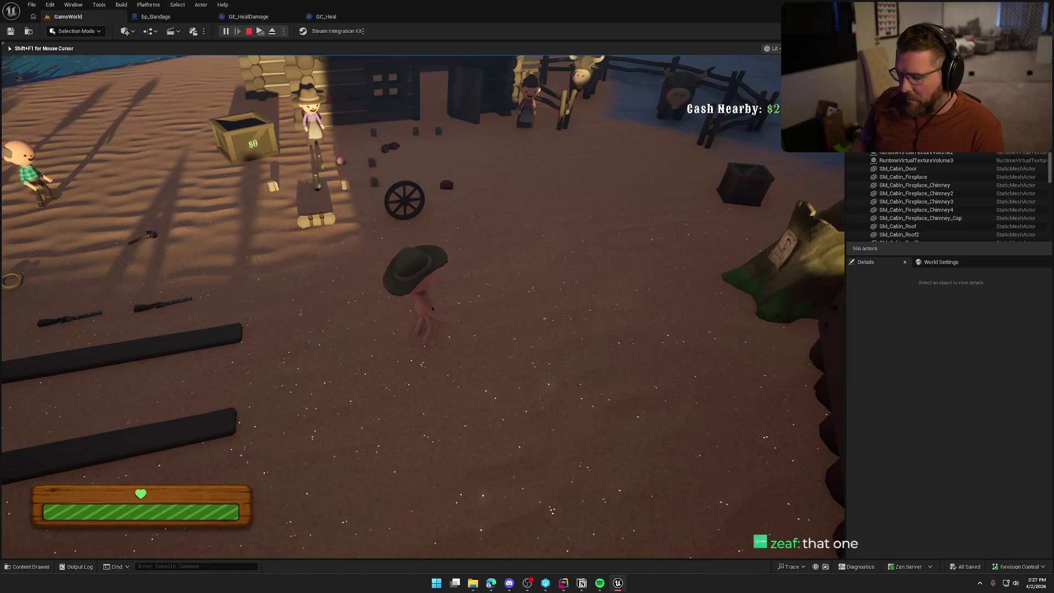
Step: Buy a bandage with E, re-running the gameplay cue display command before and after
{"action": "key", "text": "grave"}
{"action": "key", "text": "Up"}
{"action": "key", "text": "Return"}
{"action": "key", "text": "w"}
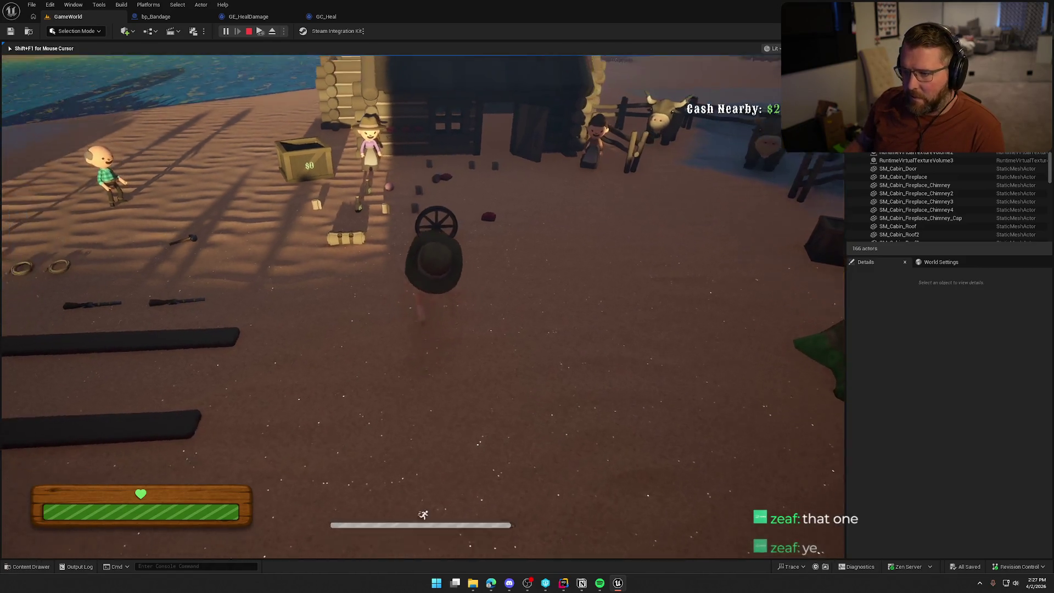
{"action": "key", "text": "e"}
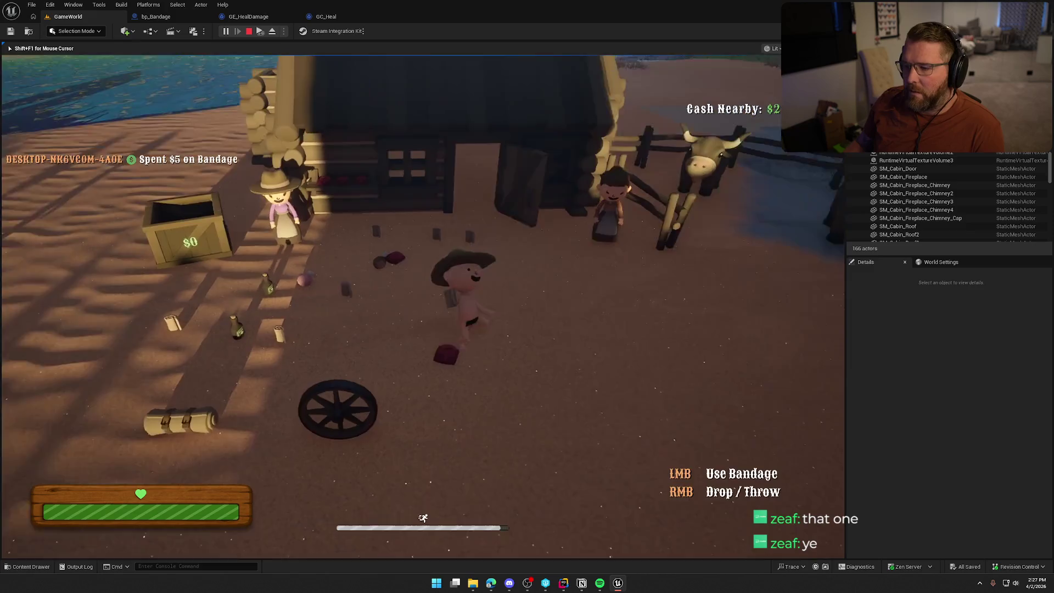
{"action": "key", "text": "grave"}
{"action": "key", "text": "Up"}
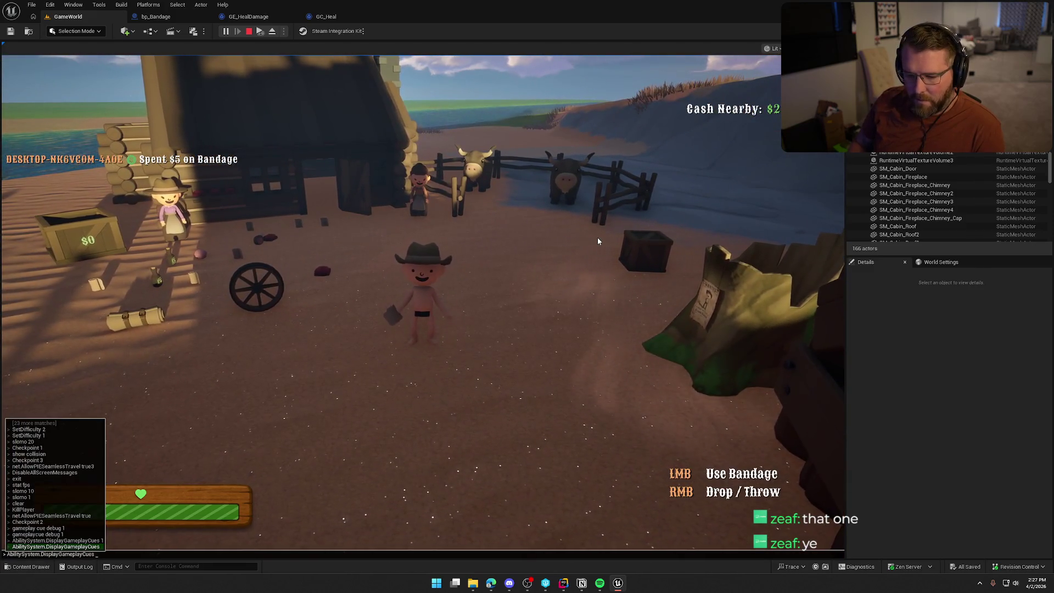
{"action": "key", "text": "Return"}
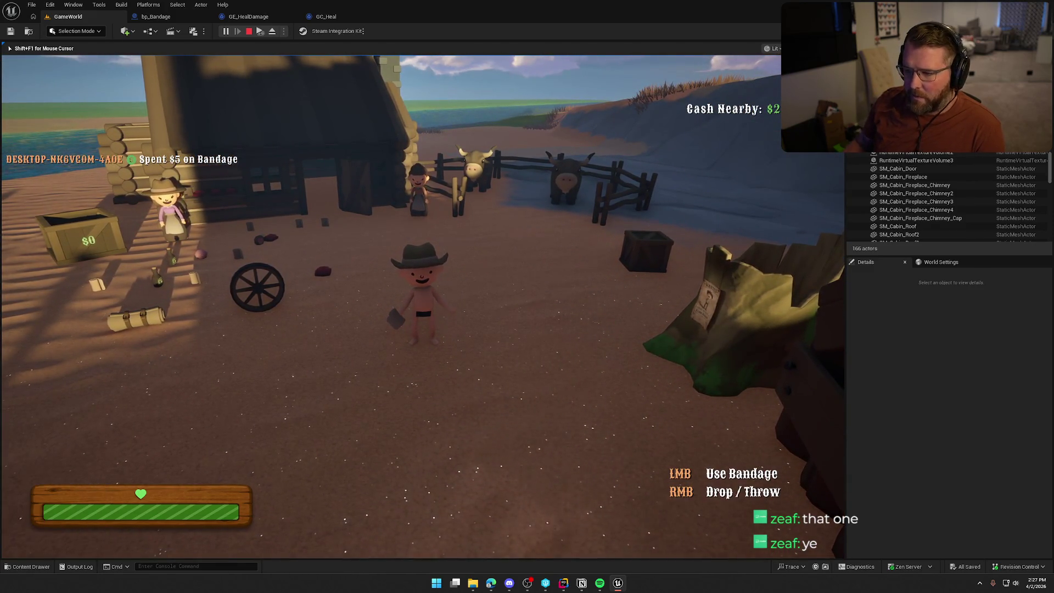
Step: Use the bandage while walking around so GameplayCue.Heal executes on the player
{"action": "left_click", "coordinate": [597, 240]}
{"action": "key", "text": "a"}
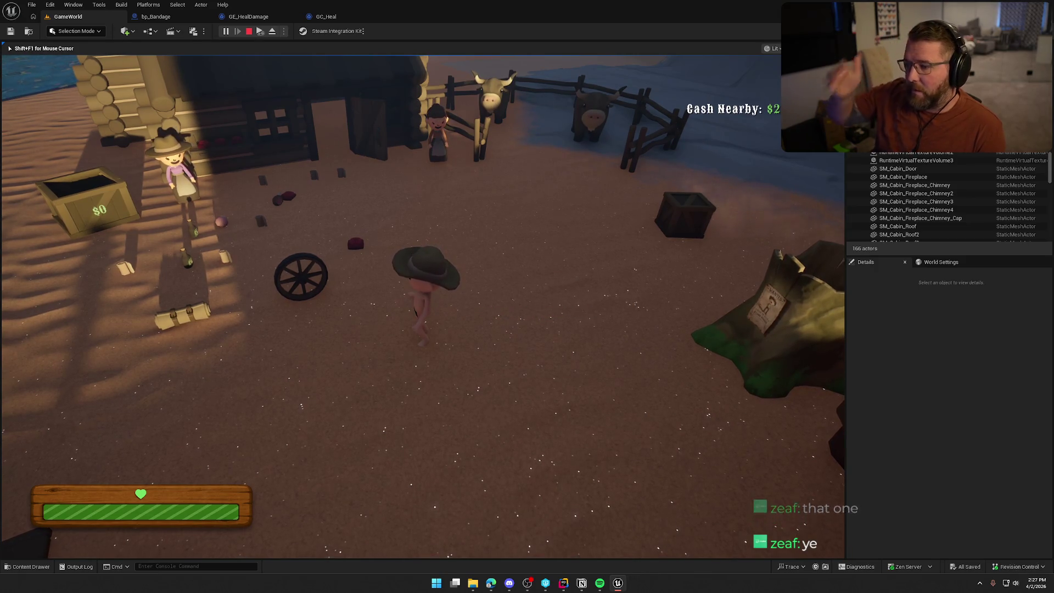
{"action": "key", "text": "d"}
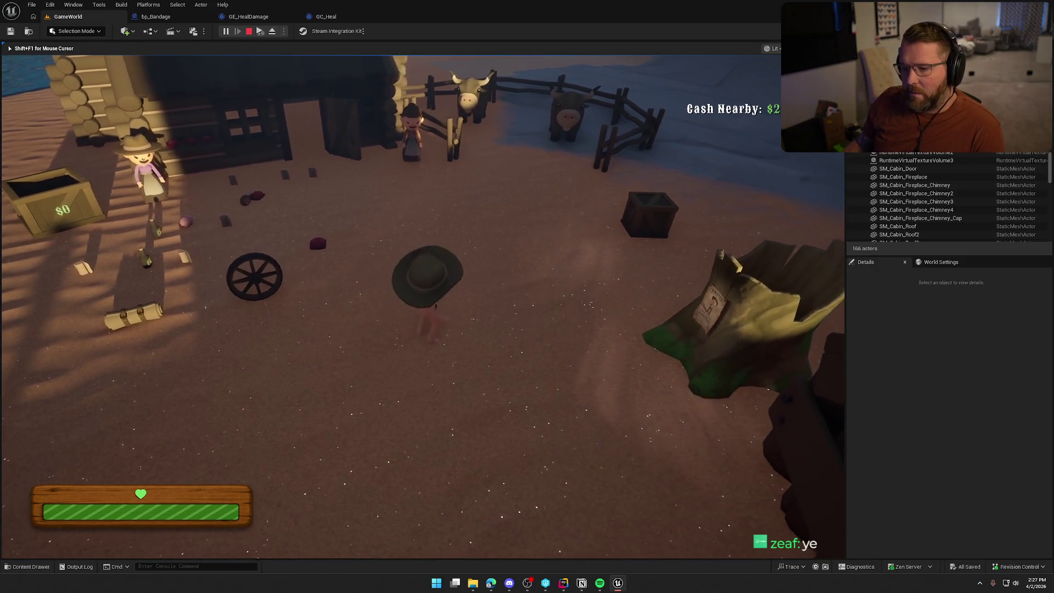
{"action": "key", "text": "a"}
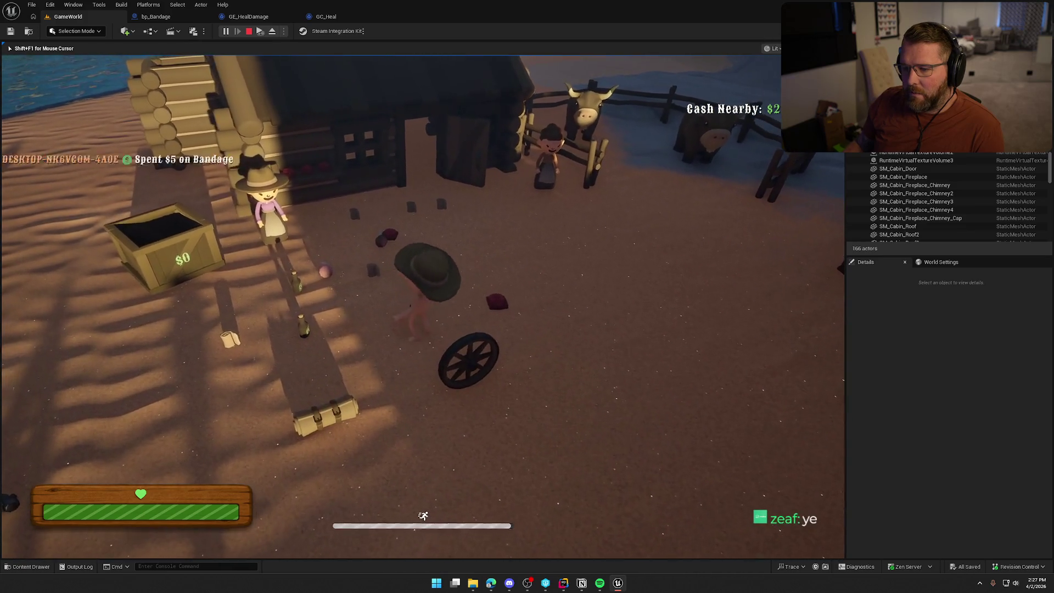
{"action": "key", "text": "s"}
{"action": "key", "text": "d"}
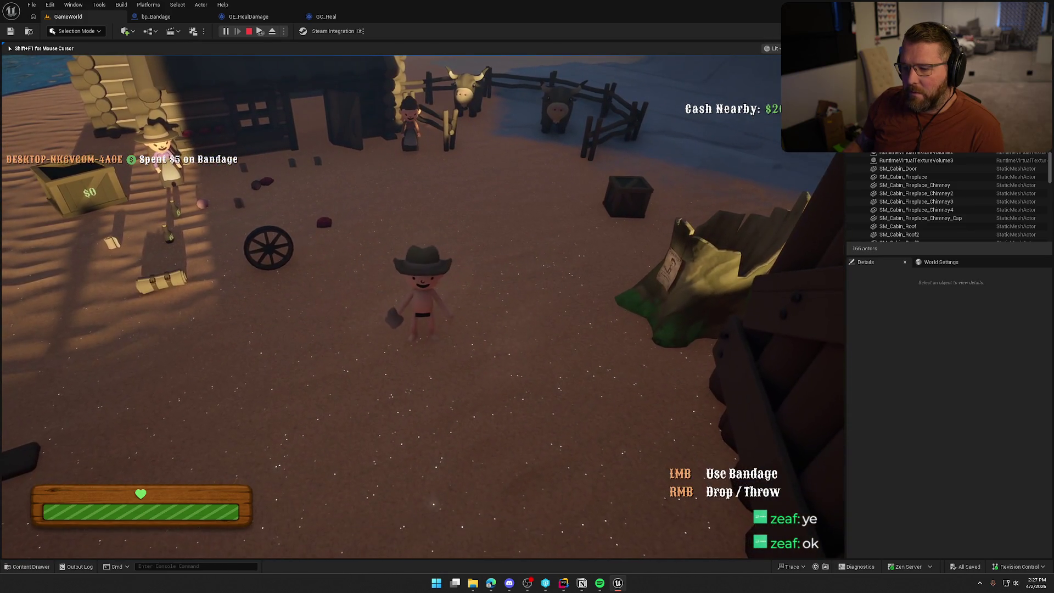
{"action": "left_click", "coordinate": [423, 306]}
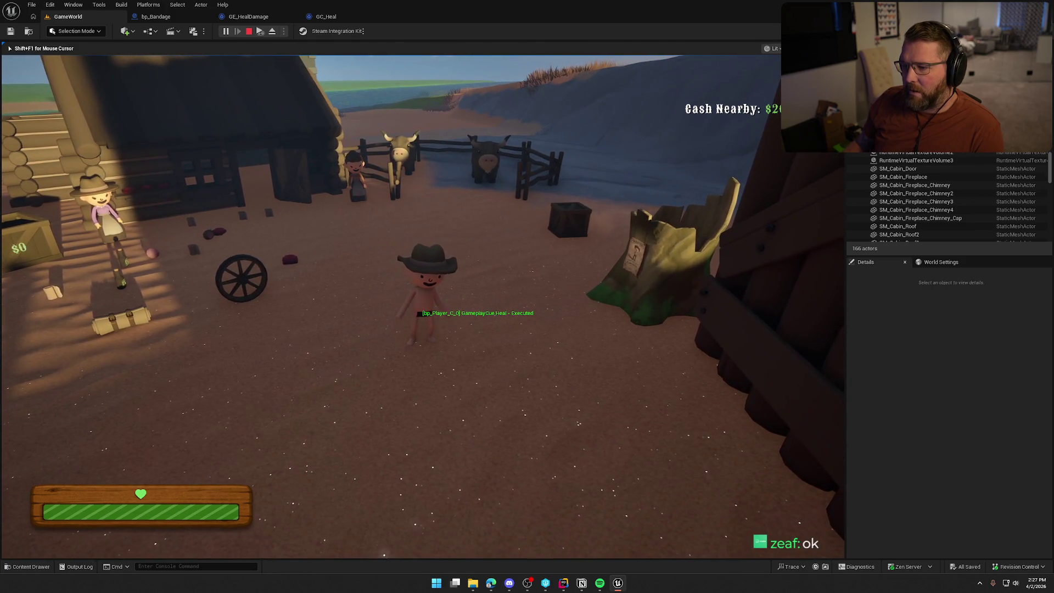
{"action": "key", "text": "w"}
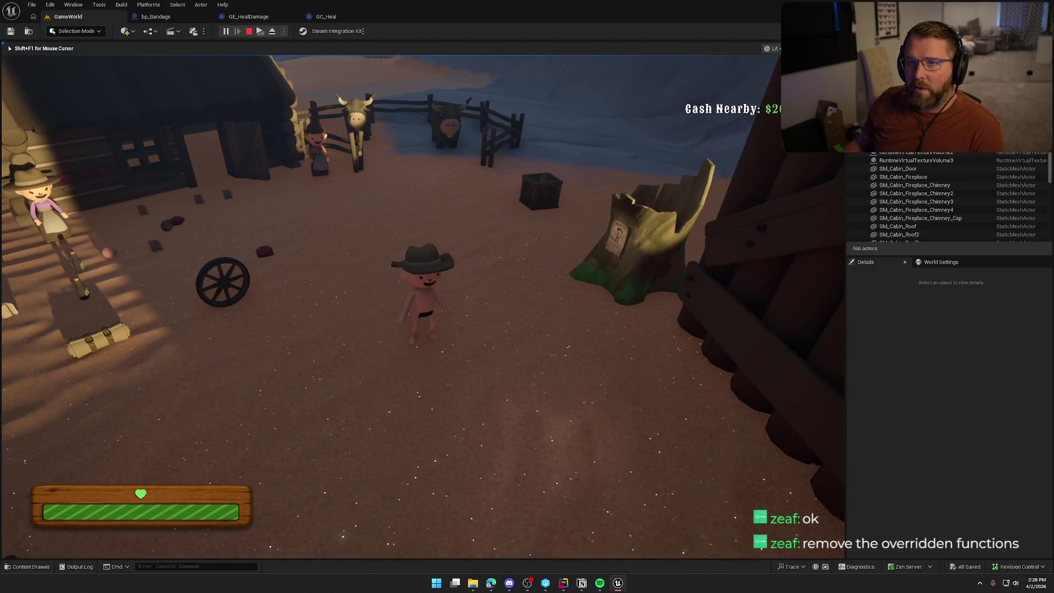
Step: Leave the game and bring up GC_Heal's event graph
{"action": "key", "text": "shift+F1"}
{"action": "left_click", "coordinate": [247, 16]}
{"action": "left_click", "coordinate": [314, 21]}
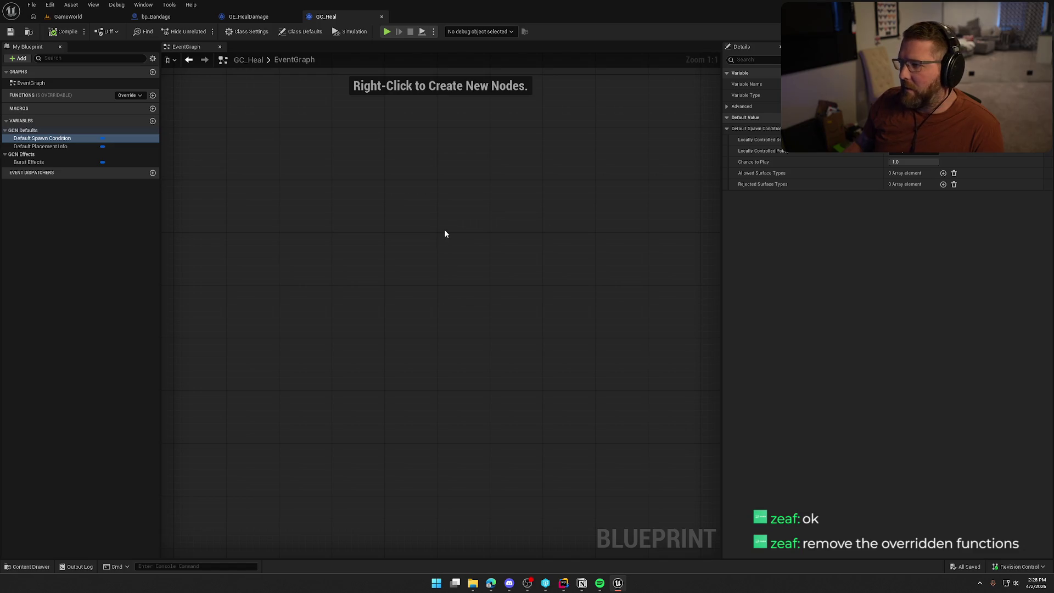
Step: Show GC_Heal's class defaults and expand Burst Effects, Default Placement Info and Default Spawn Condition
{"action": "left_click", "coordinate": [299, 32]}
{"action": "left_click", "coordinate": [239, 32]}
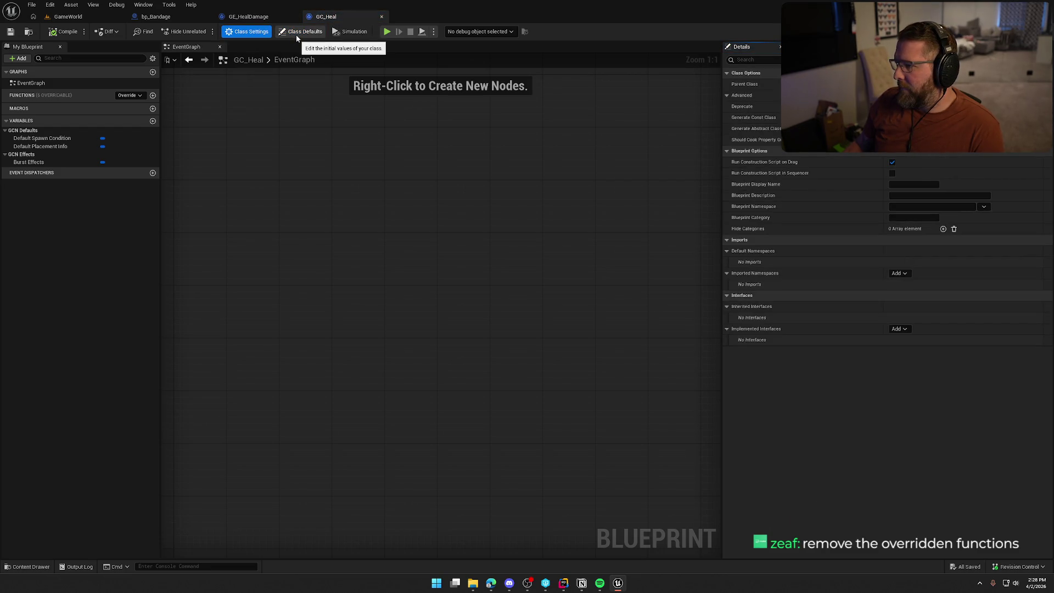
{"action": "left_click", "coordinate": [295, 34]}
{"action": "left_click", "coordinate": [727, 117]}
{"action": "left_click", "coordinate": [727, 95]}
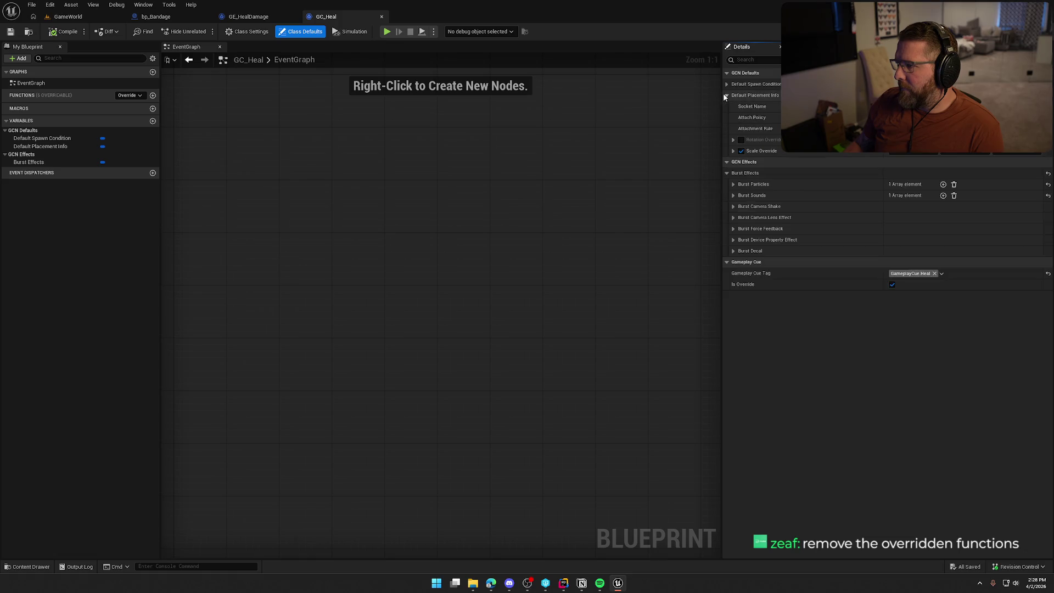
{"action": "left_click", "coordinate": [727, 84]}
Step: Inspect the NS_Heal burst particle and Bandage burst sound entries in GC_Heal's defaults
{"action": "left_click", "coordinate": [733, 195]}
{"action": "left_click", "coordinate": [733, 240]}
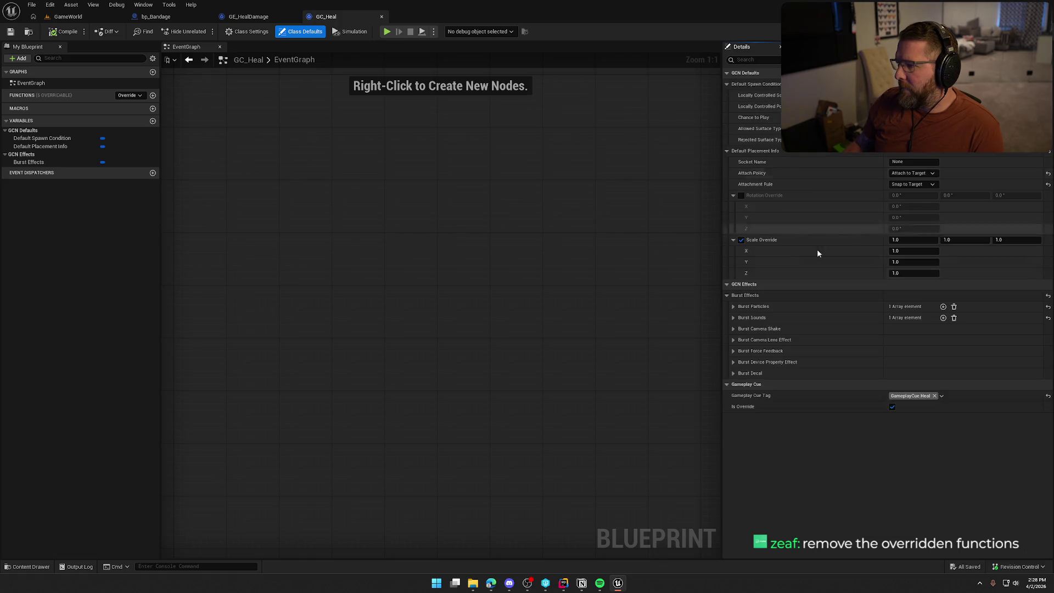
{"action": "left_click", "coordinate": [733, 195]}
{"action": "left_click", "coordinate": [732, 206]}
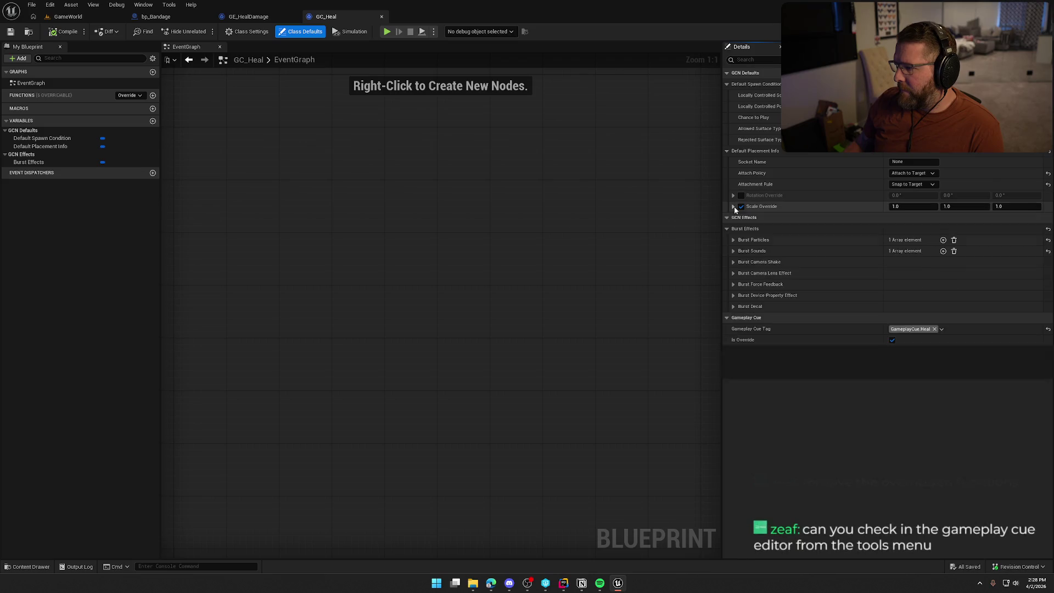
{"action": "left_click", "coordinate": [733, 240]}
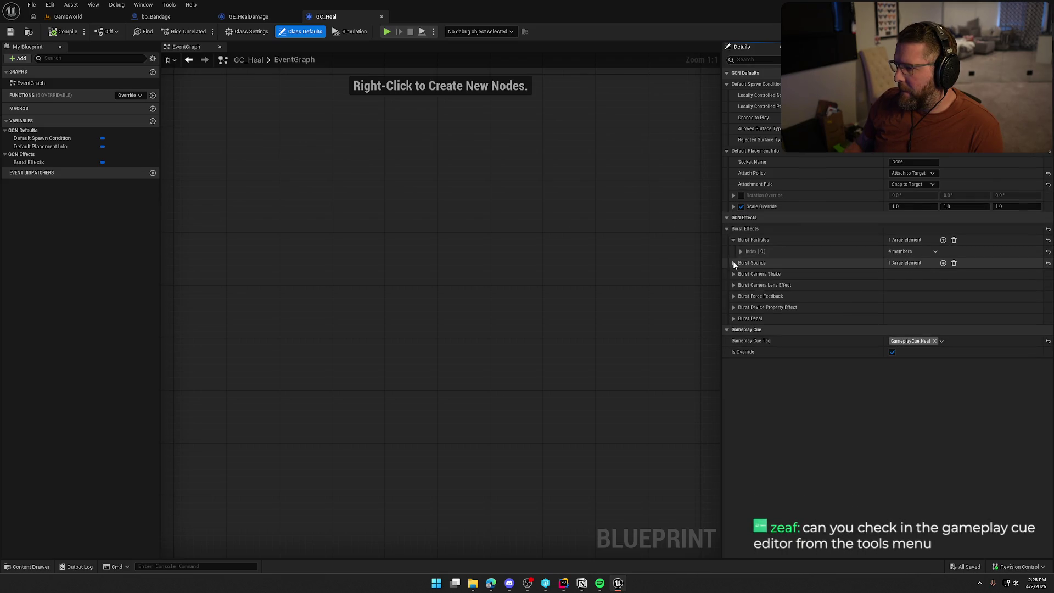
{"action": "left_click", "coordinate": [741, 251]}
{"action": "left_click", "coordinate": [733, 319]}
{"action": "left_click", "coordinate": [741, 330]}
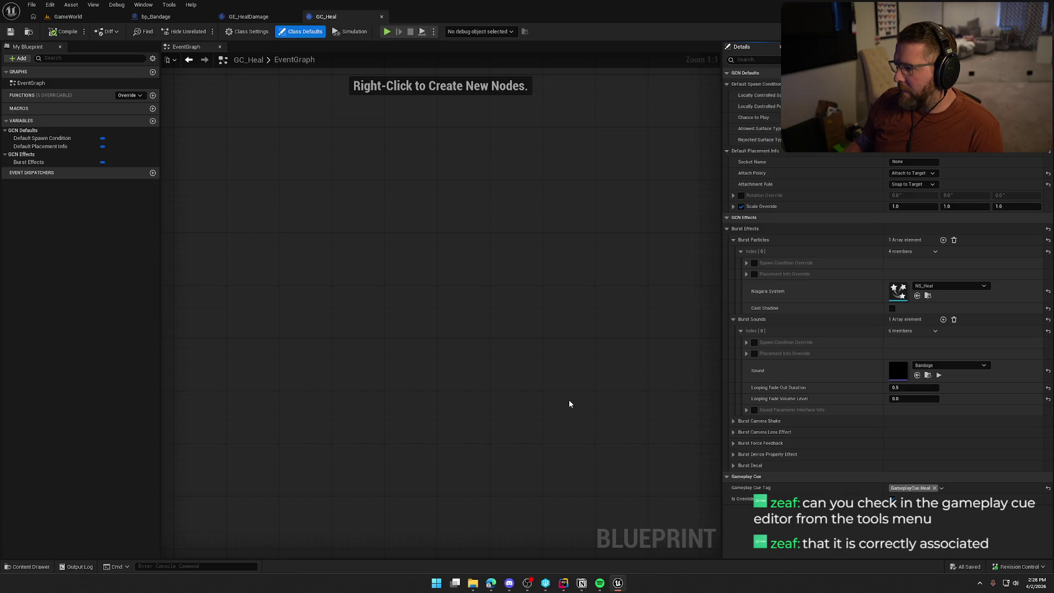
{"action": "left_click", "coordinate": [746, 263]}
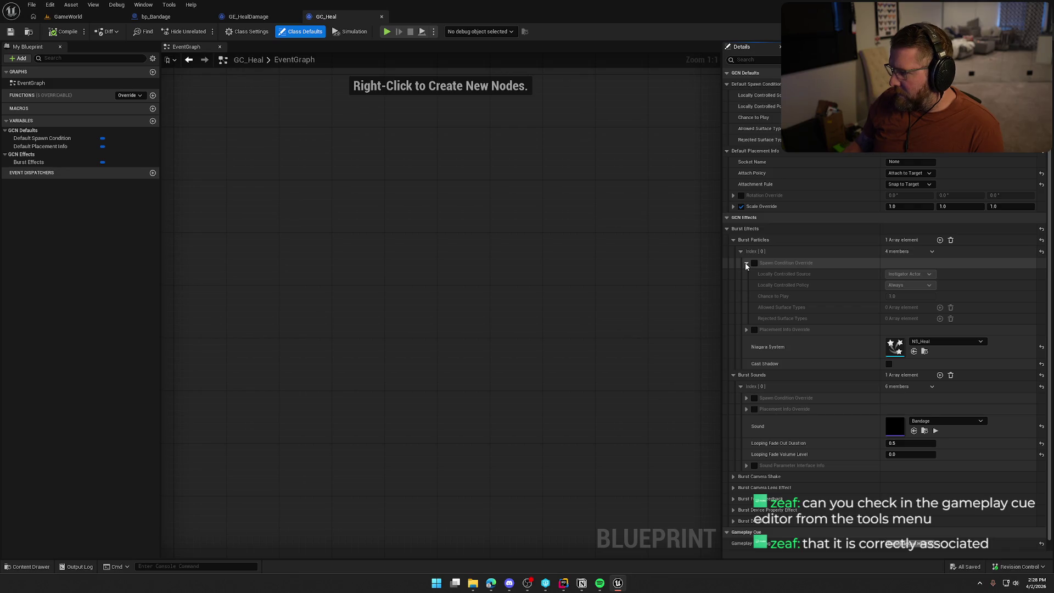
{"action": "left_click", "coordinate": [745, 262]}
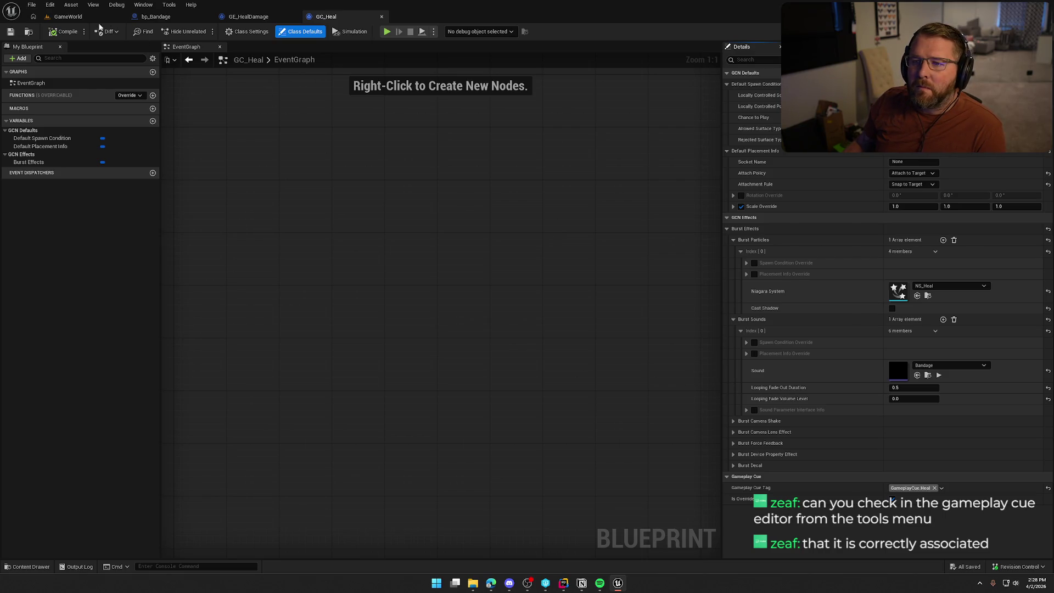
Step: Open the GameplayCue Editor from the Tools menu over the GameWorld level
{"action": "left_click", "coordinate": [82, 16]}
{"action": "left_click", "coordinate": [99, 5]}
{"action": "left_click", "coordinate": [158, 143]}
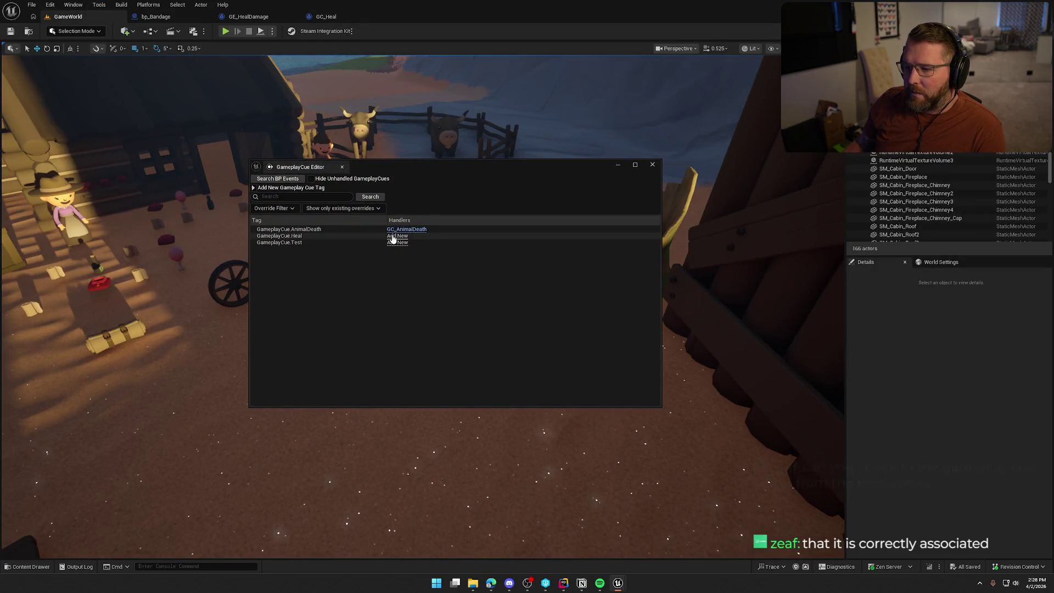
Step: Try Add New for GameplayCue.Heal, then dismiss the dialog and close the cue editor
{"action": "left_click", "coordinate": [393, 237]}
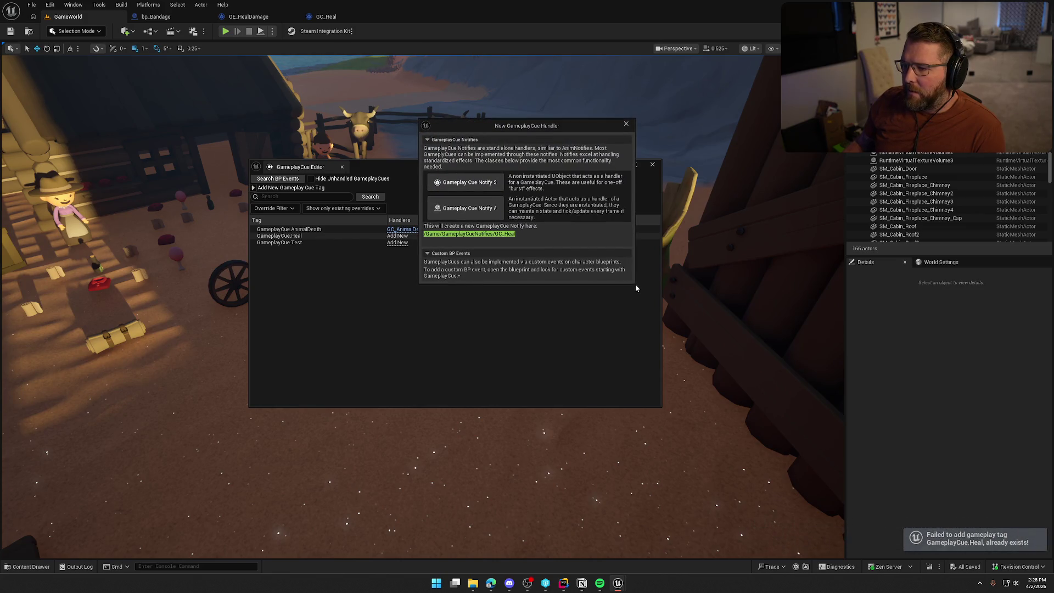
{"action": "left_click_drag", "start_coordinate": [521, 128], "coordinate": [605, 137]}
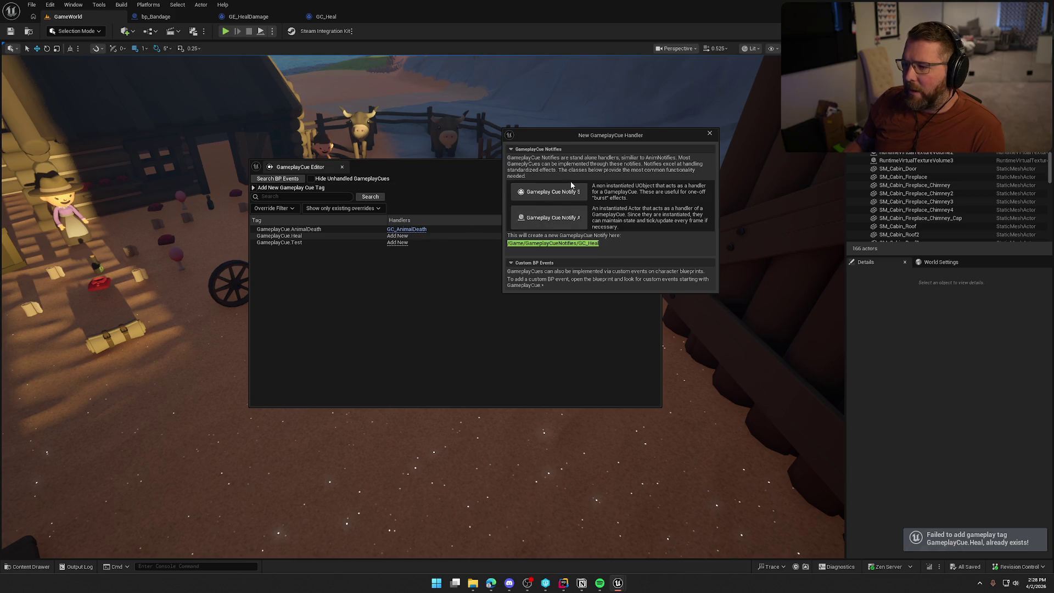
{"action": "left_click", "coordinate": [710, 135]}
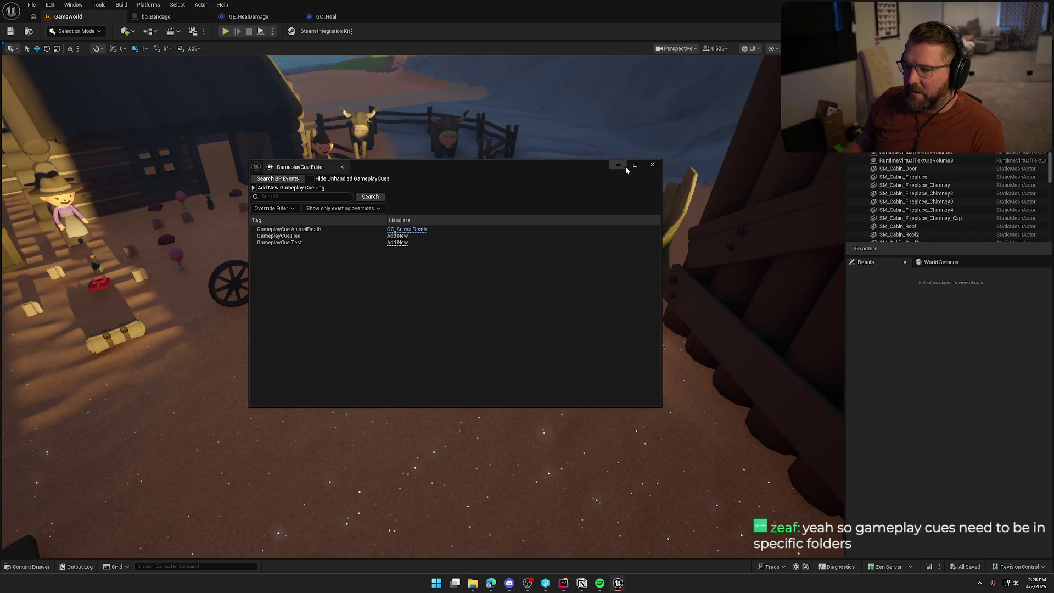
{"action": "left_click", "coordinate": [652, 164]}
Step: Check GC_Heal beside GC_AnimalDeath in the GameplayCues folder, then return to GC_Heal
{"action": "key", "text": "ctrl+space"}
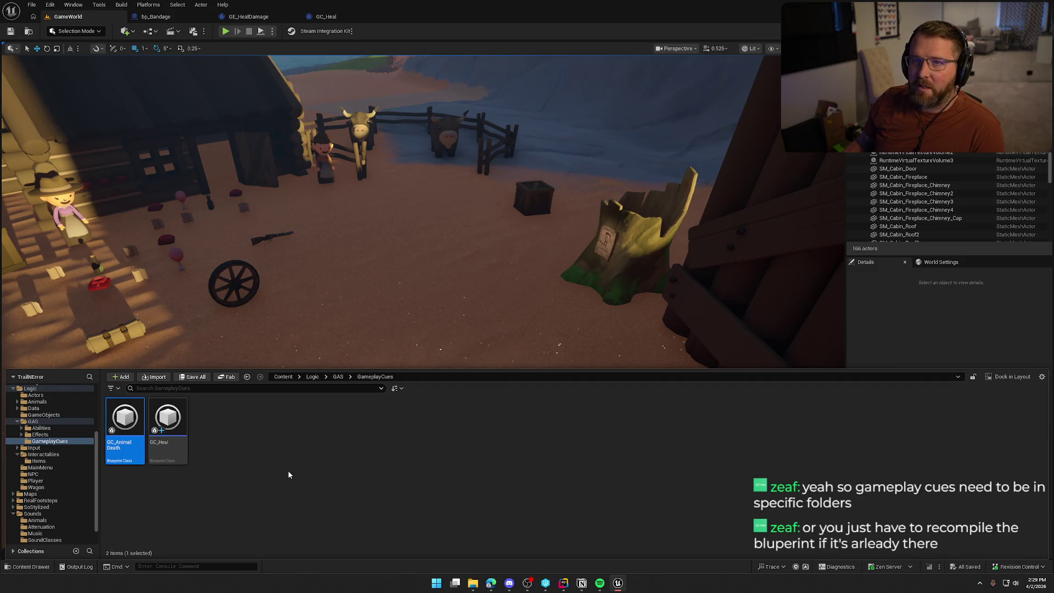
{"action": "left_click", "coordinate": [357, 466]}
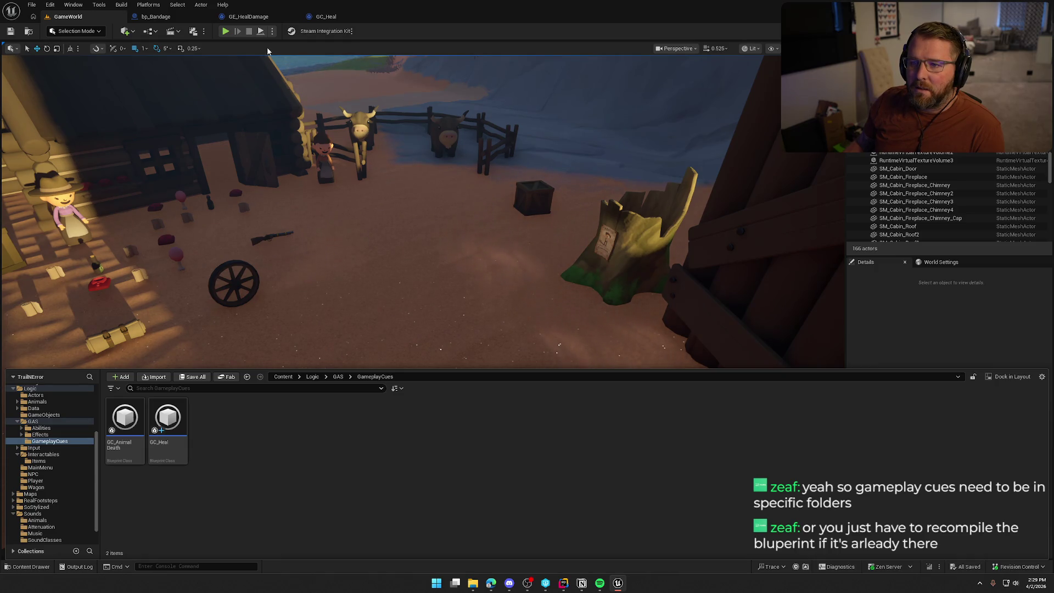
{"action": "left_click", "coordinate": [329, 16]}
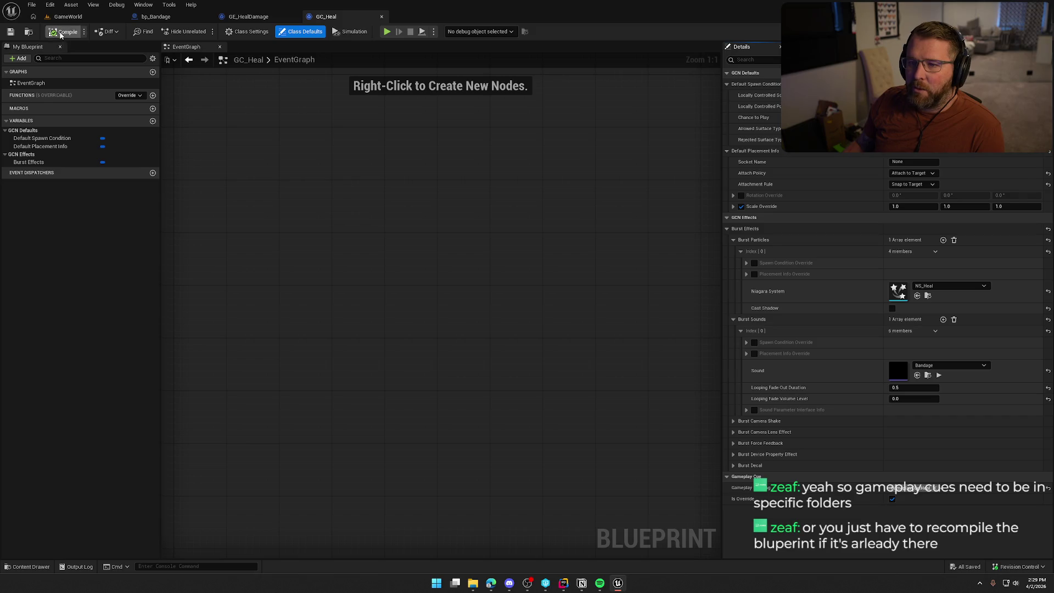
Step: Reopen the GameplayCue Editor over GameWorld, move it aside, and view GC_Heal's cue defaults
{"action": "left_click", "coordinate": [249, 16]}
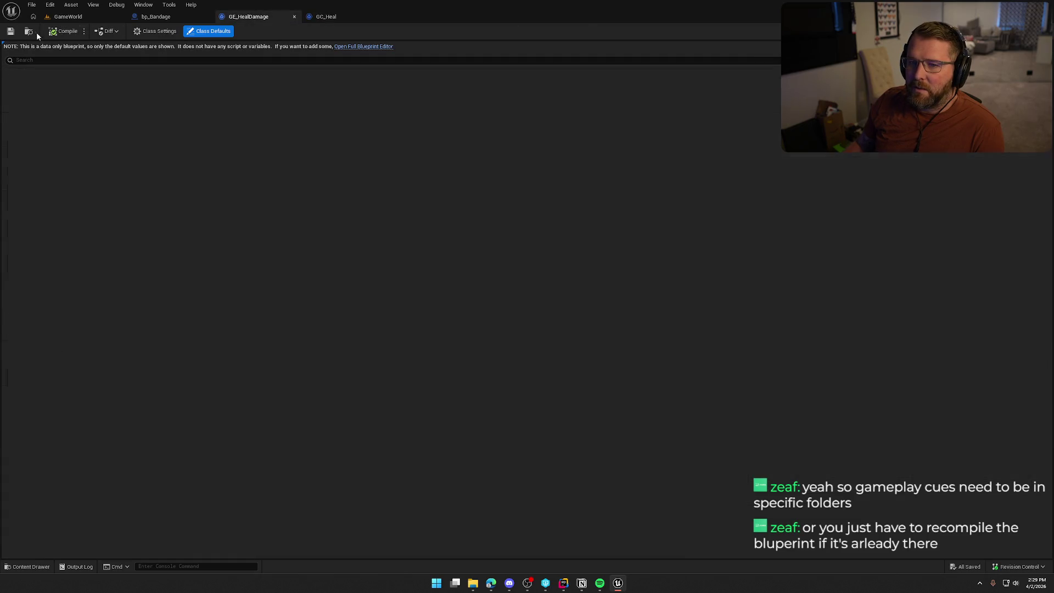
{"action": "left_click", "coordinate": [157, 16]}
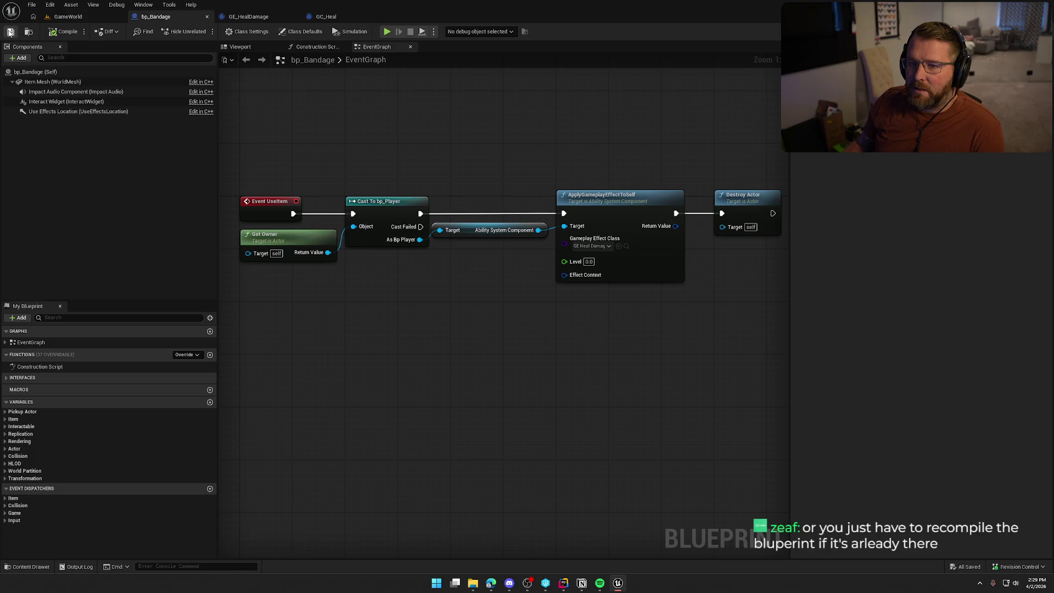
{"action": "left_click", "coordinate": [69, 16]}
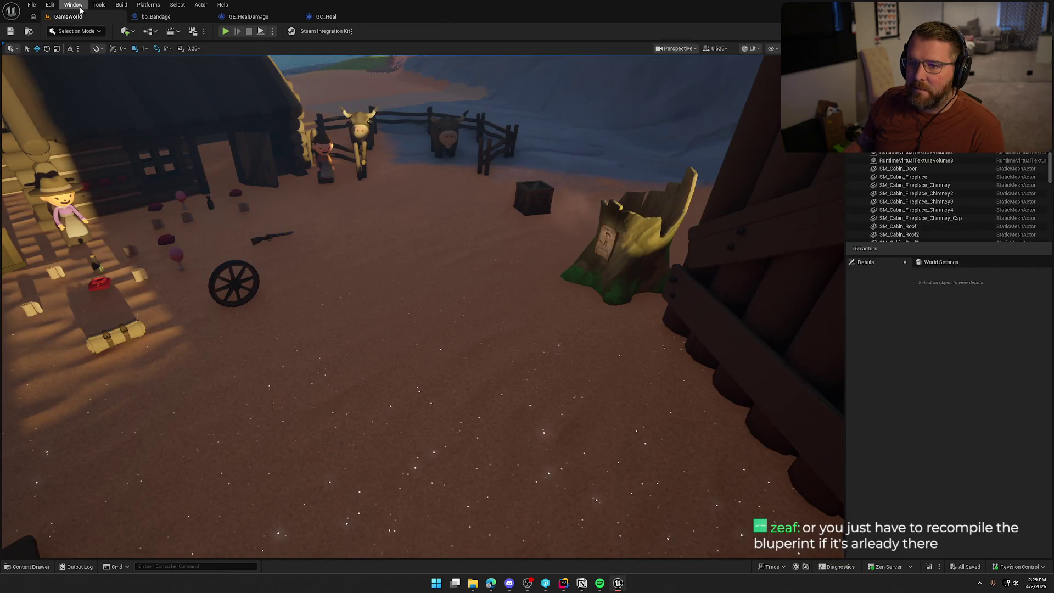
{"action": "left_click", "coordinate": [99, 4]}
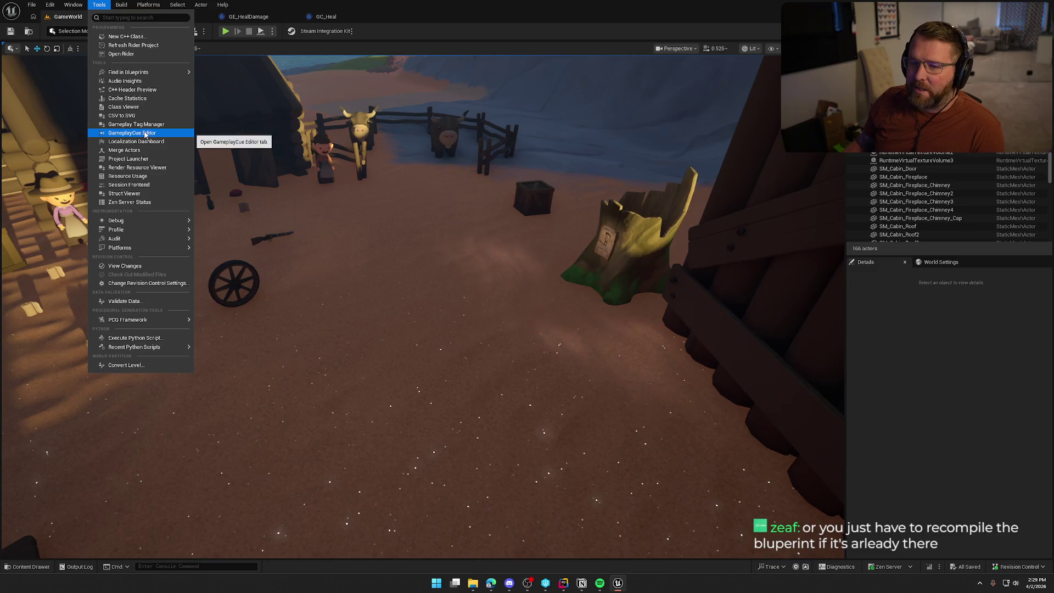
{"action": "left_click", "coordinate": [145, 135]}
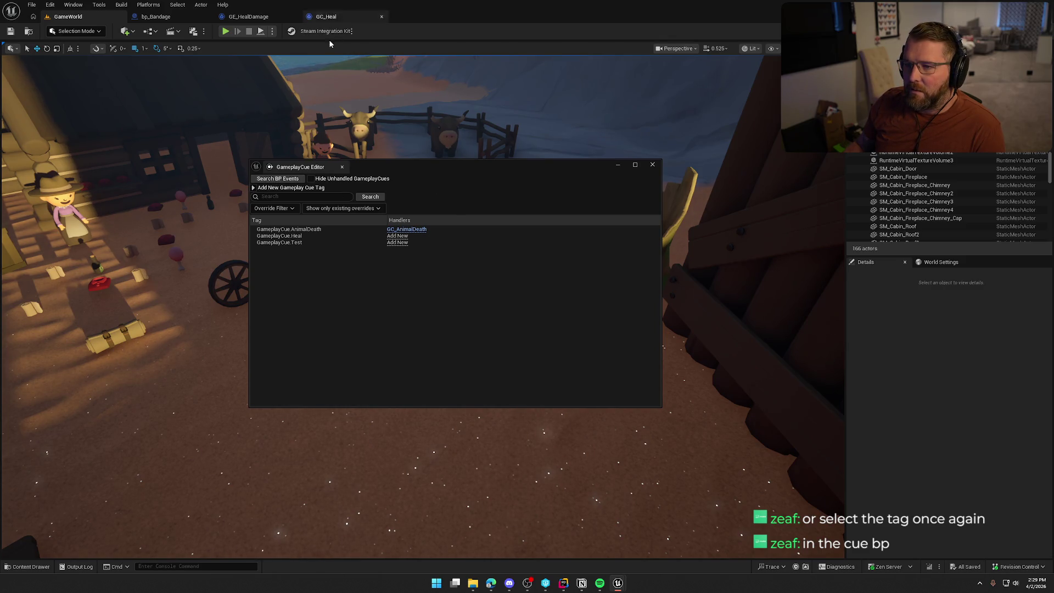
{"action": "left_click_drag", "start_coordinate": [424, 167], "coordinate": [1053, 165]}
{"action": "left_click", "coordinate": [332, 17]}
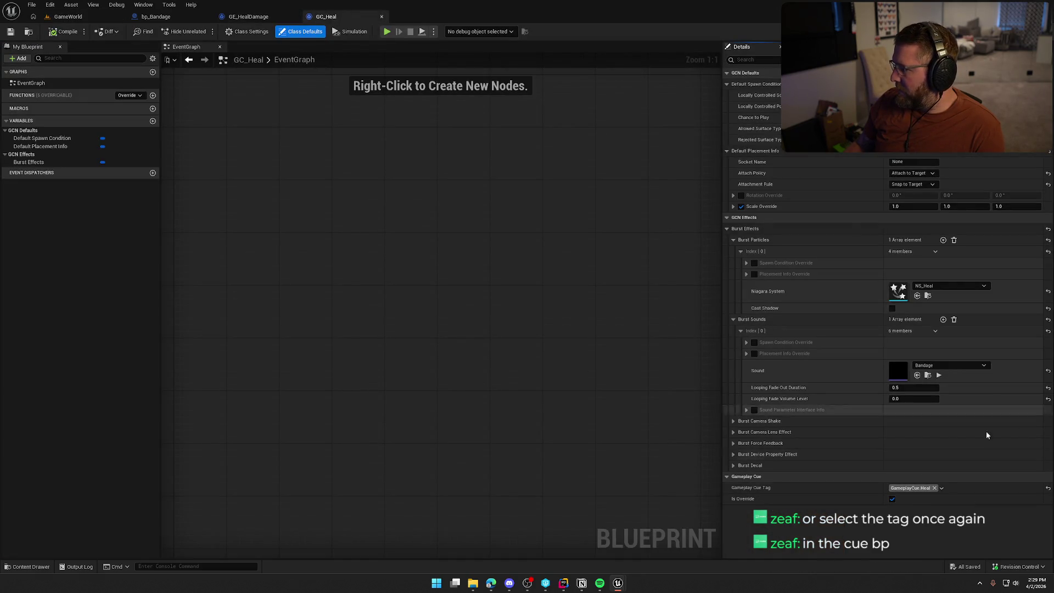
Step: Clear the GameplayCue.Heal tag from GC_Heal's Gameplay Cue Tag and save the blueprint
{"action": "left_click", "coordinate": [942, 488]}
{"action": "left_click", "coordinate": [905, 369]}
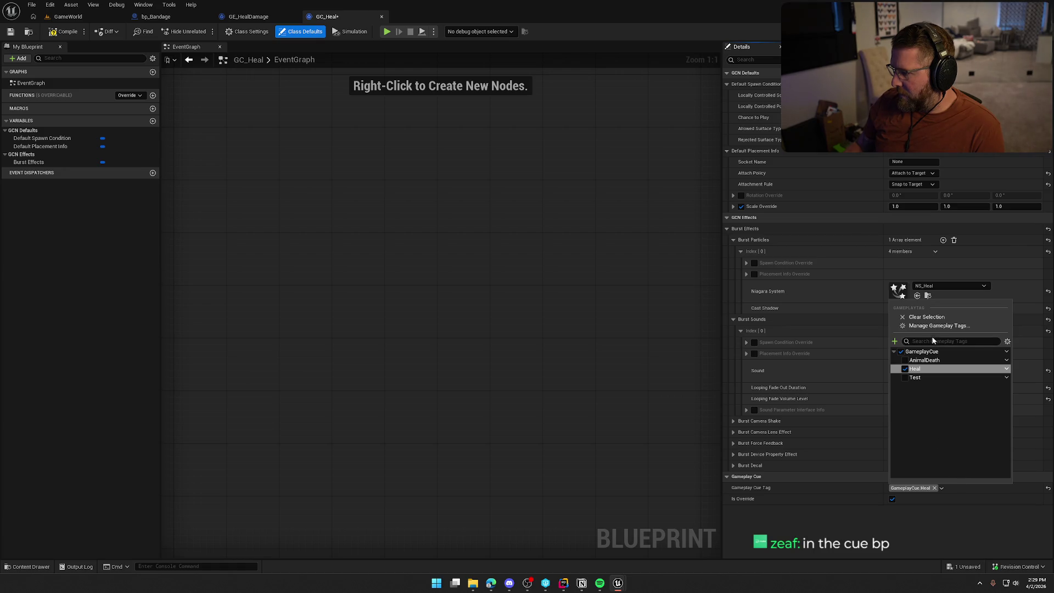
{"action": "left_click", "coordinate": [906, 369]}
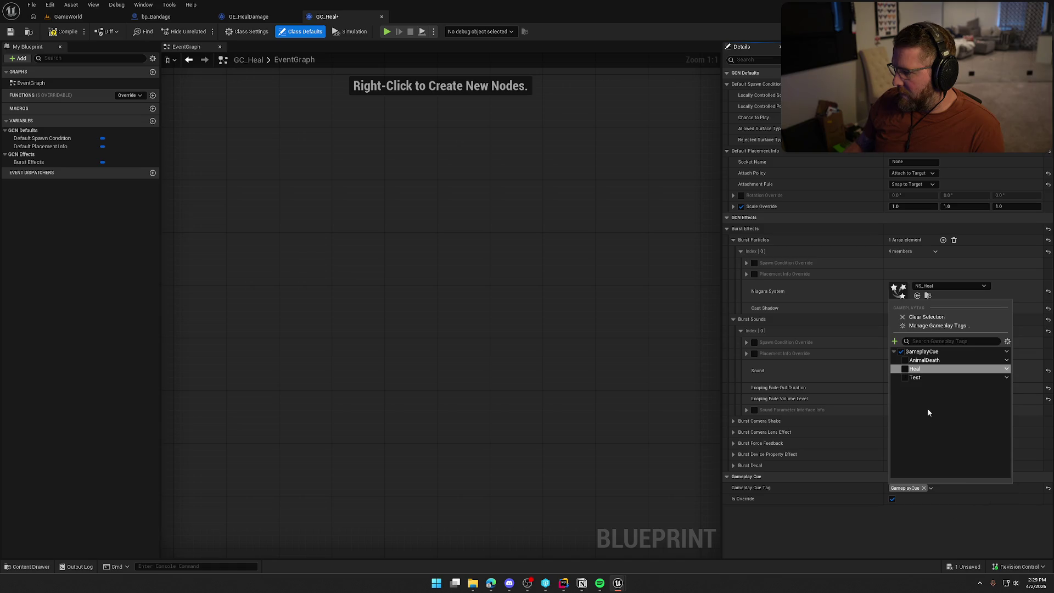
{"action": "left_click", "coordinate": [578, 231]}
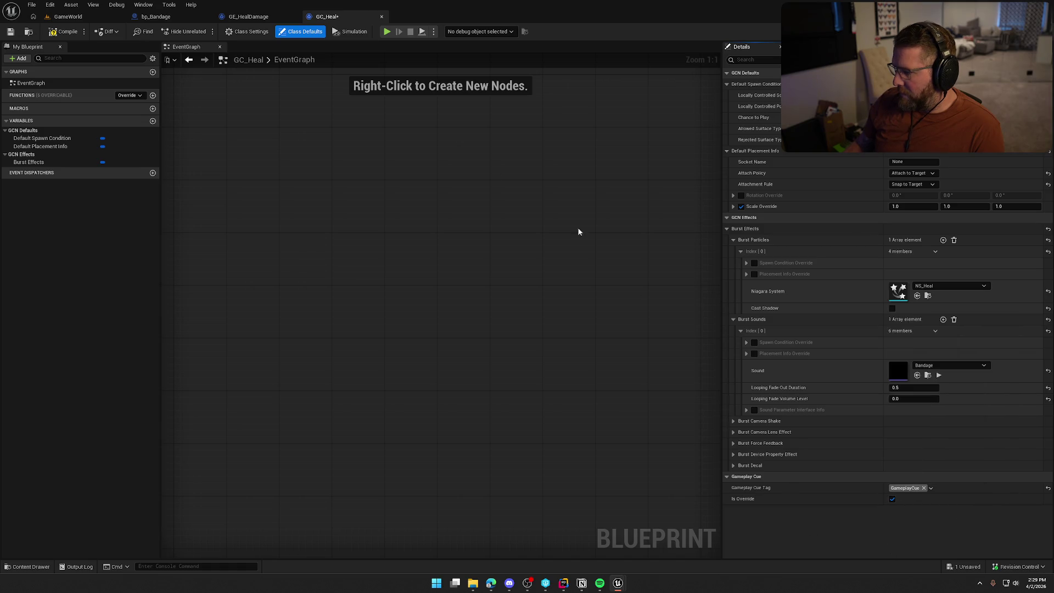
{"action": "left_click", "coordinate": [11, 31]}
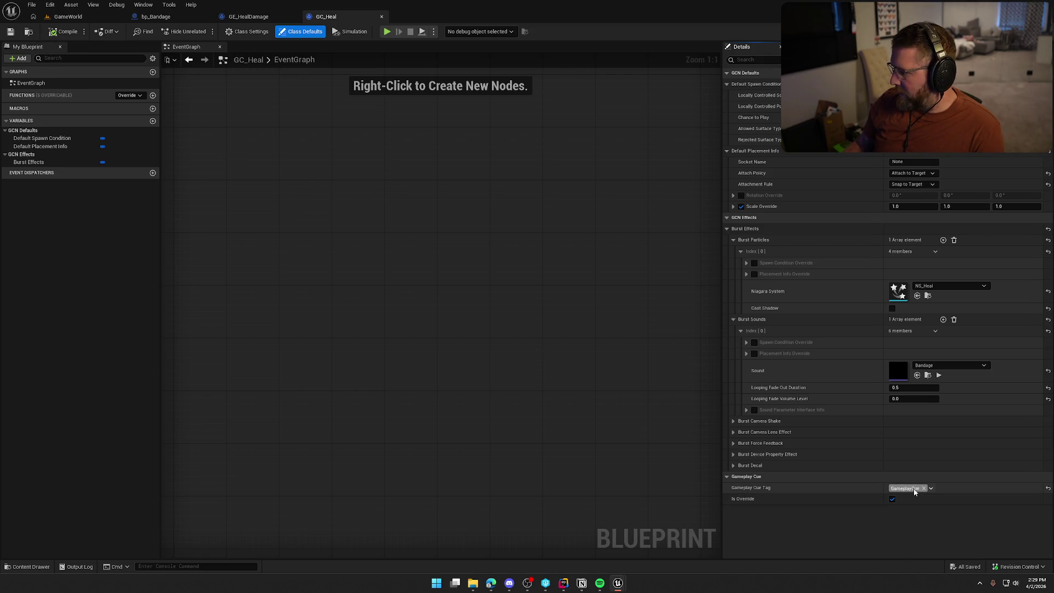
Step: Reassign the GameplayCue.Heal tag to GC_Heal and save it again
{"action": "left_click", "coordinate": [931, 488]}
{"action": "left_click", "coordinate": [904, 368]}
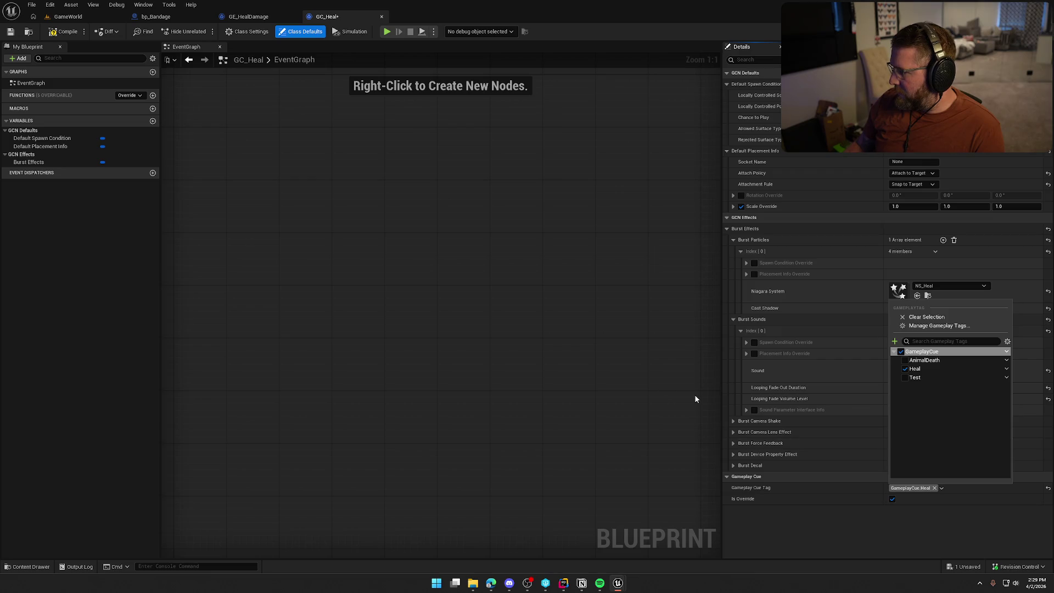
{"action": "left_click", "coordinate": [62, 35]}
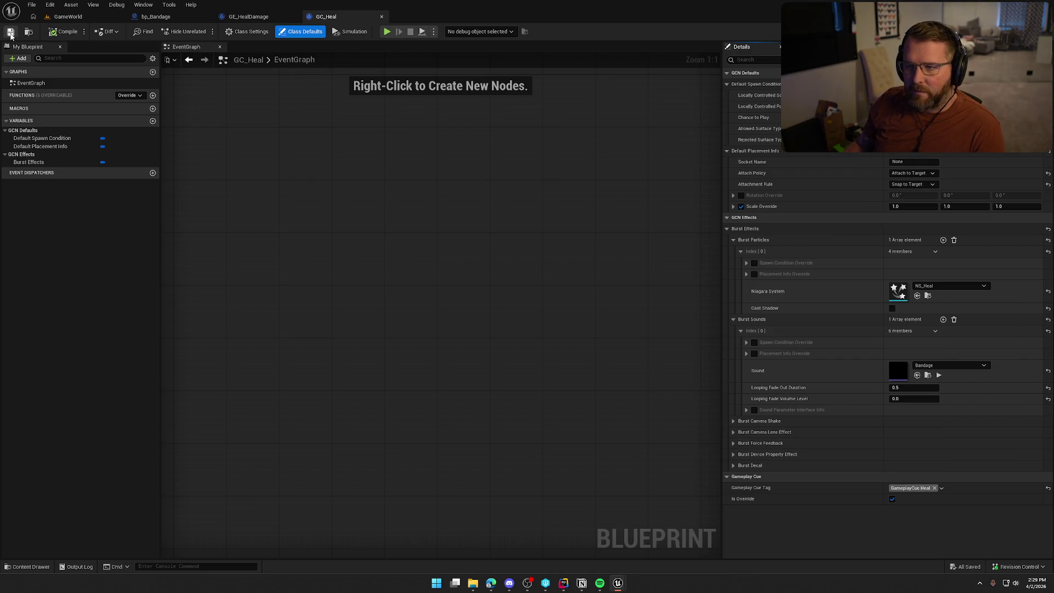
{"action": "left_click", "coordinate": [941, 488]}
Step: Confirm in the GameplayCue Editor that GC_Heal handles Heal, then play the GameWorld level
{"action": "left_click", "coordinate": [966, 220]}
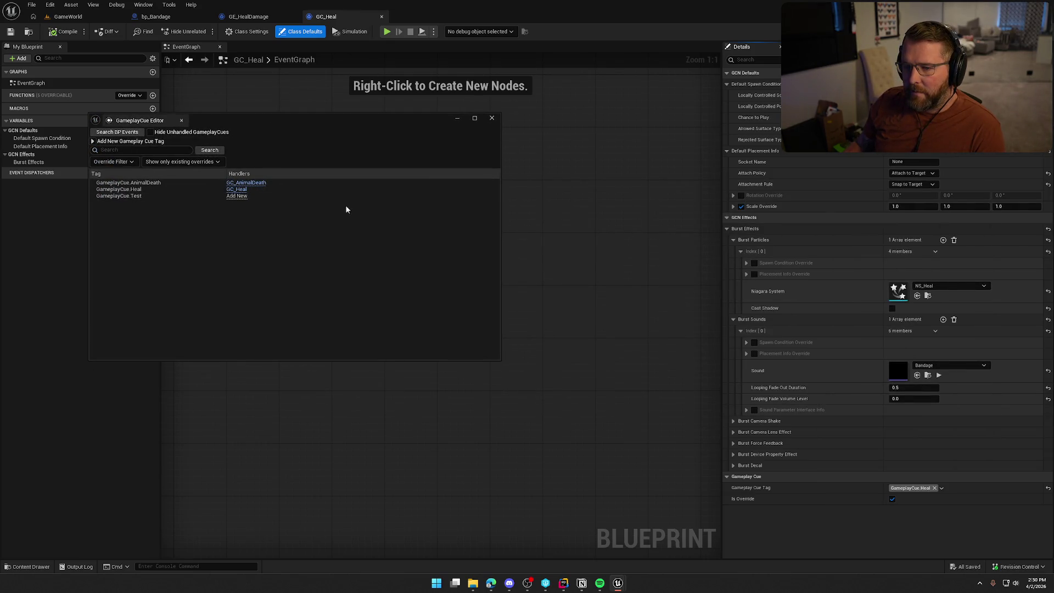
{"action": "left_click", "coordinate": [492, 120]}
{"action": "left_click", "coordinate": [68, 16]}
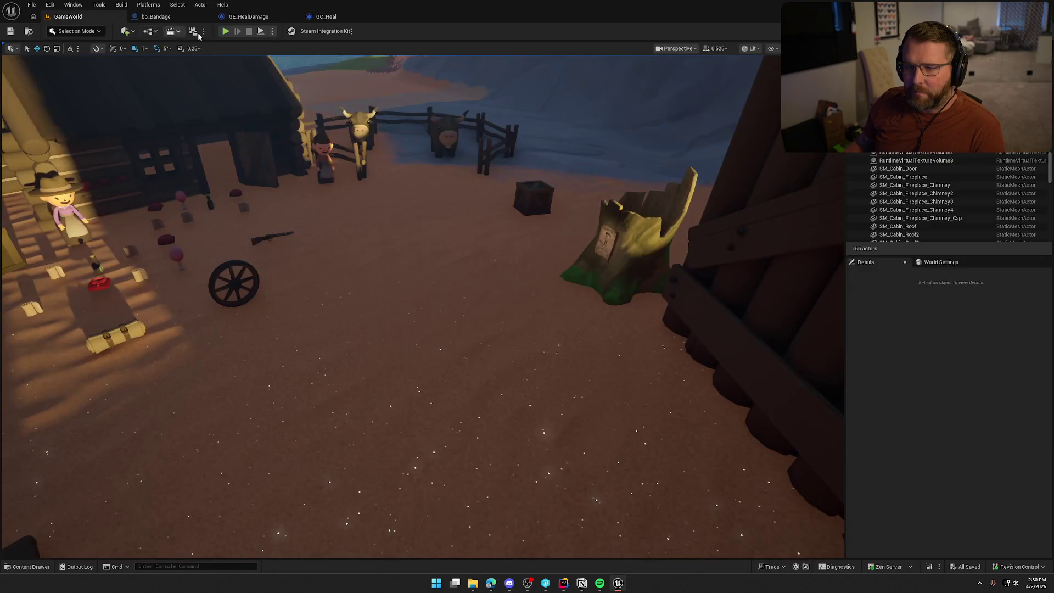
{"action": "left_click", "coordinate": [225, 31]}
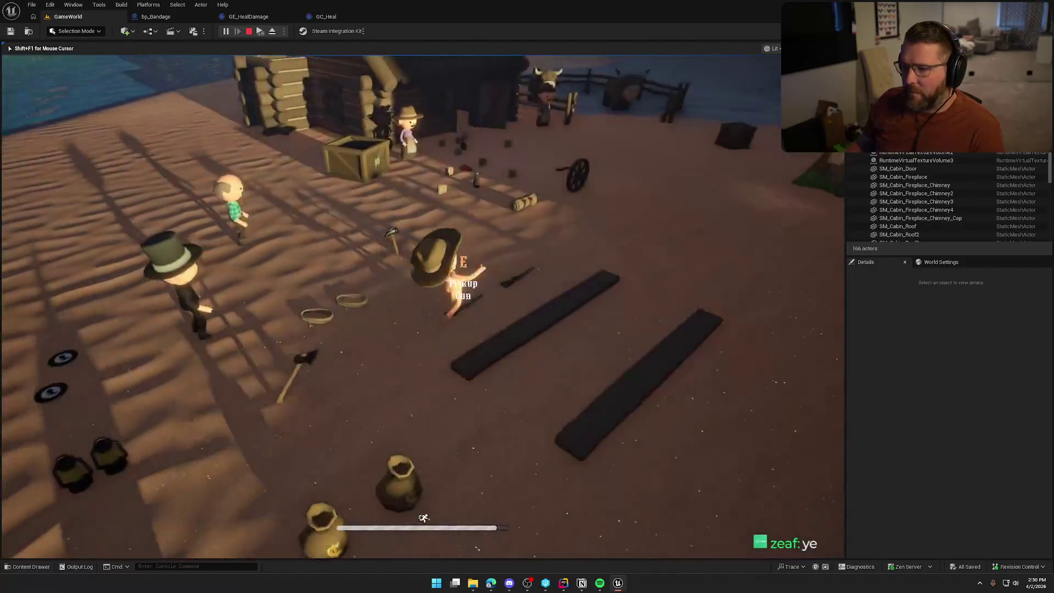
Step: Use a bandage in-game to trigger the heal cue, stop play, and return to GC_Heal
{"action": "key", "text": "e"}
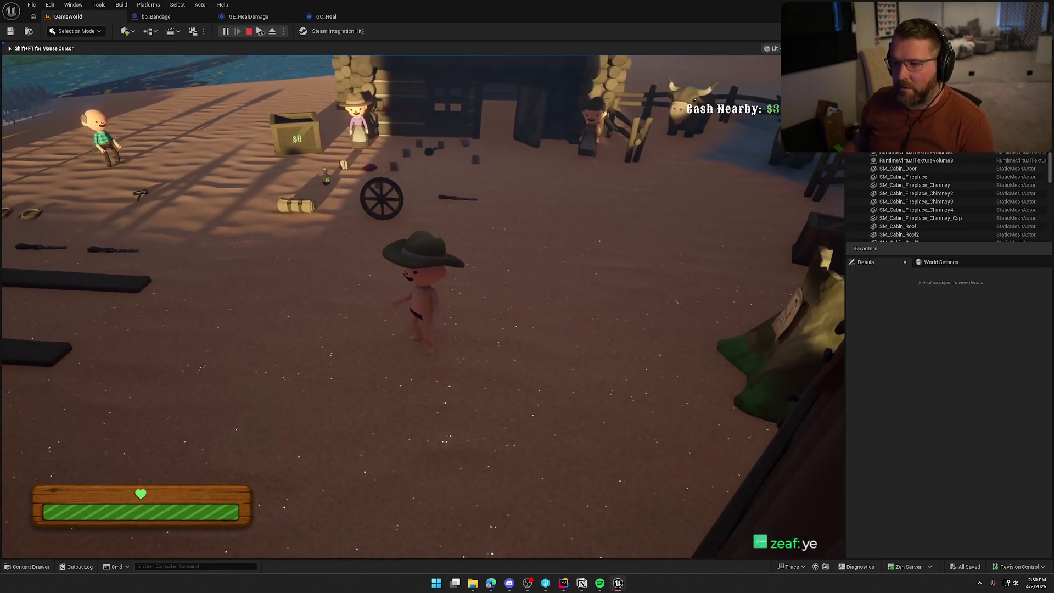
{"action": "key", "text": "shift+F1"}
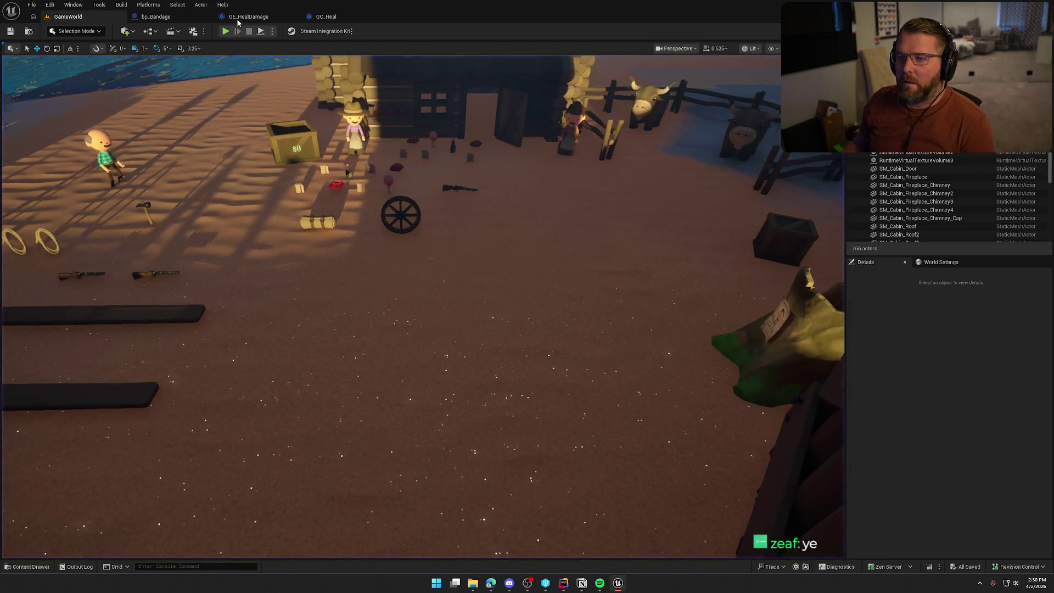
{"action": "left_click", "coordinate": [250, 16]}
{"action": "left_click", "coordinate": [340, 18]}
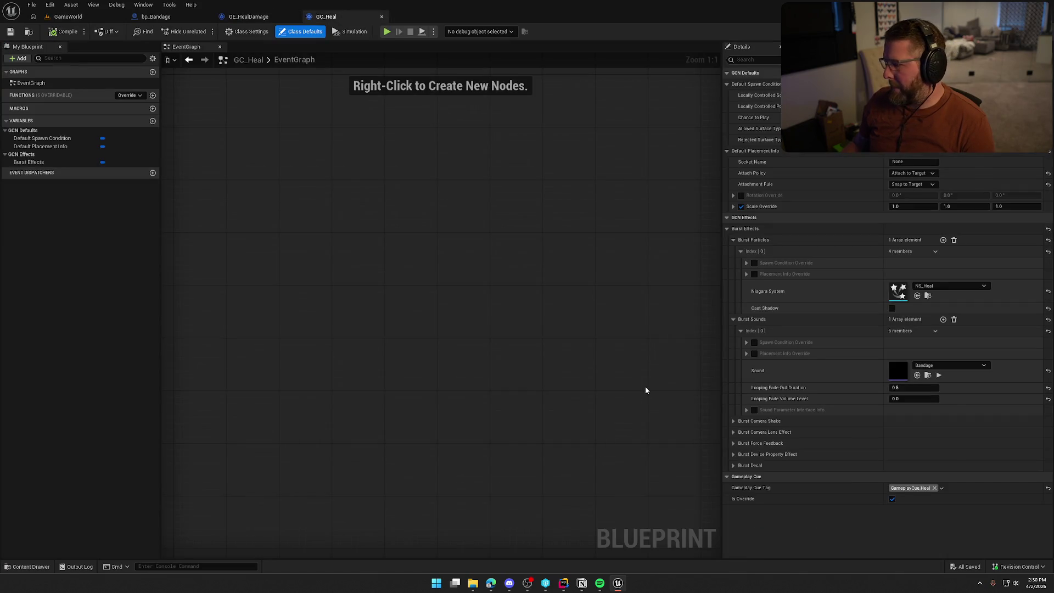
{"action": "left_click", "coordinate": [927, 375]}
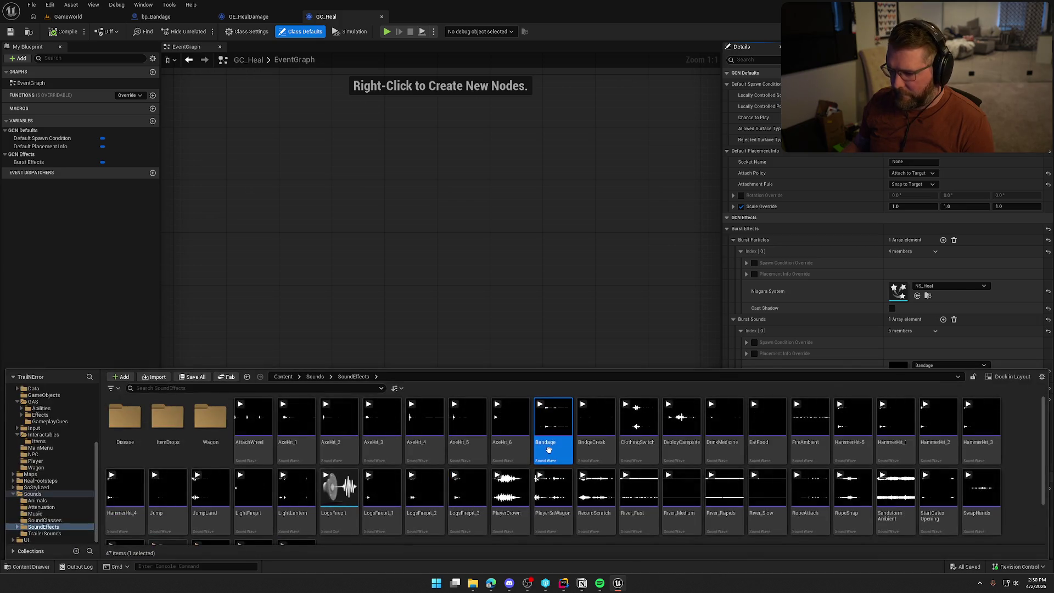
{"action": "double_click", "coordinate": [555, 446]}
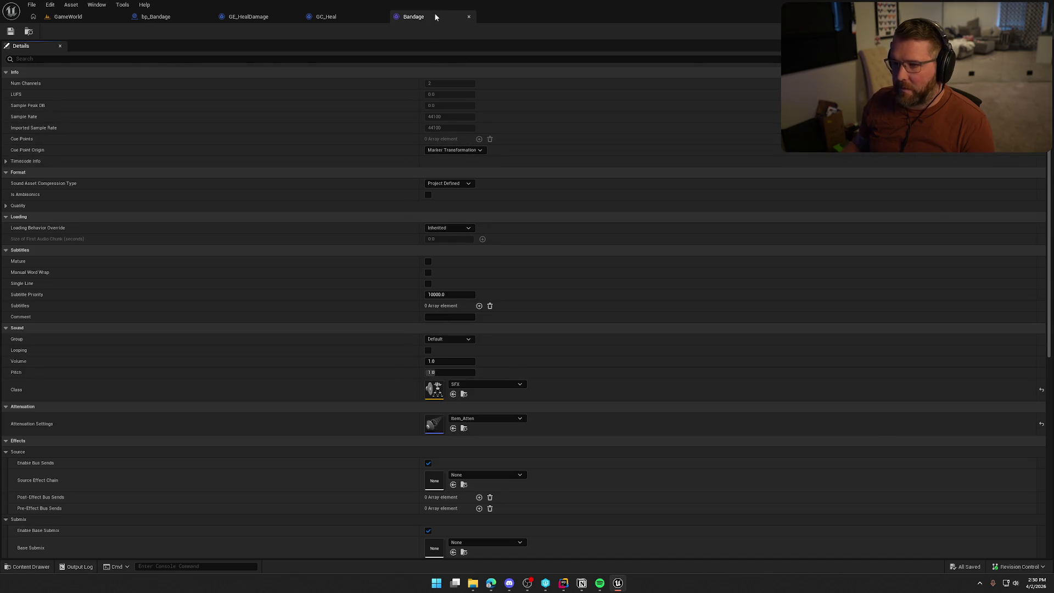
{"action": "left_click", "coordinate": [469, 16]}
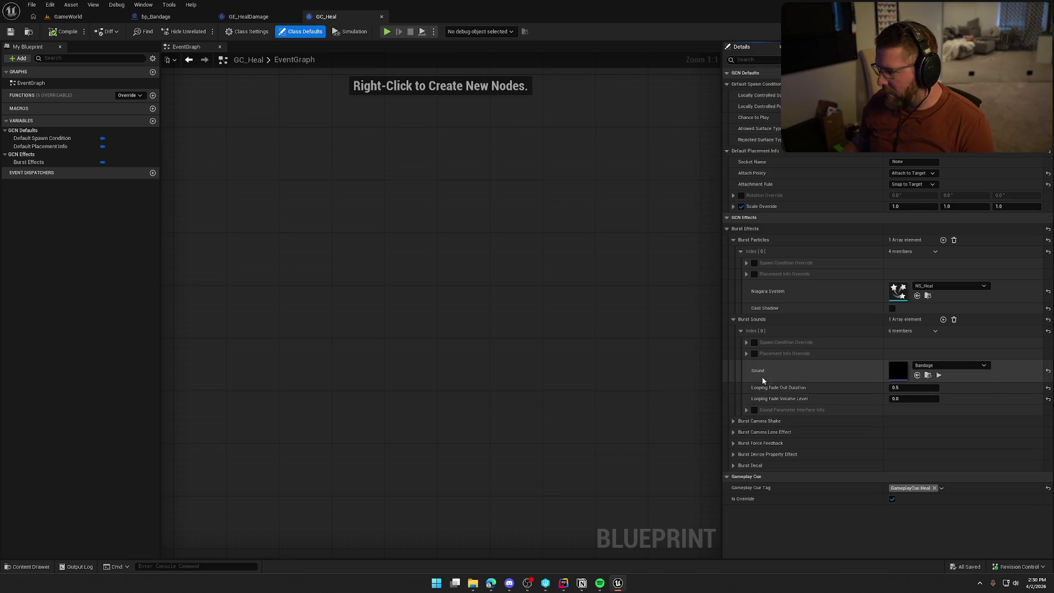
Step: Collapse GC_Heal's Burst Sounds override settings, then start a play session in GameWorld
{"action": "left_click", "coordinate": [747, 343]}
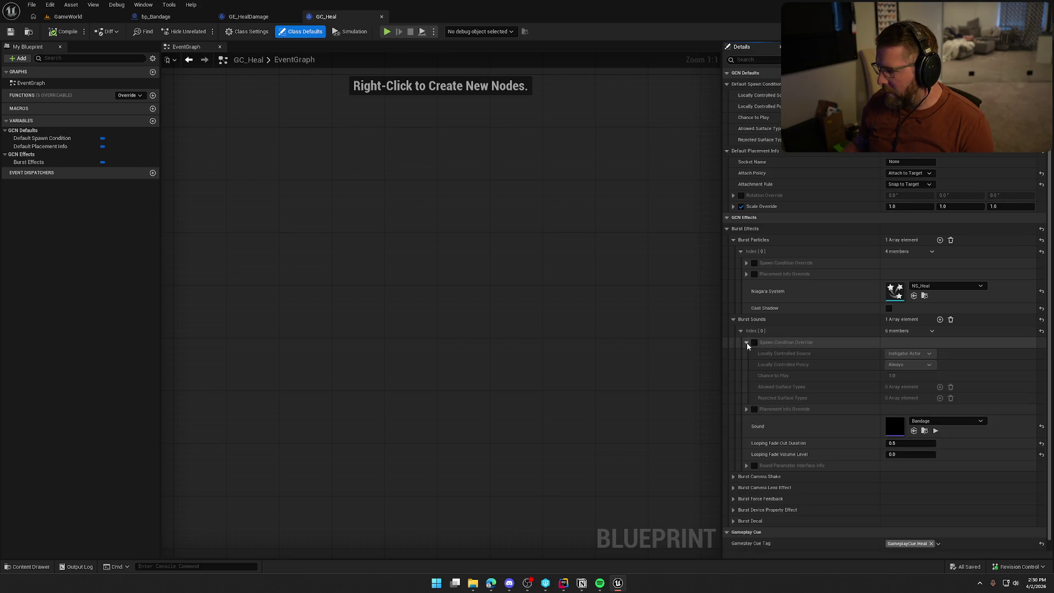
{"action": "left_click", "coordinate": [746, 342]}
{"action": "left_click", "coordinate": [747, 354]}
{"action": "left_click", "coordinate": [746, 354]}
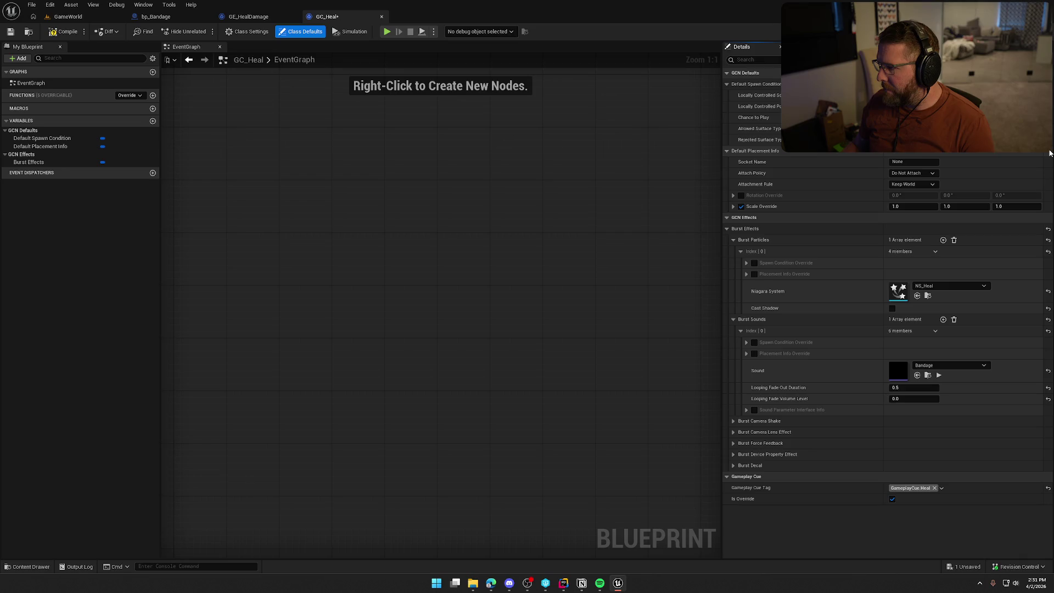
{"action": "left_click", "coordinate": [76, 17]}
{"action": "left_click", "coordinate": [226, 31]}
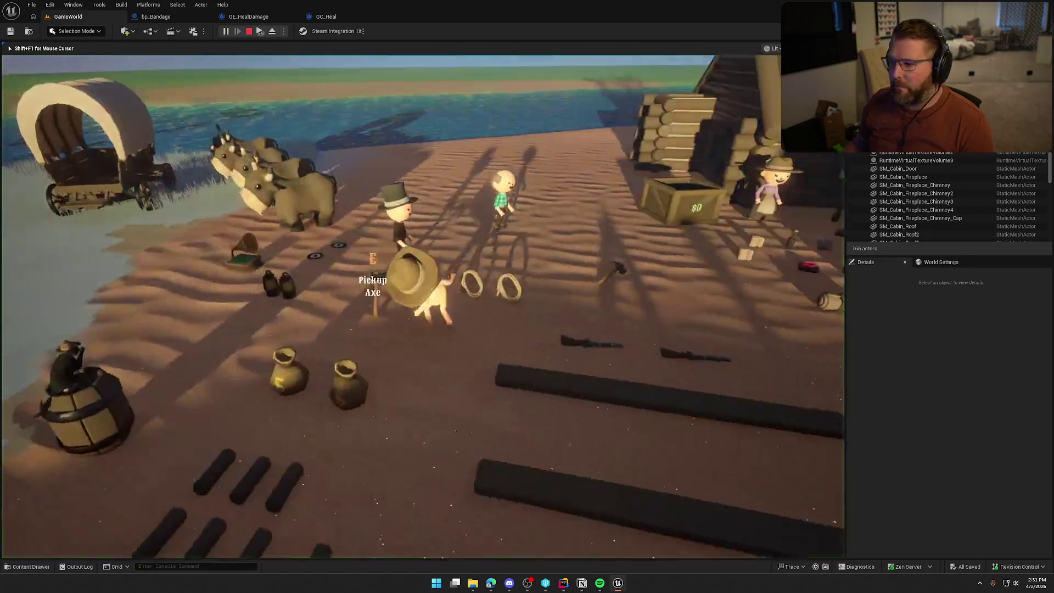
Step: Buy and use bandages at the trading post to see heal particles, stop play, and reopen GC_Heal
{"action": "key", "text": "e"}
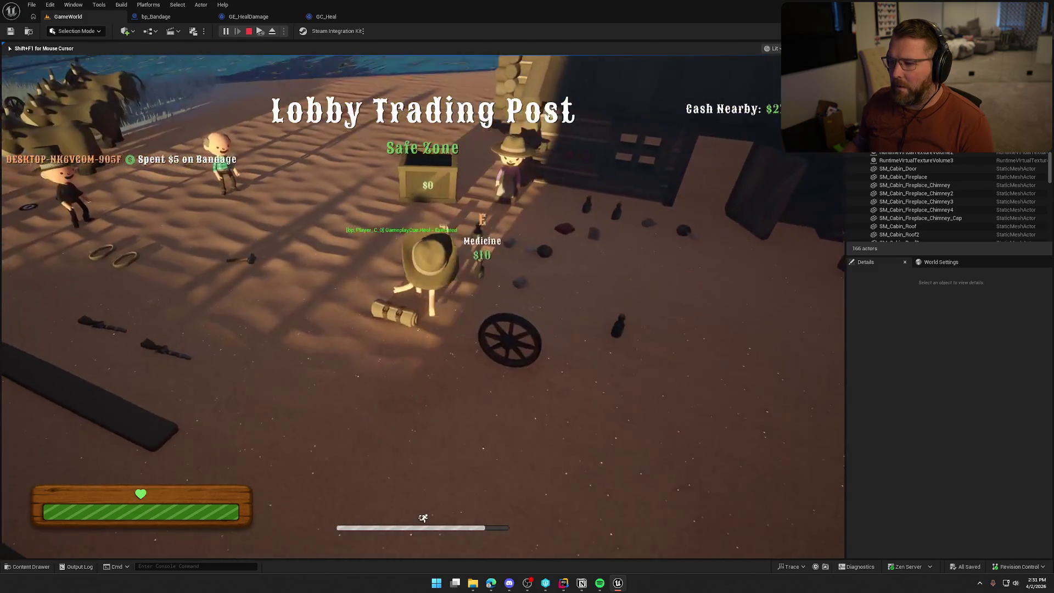
{"action": "key", "text": "e"}
{"action": "key", "text": "w"}
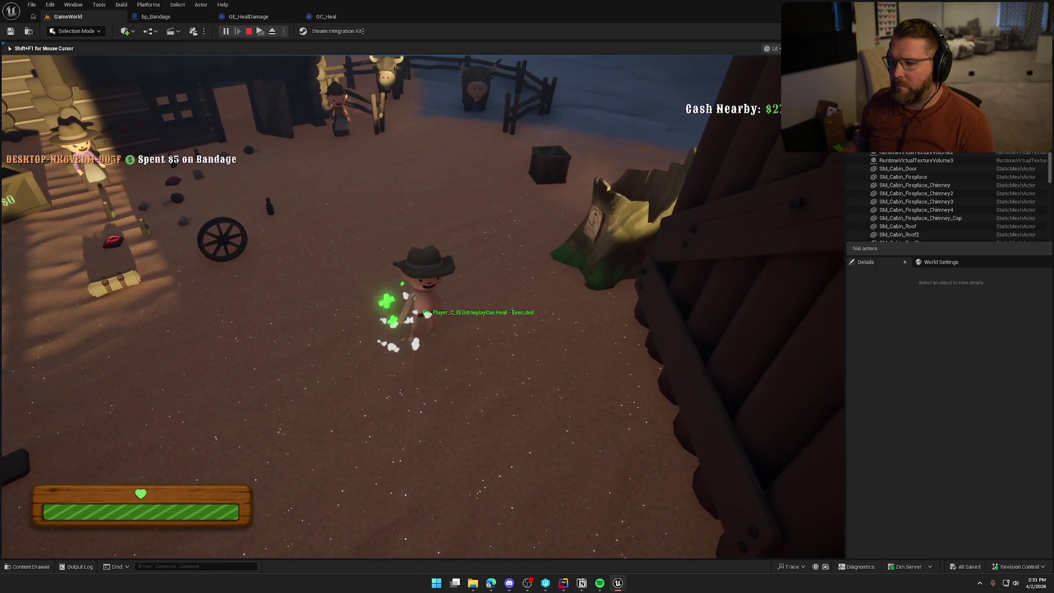
{"action": "key", "text": "Escape"}
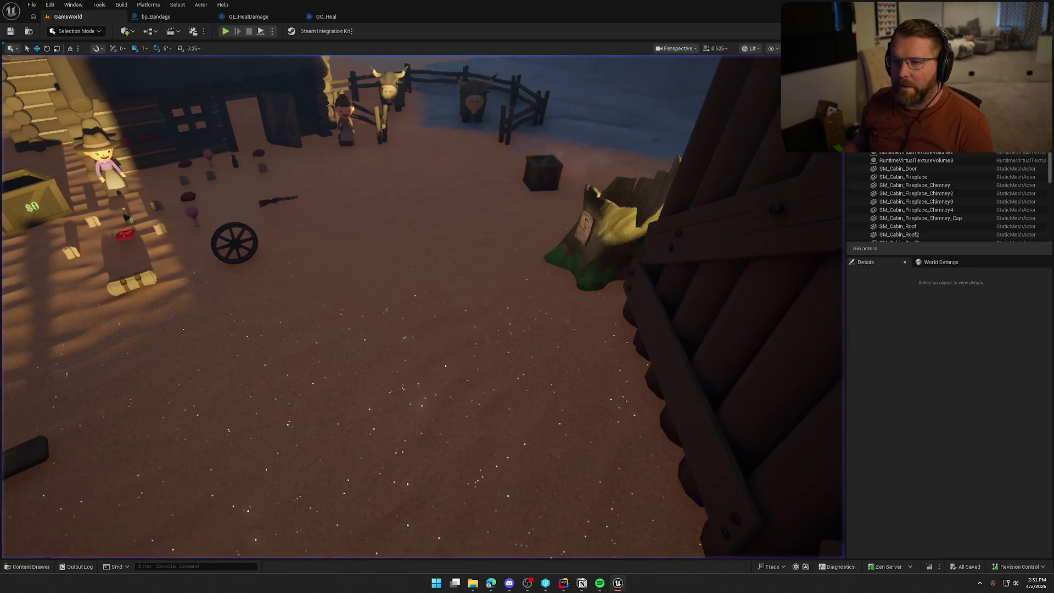
{"action": "left_click", "coordinate": [323, 17]}
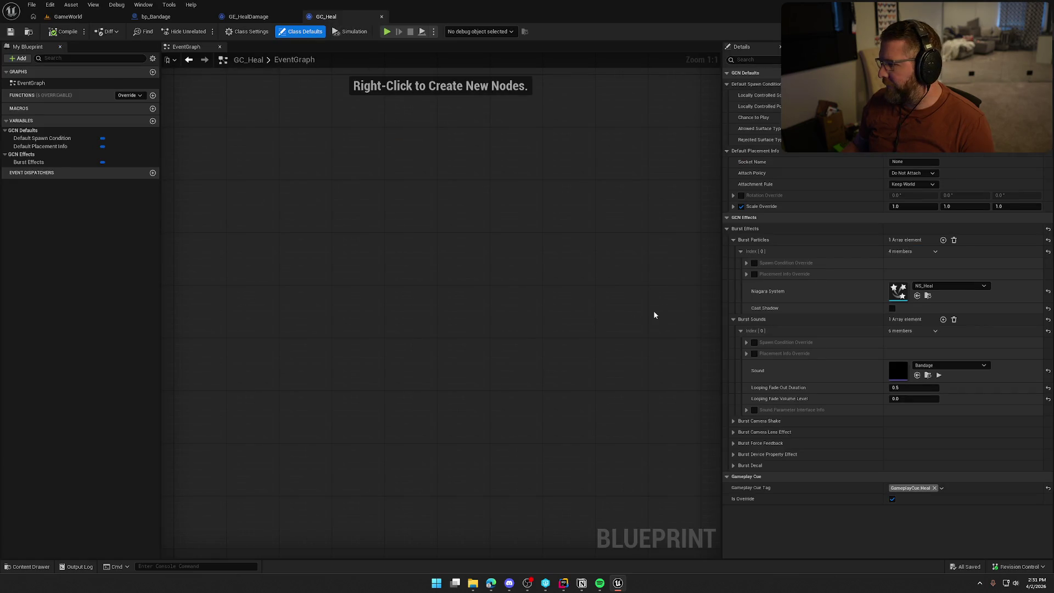
Step: Set GC_Heal to Attach to Target with Snap to Target and socket None, then view bp_Bandage
{"action": "left_click", "coordinate": [914, 173]}
{"action": "left_click", "coordinate": [923, 188]}
{"action": "left_click", "coordinate": [922, 189]}
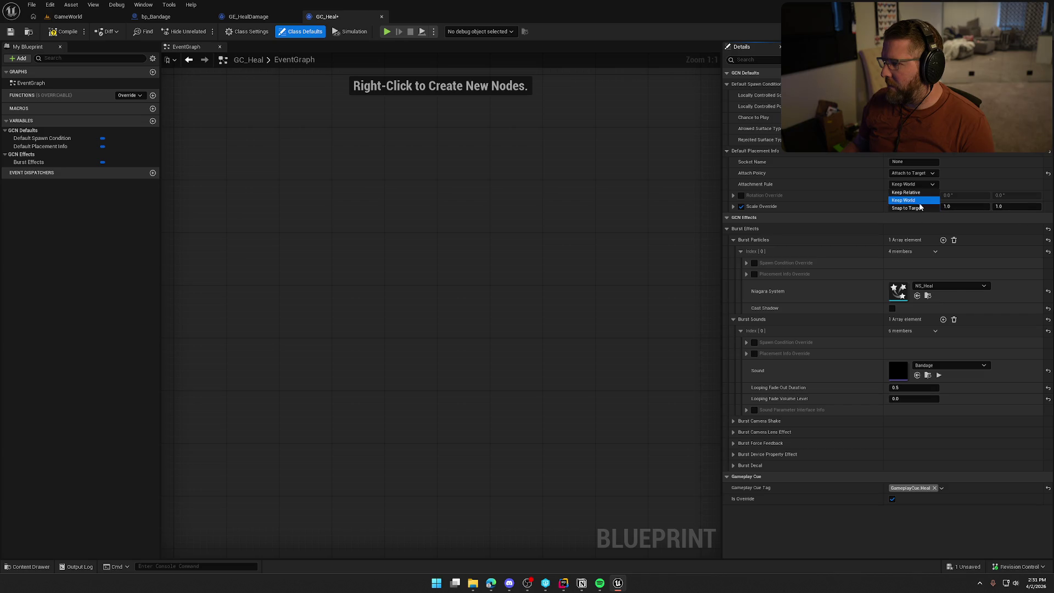
{"action": "left_click", "coordinate": [920, 210]}
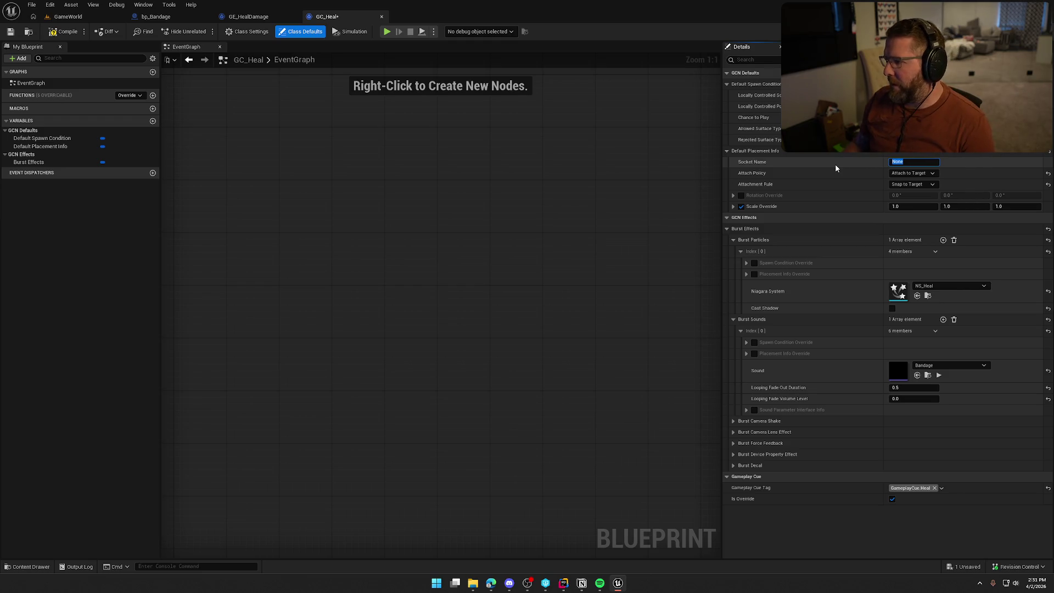
{"action": "left_click", "coordinate": [805, 164]}
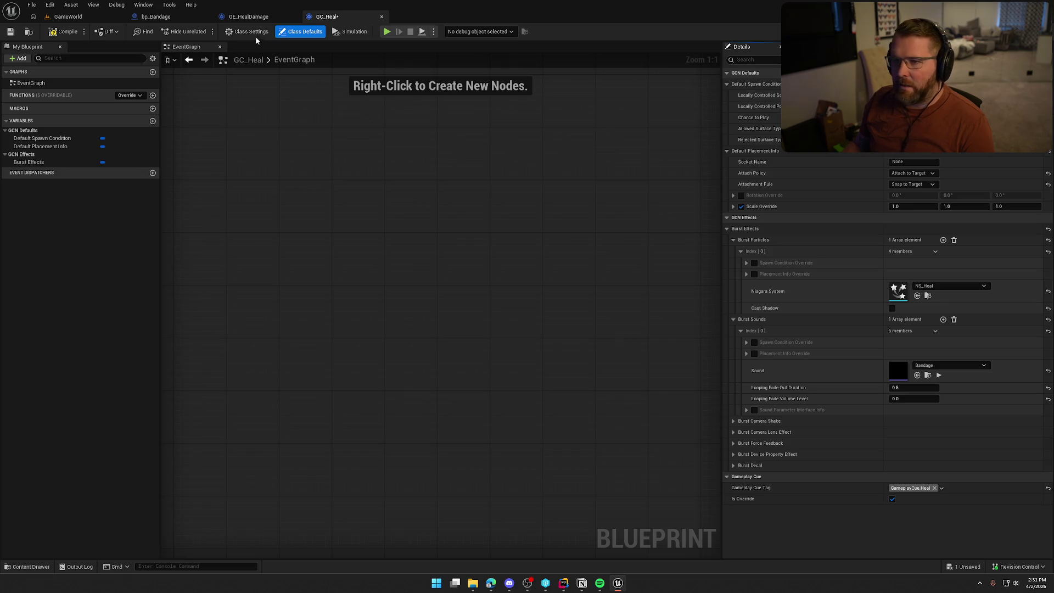
{"action": "left_click", "coordinate": [248, 16]}
{"action": "left_click", "coordinate": [156, 16]}
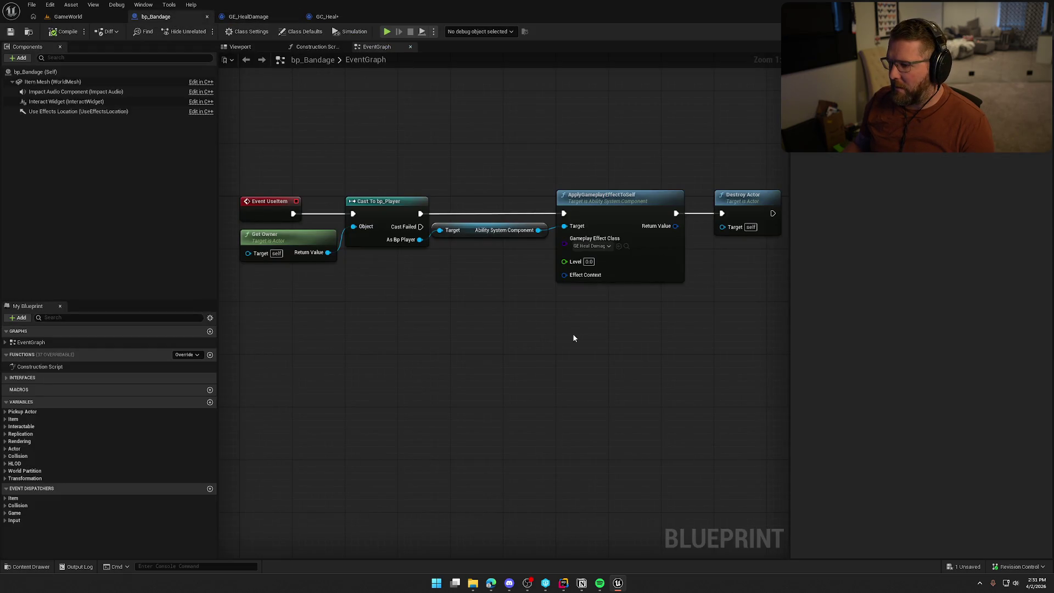
Step: Pan across the bp_Bandage event graph, then go back to the GC_Heal blueprint
{"action": "left_click_drag", "start_coordinate": [574, 335], "coordinate": [519, 330]}
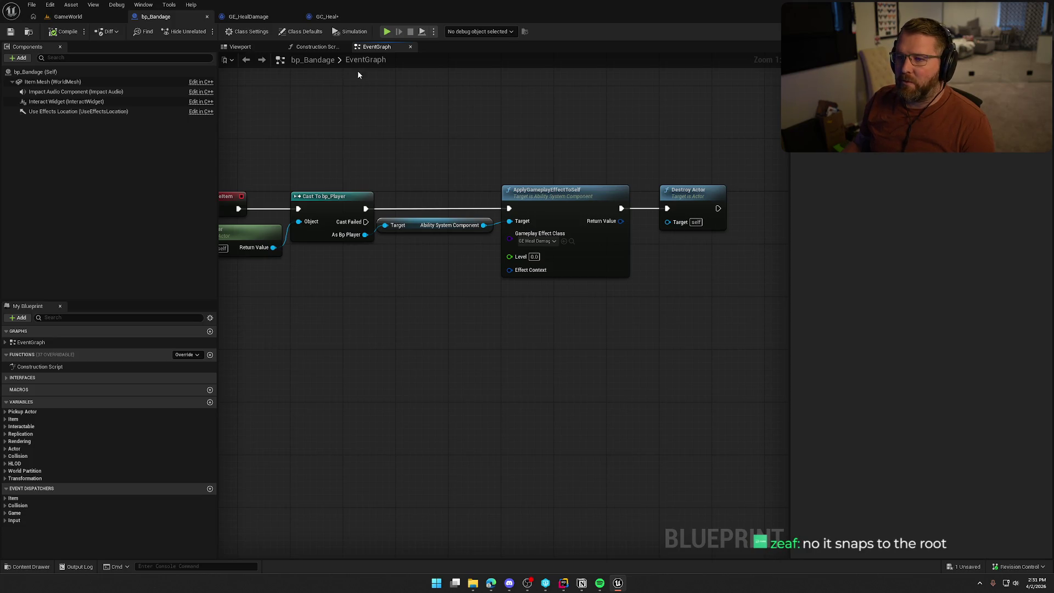
{"action": "left_click", "coordinate": [323, 17]}
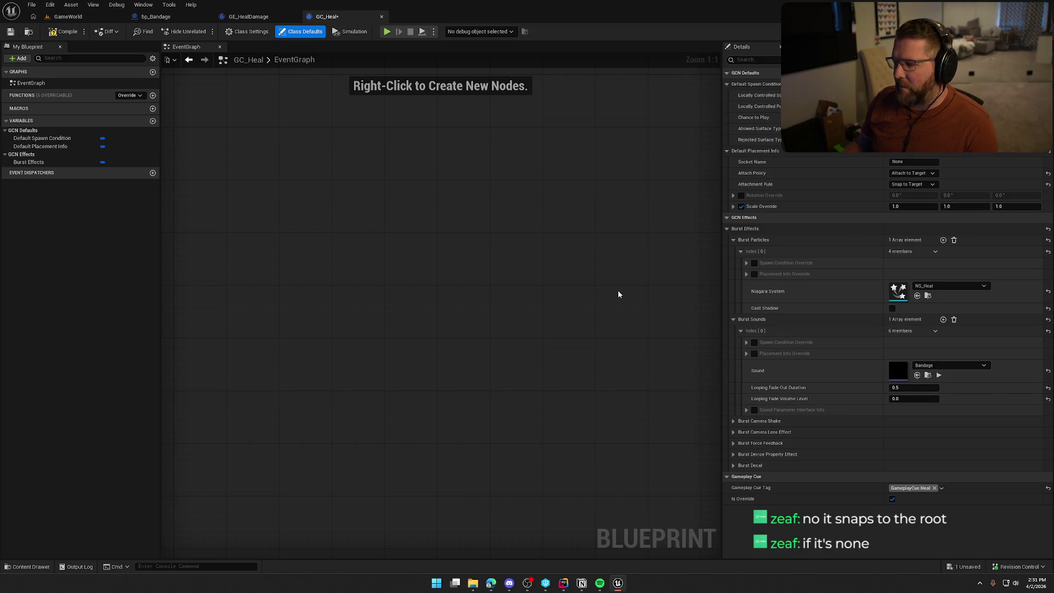
Step: Compile GC_Heal and retest the bandage heal in a new GameWorld play session
{"action": "left_click", "coordinate": [68, 33]}
{"action": "left_click", "coordinate": [68, 16]}
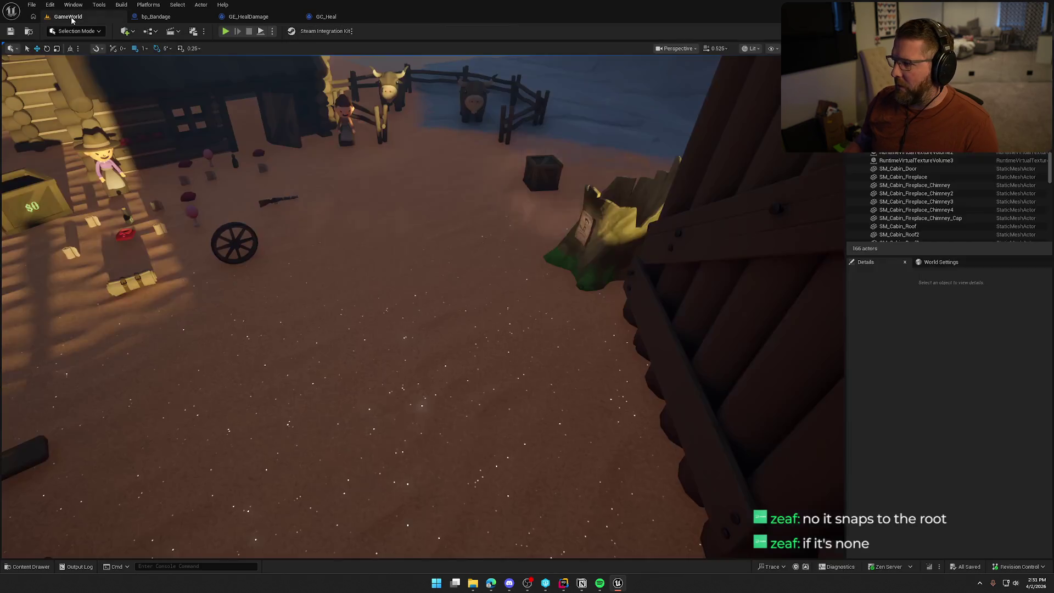
{"action": "left_click", "coordinate": [225, 30]}
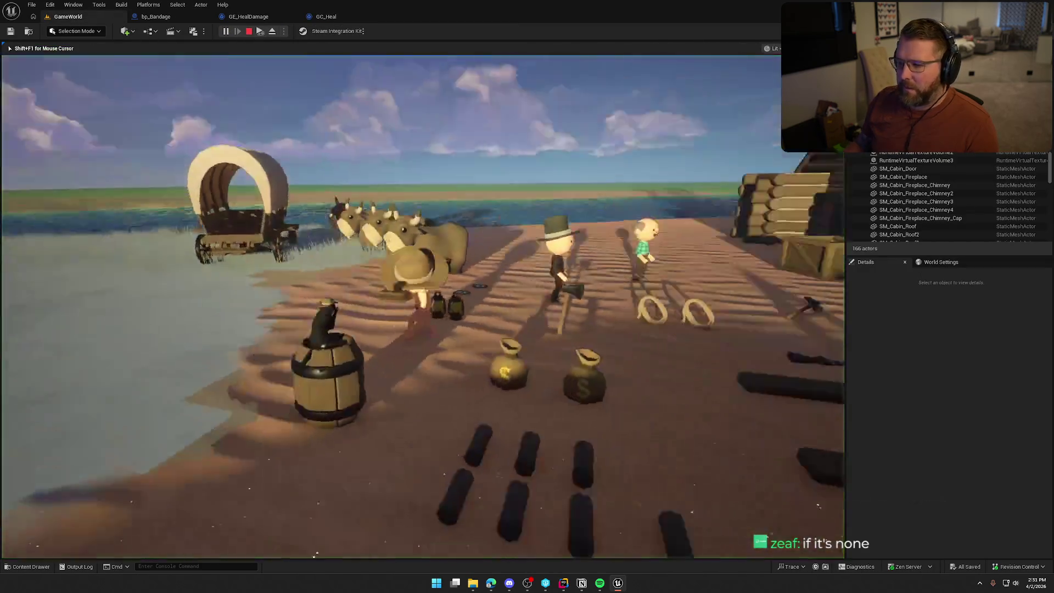
{"action": "key", "text": "w"}
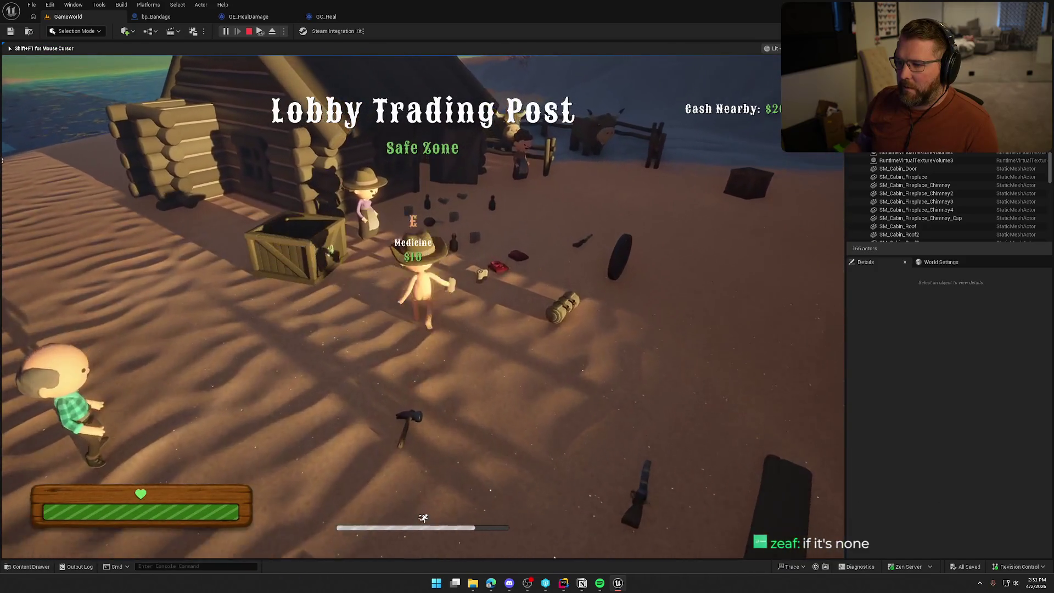
{"action": "key", "text": "e"}
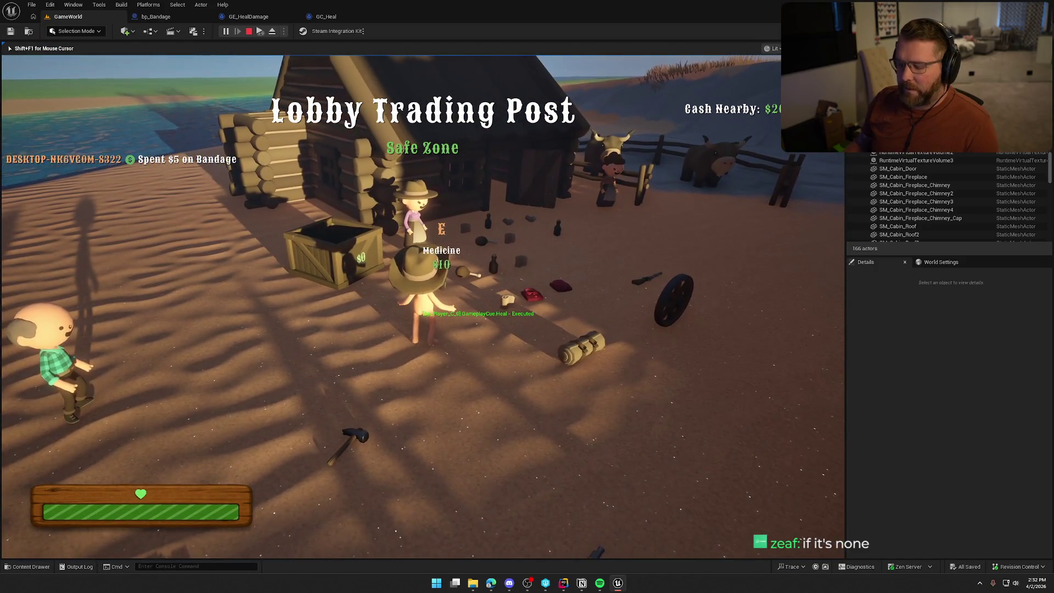
Step: Run AbilitySystem.DisplayGameplayCues 0 in the console to hide the cue debug text
{"action": "key", "text": "shift+F1"}
{"action": "key", "text": "grave"}
{"action": "key", "text": "Up"}
{"action": "key", "text": "Return"}
{"action": "left_click", "coordinate": [691, 335]}
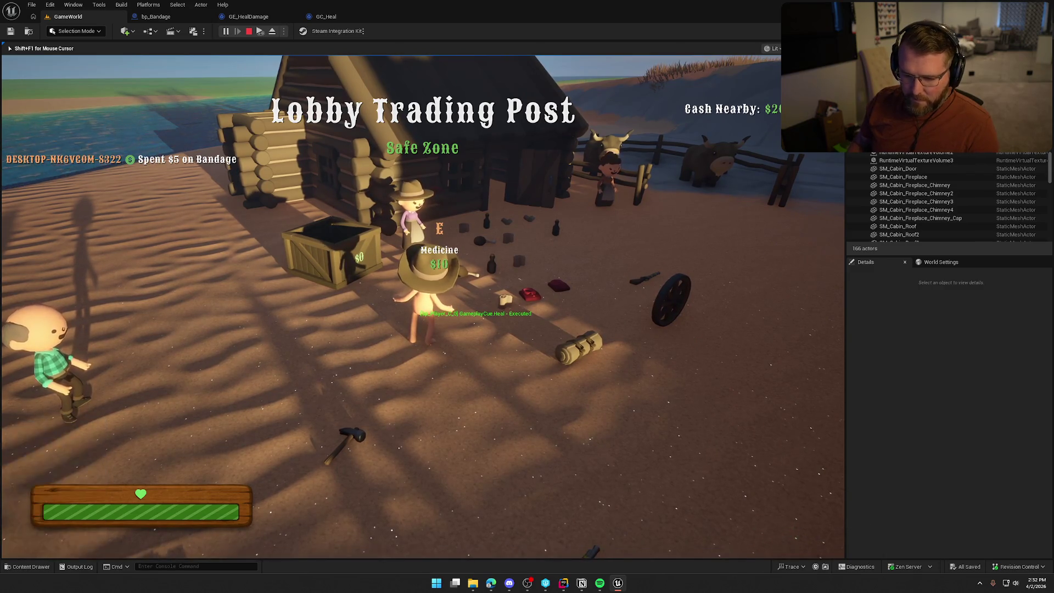
{"action": "key", "text": "shift+F1"}
{"action": "key", "text": "grave"}
{"action": "key", "text": "Up"}
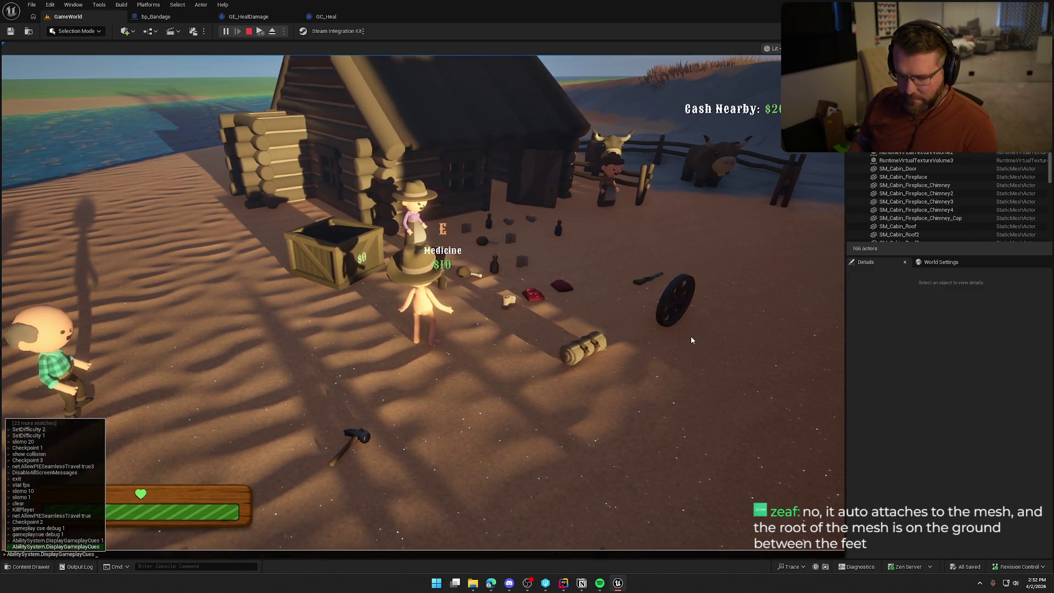
{"action": "key", "text": "BackSpace"}
{"action": "type", "text": "0"}
{"action": "key", "text": "Return"}
{"action": "left_click", "coordinate": [691, 340]}
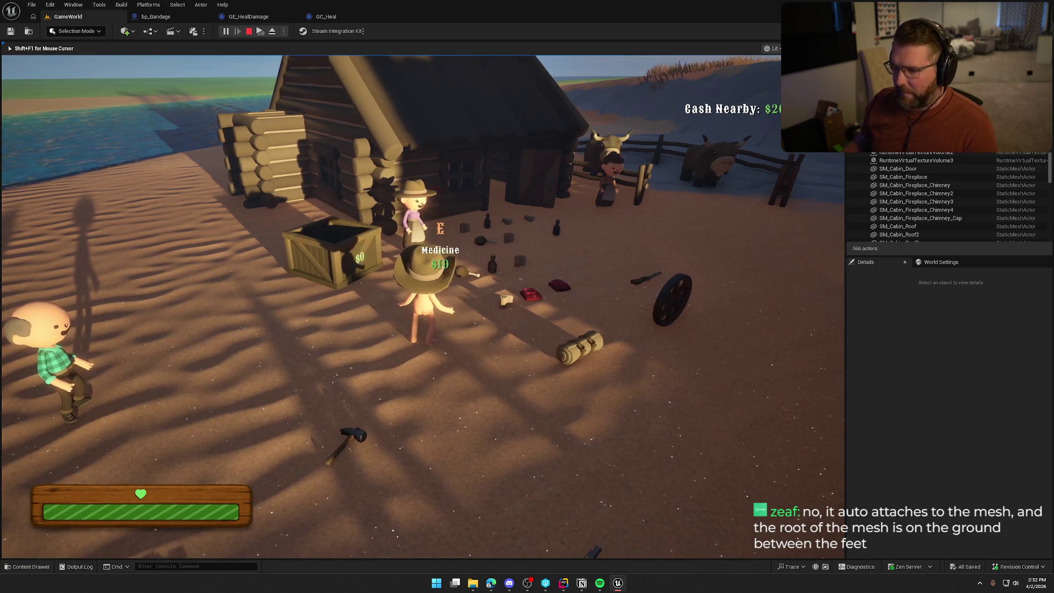
Step: Walk the character back, stop play, and bring up the GE_HealDamage effect
{"action": "key", "text": "s"}
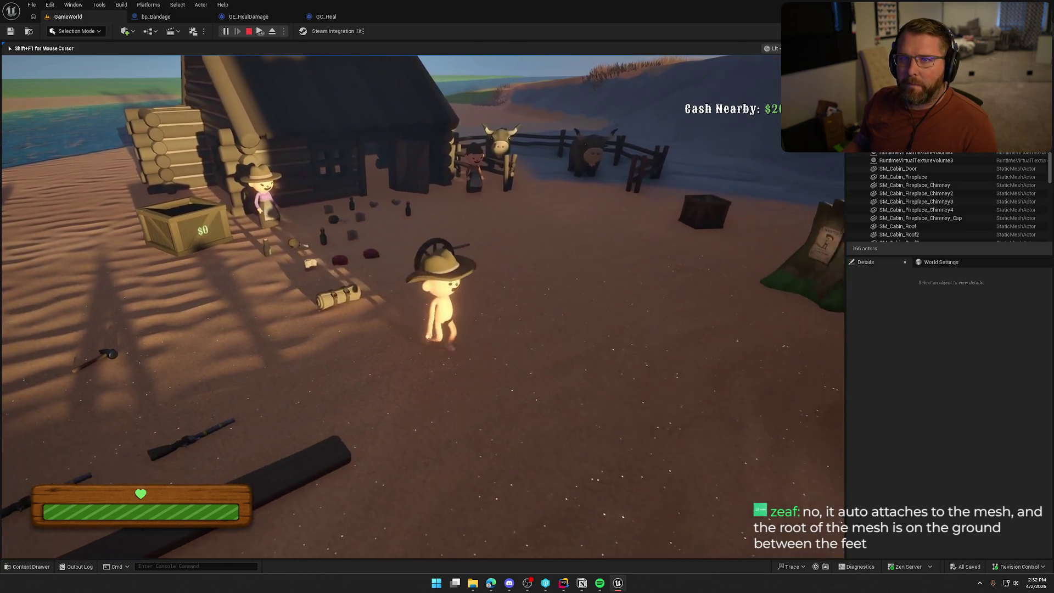
{"action": "key", "text": "s"}
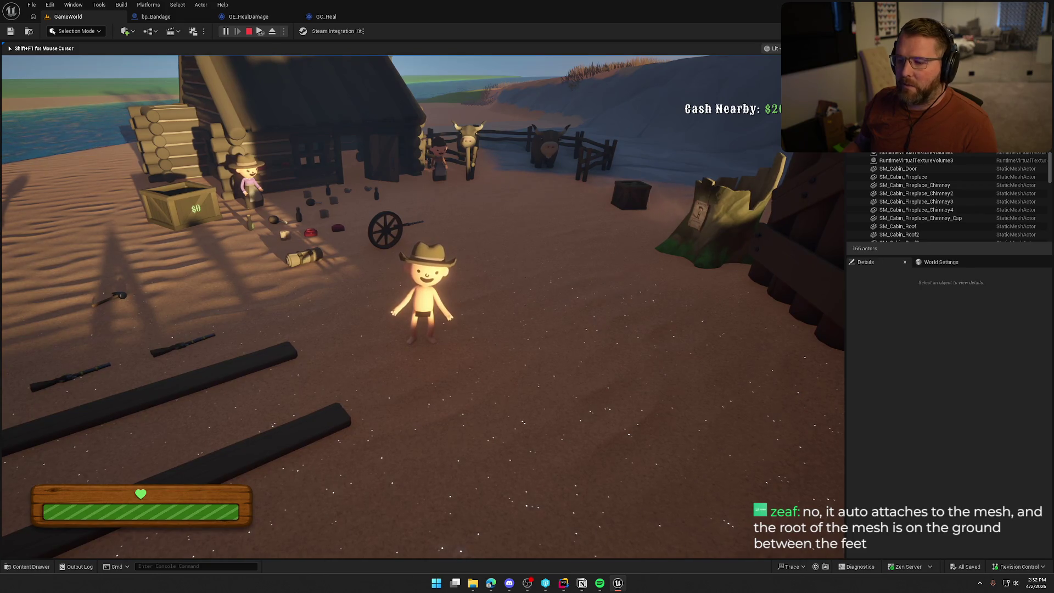
{"action": "key", "text": "Escape"}
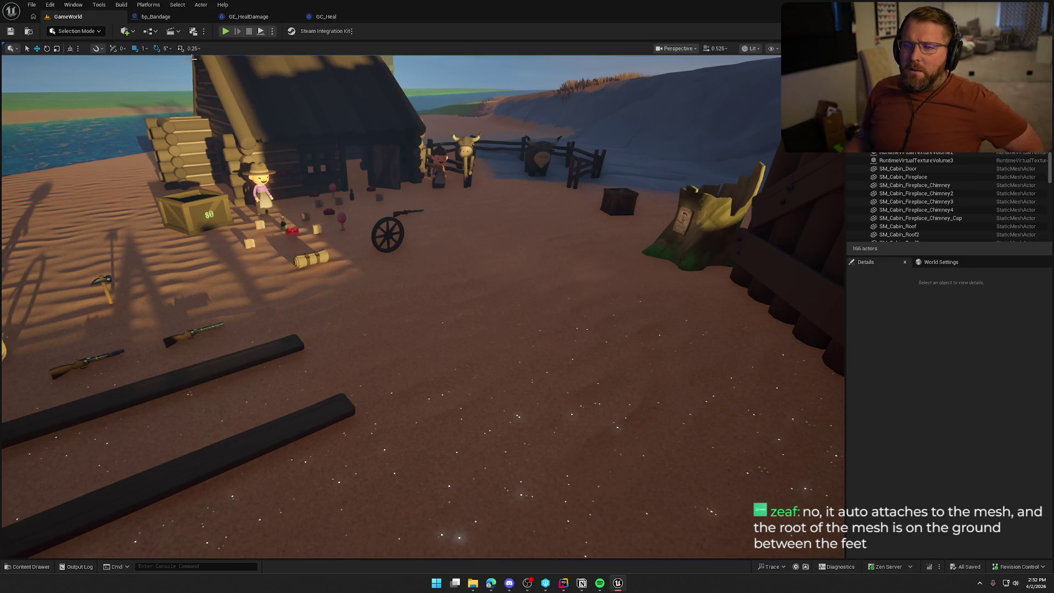
{"action": "left_click", "coordinate": [160, 16]}
{"action": "left_click", "coordinate": [244, 16]}
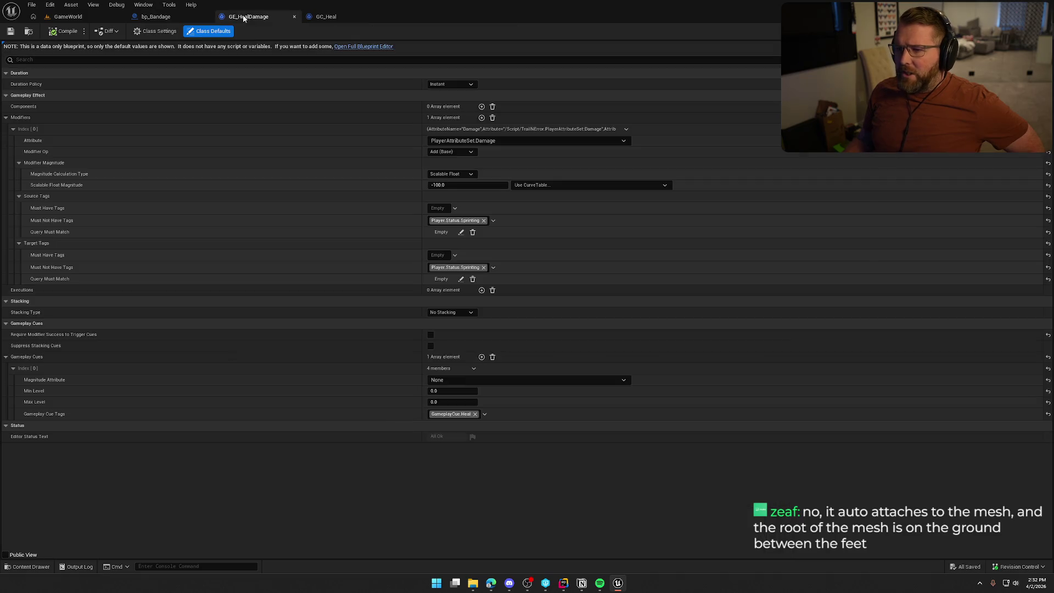
Step: Set GC_Heal's Socket Name to pelvis and open the Content Drawer
{"action": "left_click", "coordinate": [326, 16]}
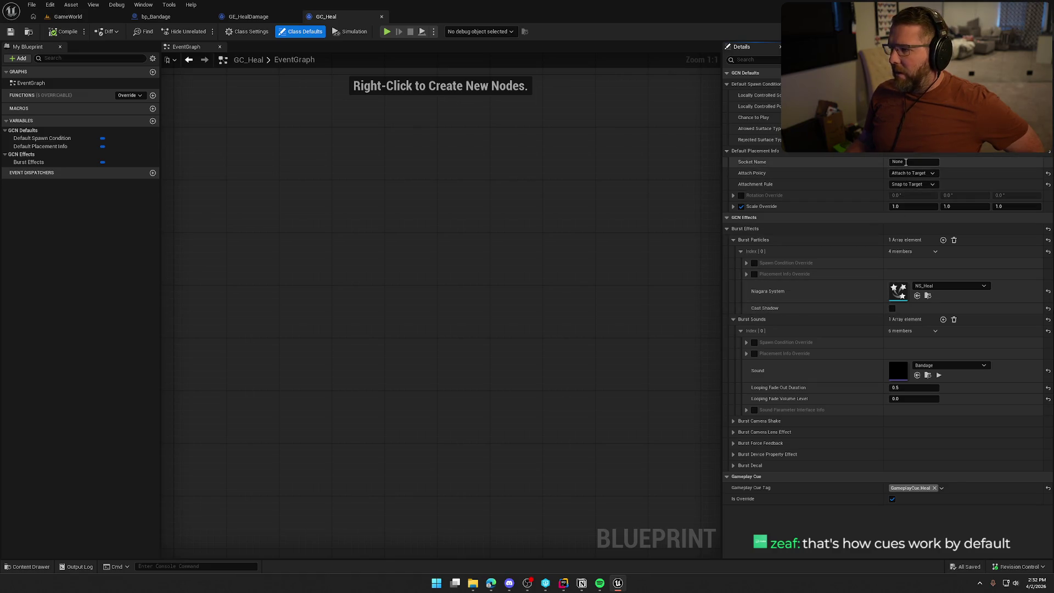
{"action": "left_click", "coordinate": [906, 162]}
{"action": "type", "text": "pelvis"}
{"action": "key", "text": "Return"}
{"action": "key", "text": "ctrl+space"}
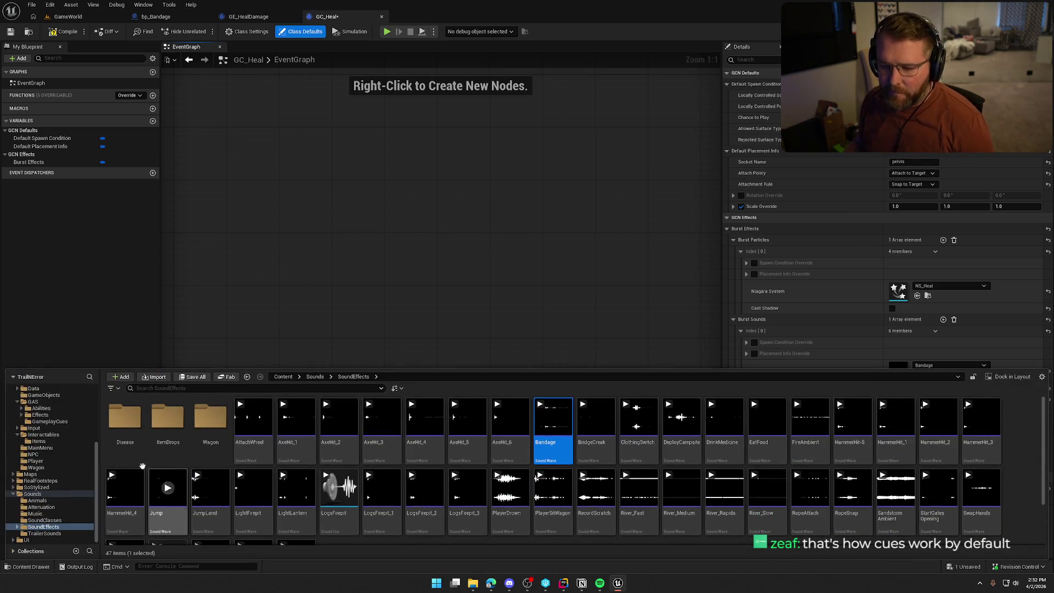
Step: Locate the pelvis bone in the male player character's skeleton, then switch to GameWorld
{"action": "scroll", "coordinate": [44, 439], "scroll_direction": "up", "scroll_amount": 5}
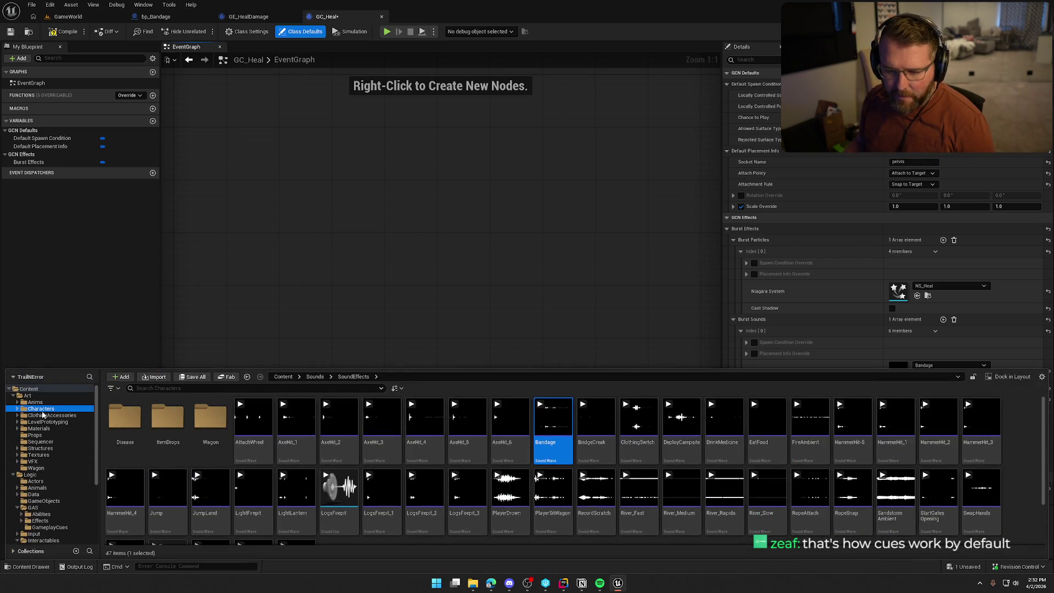
{"action": "double_click", "coordinate": [296, 417]}
{"action": "double_click", "coordinate": [211, 417]}
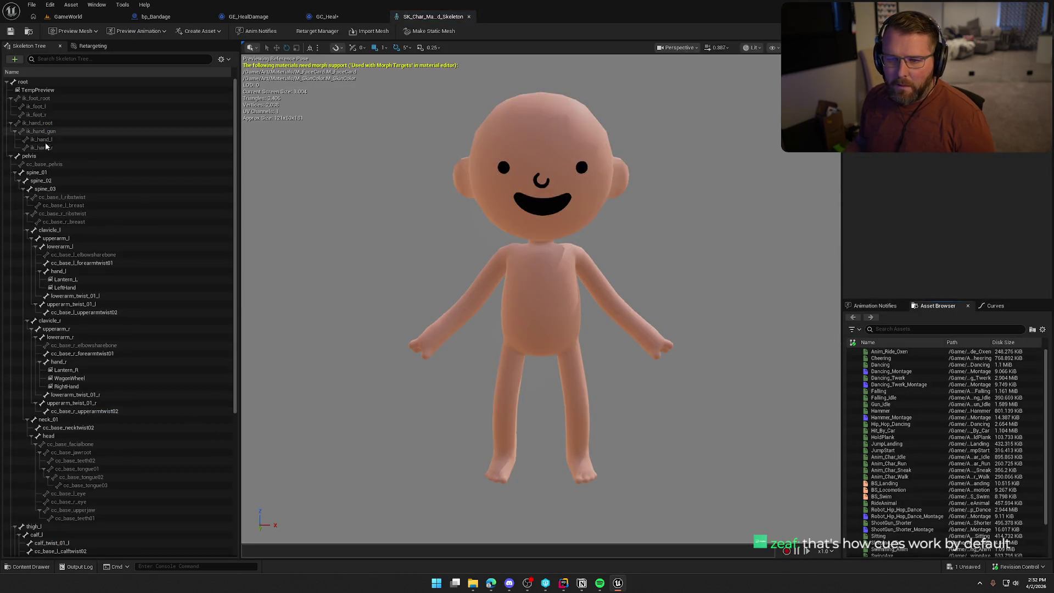
{"action": "left_click", "coordinate": [38, 156]}
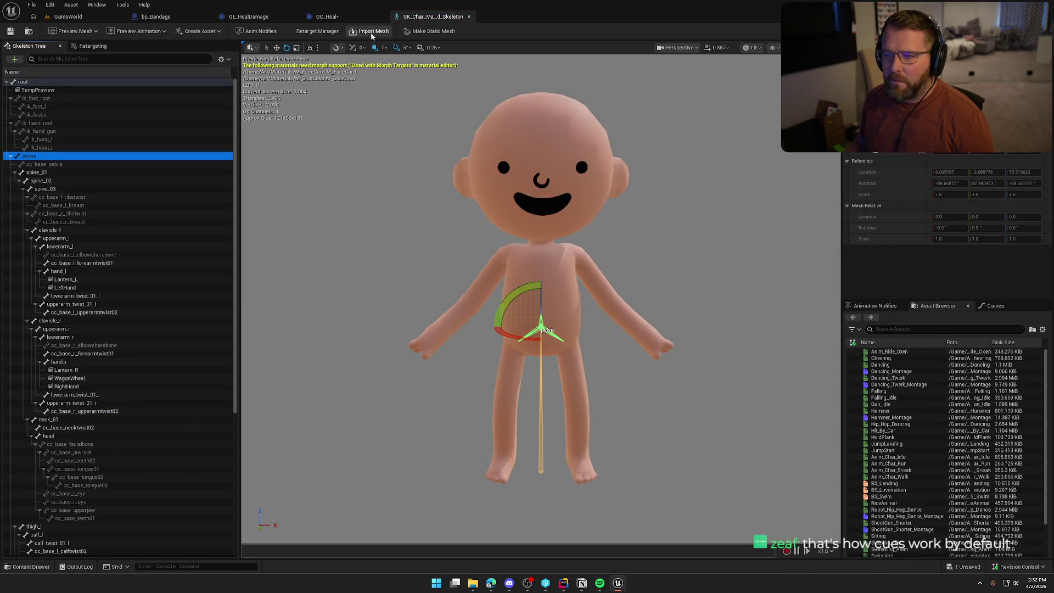
{"action": "left_click", "coordinate": [346, 16]}
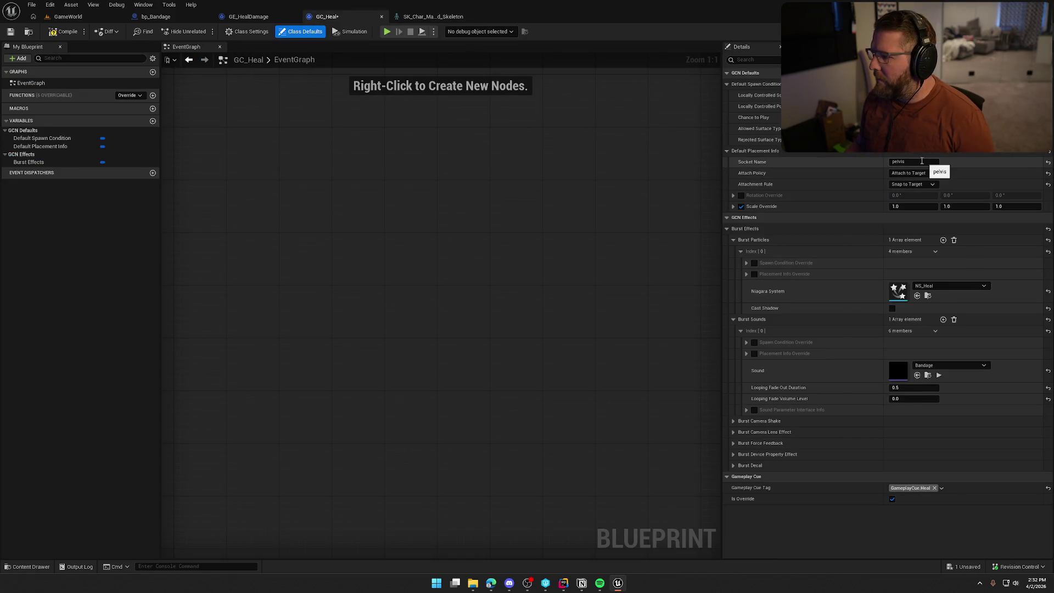
{"action": "left_click", "coordinate": [67, 18]}
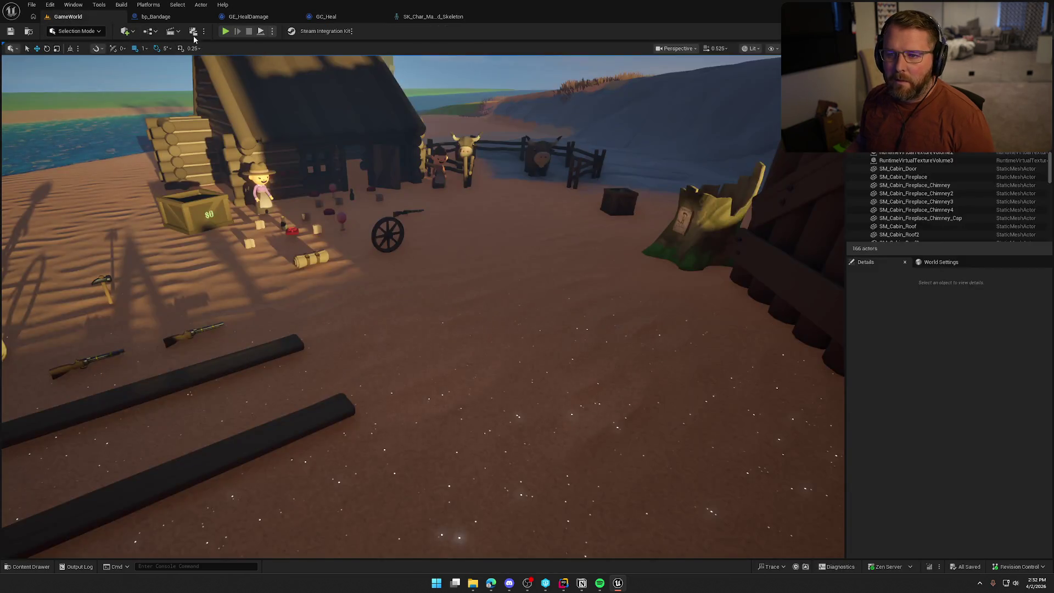
Step: Run a quick play test, then set GC_Heal's Attachment Rule to Keep World
{"action": "left_click", "coordinate": [227, 32]}
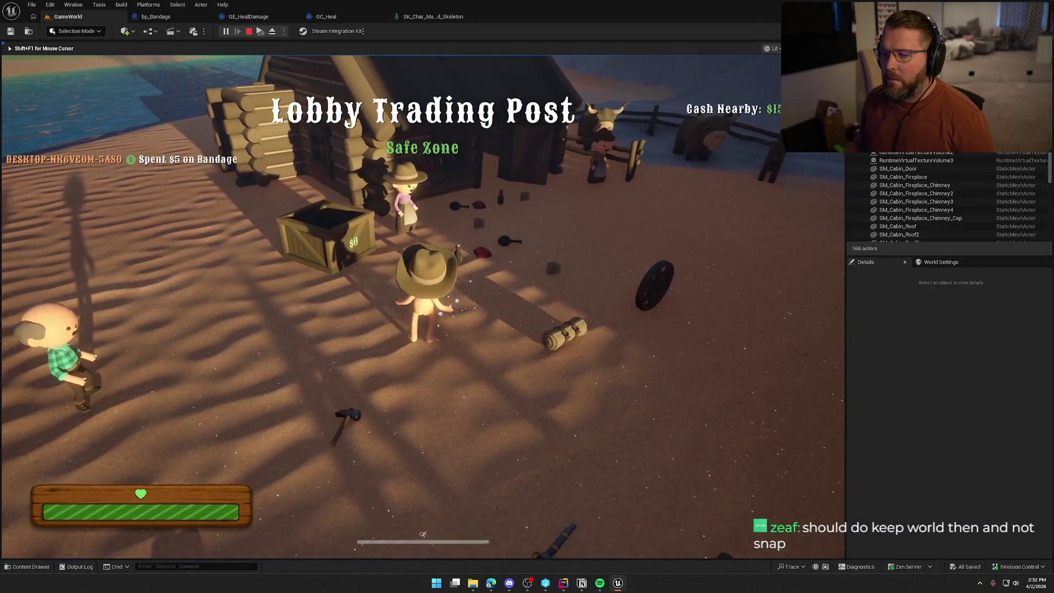
{"action": "key", "text": "Escape"}
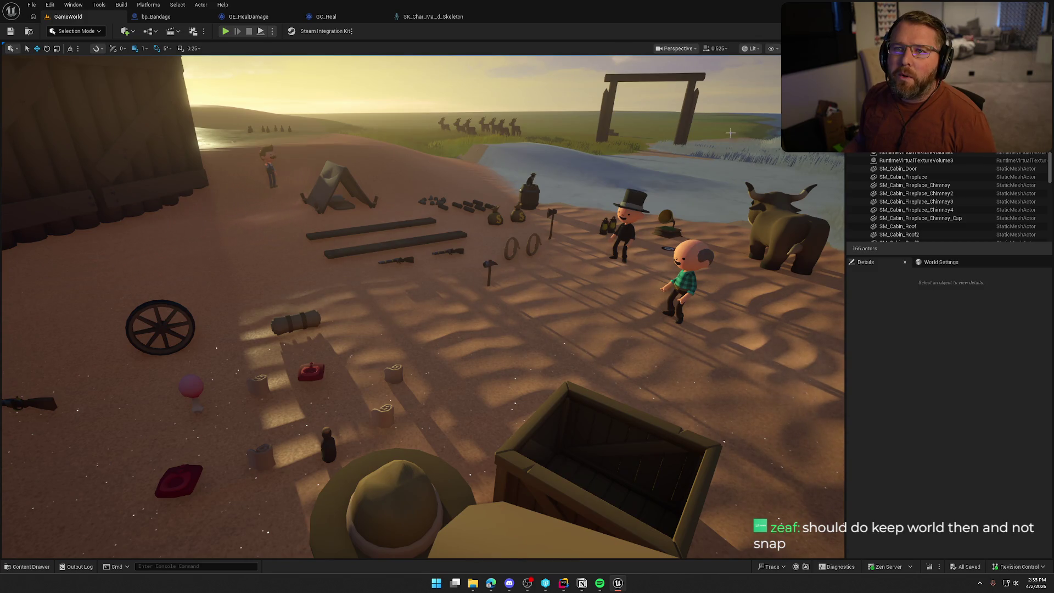
{"action": "left_click", "coordinate": [338, 16]}
{"action": "left_click", "coordinate": [912, 184]}
{"action": "left_click", "coordinate": [925, 203]}
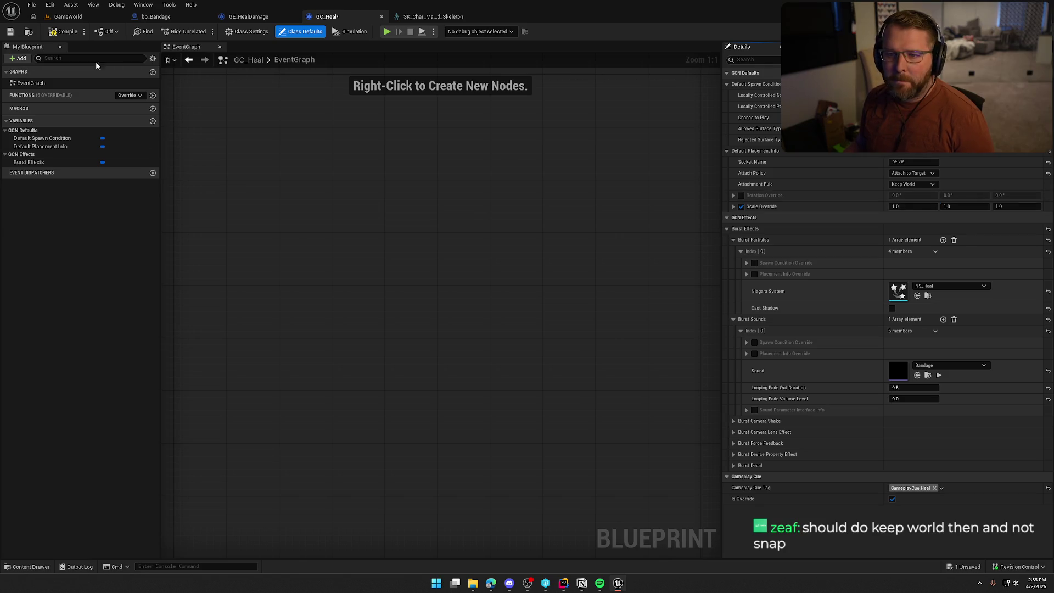
Step: Playtest the GameWorld level by buying a bandage and using it to trigger the heal effect
{"action": "left_click", "coordinate": [58, 17]}
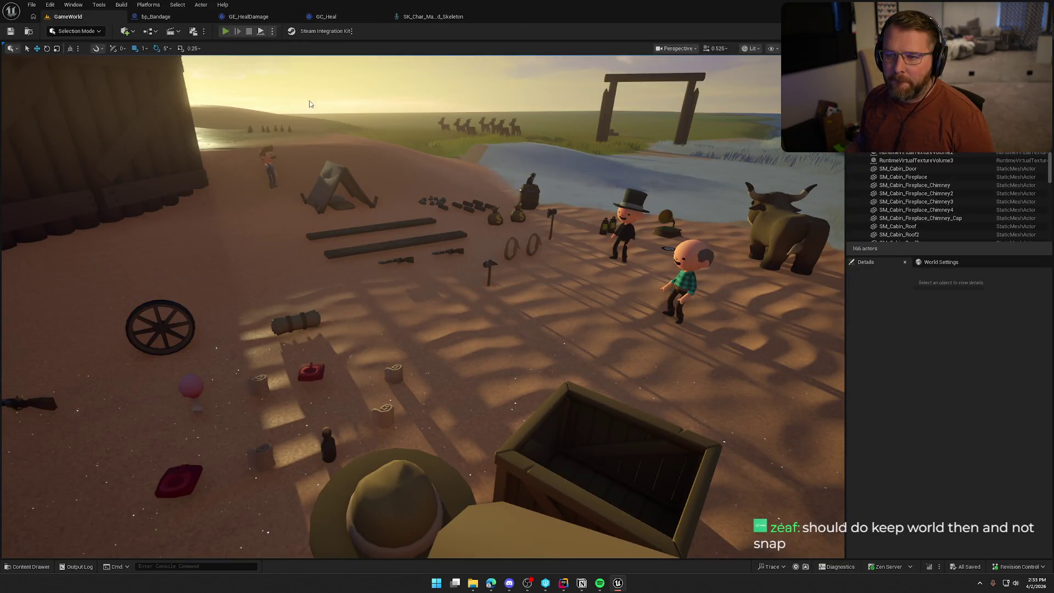
{"action": "key", "text": "alt+p"}
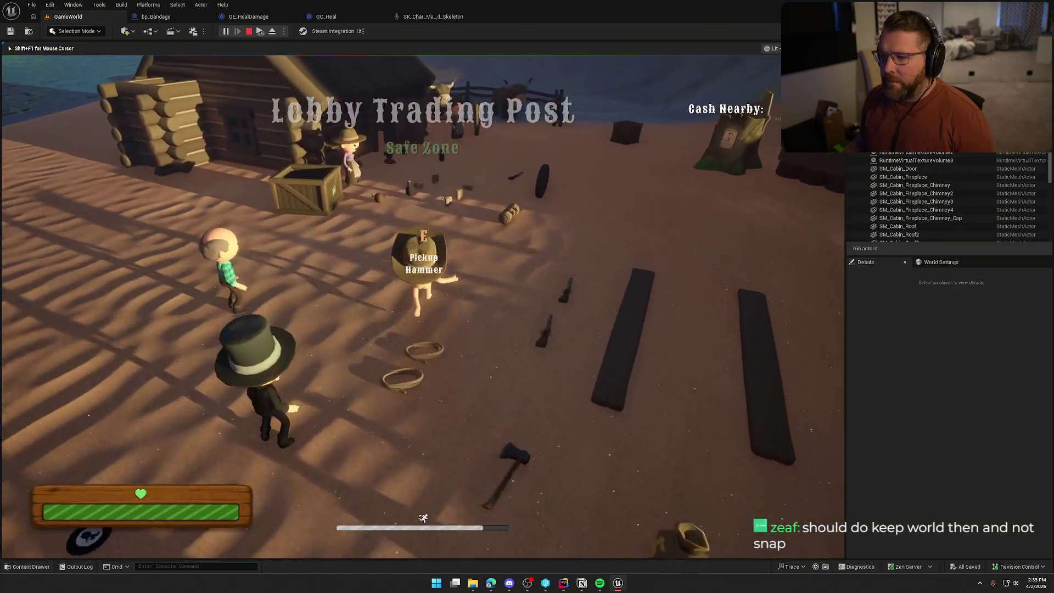
{"action": "key", "text": "w"}
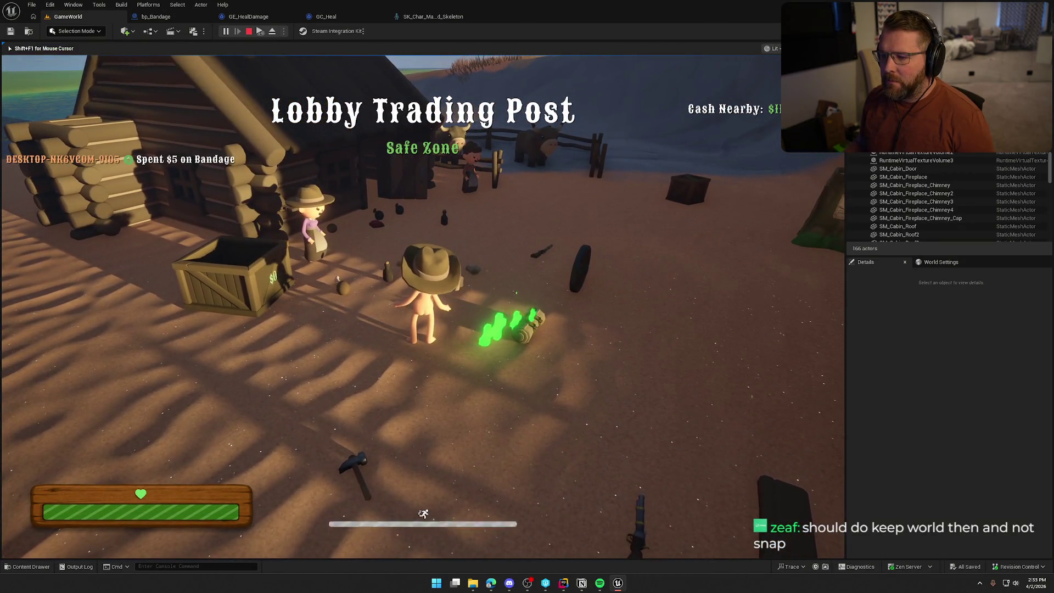
{"action": "key", "text": "e"}
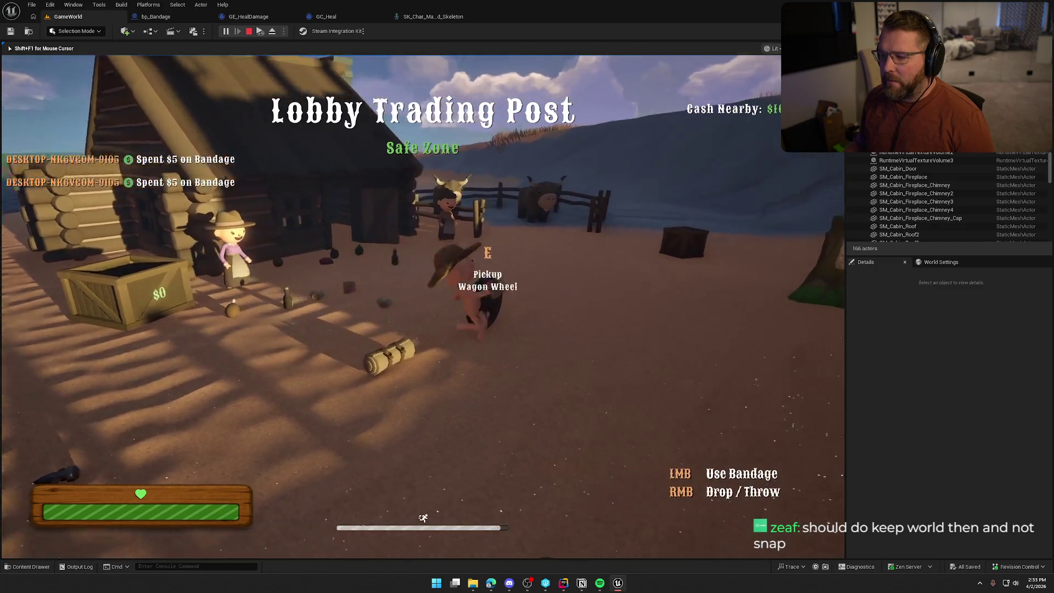
{"action": "key", "text": "w"}
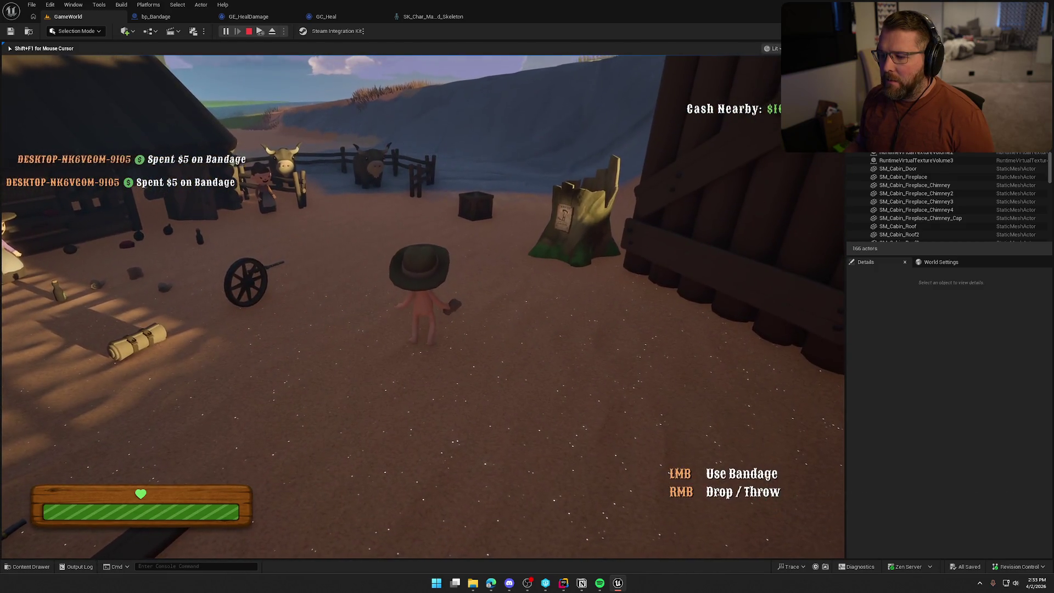
{"action": "left_click", "coordinate": [422, 307]}
{"action": "key", "text": "shift+F1"}
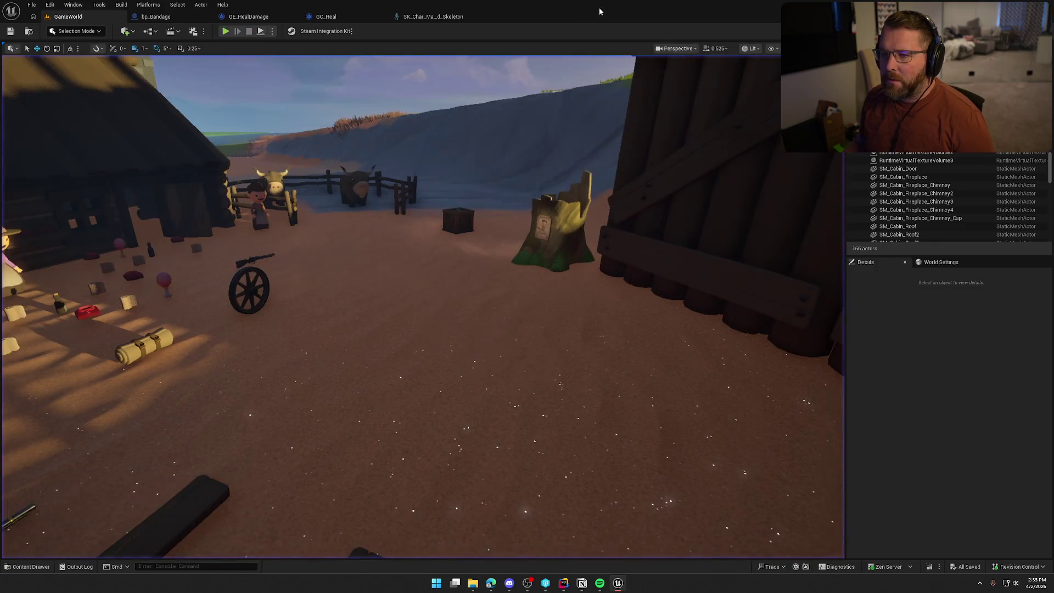
Step: Reset GC_Heal's Socket Name to None, then playtest again using a bandage
{"action": "left_click", "coordinate": [326, 17]}
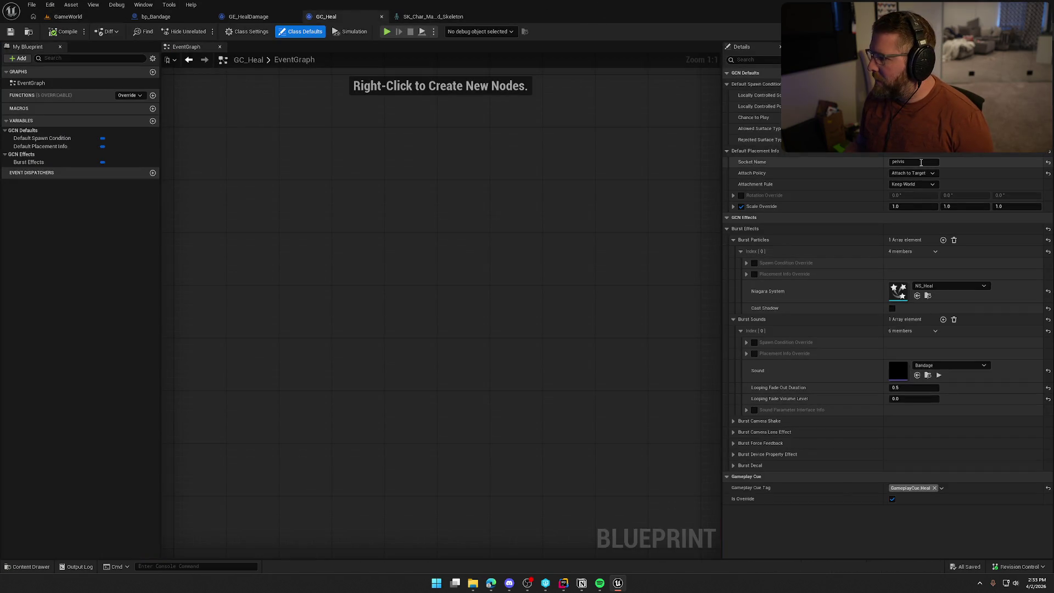
{"action": "left_click", "coordinate": [1048, 163]}
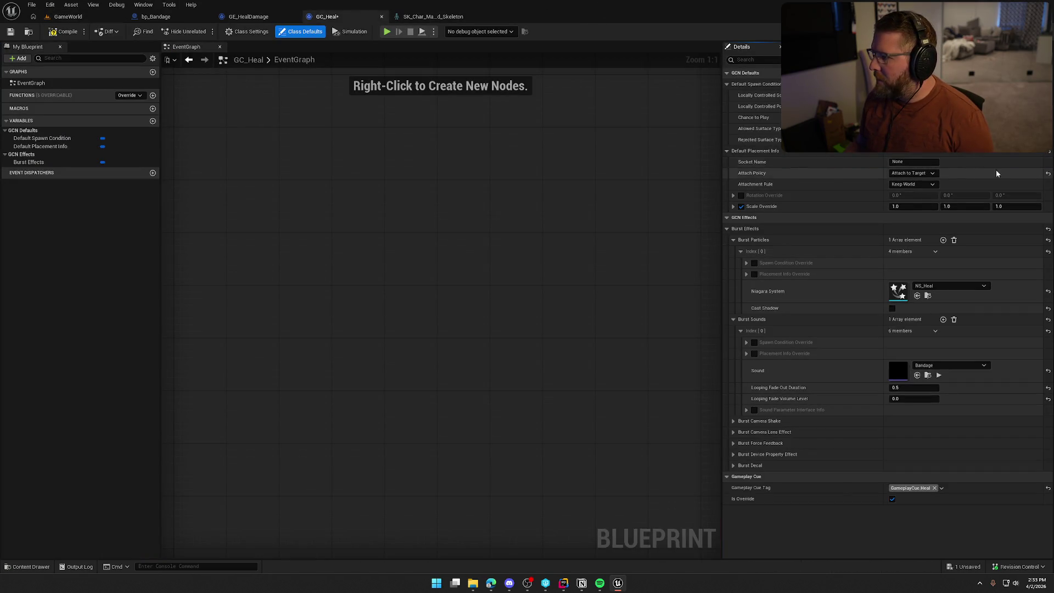
{"action": "left_click", "coordinate": [69, 17]}
{"action": "key", "text": "alt+p"}
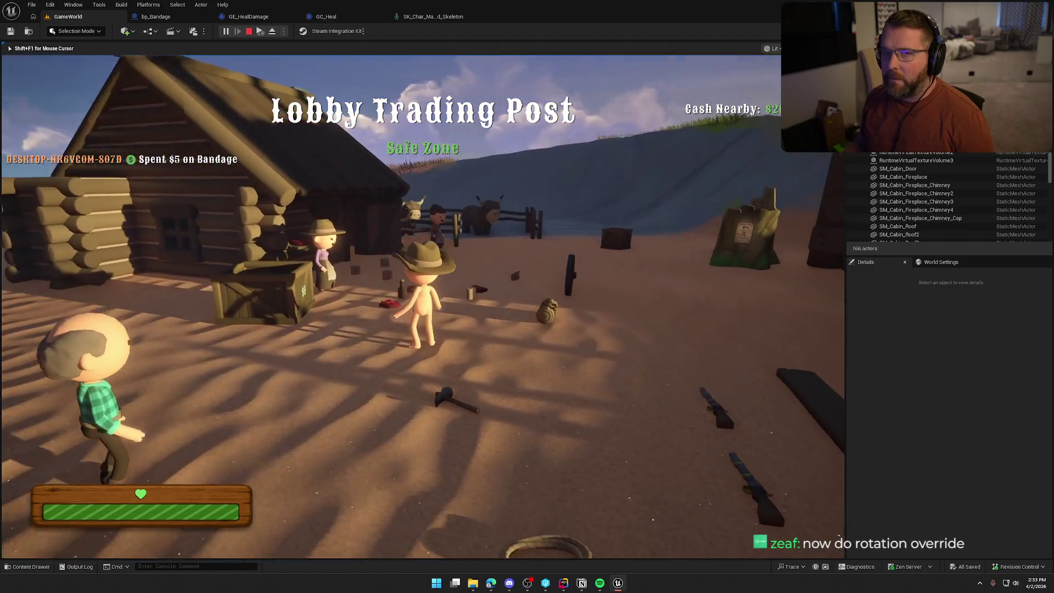
{"action": "key", "text": "shift+w"}
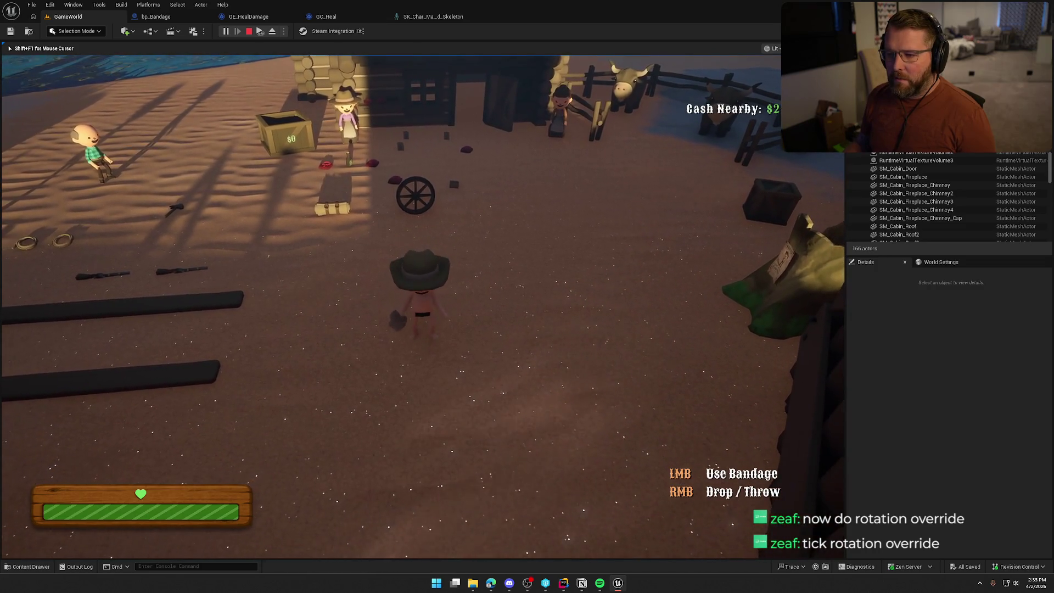
{"action": "left_click", "coordinate": [423, 306]}
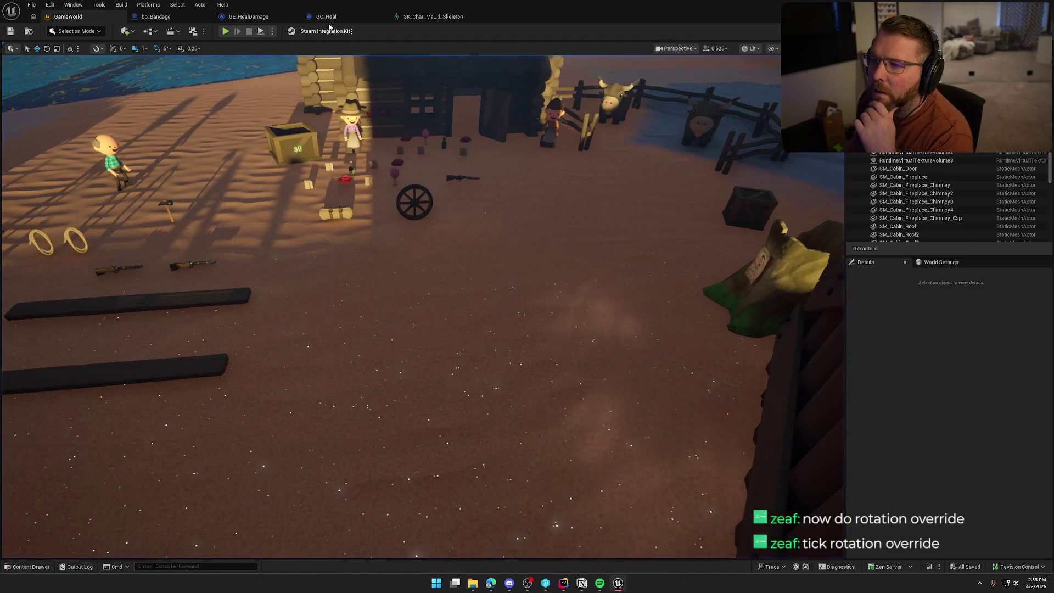
Step: Set NS_Heal's Fountain Emitter State to Self life cycle, loop Once, with 2.0 loop duration
{"action": "left_click", "coordinate": [326, 16]}
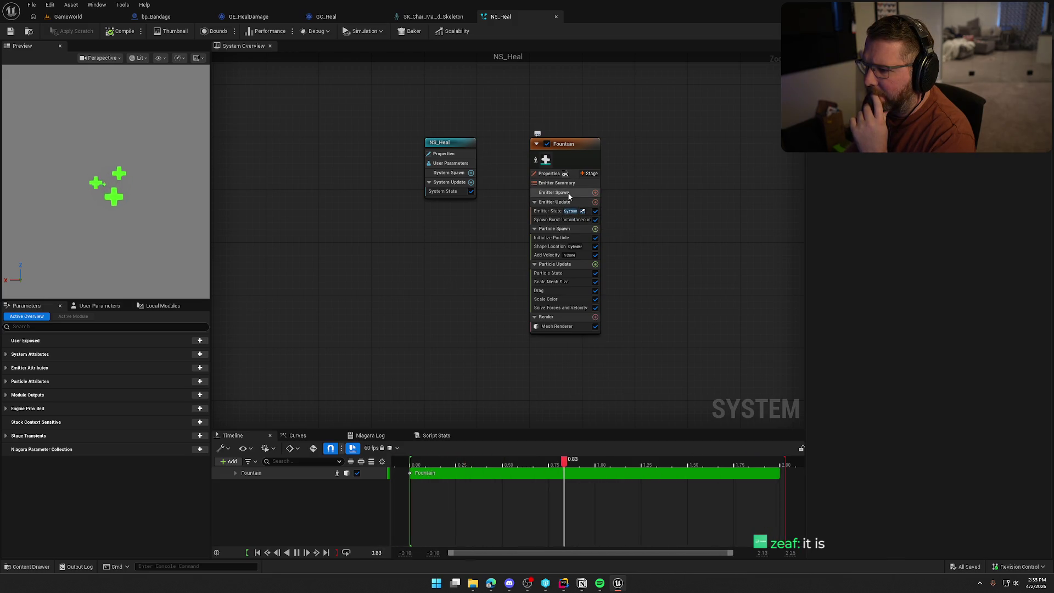
{"action": "left_click", "coordinate": [568, 149]}
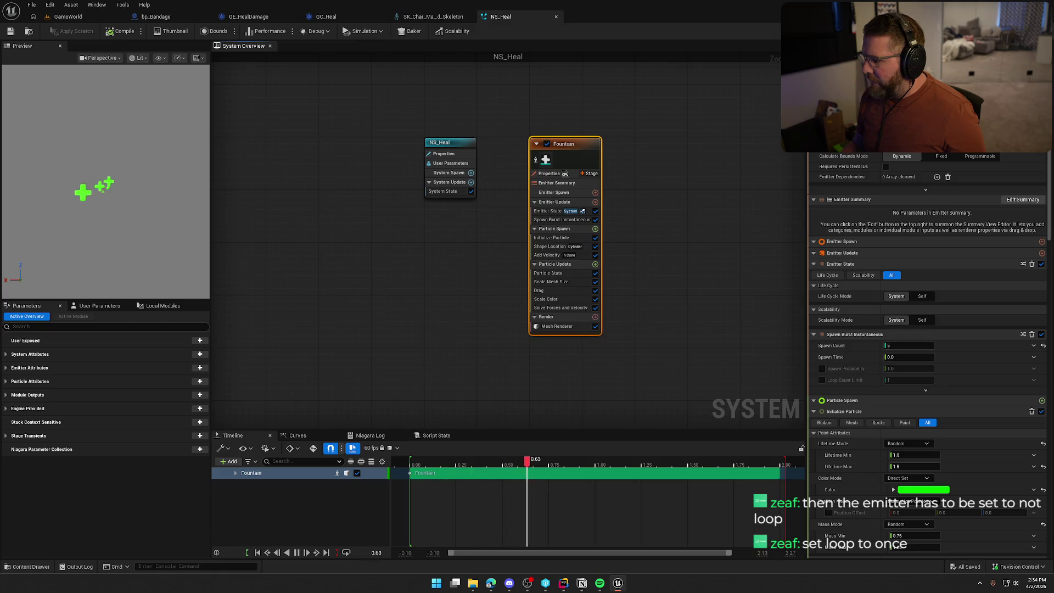
{"action": "left_click", "coordinate": [549, 214]}
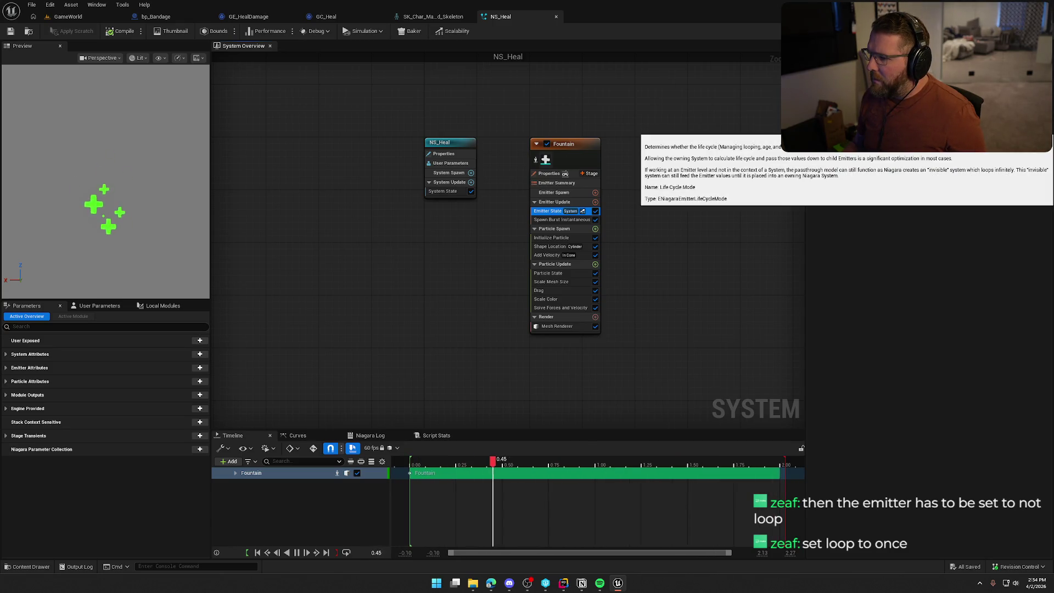
{"action": "left_click", "coordinate": [924, 125]}
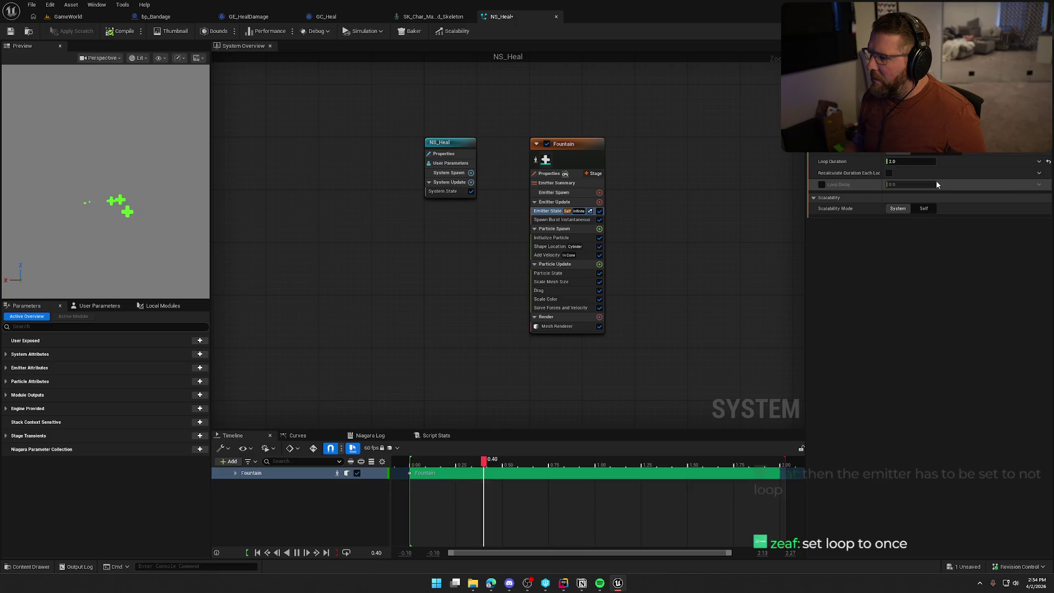
{"action": "left_click", "coordinate": [912, 161]}
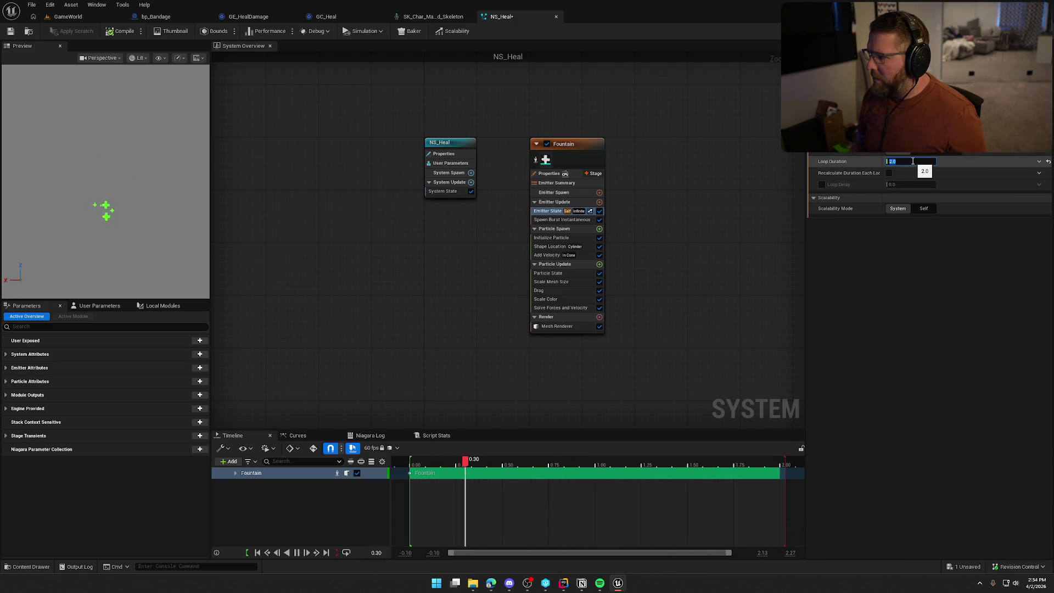
{"action": "left_click", "coordinate": [930, 150]}
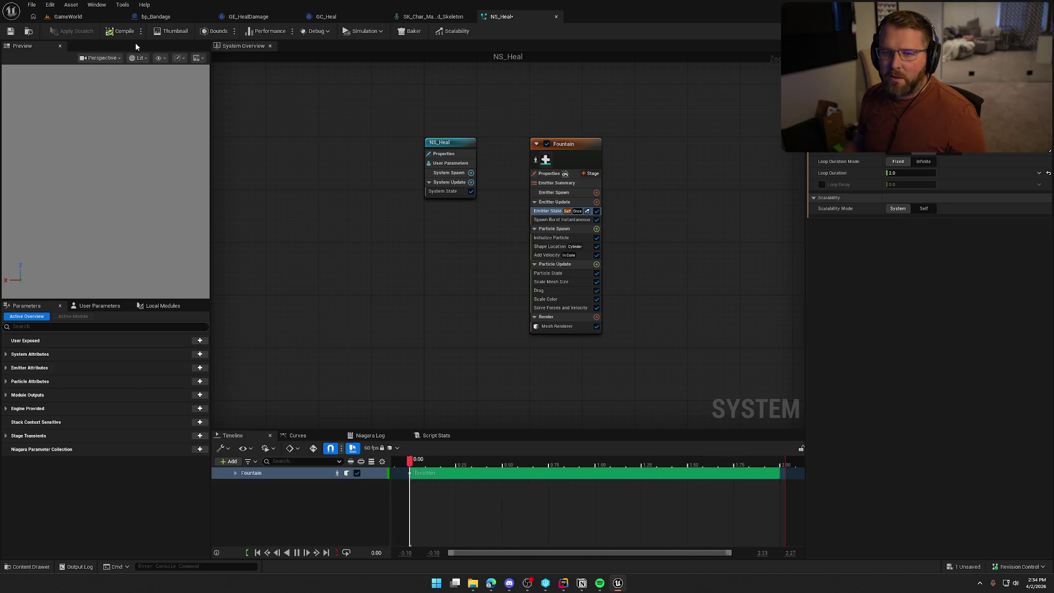
{"action": "left_click", "coordinate": [73, 18]}
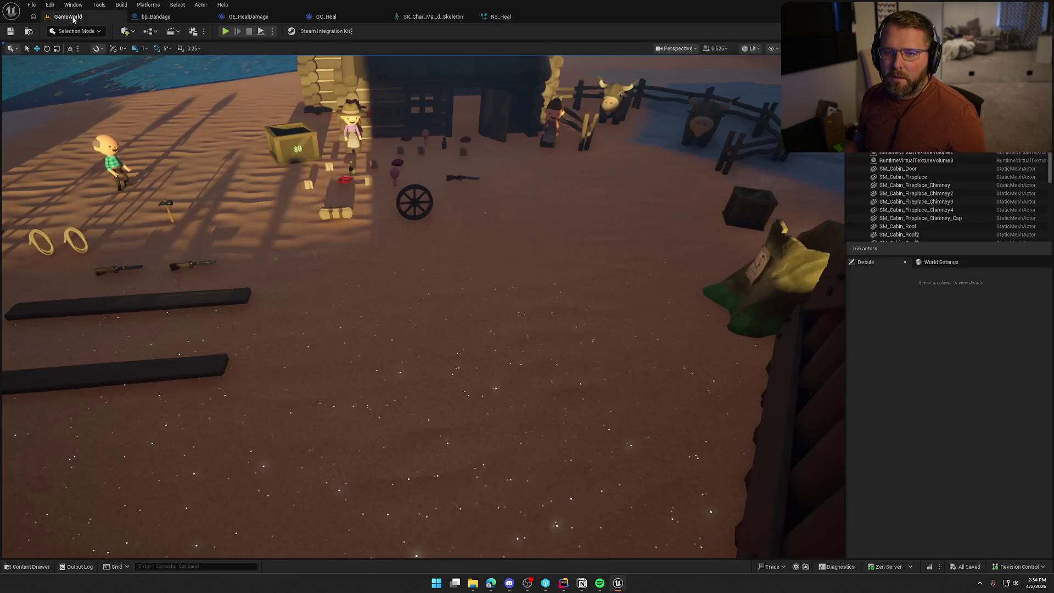
Step: Playtest buying and using two $5 bandages to check the one-shot heal burst, then reopen NS_Heal
{"action": "left_click", "coordinate": [226, 32]}
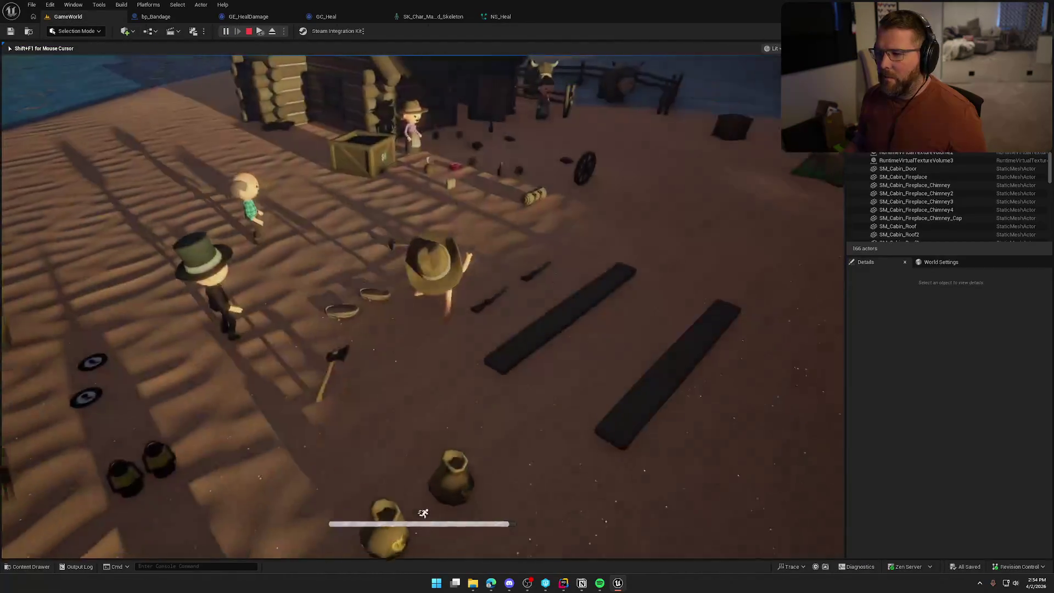
{"action": "key", "text": "e"}
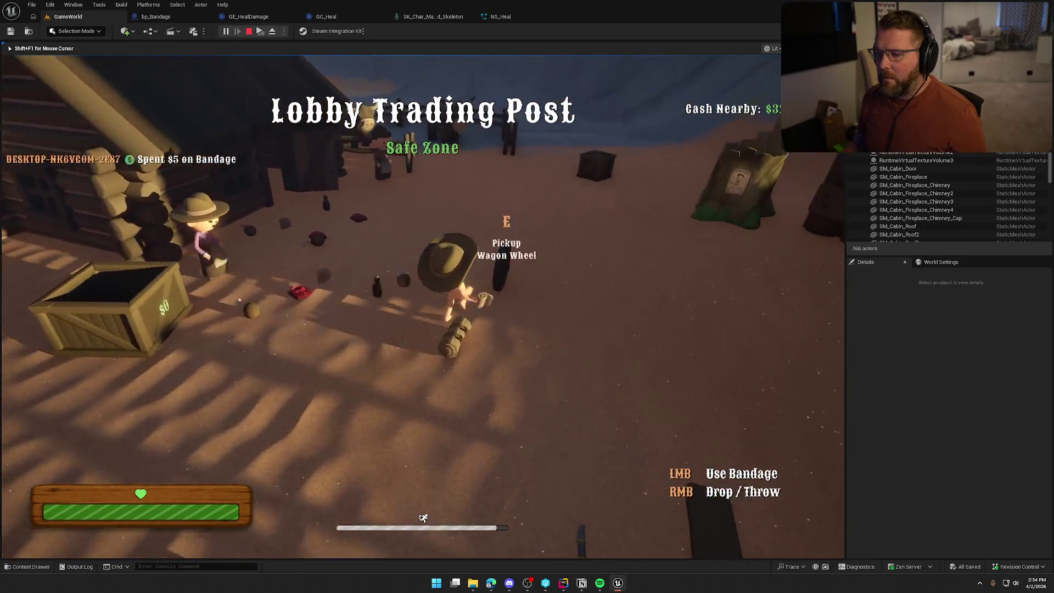
{"action": "left_click", "coordinate": [422, 306]}
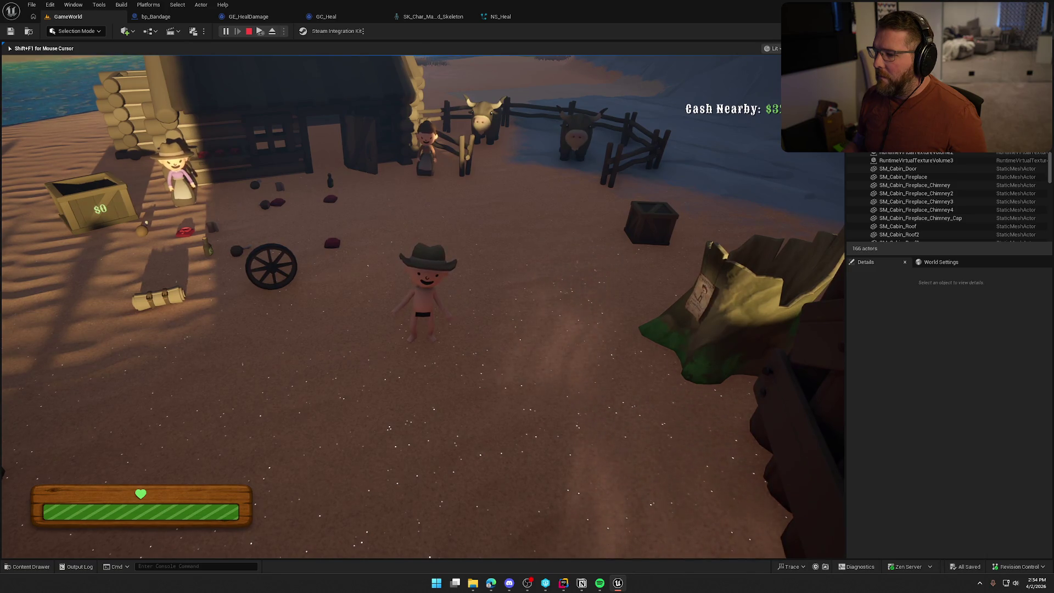
{"action": "key", "text": "shift+w"}
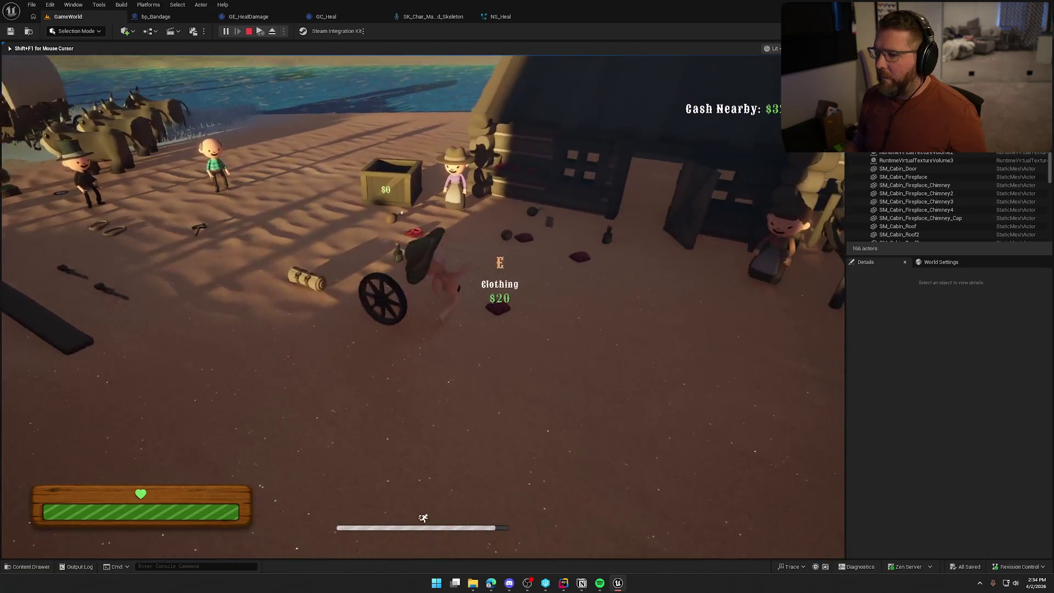
{"action": "key", "text": "e"}
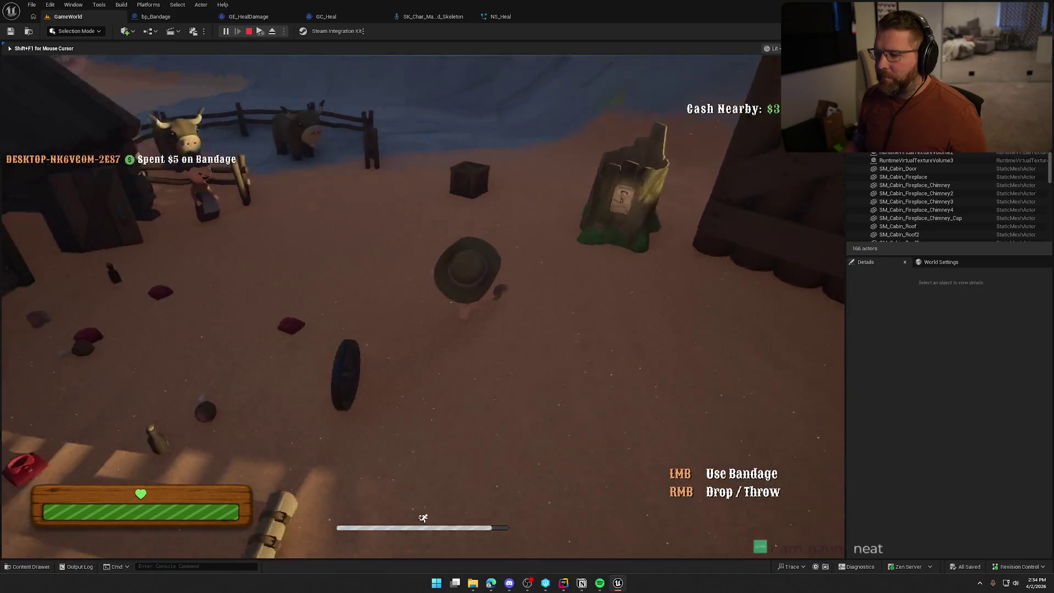
{"action": "key", "text": "s"}
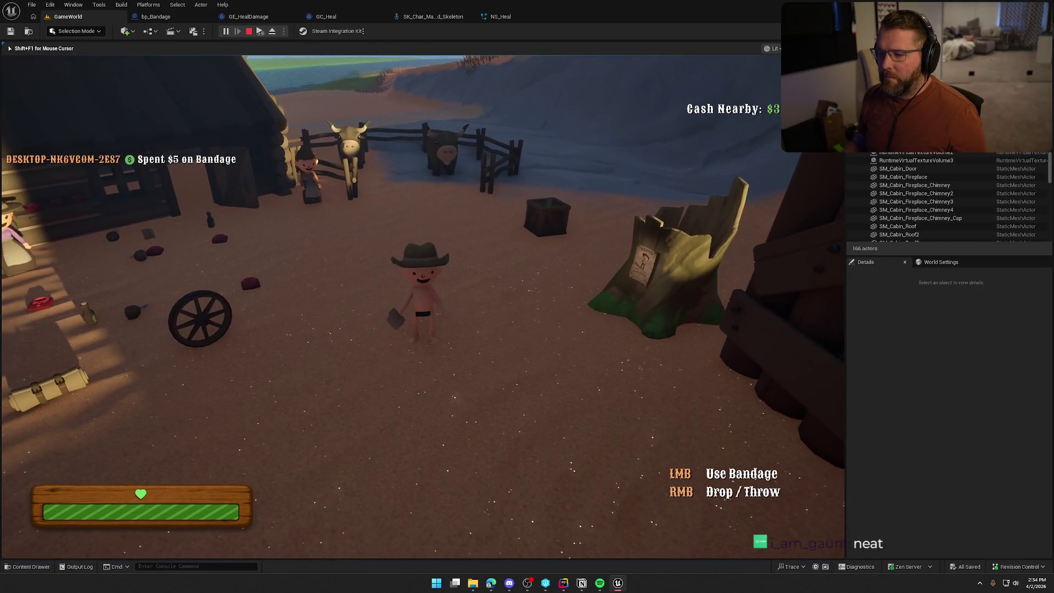
{"action": "left_click", "coordinate": [422, 306]}
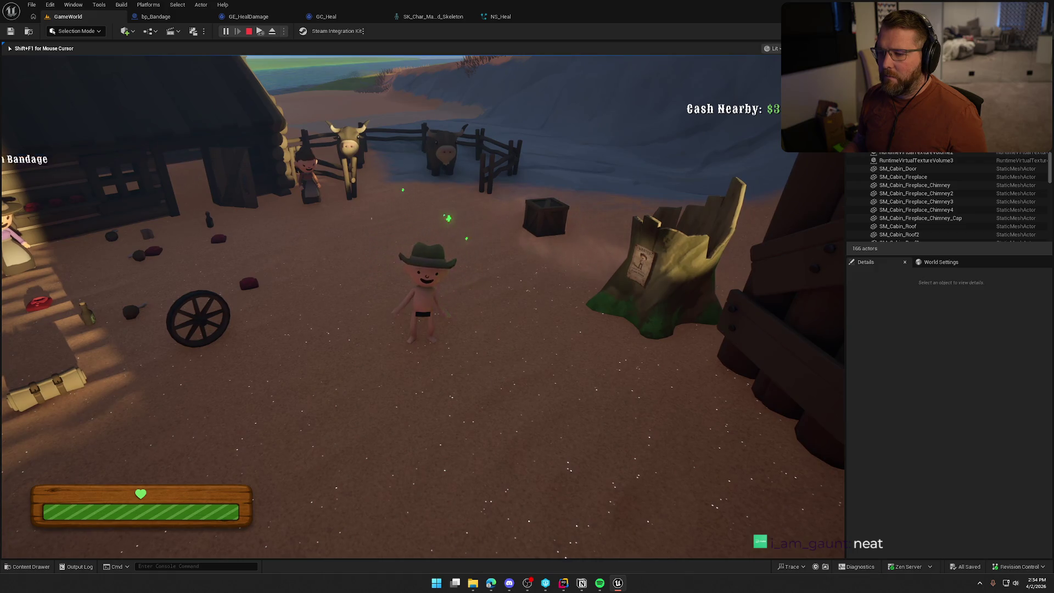
{"action": "key", "text": "Escape"}
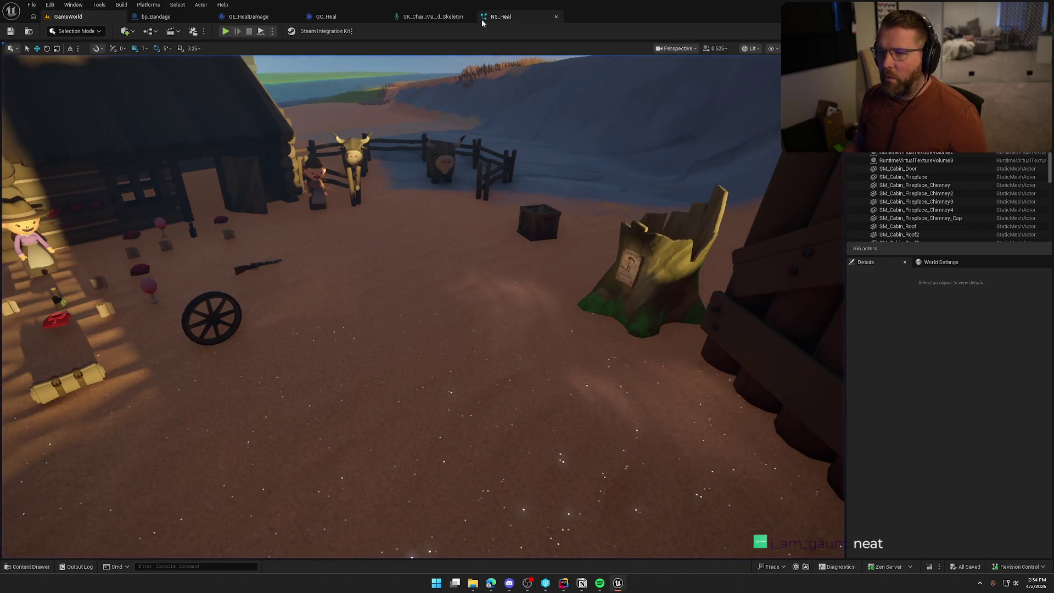
{"action": "left_click", "coordinate": [500, 16]}
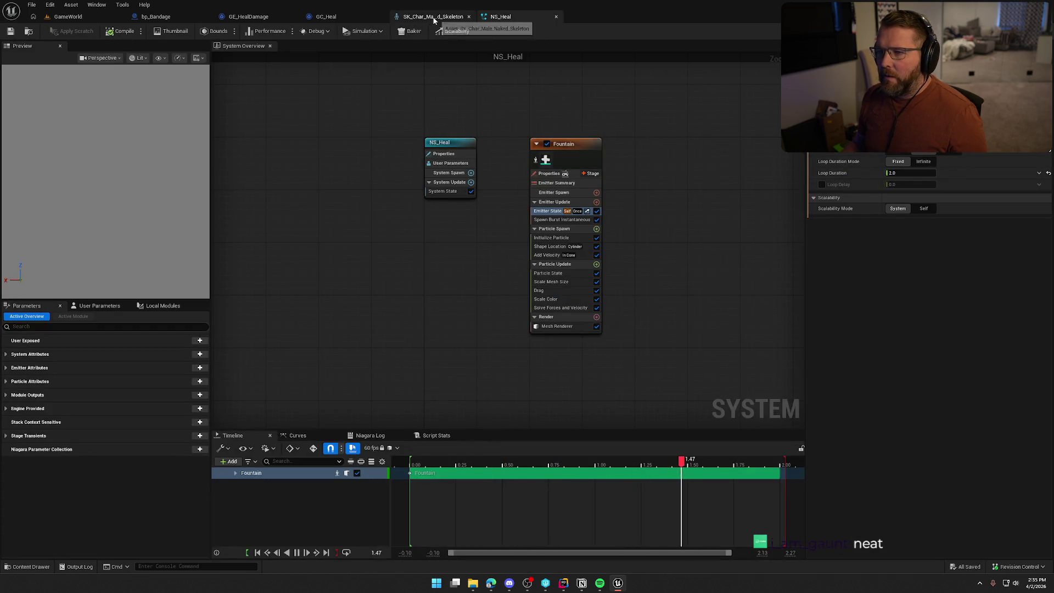
Step: Open GC_Heal's Bandage sound, set its Volume to 0.25, and check it out and save
{"action": "left_click", "coordinate": [326, 16]}
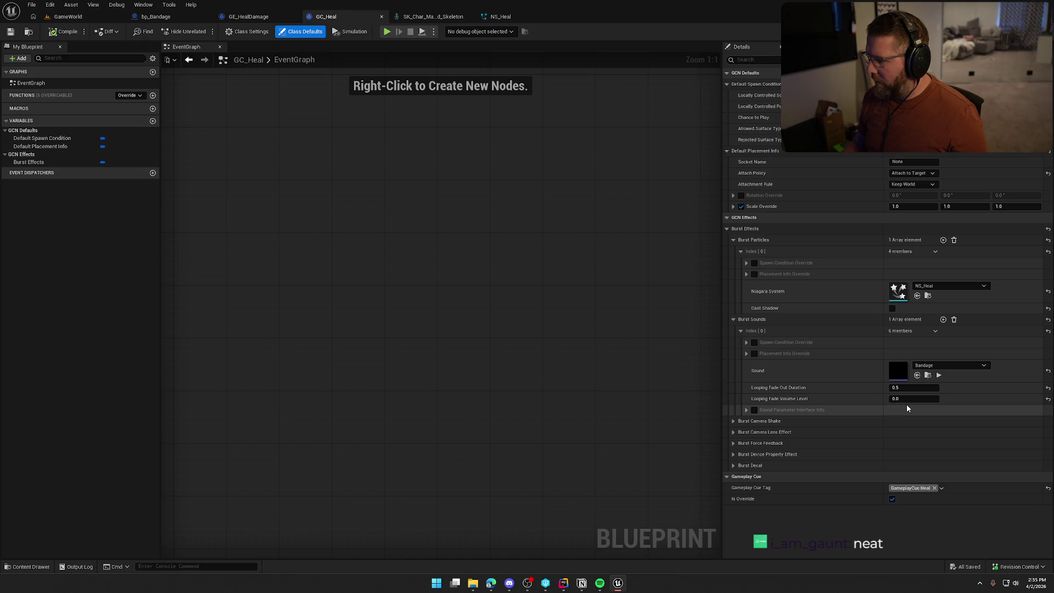
{"action": "double_click", "coordinate": [899, 371]}
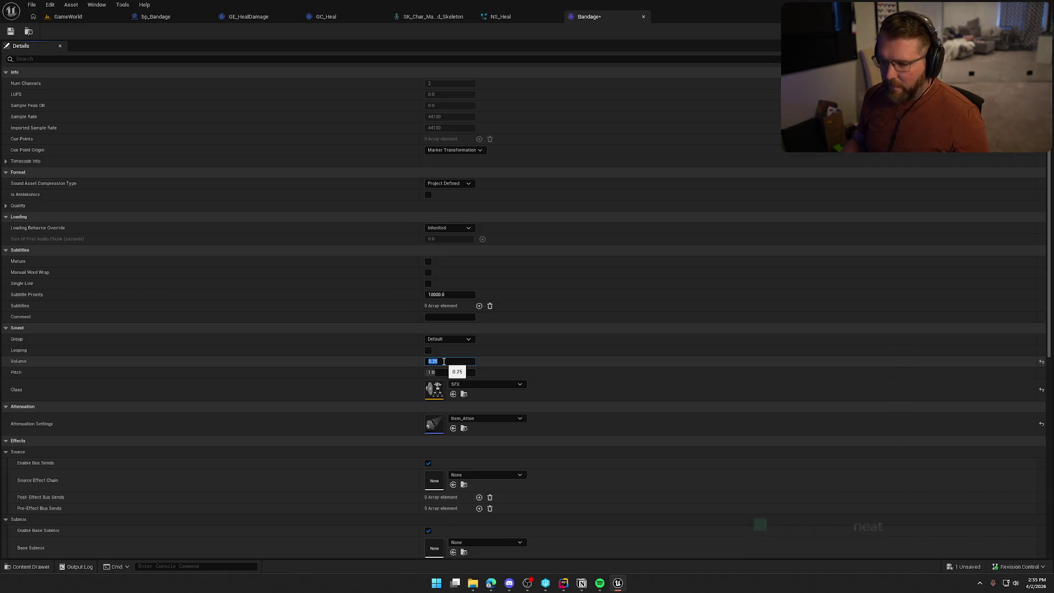
{"action": "left_click", "coordinate": [11, 32]}
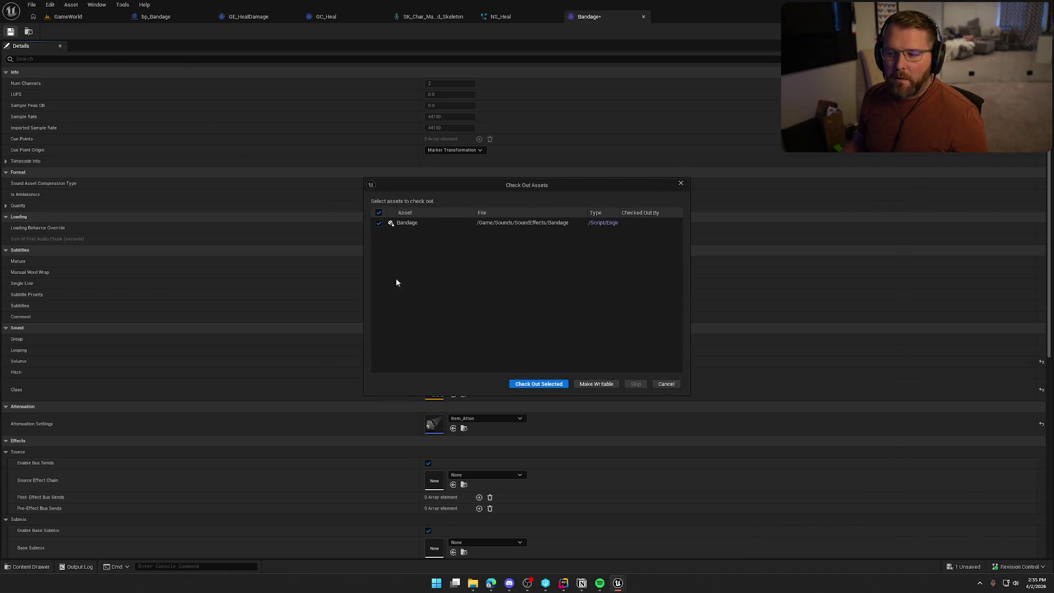
{"action": "left_click", "coordinate": [545, 385]}
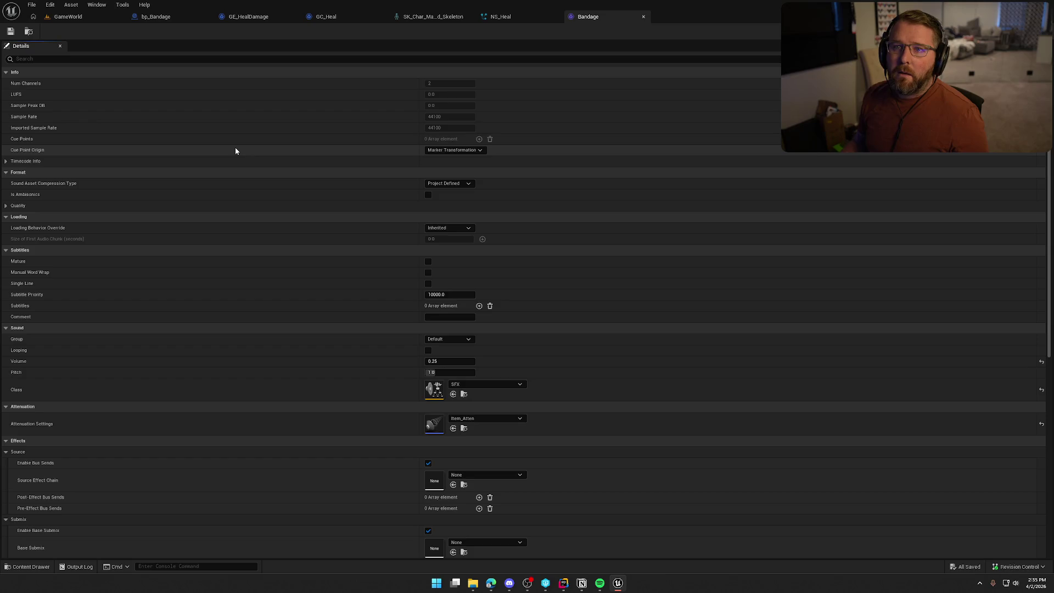
{"action": "left_click", "coordinate": [69, 16]}
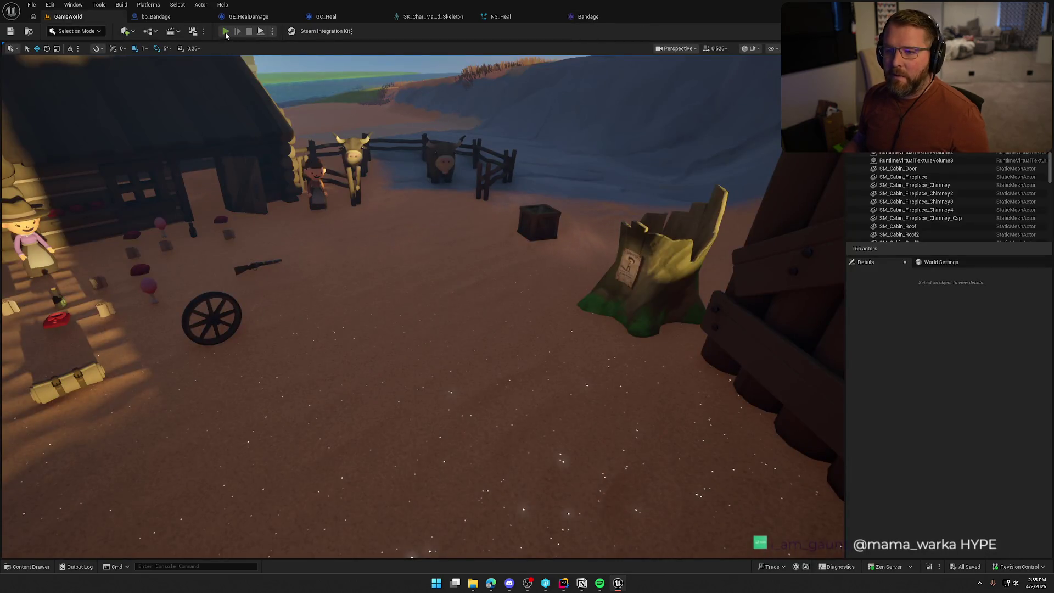
Step: Playtest by buying a bandage at the trading post and using bandages to show heal particles
{"action": "left_click", "coordinate": [226, 31]}
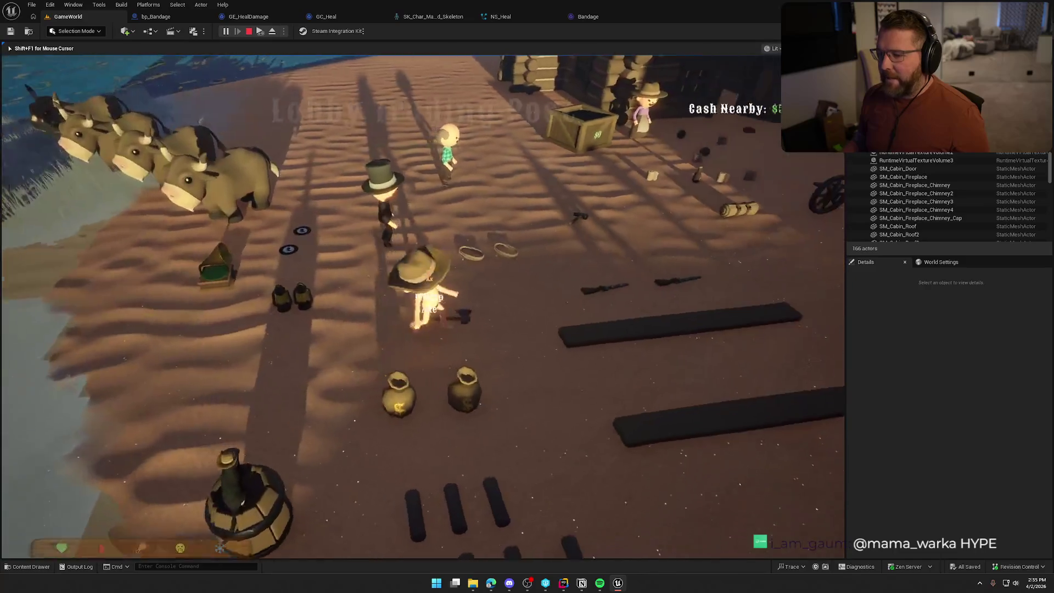
{"action": "key", "text": "w"}
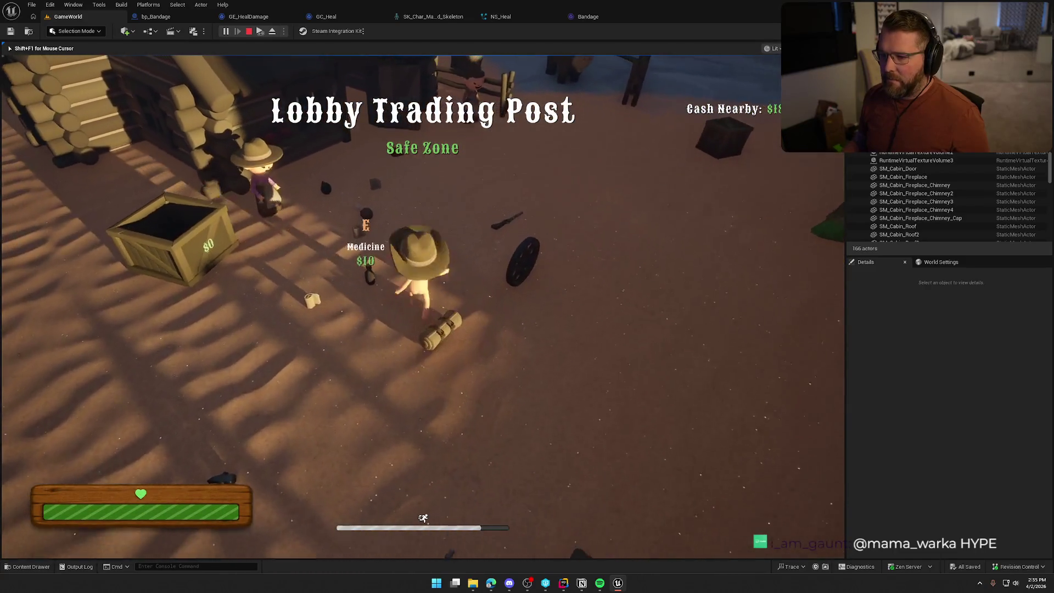
{"action": "key", "text": "e"}
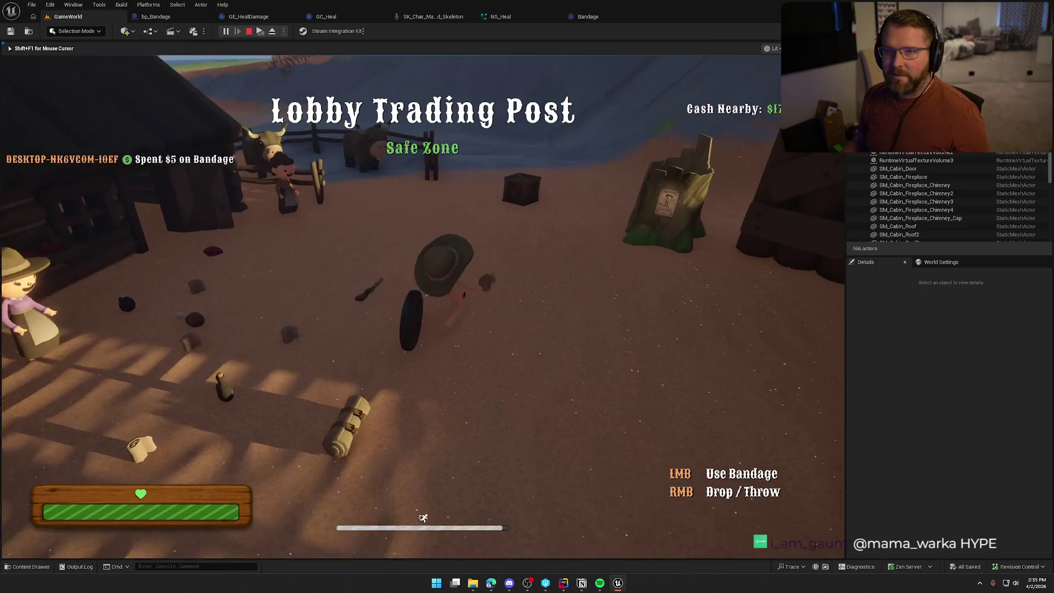
{"action": "key", "text": "s"}
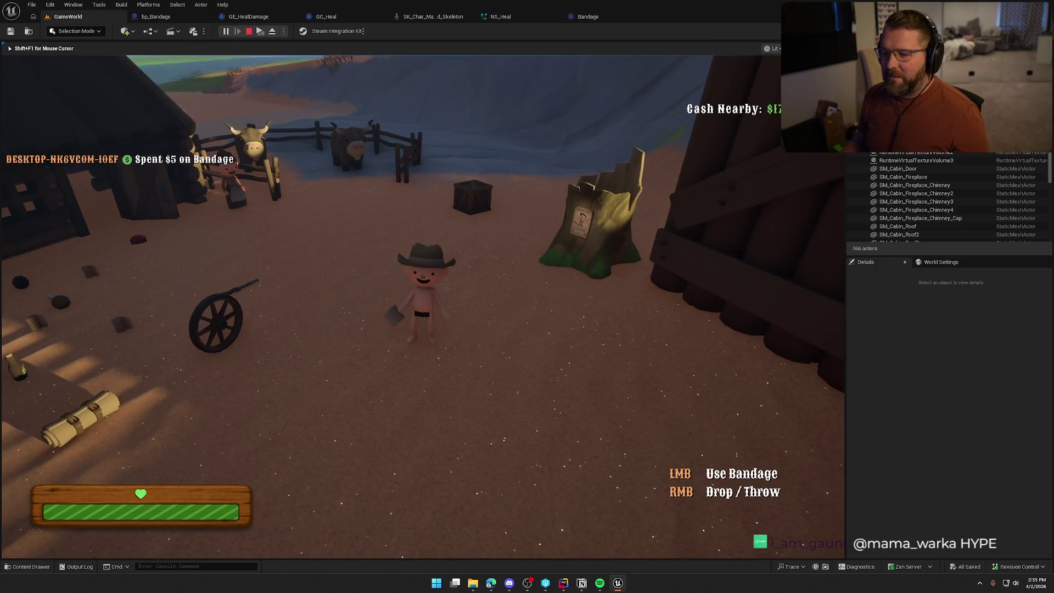
{"action": "left_click", "coordinate": [423, 307]}
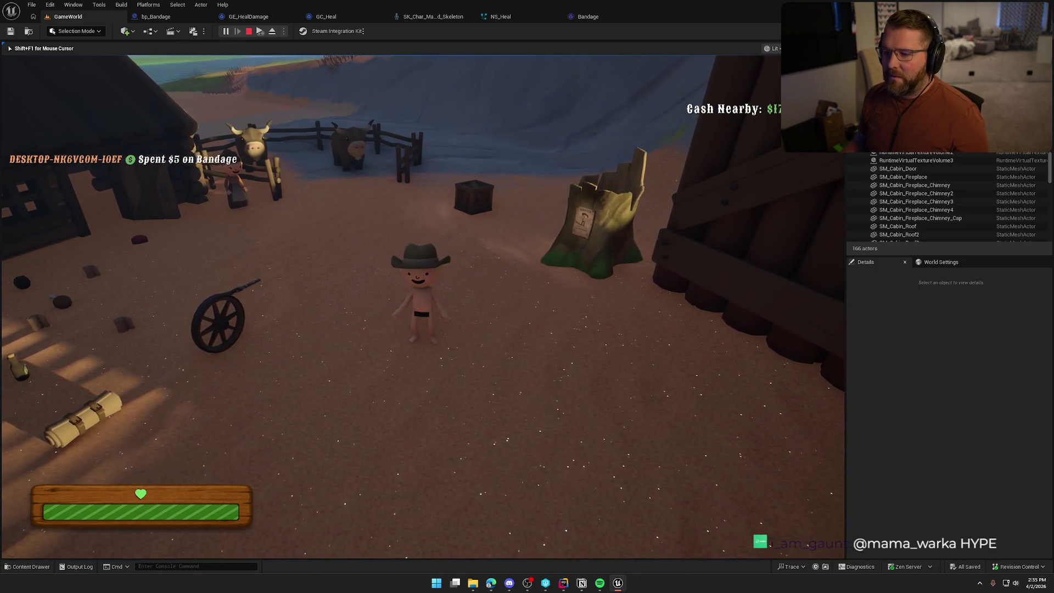
{"action": "key", "text": "shift+w"}
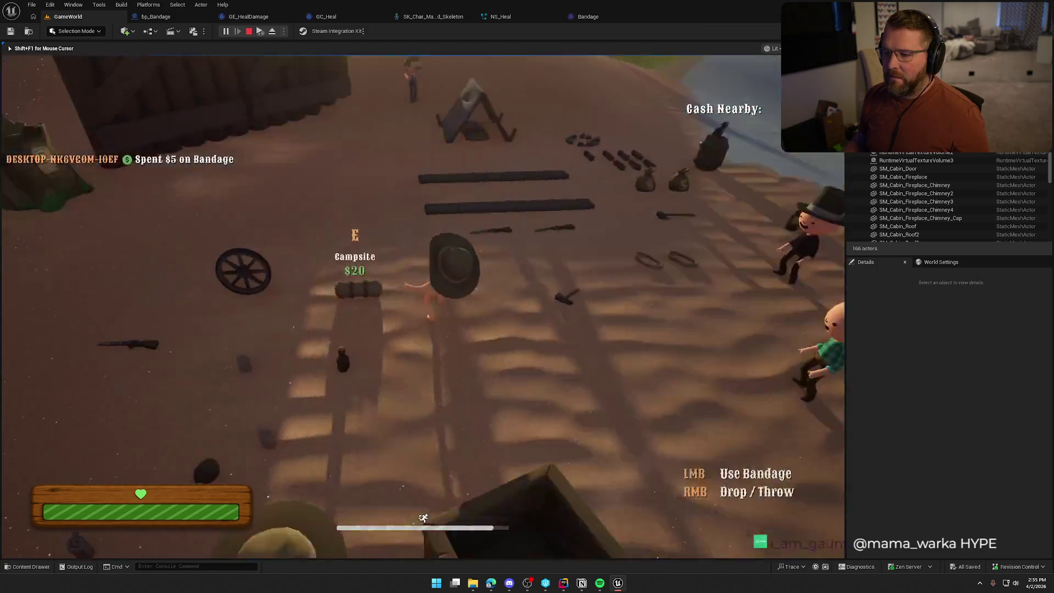
{"action": "key", "text": "shift+w"}
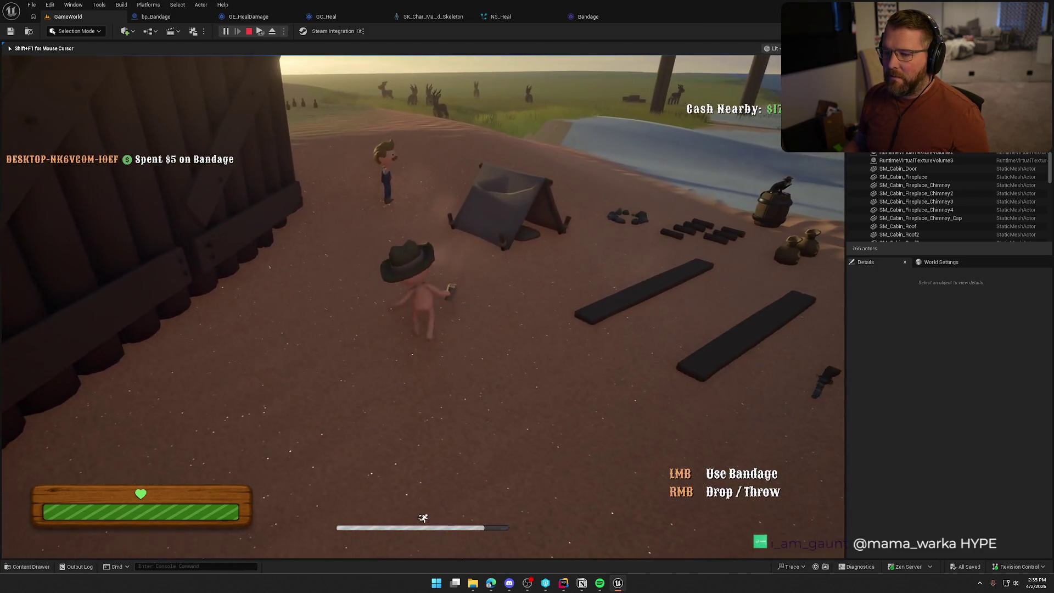
{"action": "left_click", "coordinate": [423, 306]}
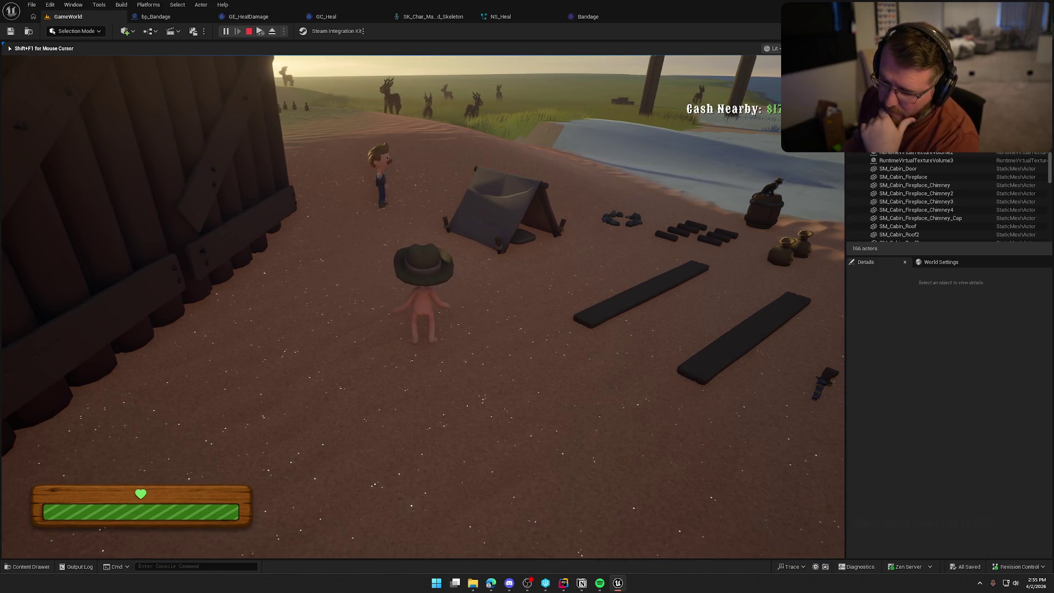
Step: Use two more bandages to confirm the heal particles, end the test, and bring up Notion's to-do page
{"action": "key", "text": "shift+w"}
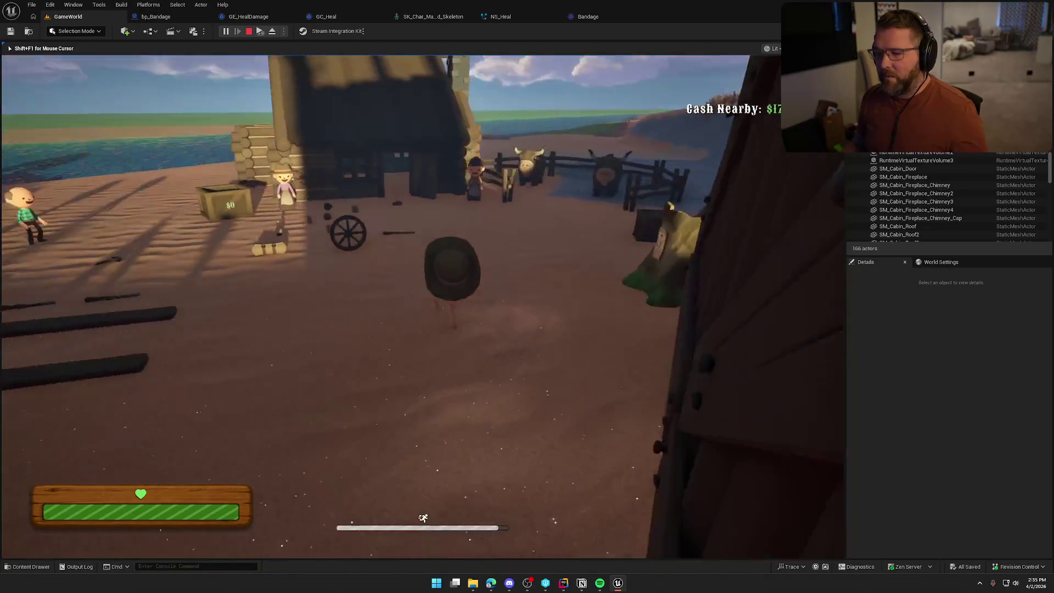
{"action": "key", "text": "e"}
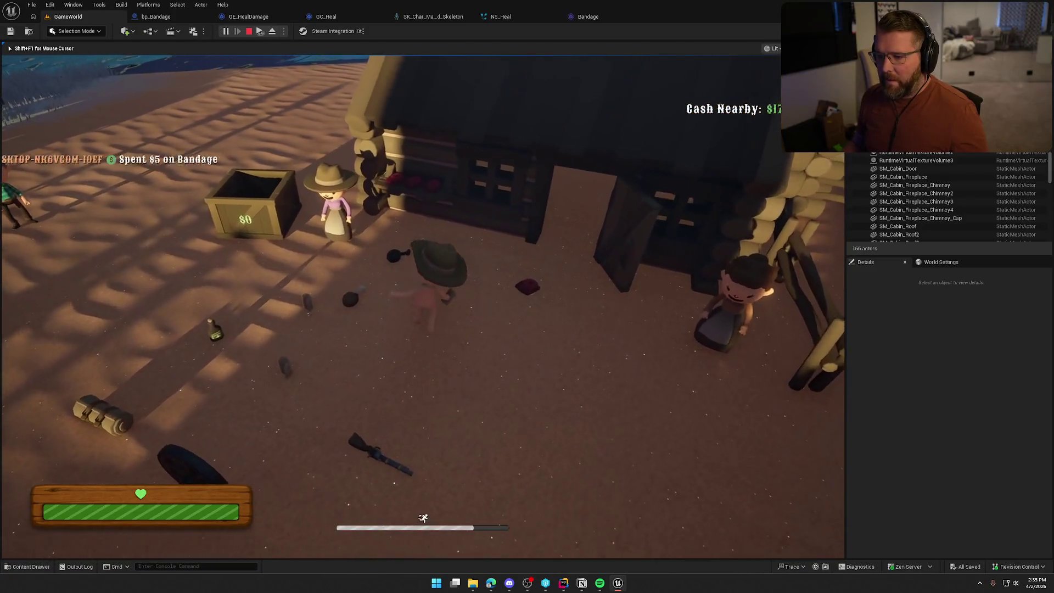
{"action": "left_click", "coordinate": [422, 306]}
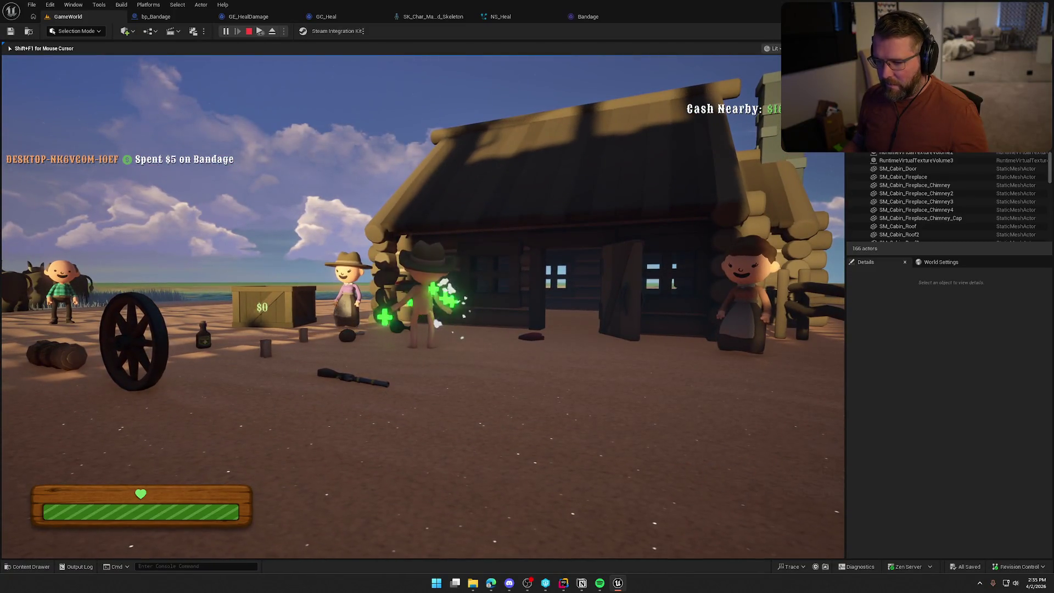
{"action": "key", "text": "w"}
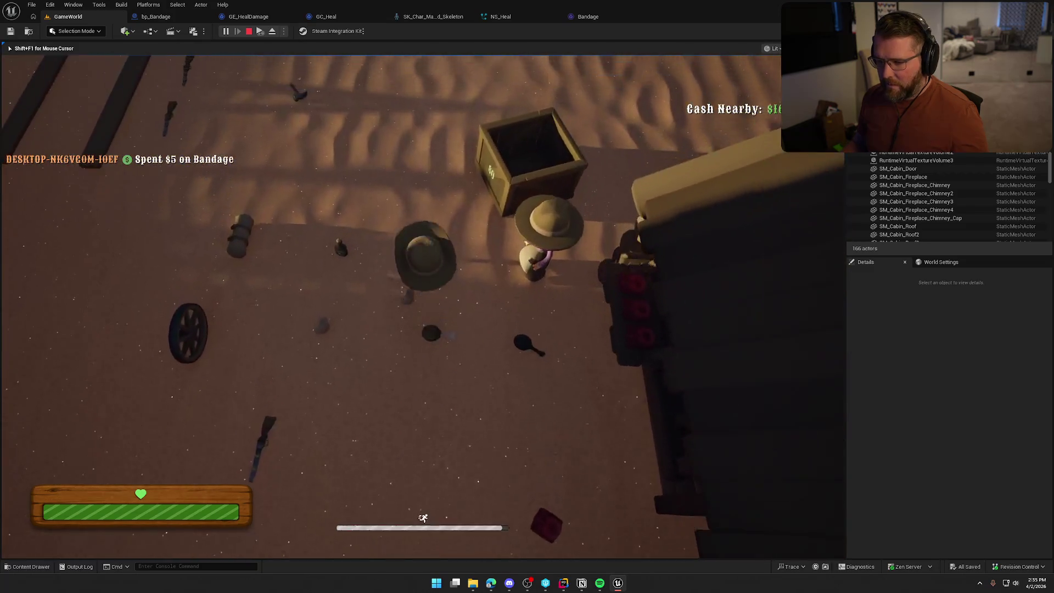
{"action": "key", "text": "shift+w"}
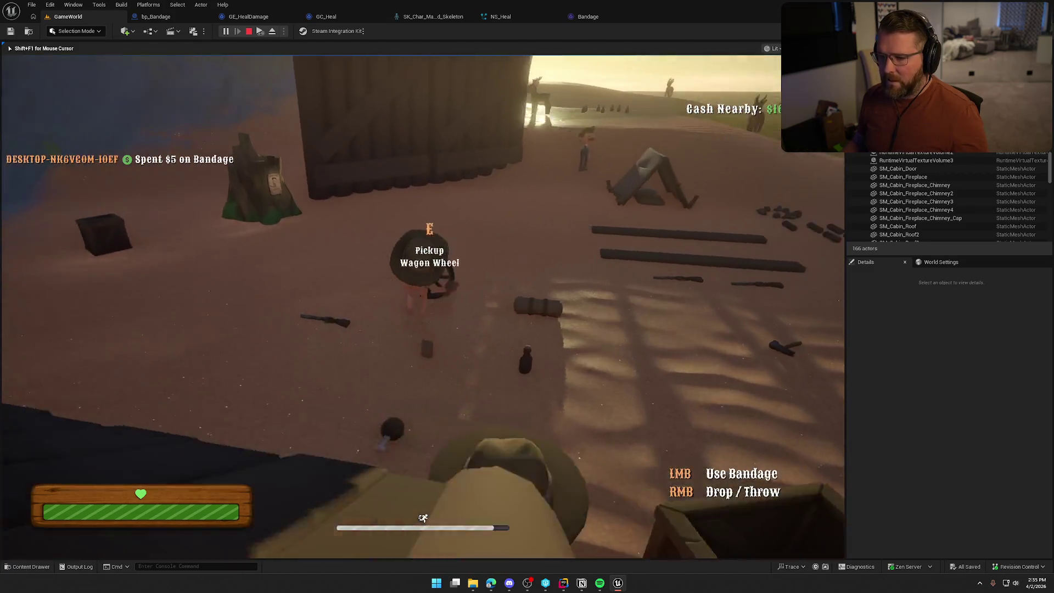
{"action": "left_click", "coordinate": [423, 307]}
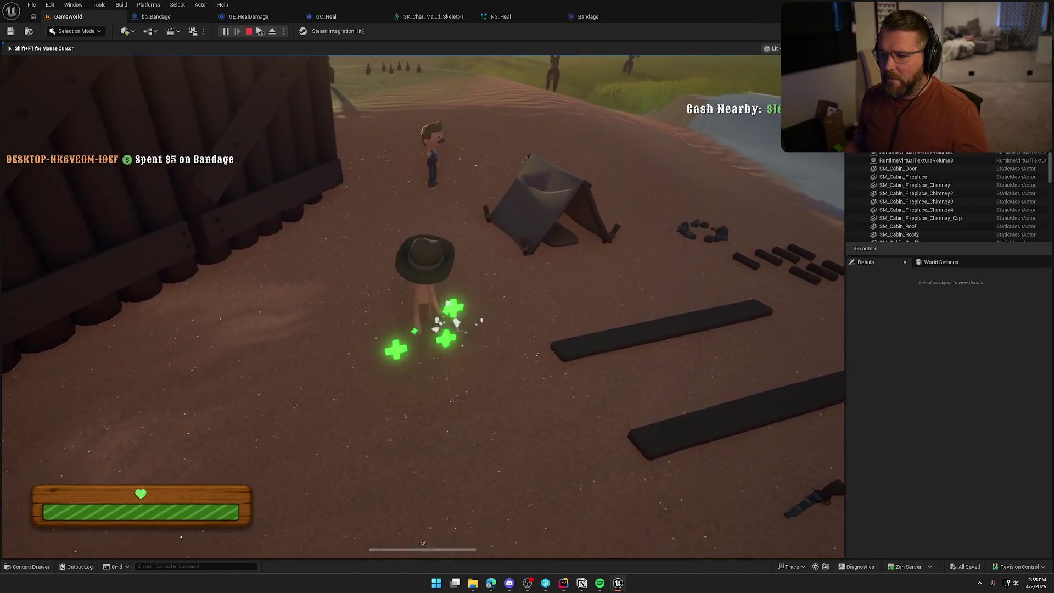
{"action": "key", "text": "shift+w"}
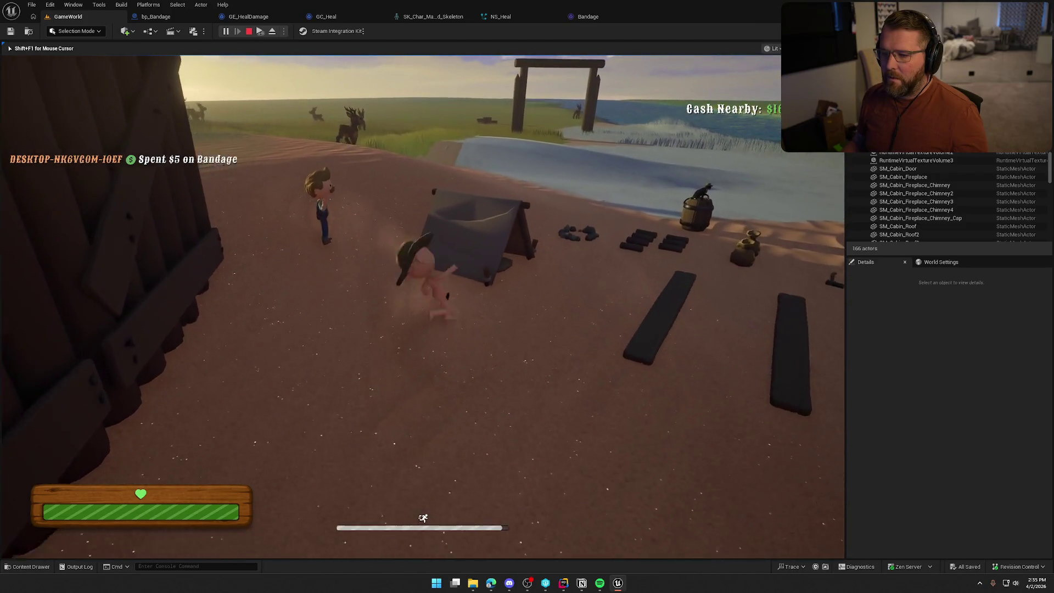
{"action": "key", "text": "Escape"}
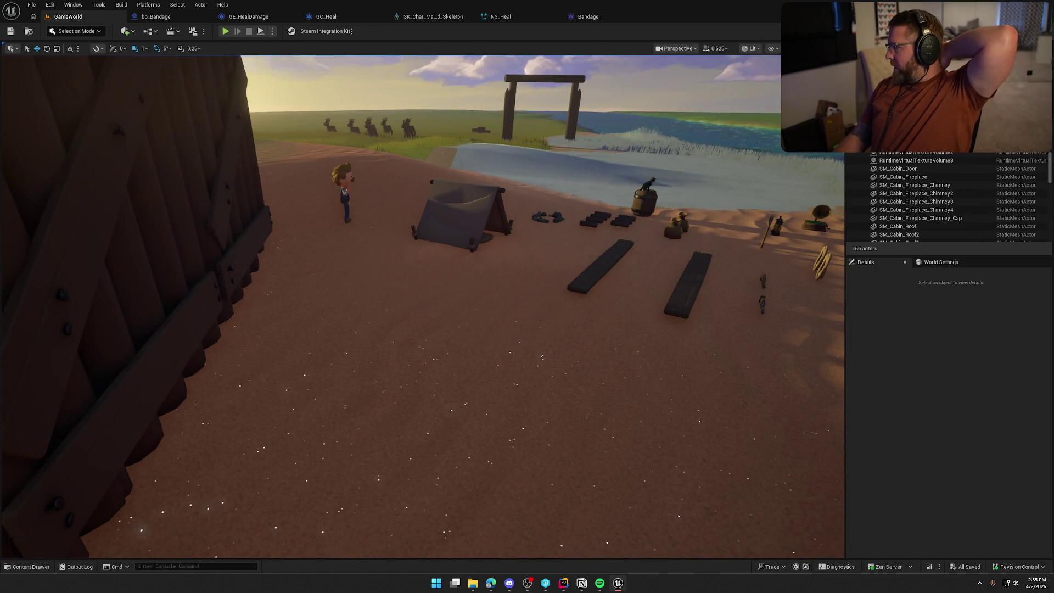
{"action": "key", "text": "alt+Tab"}
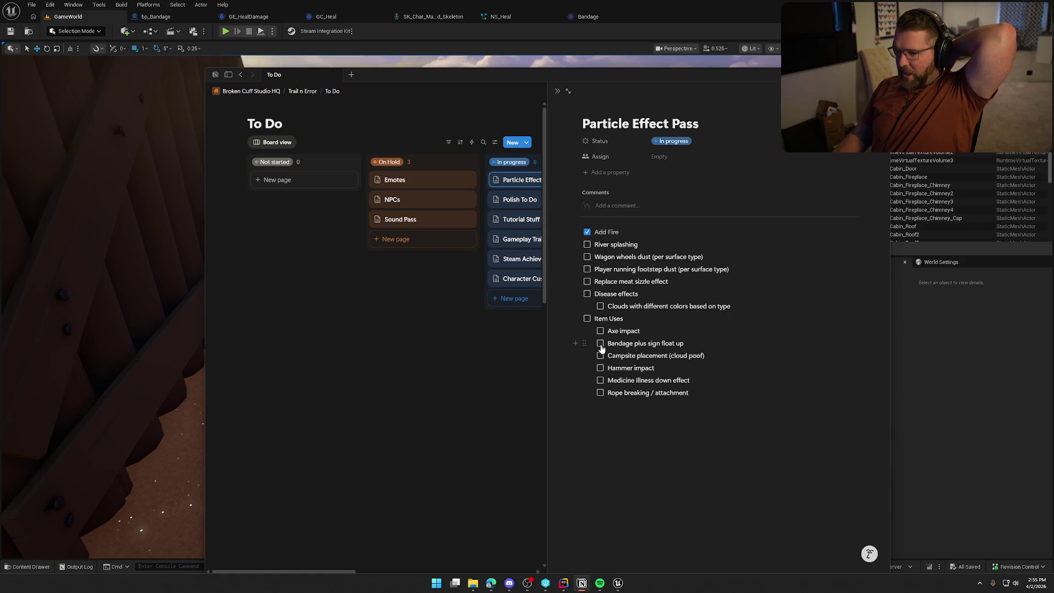
{"action": "left_click_drag", "start_coordinate": [546, 78], "coordinate": [449, 62]}
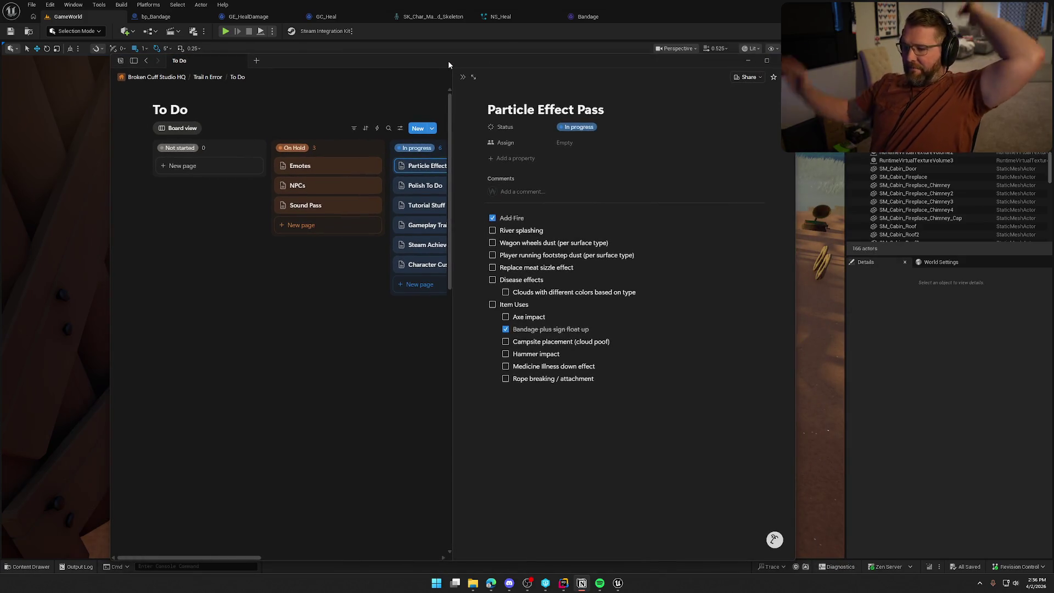
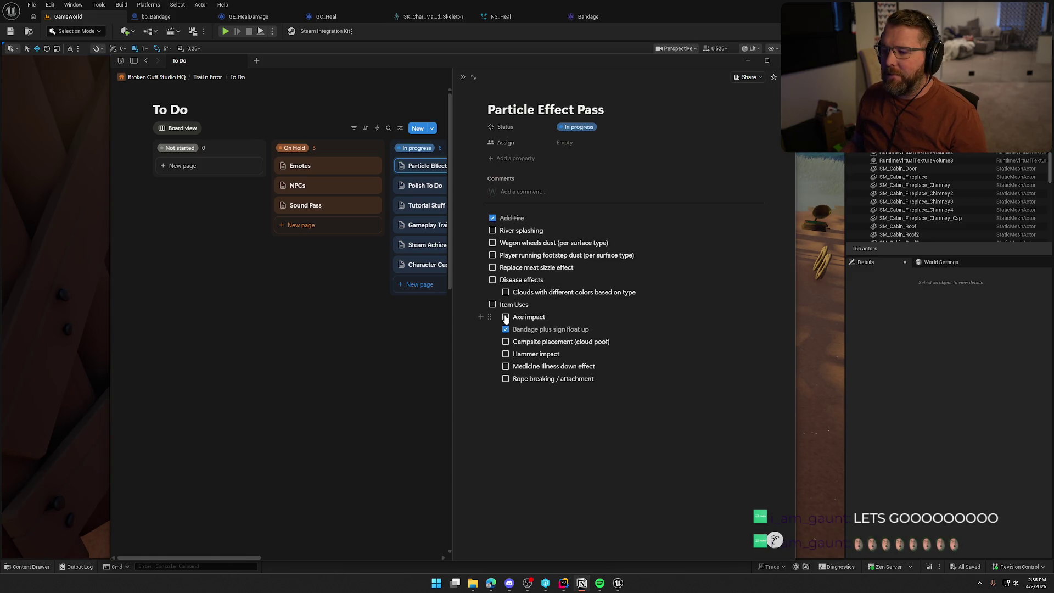
Step: Dismiss the task board and close the leftover asset editor tabs, keeping only the level
{"action": "left_click", "coordinate": [421, 54]}
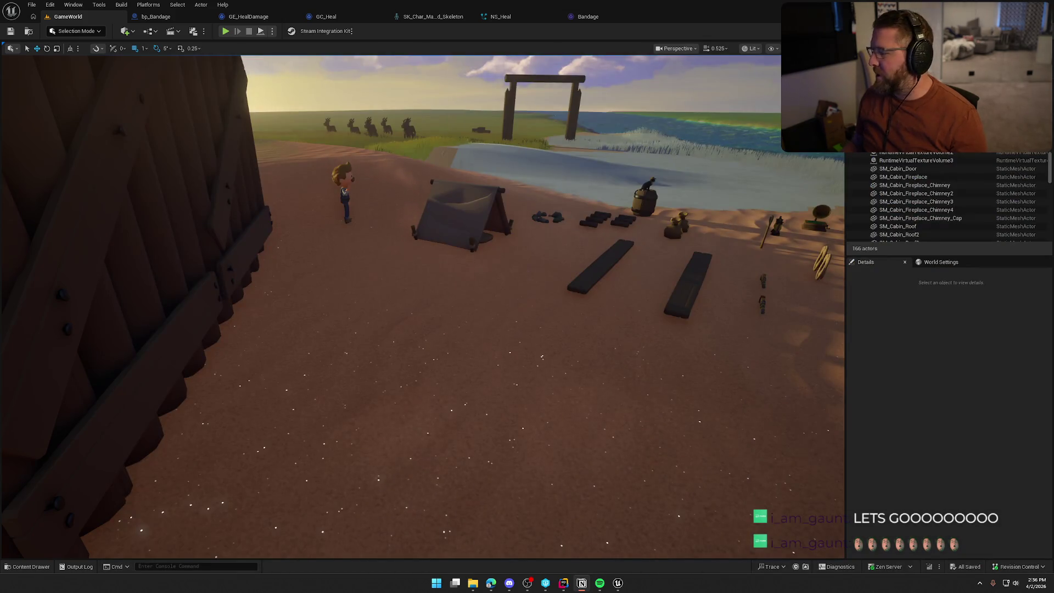
{"action": "left_click_drag", "start_coordinate": [491, 352], "coordinate": [522, 334]}
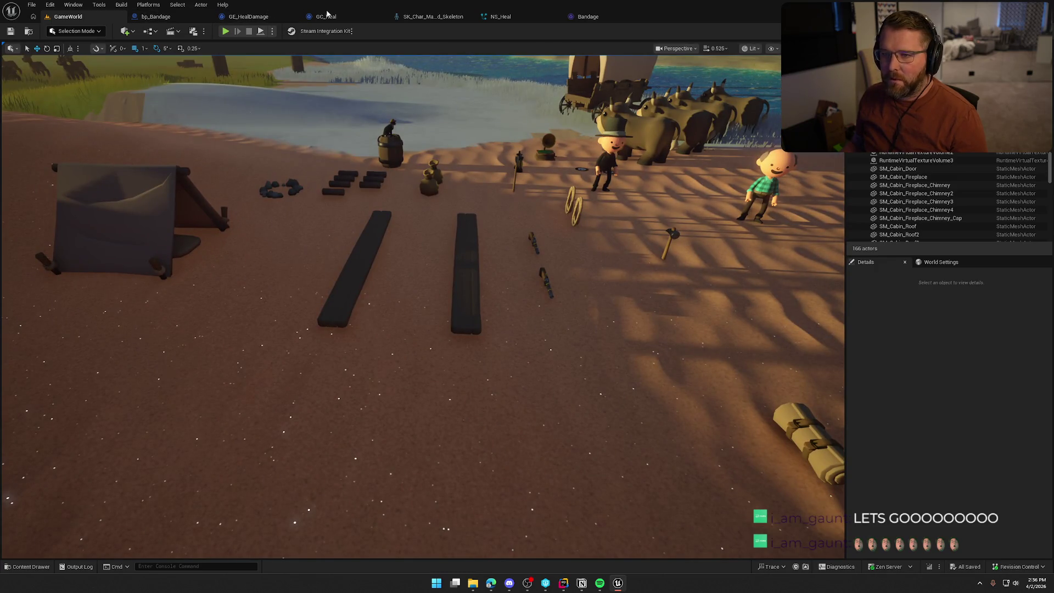
{"action": "middle_click", "coordinate": [506, 17]}
{"action": "middle_click", "coordinate": [506, 16]}
{"action": "middle_click", "coordinate": [442, 19]}
{"action": "middle_click", "coordinate": [258, 17]}
{"action": "middle_click", "coordinate": [250, 17]}
{"action": "middle_click", "coordinate": [165, 16]}
Step: In the Content Drawer, browse to the Logic > Interactables > Items folder
{"action": "key", "text": "ctrl+space"}
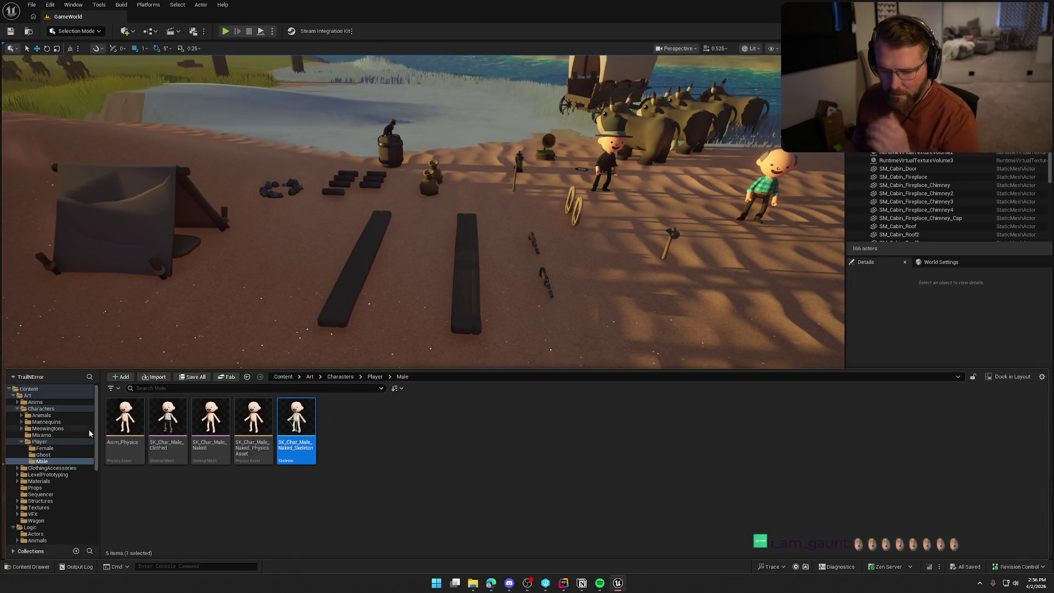
{"action": "left_click", "coordinate": [28, 395], "text": "ctrl"}
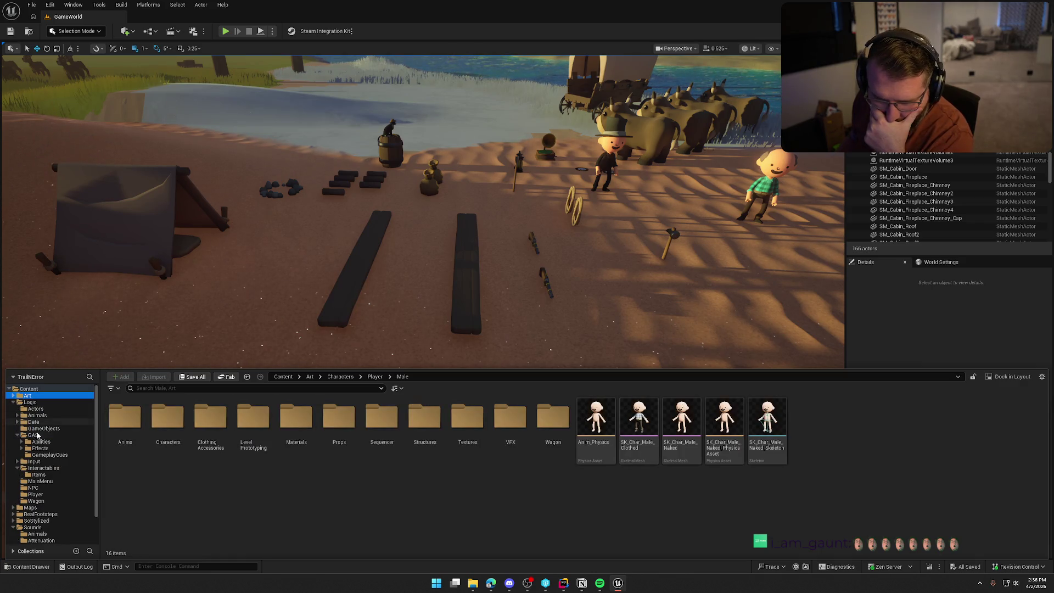
{"action": "left_click", "coordinate": [17, 435]}
{"action": "left_click", "coordinate": [38, 448]}
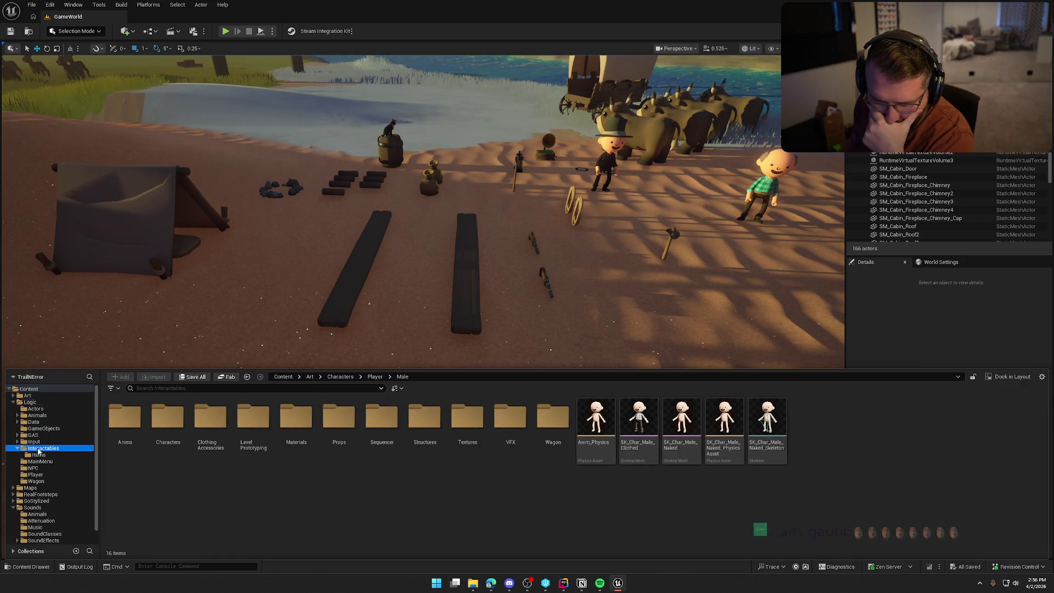
{"action": "double_click", "coordinate": [129, 429]}
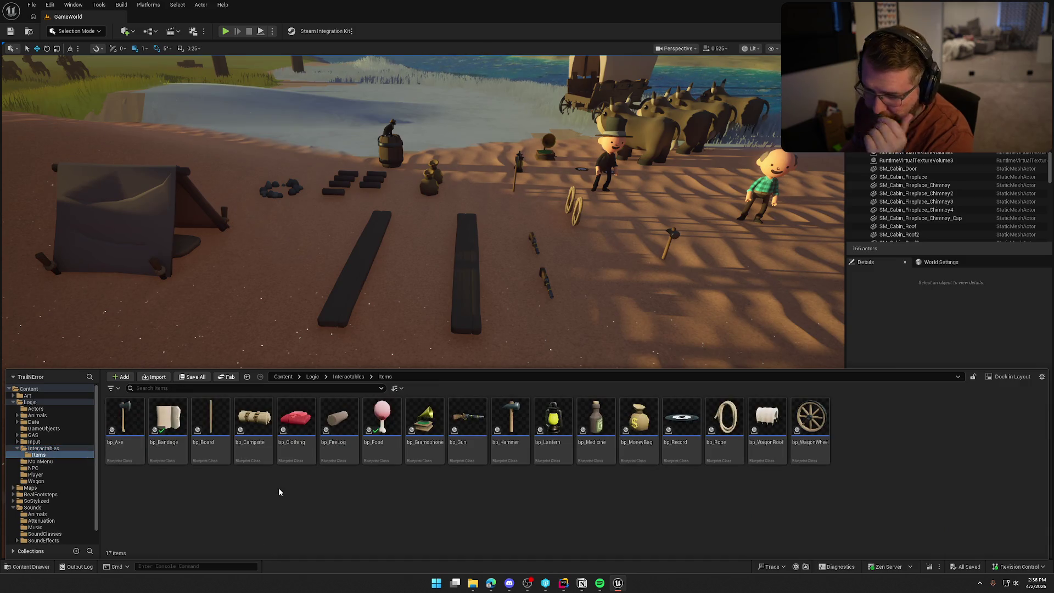
Step: Open the bp_Axe Blueprint and its Server_ApplyHit function graph
{"action": "double_click", "coordinate": [144, 428]}
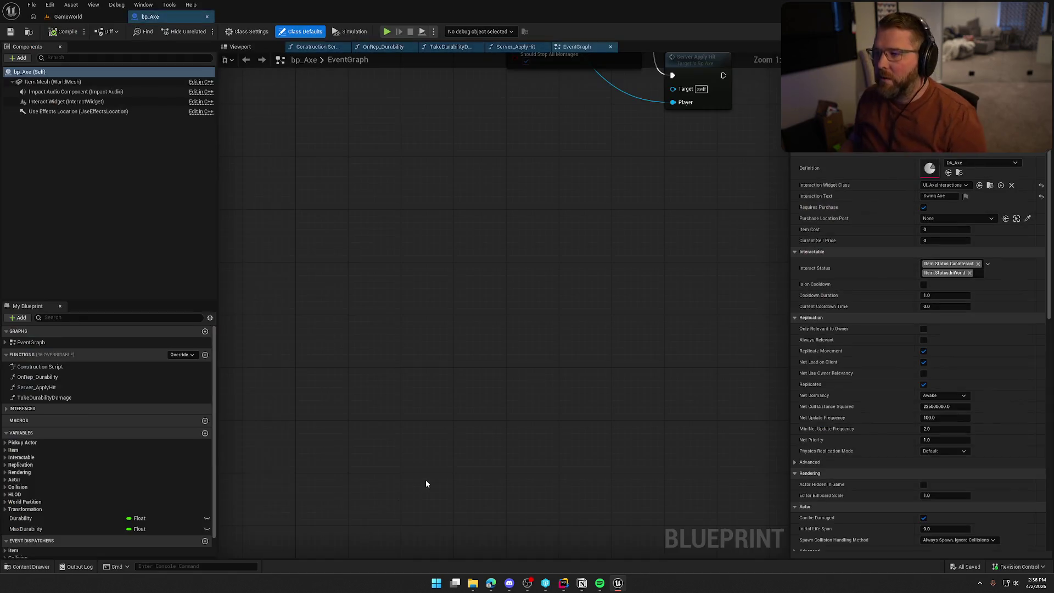
{"action": "scroll", "coordinate": [420, 358], "scroll_direction": "down", "scroll_amount": 3}
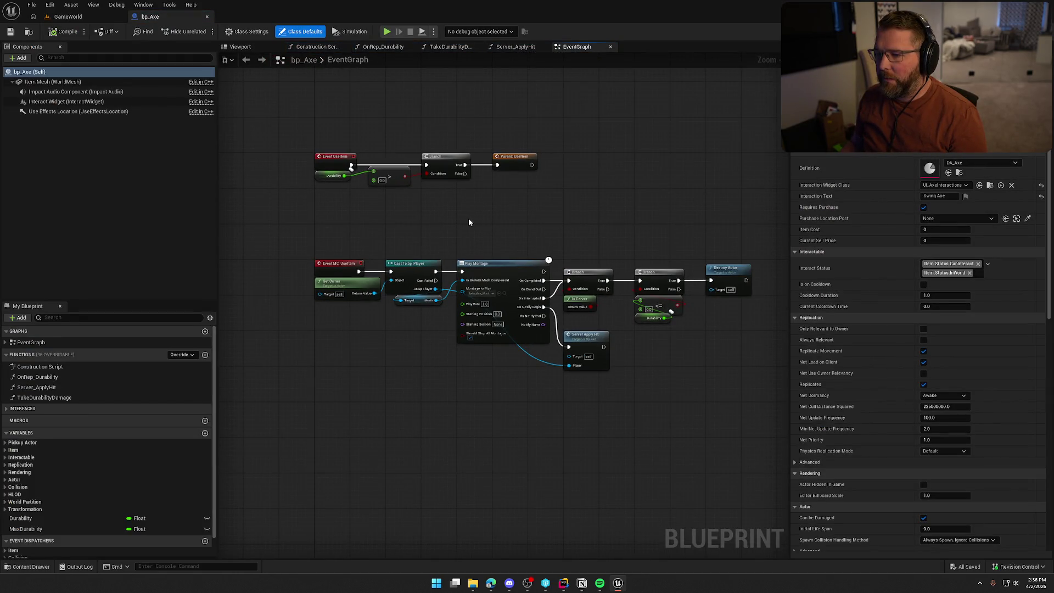
{"action": "scroll", "coordinate": [469, 222], "scroll_direction": "up", "scroll_amount": 1}
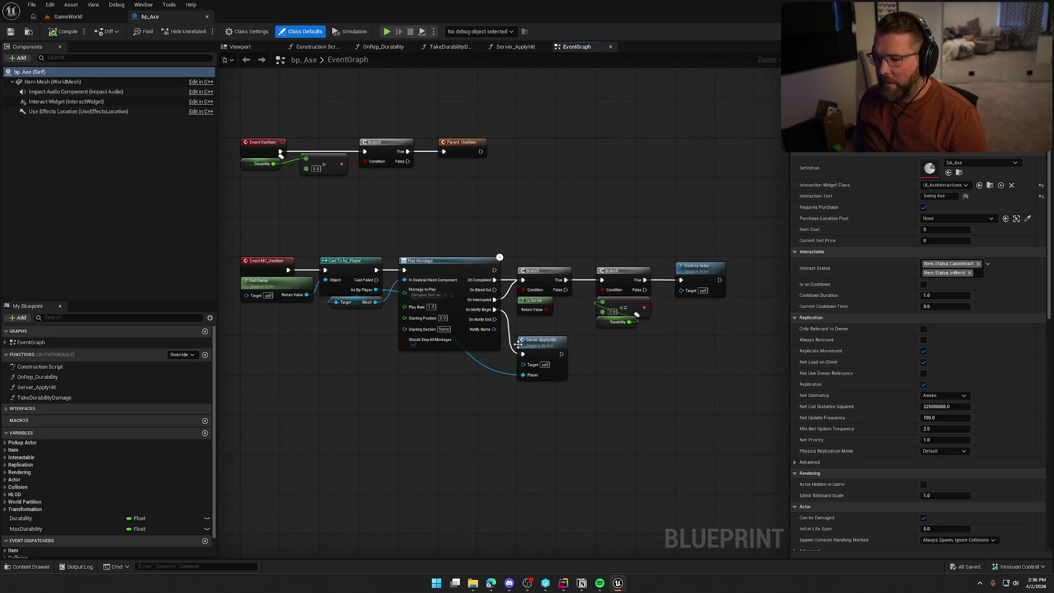
{"action": "double_click", "coordinate": [518, 344]}
Step: Survey the Server_ApplyHit graph from the Play Sound at Location node to the spawn and damage nodes
{"action": "scroll", "coordinate": [646, 465], "scroll_direction": "up", "scroll_amount": 3}
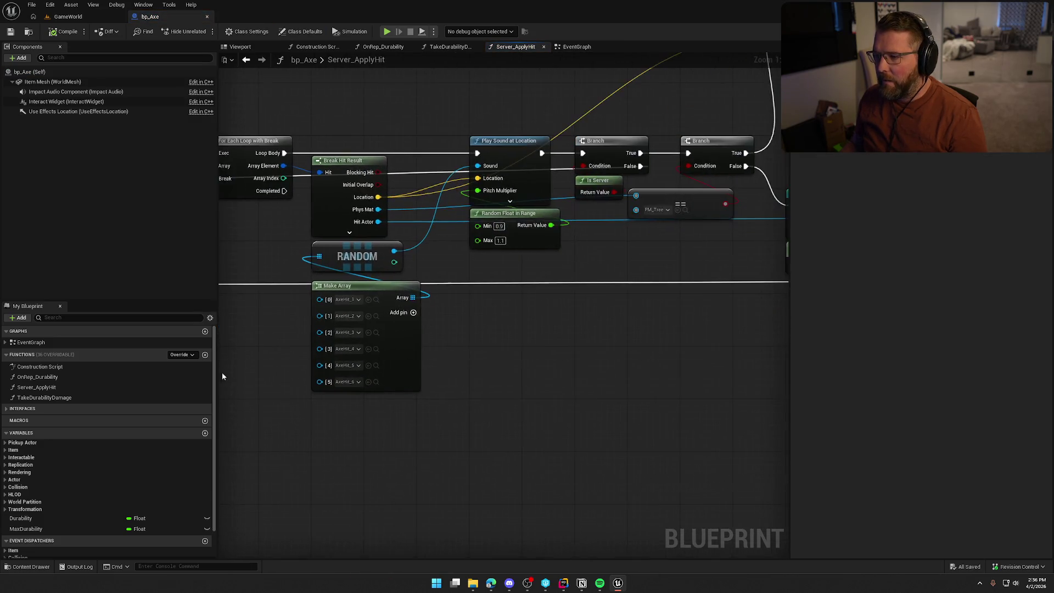
{"action": "left_click_drag", "start_coordinate": [522, 415], "coordinate": [374, 434]}
{"action": "scroll", "coordinate": [362, 467], "scroll_direction": "down", "scroll_amount": 3}
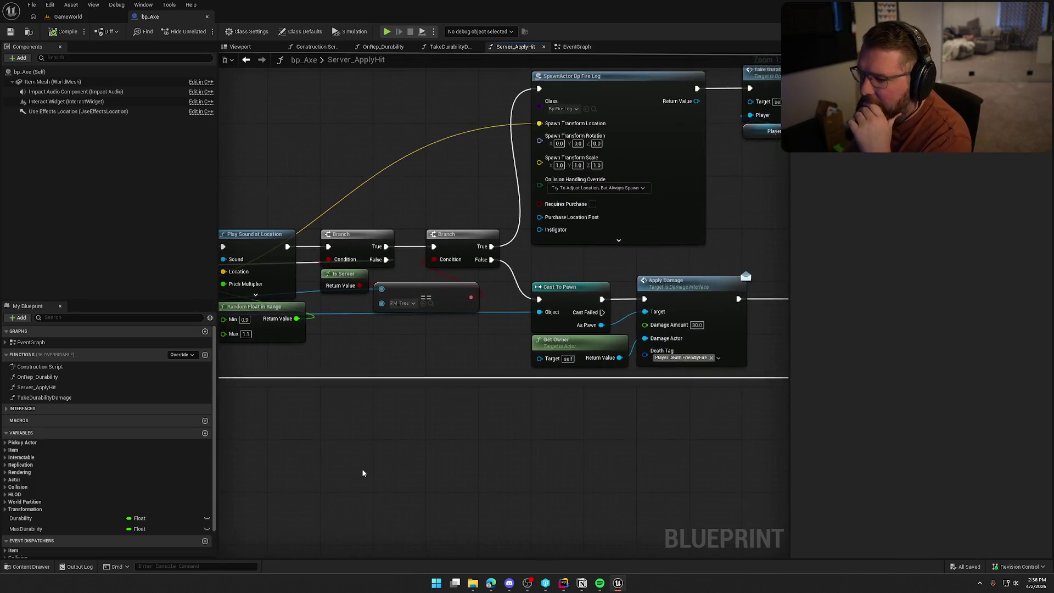
{"action": "mouse_move", "coordinate": [345, 470]}
{"action": "left_mouse_down"}
{"action": "mouse_move", "coordinate": [382, 432]}
{"action": "mouse_move", "coordinate": [626, 409]}
{"action": "left_mouse_up"}
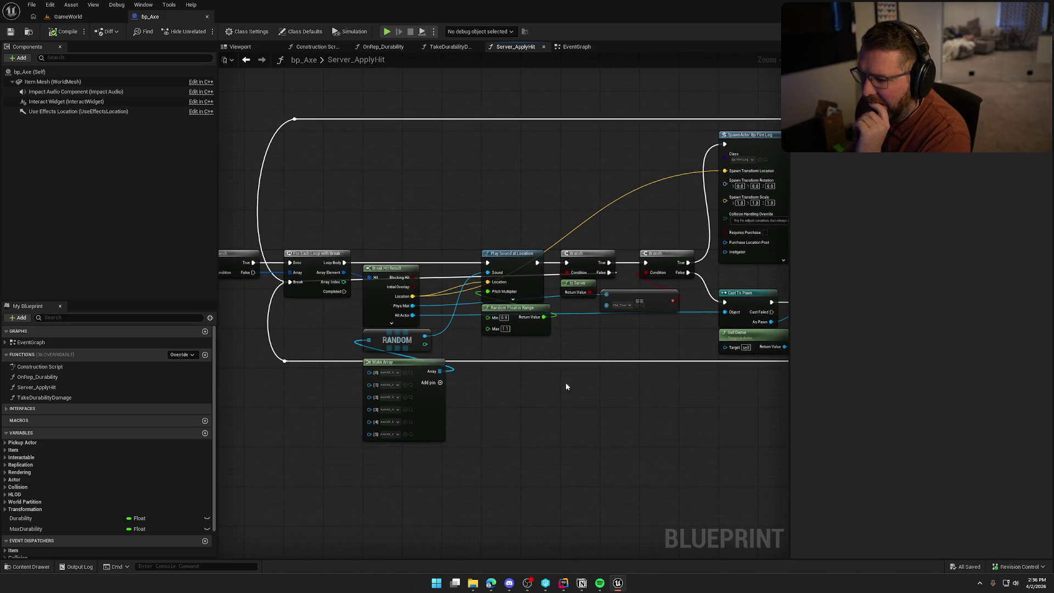
{"action": "scroll", "coordinate": [565, 387], "scroll_direction": "up", "scroll_amount": 2}
{"action": "left_click", "coordinate": [498, 219]}
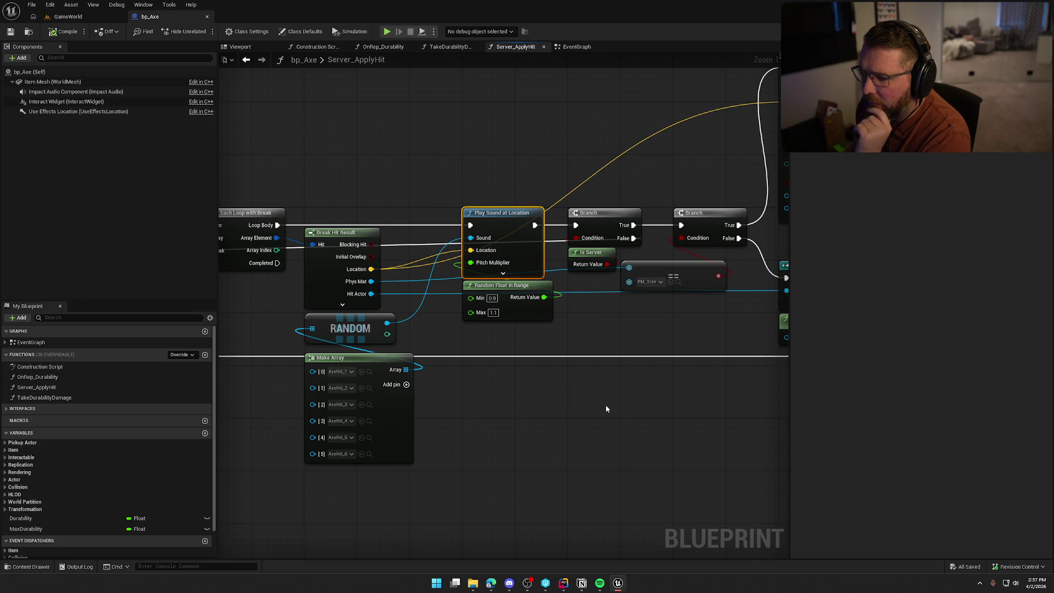
{"action": "left_click_drag", "start_coordinate": [496, 443], "coordinate": [600, 426]}
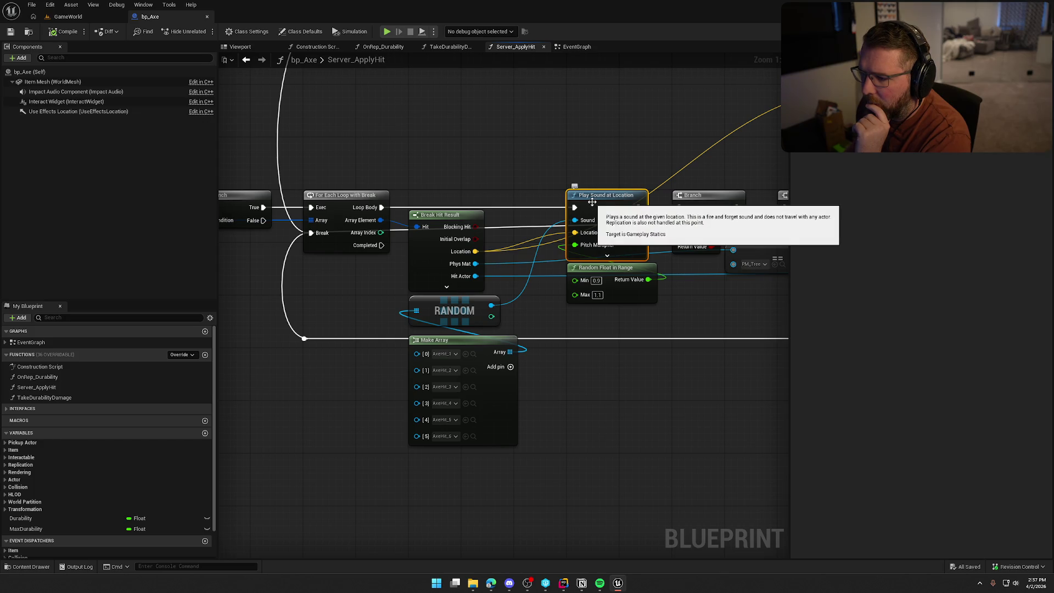
{"action": "mouse_move", "coordinate": [591, 202]}
{"action": "left_mouse_down"}
{"action": "mouse_move", "coordinate": [765, 165]}
{"action": "mouse_move", "coordinate": [925, 165]}
{"action": "mouse_move", "coordinate": [796, 132]}
{"action": "mouse_move", "coordinate": [181, 160]}
{"action": "left_mouse_up"}
{"action": "left_click_drag", "start_coordinate": [465, 333], "coordinate": [641, 354]}
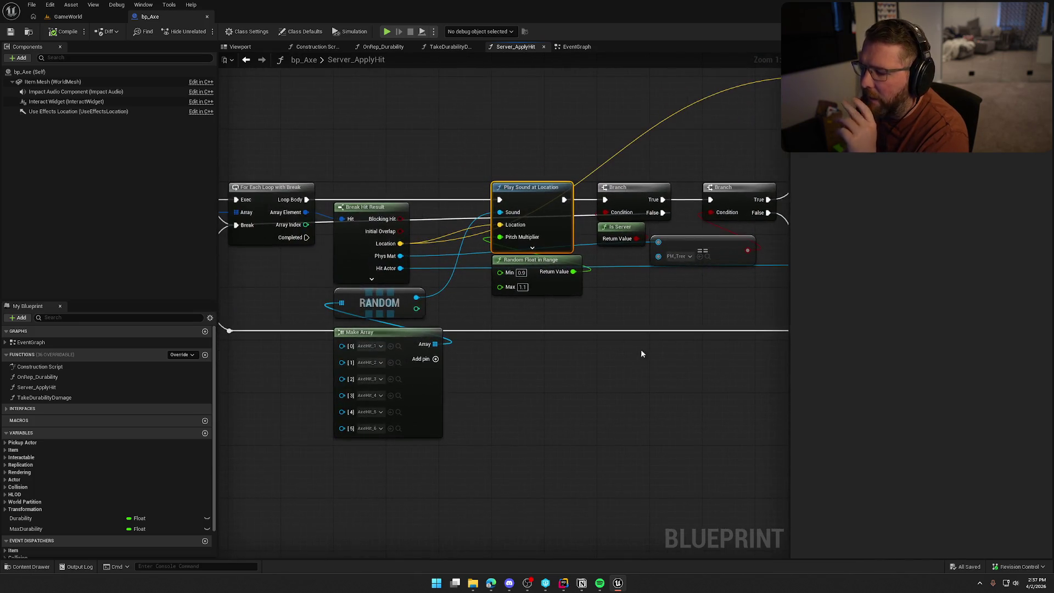
{"action": "scroll", "coordinate": [615, 380], "scroll_direction": "down", "scroll_amount": 3}
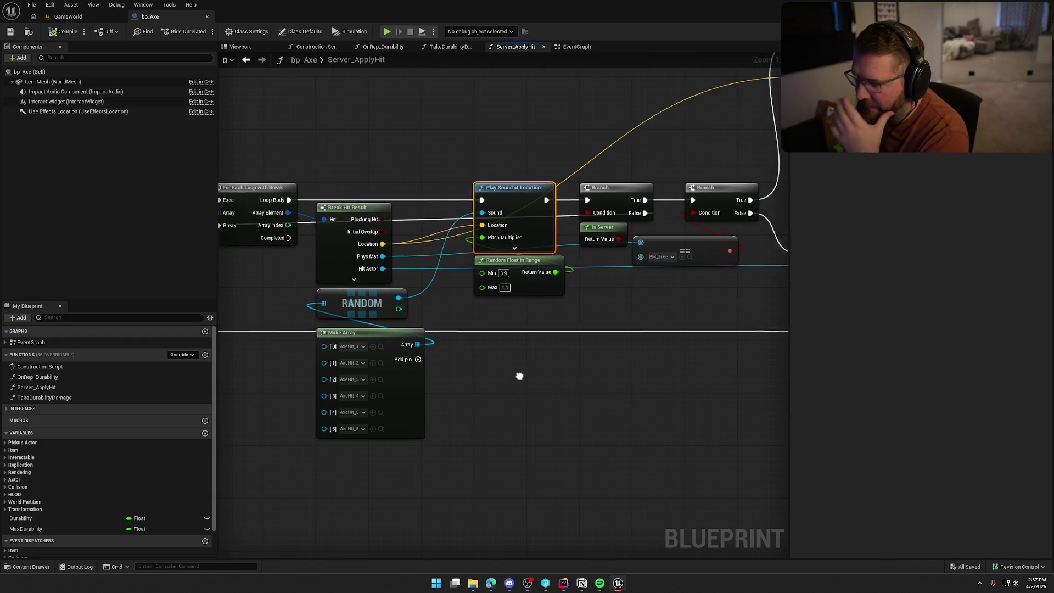
{"action": "left_click_drag", "start_coordinate": [518, 377], "coordinate": [414, 397]}
Step: Move the Branch, Is Server and SpawnActor nodes right to make room after the hit sound
{"action": "mouse_move", "coordinate": [384, 147]}
{"action": "left_mouse_down"}
{"action": "mouse_move", "coordinate": [684, 469]}
{"action": "mouse_move", "coordinate": [655, 412]}
{"action": "left_mouse_up"}
{"action": "scroll", "coordinate": [656, 412], "scroll_direction": "up", "scroll_amount": 5}
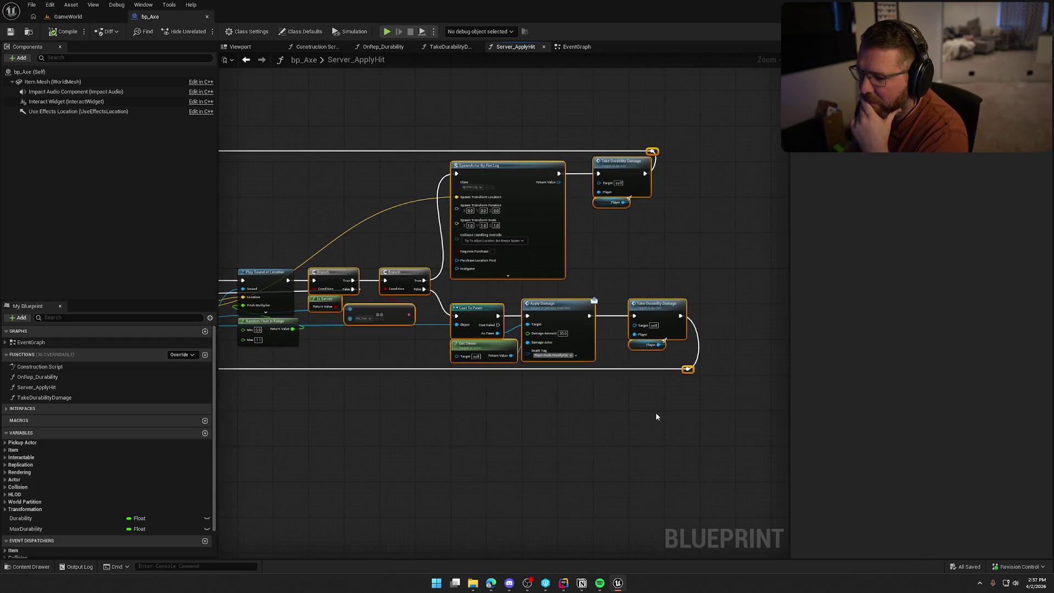
{"action": "left_click_drag", "start_coordinate": [506, 192], "coordinate": [662, 196]}
{"action": "mouse_move", "coordinate": [482, 224]}
{"action": "left_mouse_down"}
{"action": "mouse_move", "coordinate": [616, 254]}
{"action": "mouse_move", "coordinate": [456, 269]}
{"action": "mouse_move", "coordinate": [496, 183]}
{"action": "left_mouse_up"}
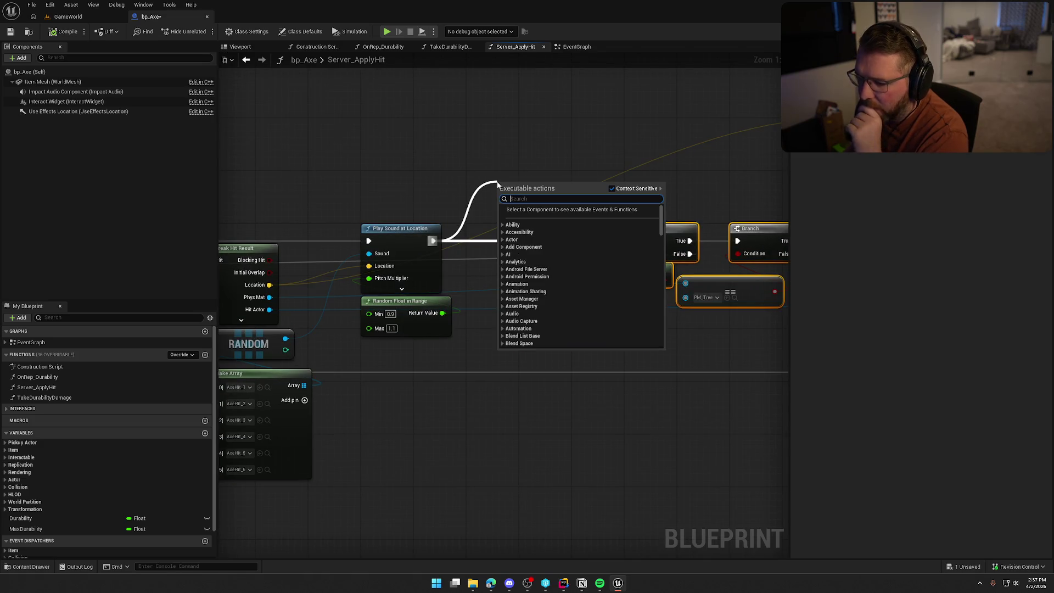
Step: Add a Spawn System at Location node after the hit sound, using NS_Poof as the template
{"action": "type", "text": "spawn"}
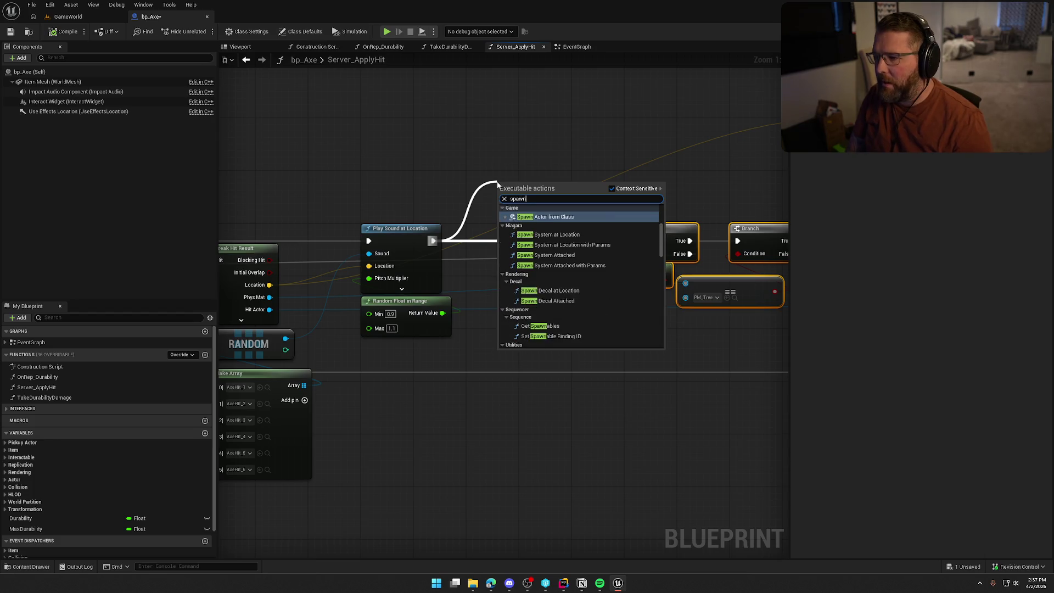
{"action": "type", "text": " em"}
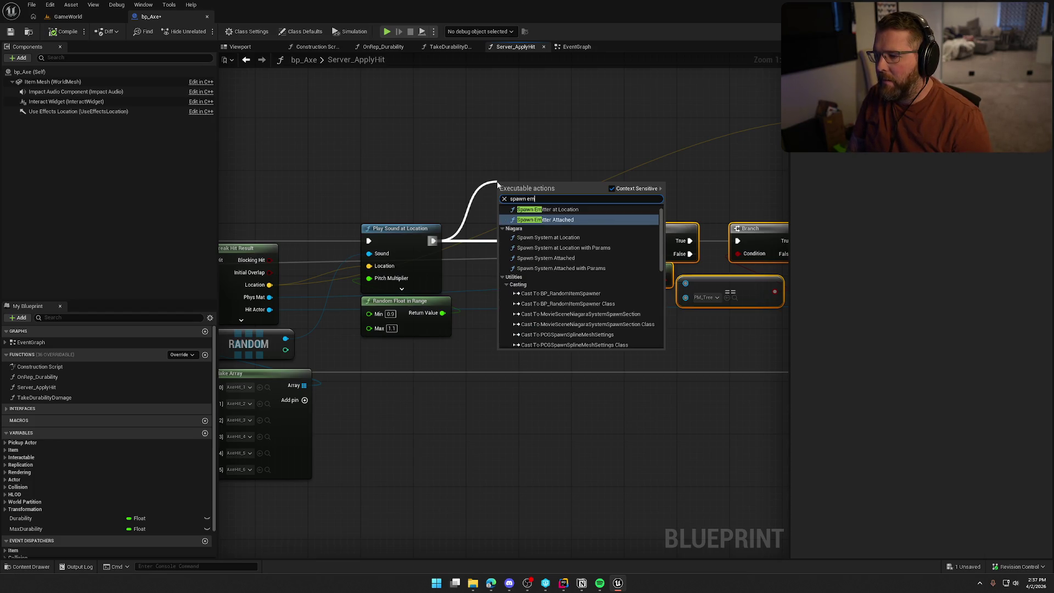
{"action": "key", "text": "BackSpace"}
{"action": "key", "text": "BackSpace"}
{"action": "type", "text": "system"}
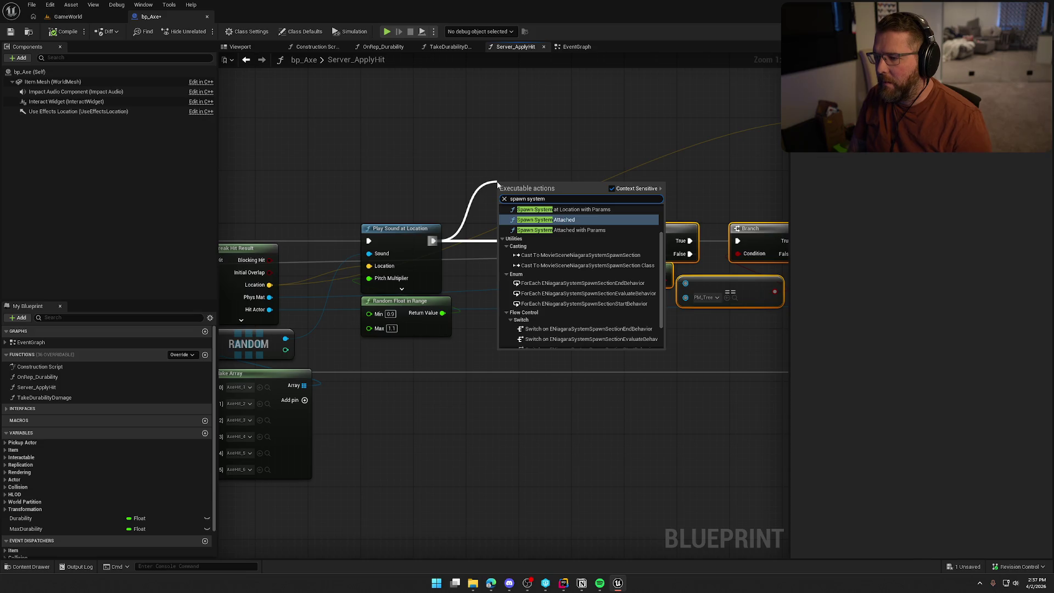
{"action": "scroll", "coordinate": [591, 272], "scroll_direction": "up", "scroll_amount": 3}
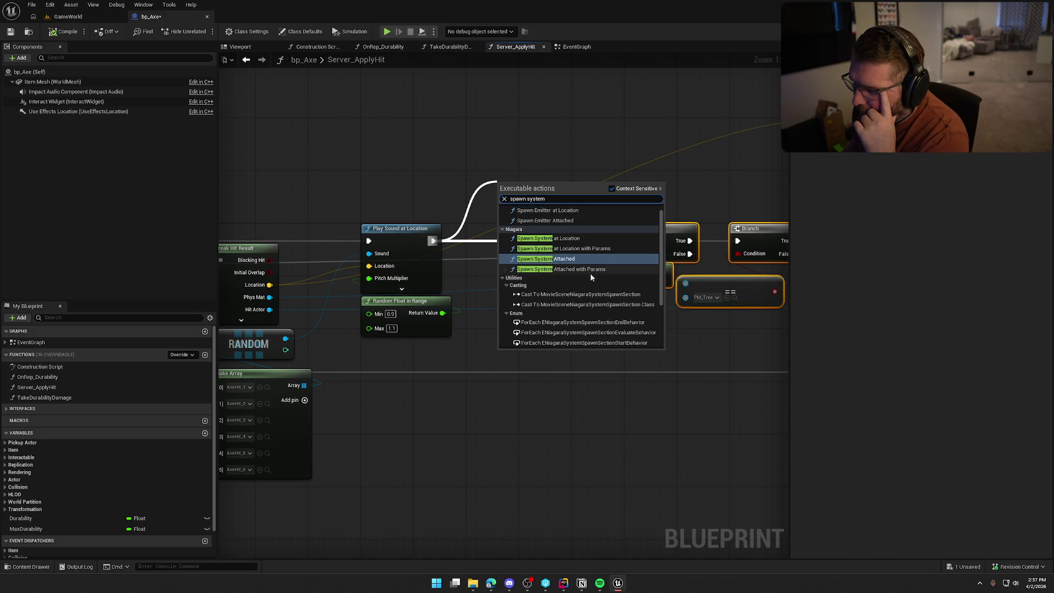
{"action": "left_click", "coordinate": [565, 241]}
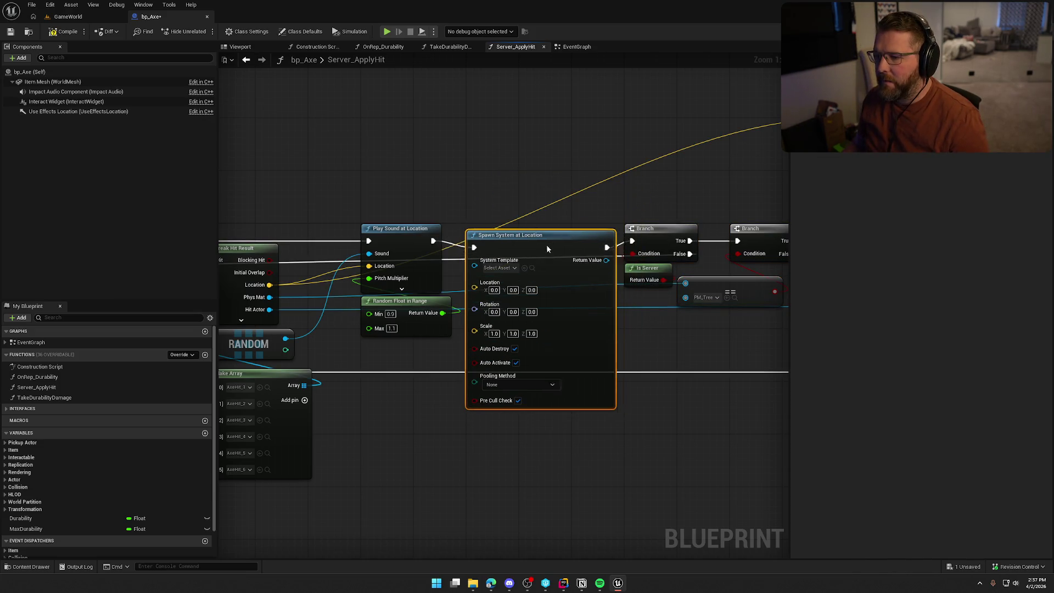
{"action": "left_click", "coordinate": [523, 231]}
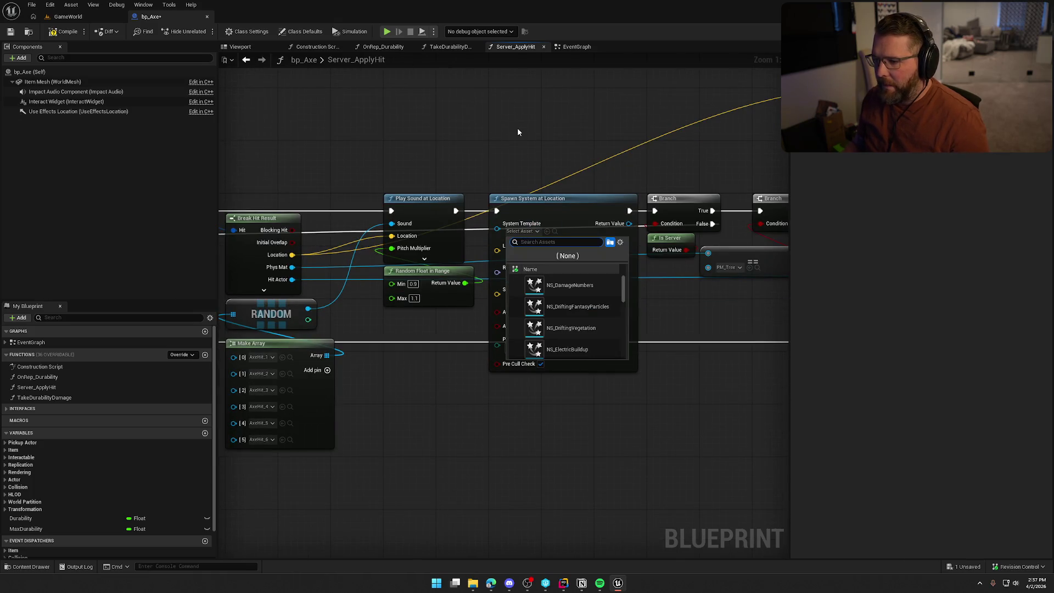
{"action": "type", "text": "hit"}
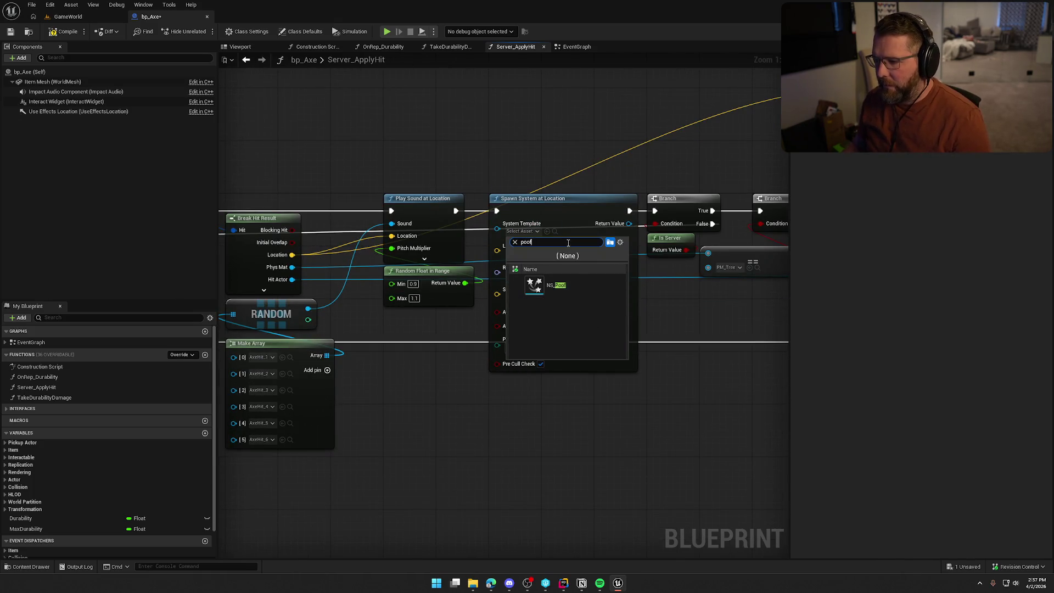
{"action": "key", "text": "Escape"}
Step: Wire the Break Hit Result Location into the spawn location and compile bp_Axe
{"action": "left_click_drag", "start_coordinate": [447, 303], "coordinate": [448, 326]}
{"action": "left_click_drag", "start_coordinate": [333, 267], "coordinate": [538, 262]}
{"action": "left_click_drag", "start_coordinate": [485, 435], "coordinate": [489, 399]}
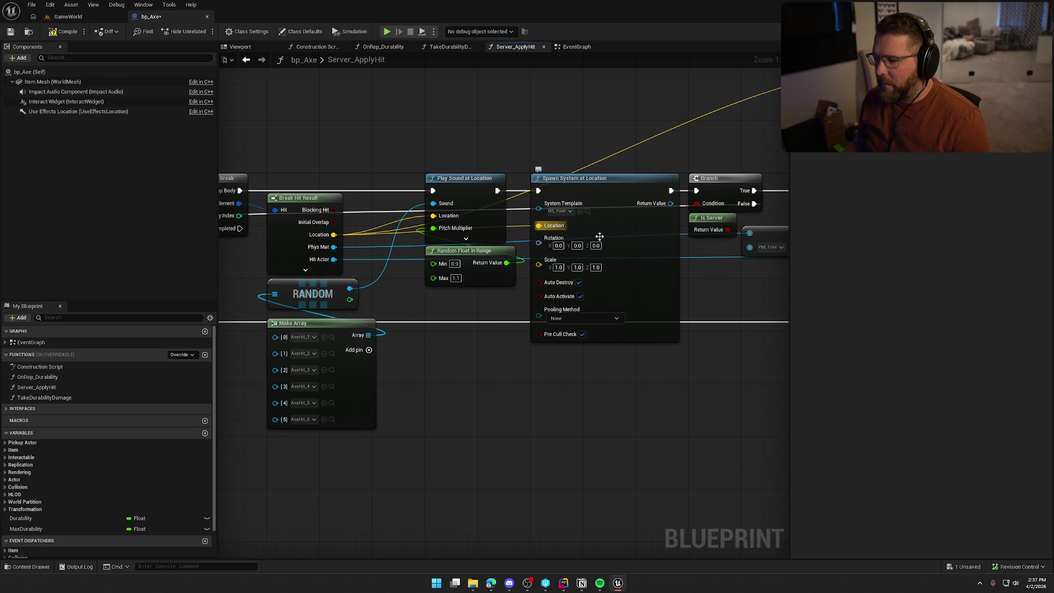
{"action": "key", "text": "ctrl+s"}
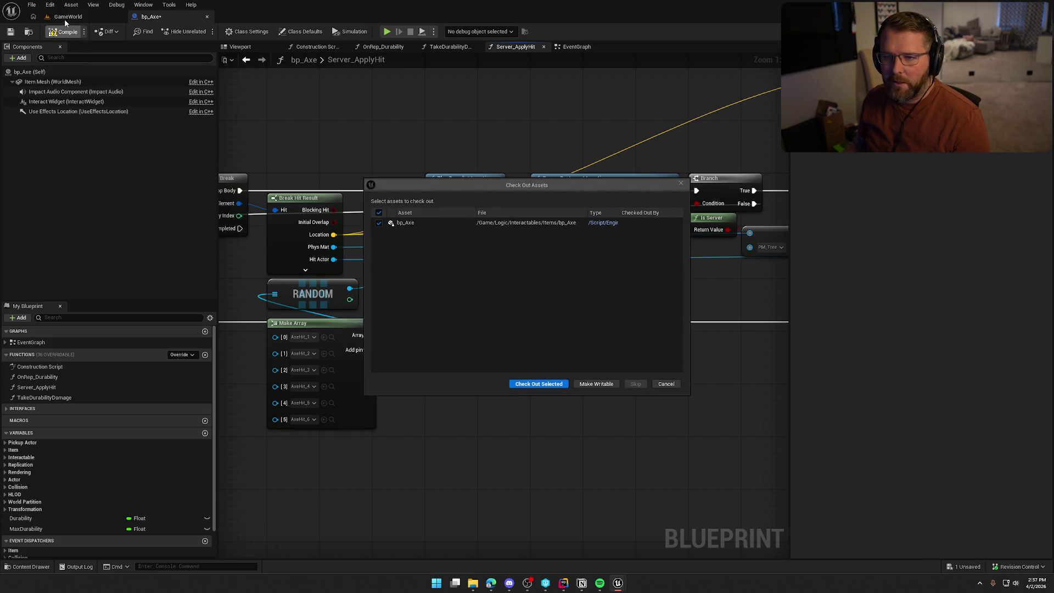
Step: Check out bp_Axe, play-test running toward the birch trees, then return to the Server_ApplyHit graph
{"action": "left_click", "coordinate": [526, 380]}
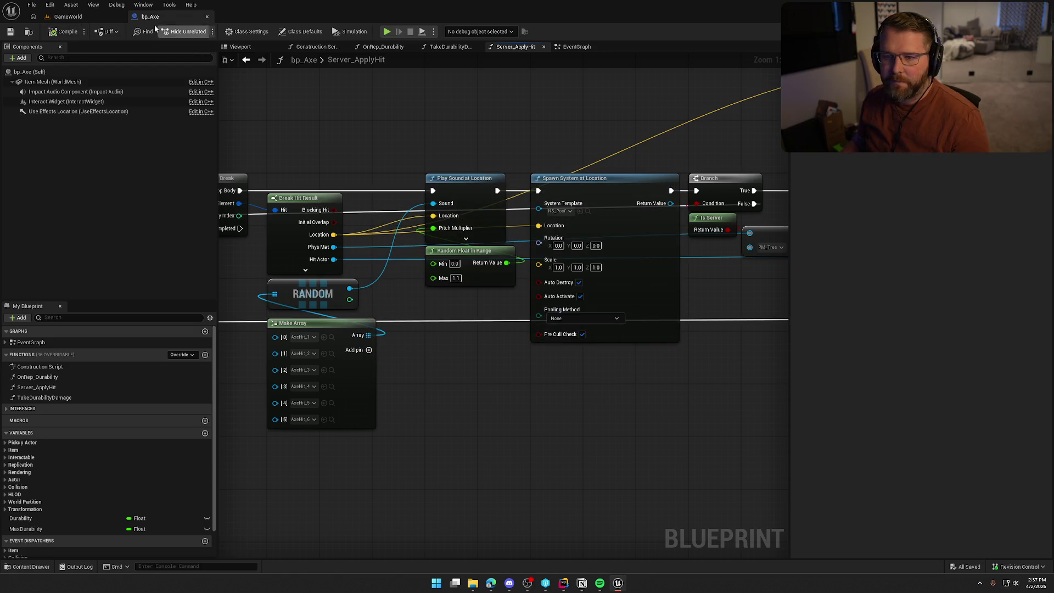
{"action": "left_click", "coordinate": [68, 17]}
{"action": "left_click", "coordinate": [225, 31]}
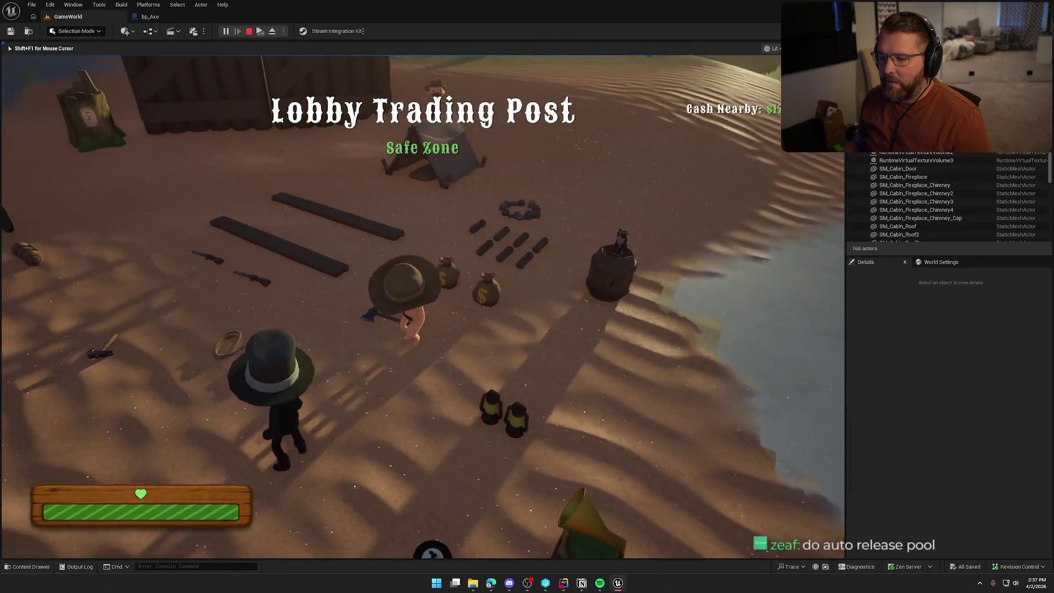
{"action": "key", "text": "w"}
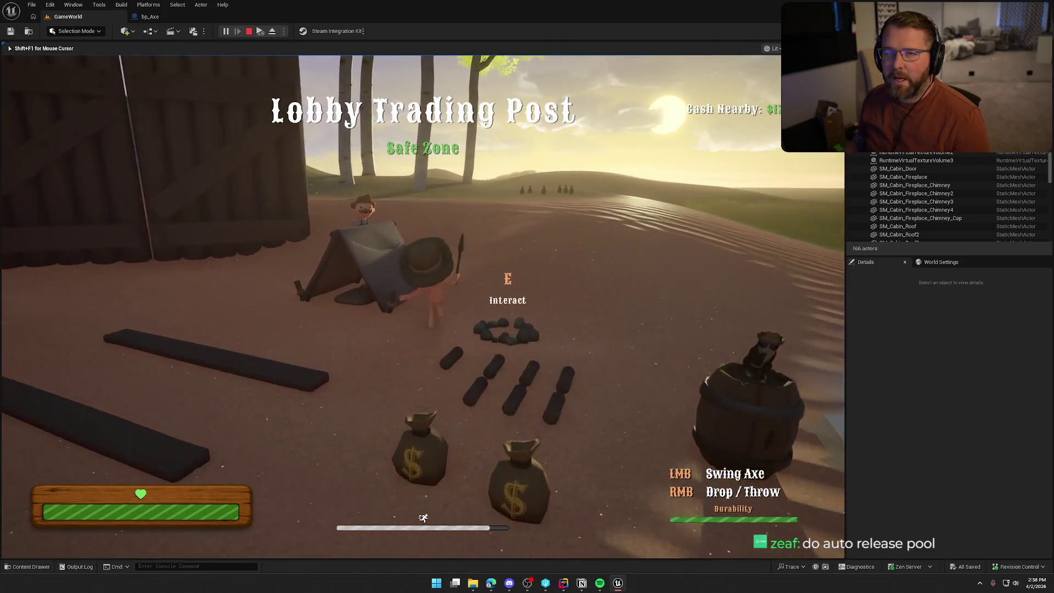
{"action": "key", "text": "w"}
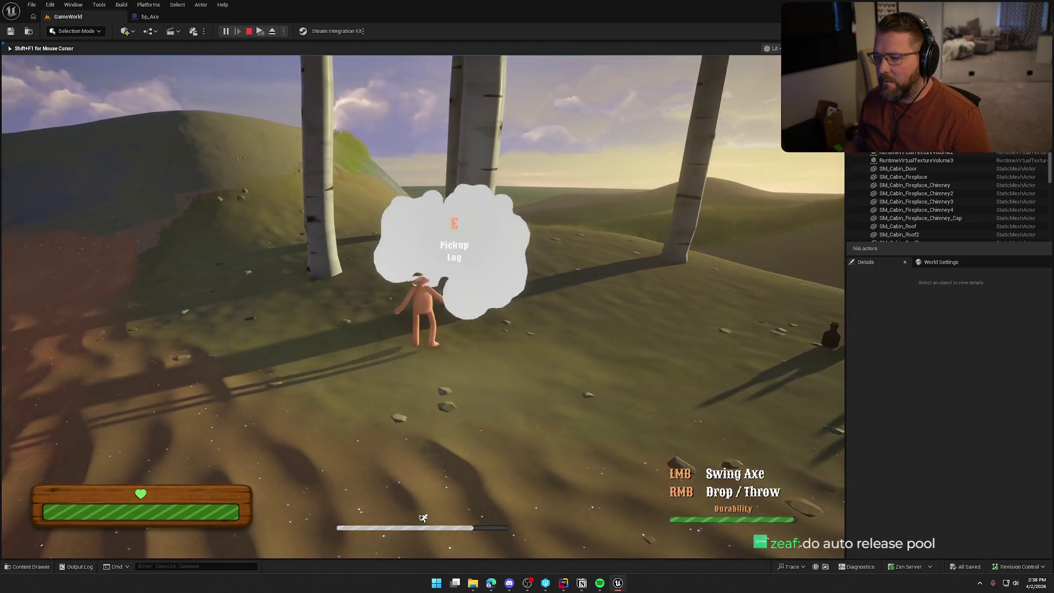
{"action": "key", "text": "Escape"}
{"action": "left_click", "coordinate": [156, 18]}
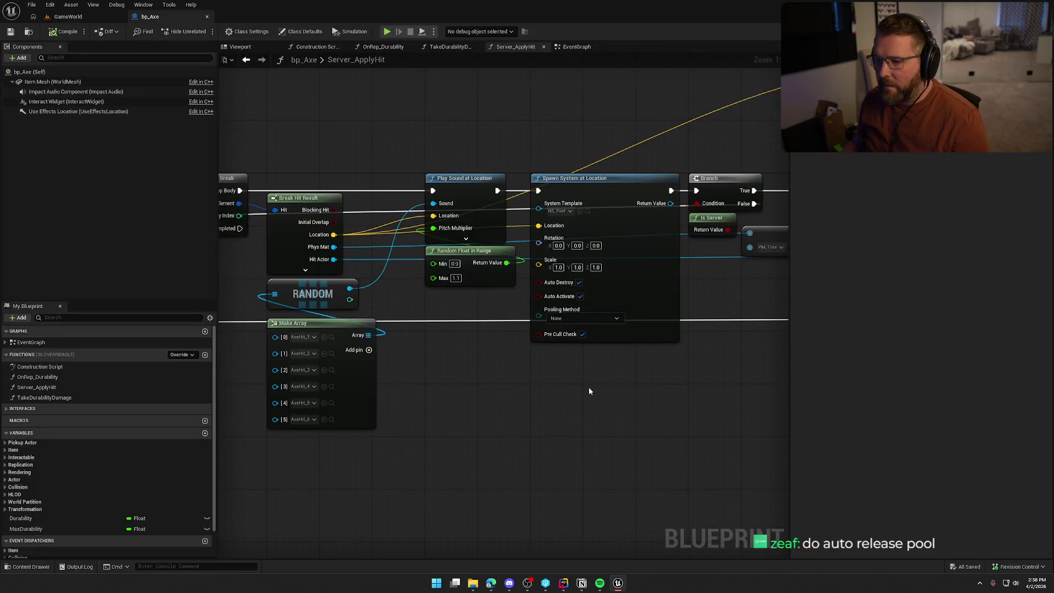
Step: Set the poof spawn's Pooling Method to Auto Release and Scale to 0.1, then compile bp_Axe
{"action": "left_click", "coordinate": [579, 339]}
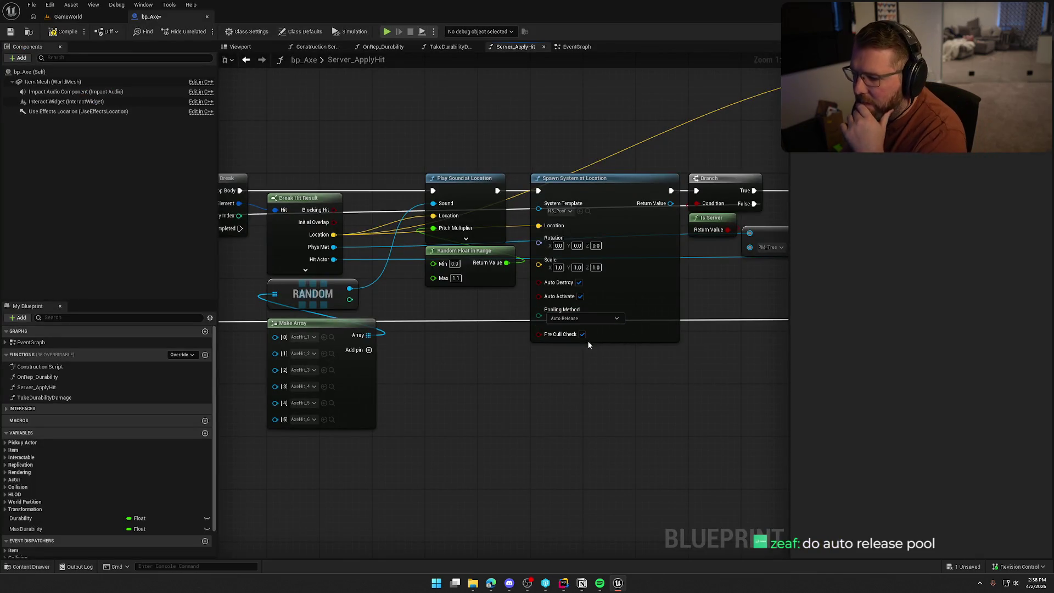
{"action": "left_click", "coordinate": [560, 267]}
{"action": "type", "text": "0.1"}
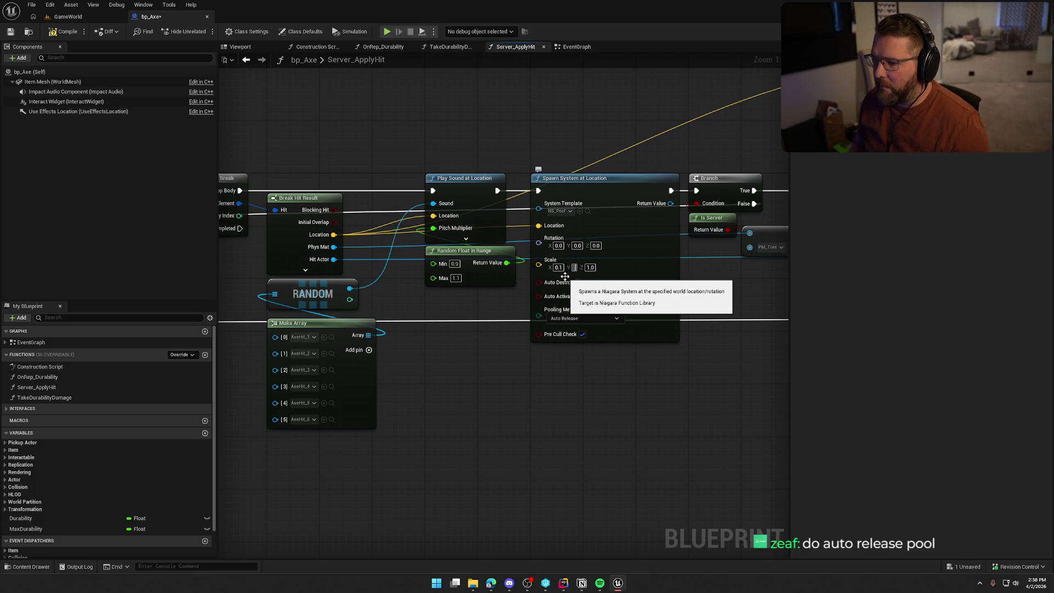
{"action": "type", "text": "0.1"}
{"action": "key", "text": "Return"}
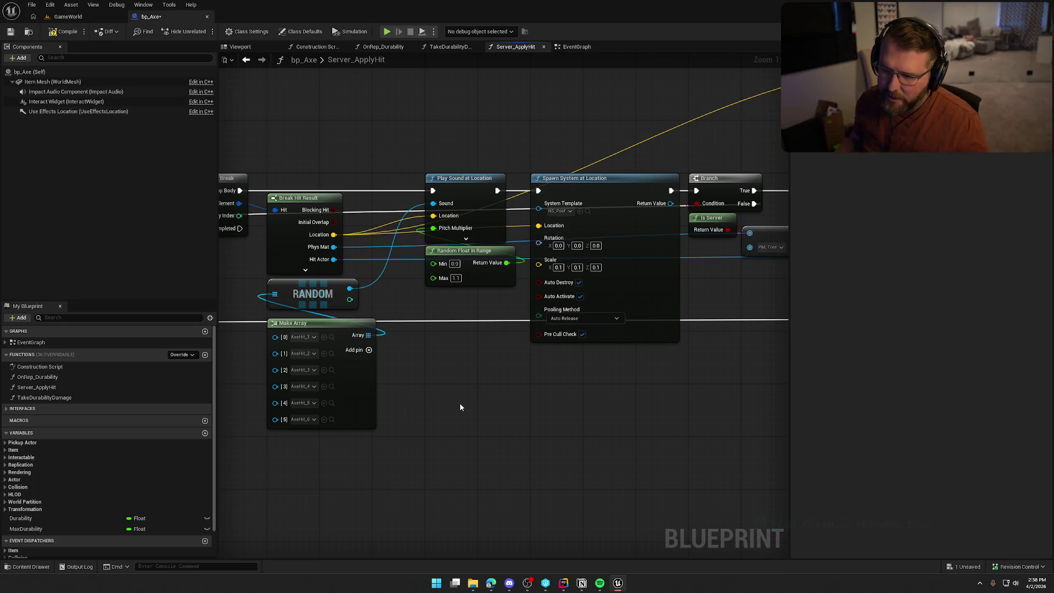
{"action": "left_click_drag", "start_coordinate": [460, 406], "coordinate": [474, 423]}
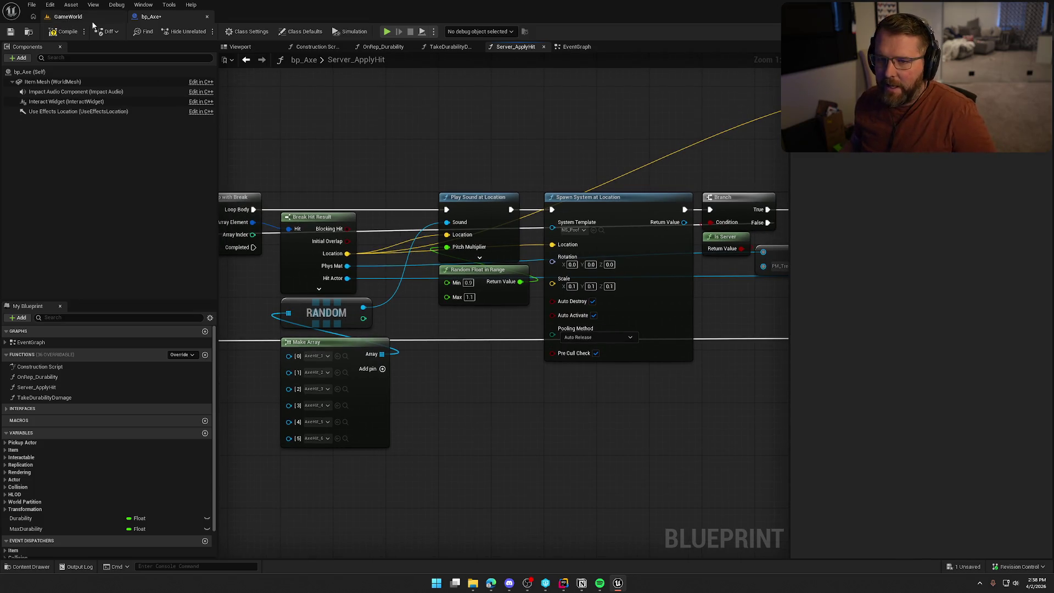
{"action": "left_click", "coordinate": [59, 34]}
Step: Play-test picking up the axe and walking to the trees, then open NS_Poof from the VFX folder
{"action": "left_click_drag", "start_coordinate": [331, 134], "coordinate": [492, 132]}
{"action": "left_click", "coordinate": [75, 18]}
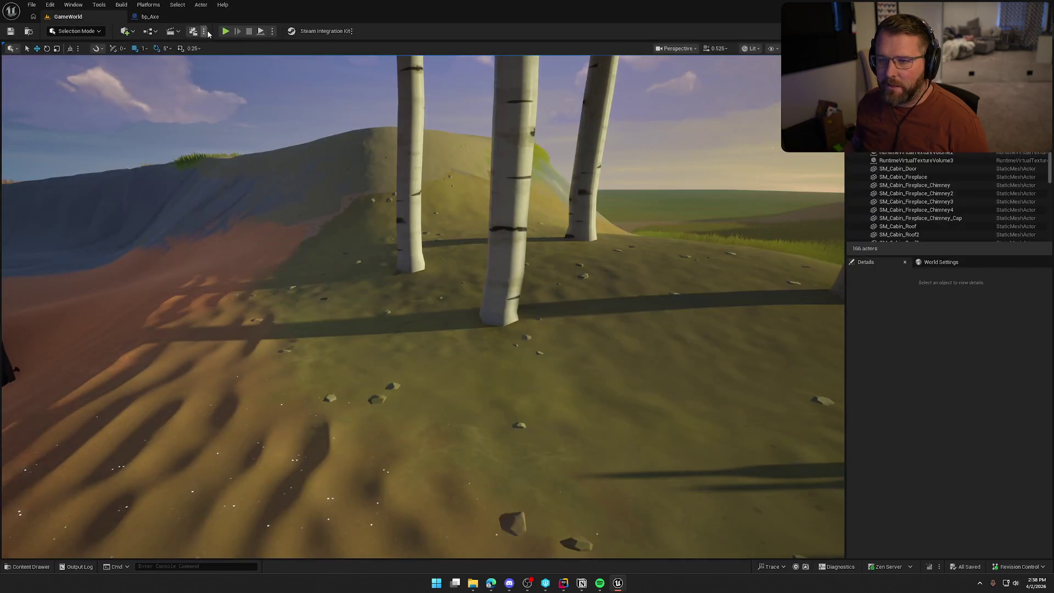
{"action": "left_click", "coordinate": [228, 33]}
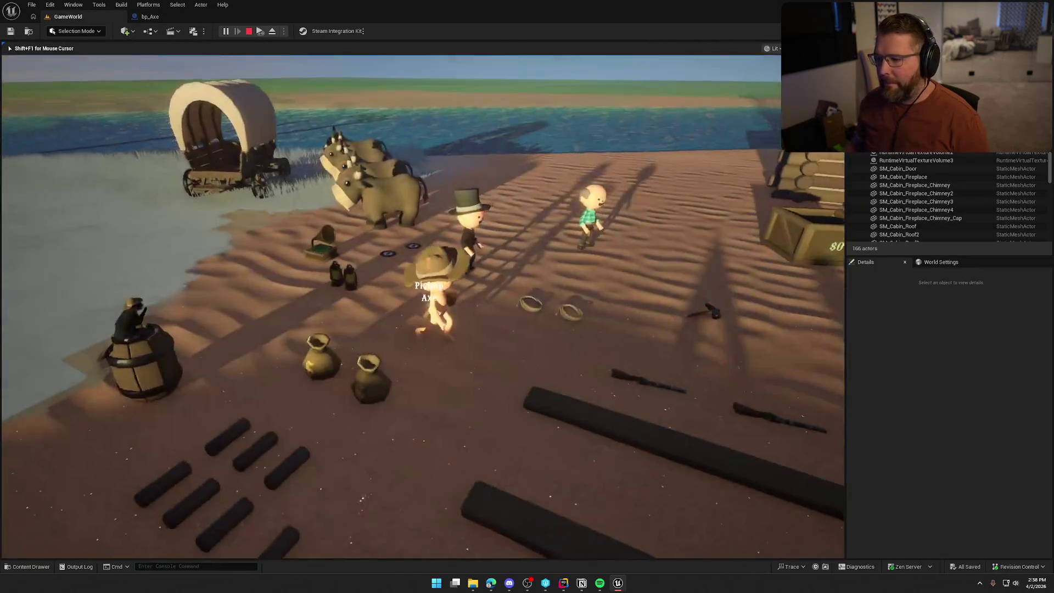
{"action": "key", "text": "s"}
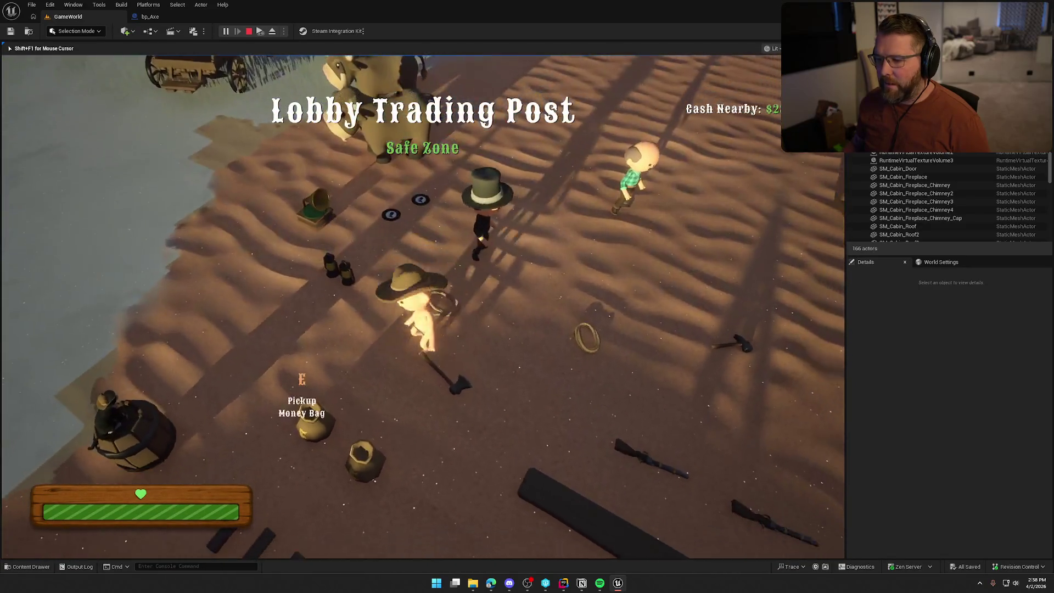
{"action": "key", "text": "e"}
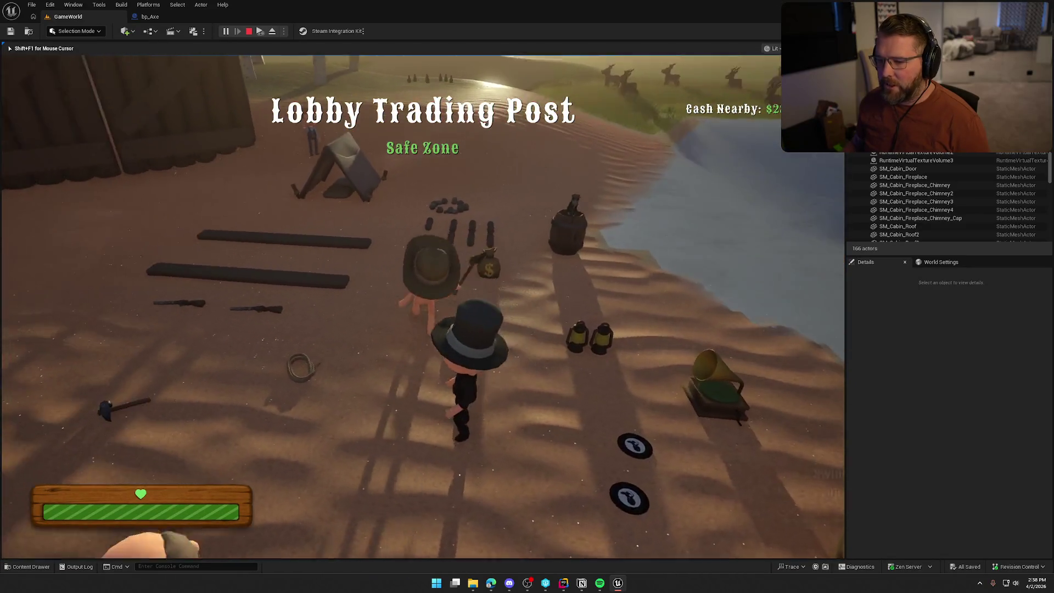
{"action": "key", "text": "w"}
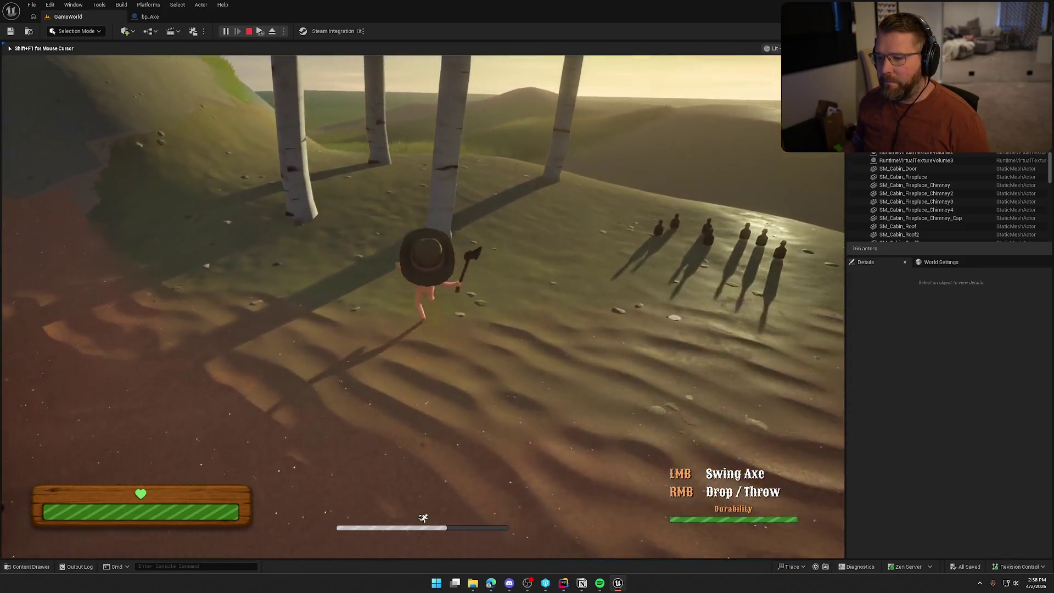
{"action": "key", "text": "Escape"}
{"action": "key", "text": "ctrl+space"}
{"action": "double_click", "coordinate": [515, 437]}
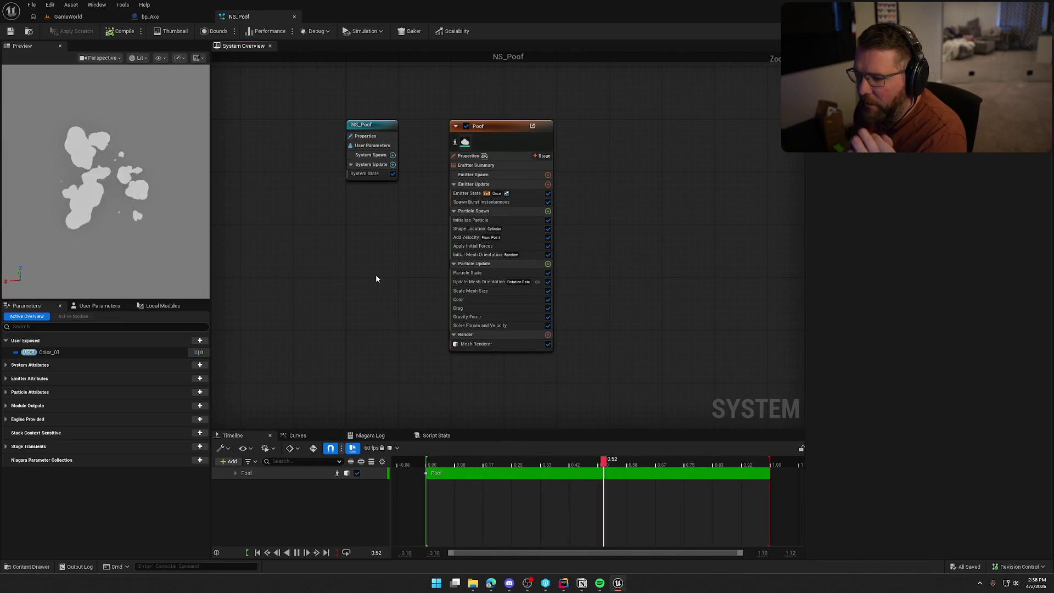
Step: In the Poof emitter's Initialize Particle module, keep Mesh Scale Mode as Random Uniform (0.1 to 0.75)
{"action": "left_click", "coordinate": [150, 16]}
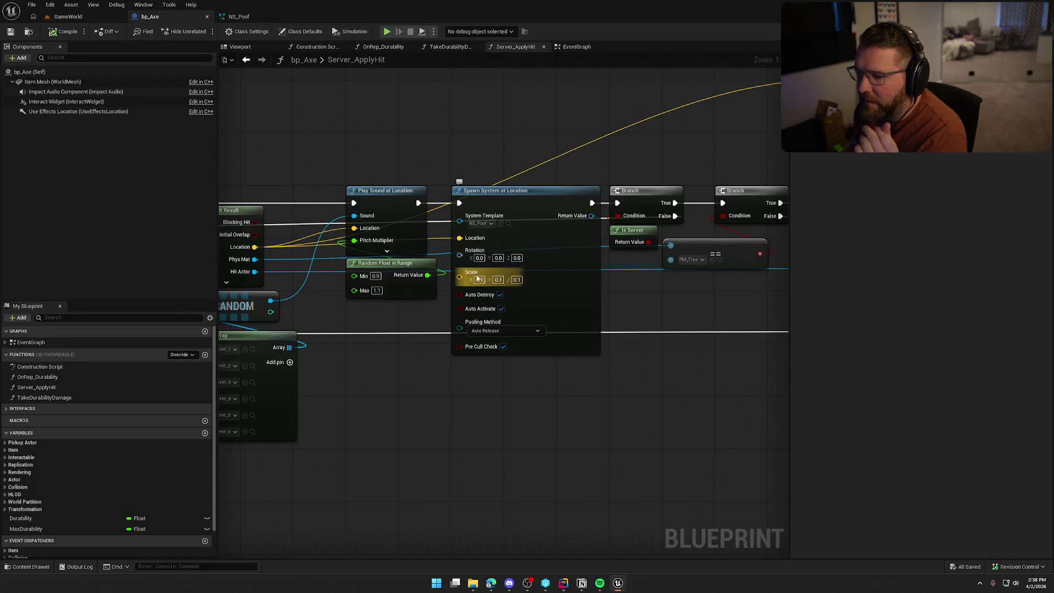
{"action": "left_click", "coordinate": [239, 17]}
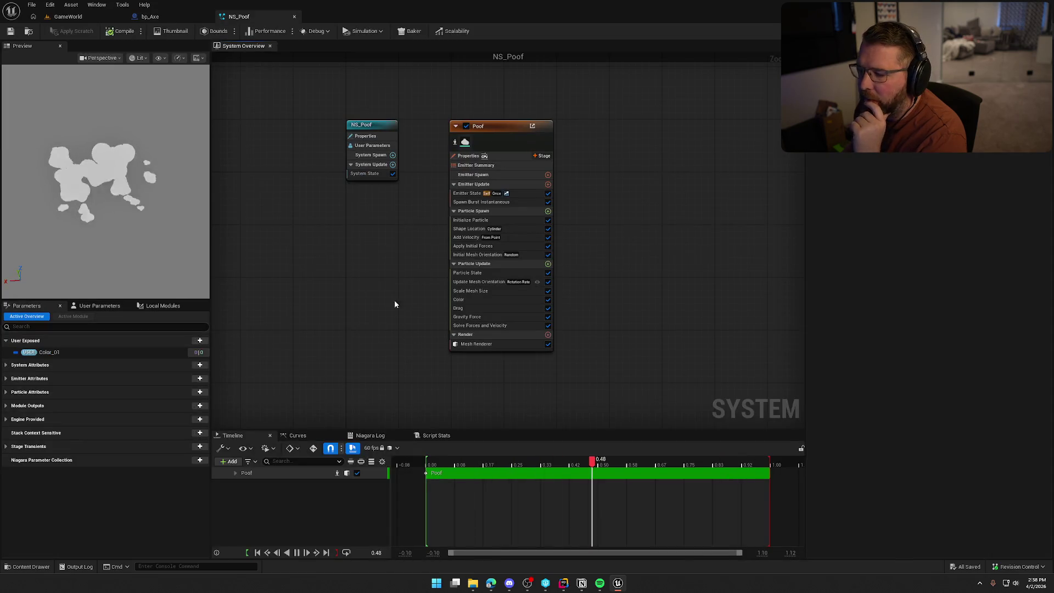
{"action": "left_click_drag", "start_coordinate": [506, 124], "coordinate": [565, 121]}
{"action": "left_click", "coordinate": [394, 268]}
{"action": "left_click_drag", "start_coordinate": [394, 268], "coordinate": [377, 273]}
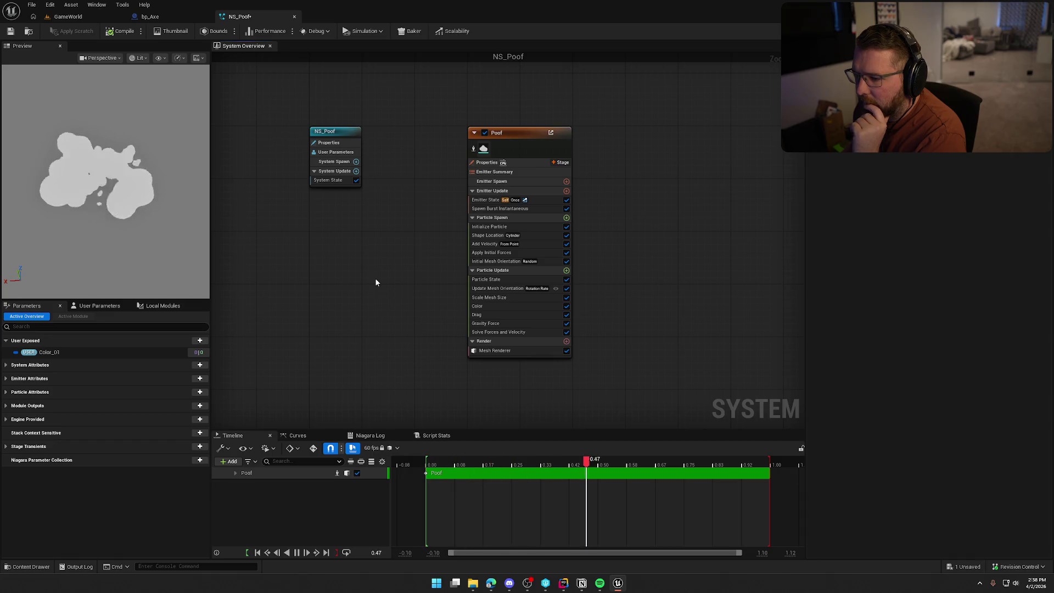
{"action": "left_click", "coordinate": [488, 227]}
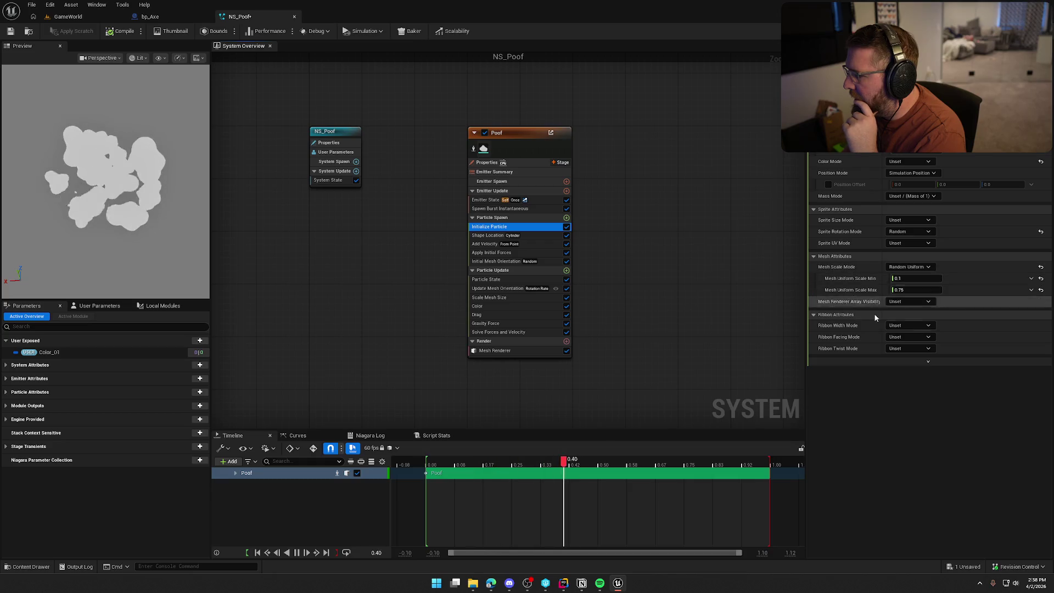
{"action": "left_click", "coordinate": [930, 268]}
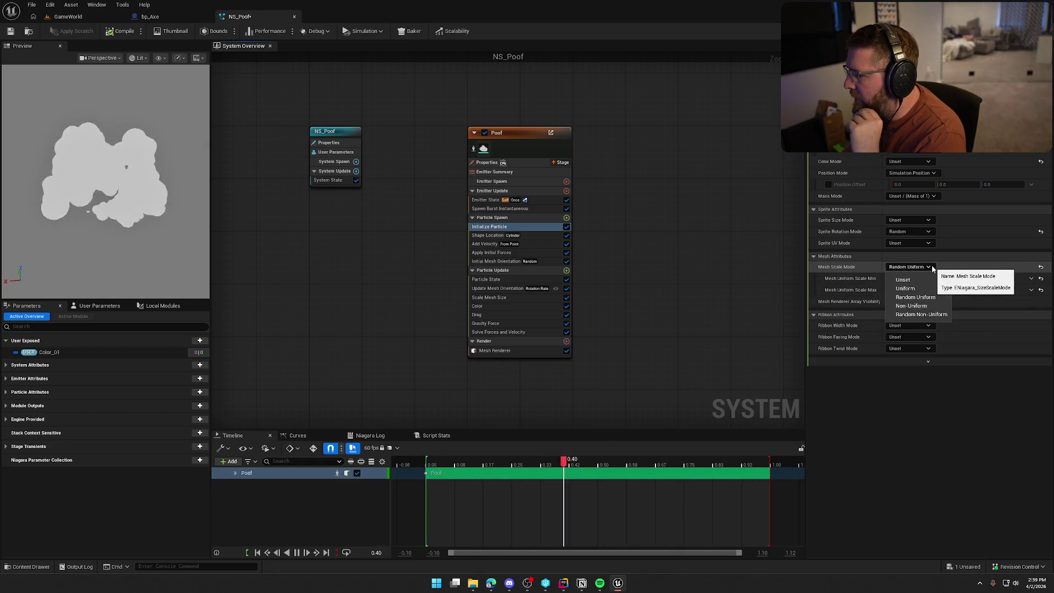
{"action": "left_click", "coordinate": [932, 268]}
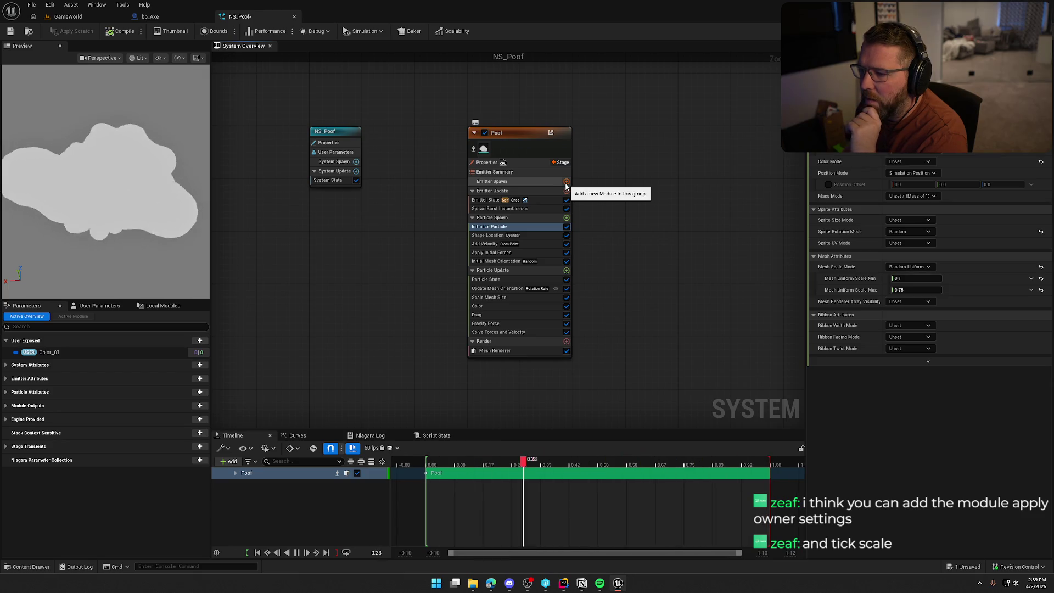
{"action": "left_click", "coordinate": [566, 182]}
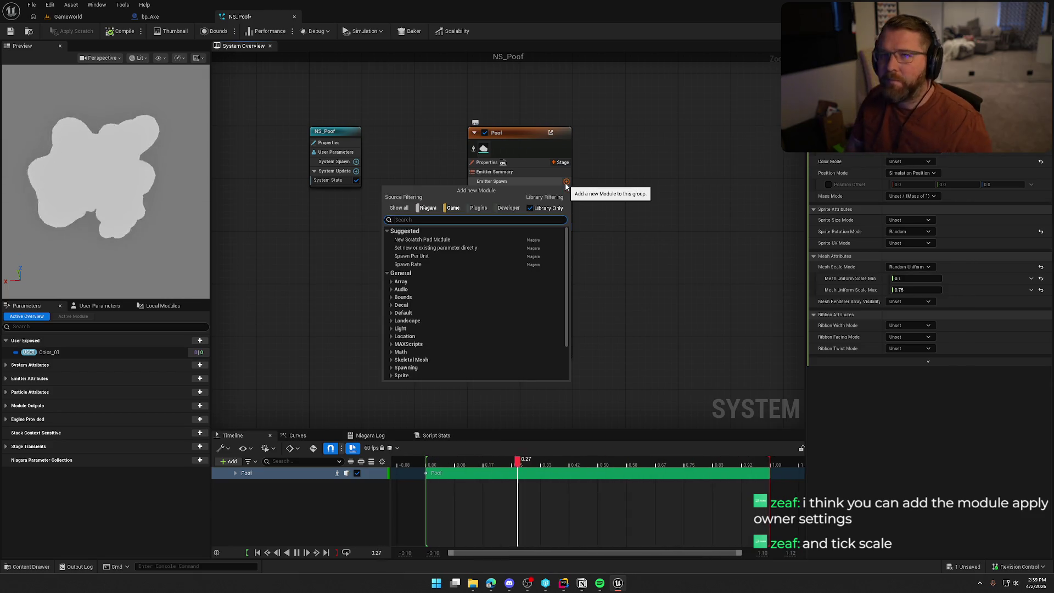
Step: Search 'owner' in the module list and add Apply Owner Scale to Attributes under Particle Update
{"action": "type", "text": "owner"}
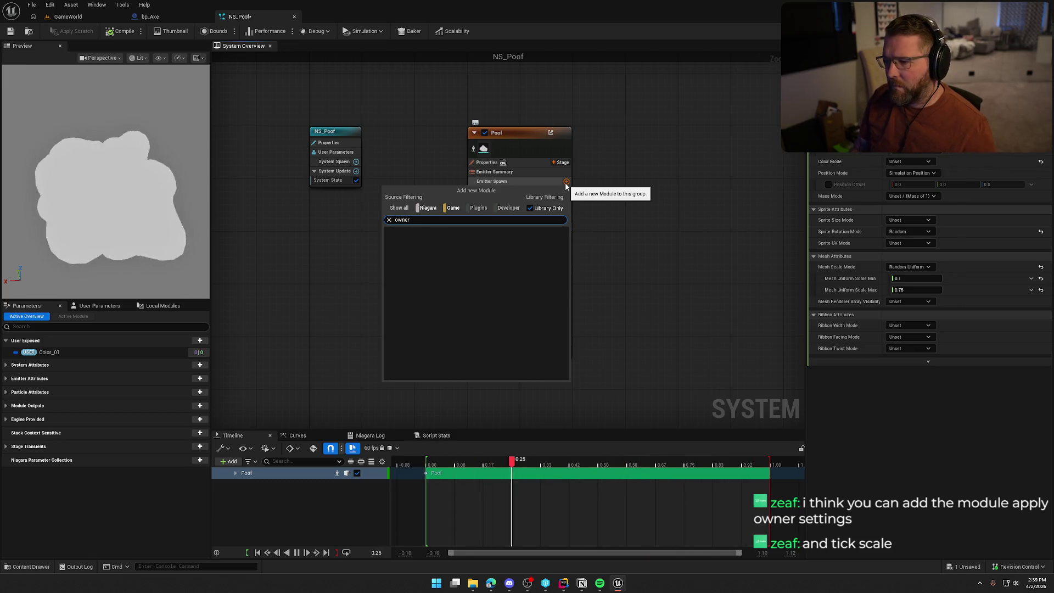
{"action": "left_click", "coordinate": [607, 177]}
{"action": "left_click", "coordinate": [566, 218]}
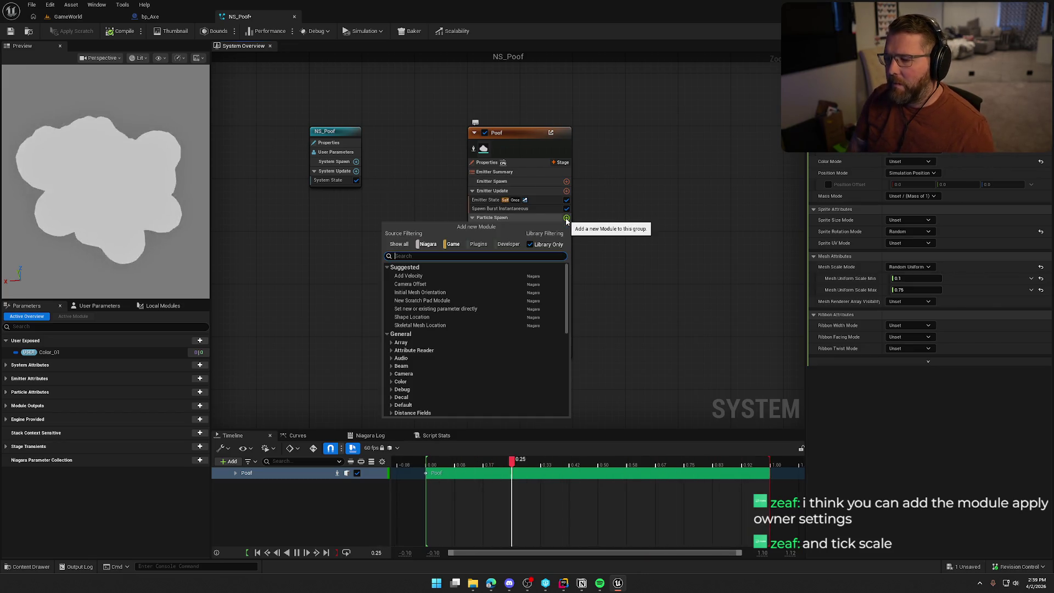
{"action": "type", "text": "owner"}
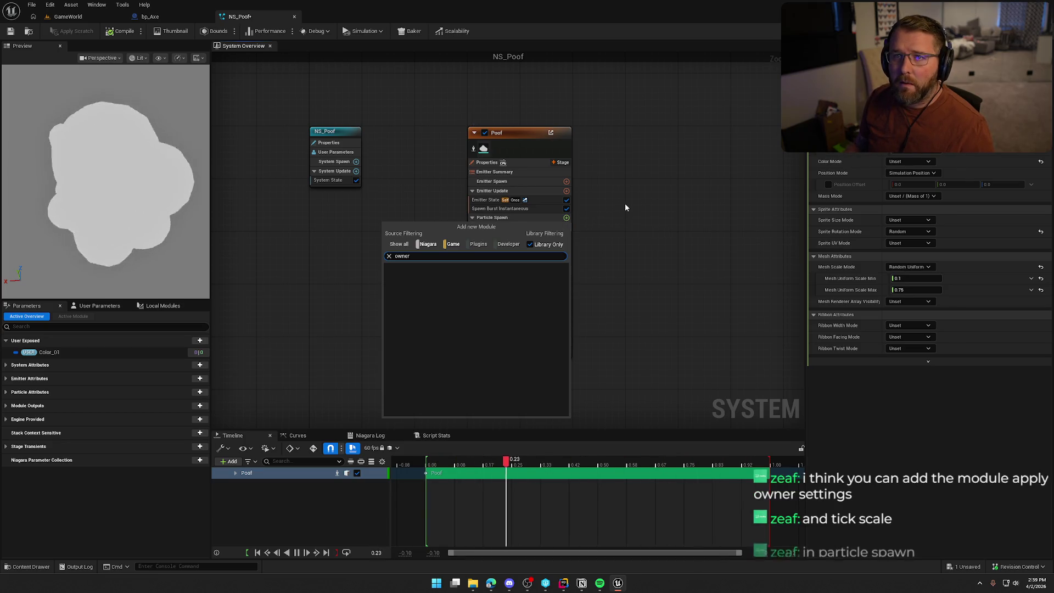
{"action": "left_click", "coordinate": [624, 207]}
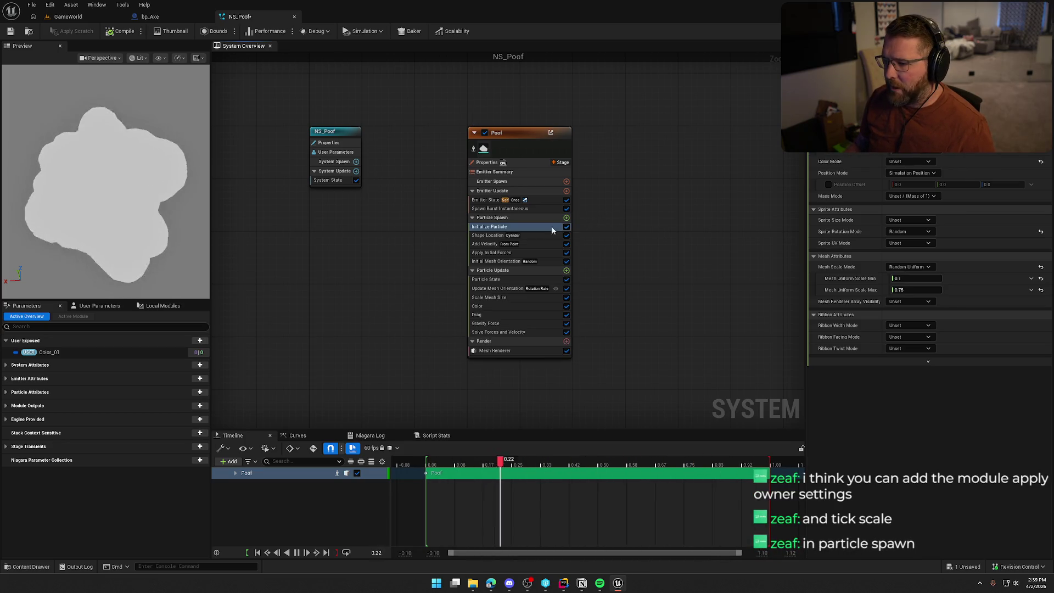
{"action": "left_click", "coordinate": [566, 218]}
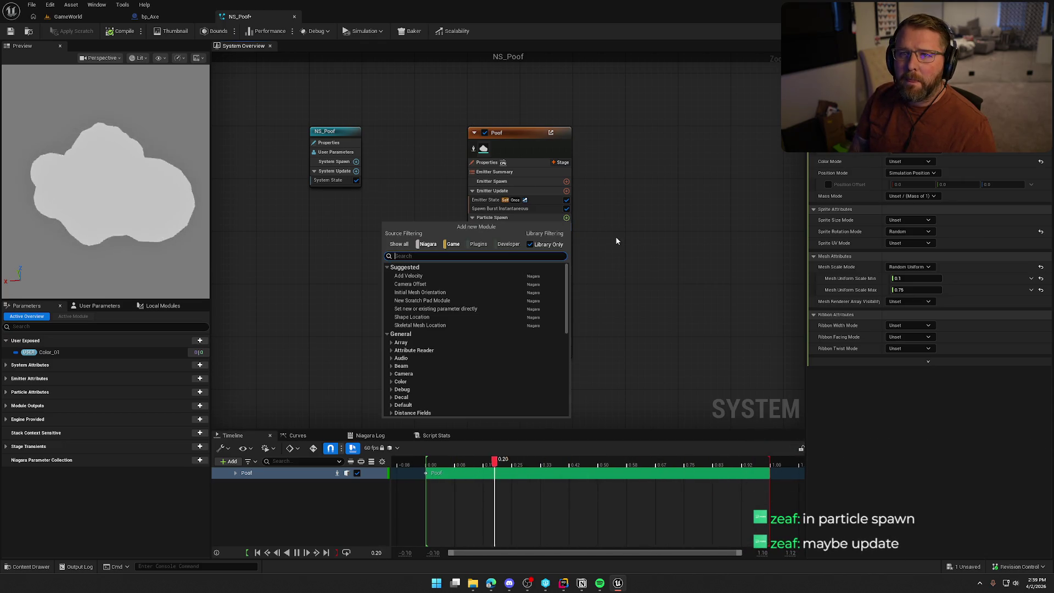
{"action": "type", "text": "upda"}
{"action": "left_click", "coordinate": [578, 272]}
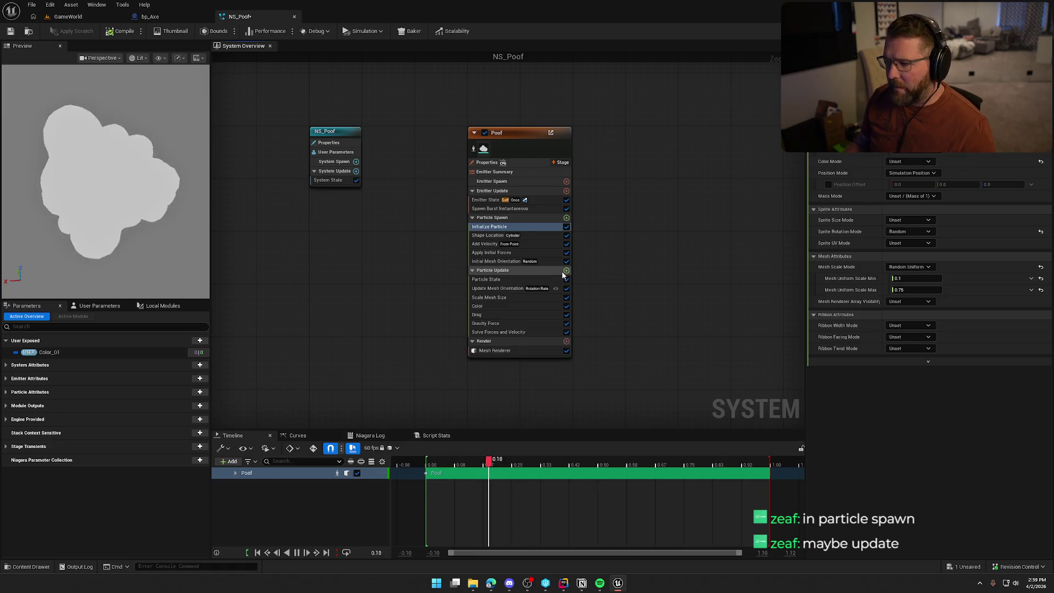
{"action": "left_click", "coordinate": [566, 270]}
{"action": "type", "text": "owner"}
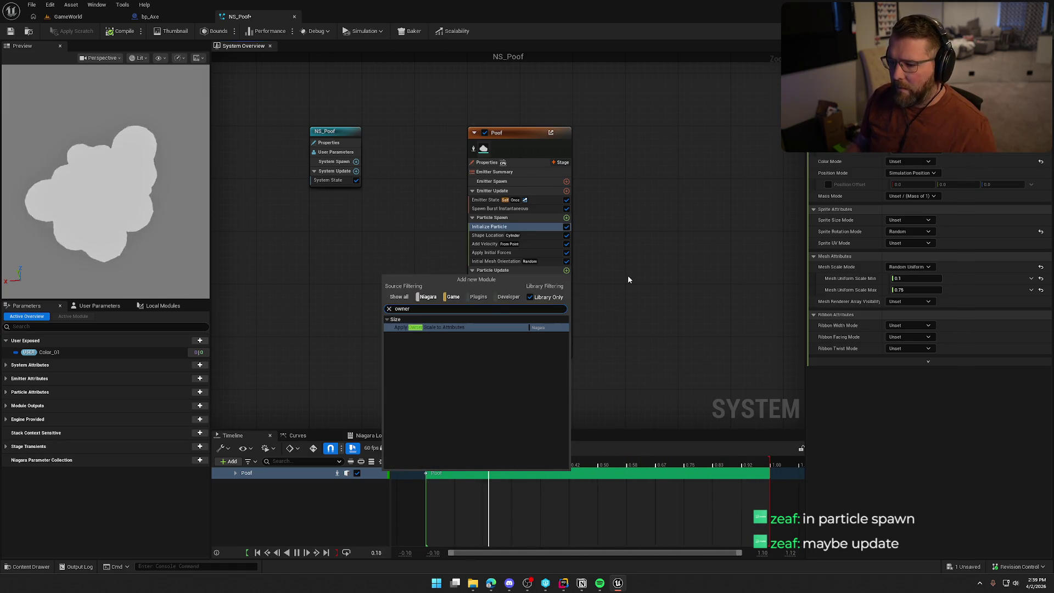
{"action": "left_click", "coordinate": [431, 329]}
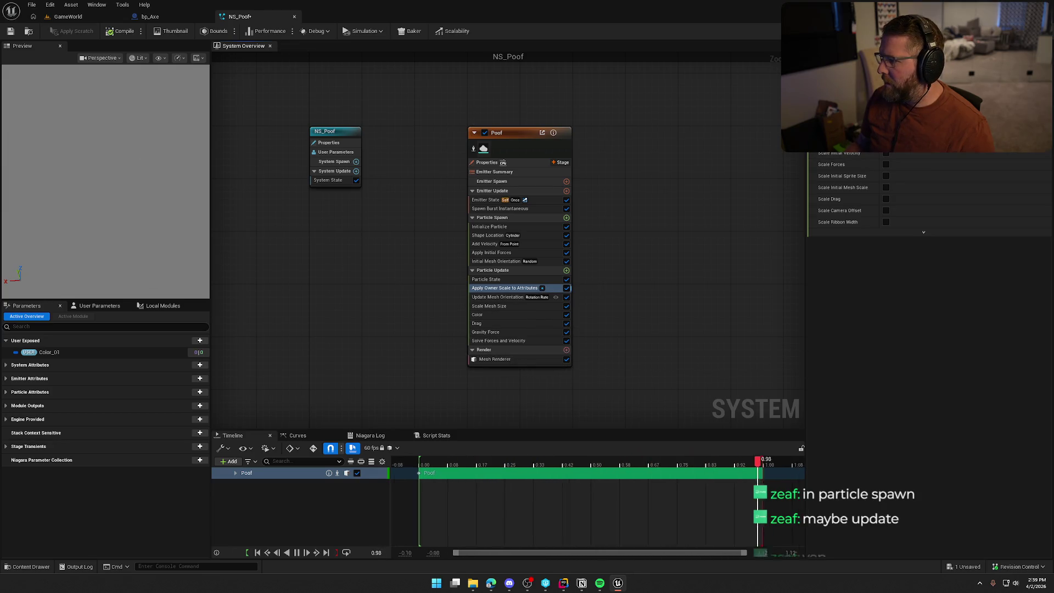
Step: In Apply Owner Scale to Attributes, try World scale space and Absolute Scale, then revert to Simulation with Absolute Scale off
{"action": "left_click", "coordinate": [549, 288]}
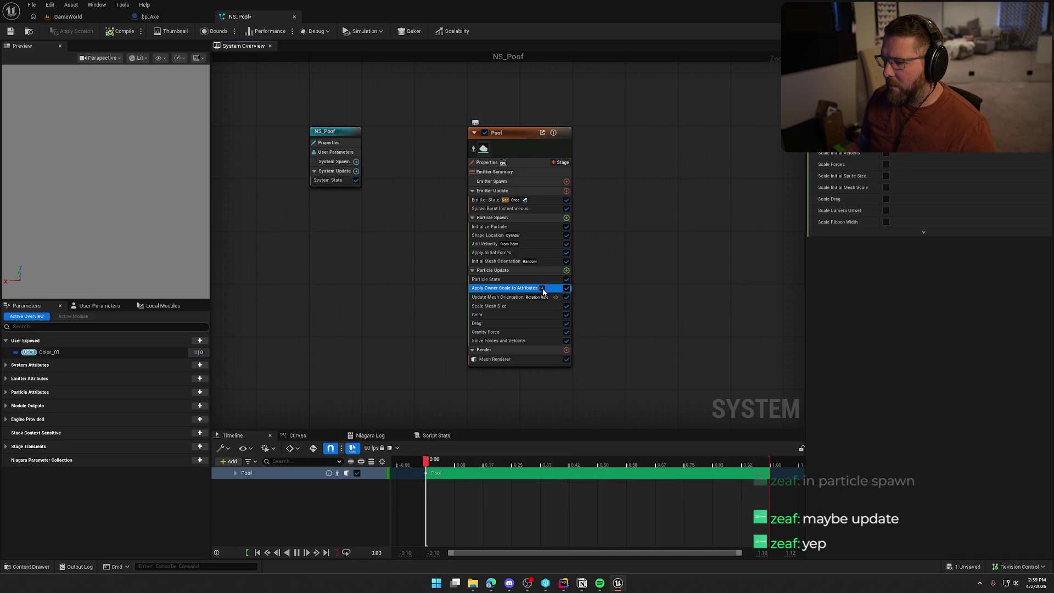
{"action": "scroll", "coordinate": [933, 219], "scroll_direction": "down", "scroll_amount": 2}
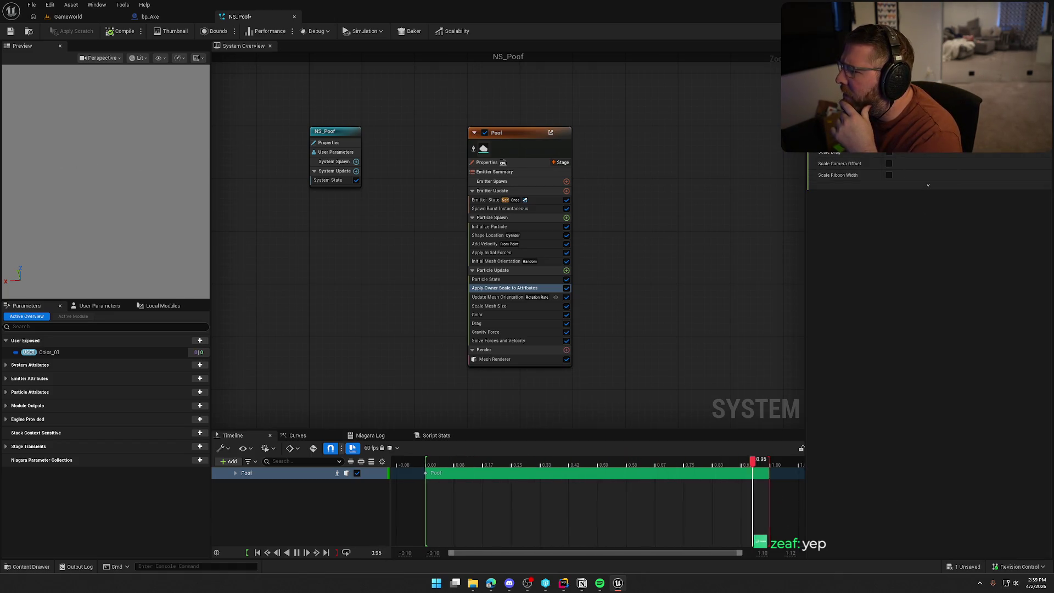
{"action": "scroll", "coordinate": [927, 313], "scroll_direction": "up", "scroll_amount": 2}
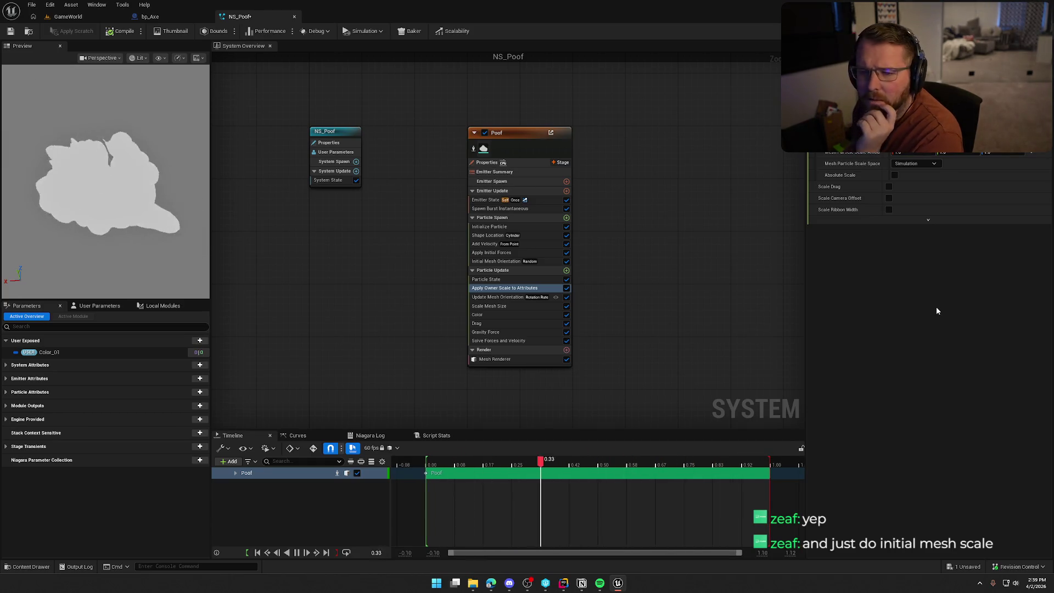
{"action": "left_click", "coordinate": [923, 165]}
{"action": "left_click", "coordinate": [923, 187]}
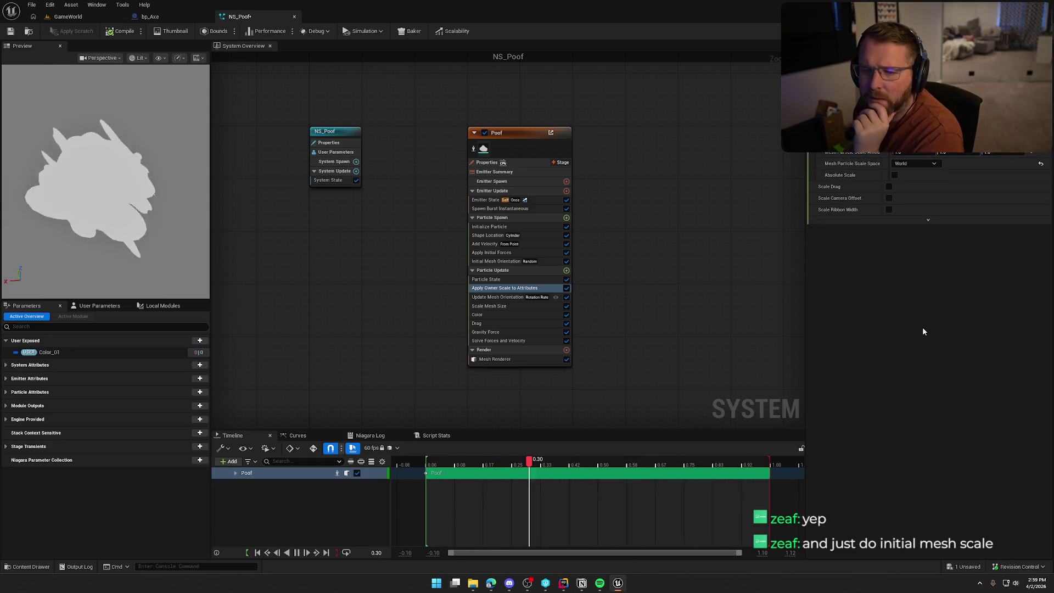
{"action": "left_click", "coordinate": [1040, 163]}
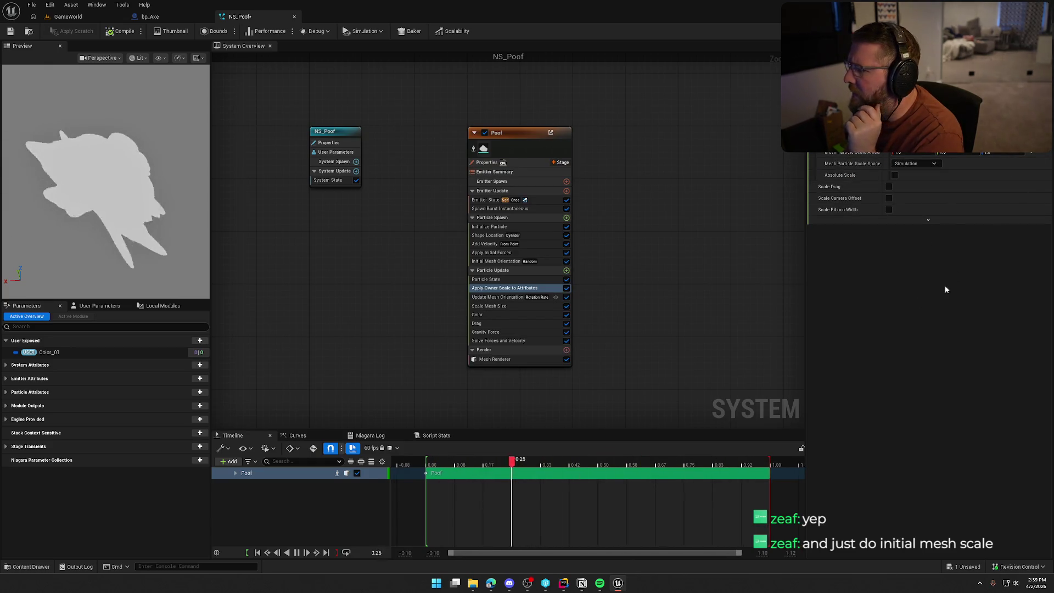
{"action": "scroll", "coordinate": [894, 151], "scroll_direction": "down", "scroll_amount": 2}
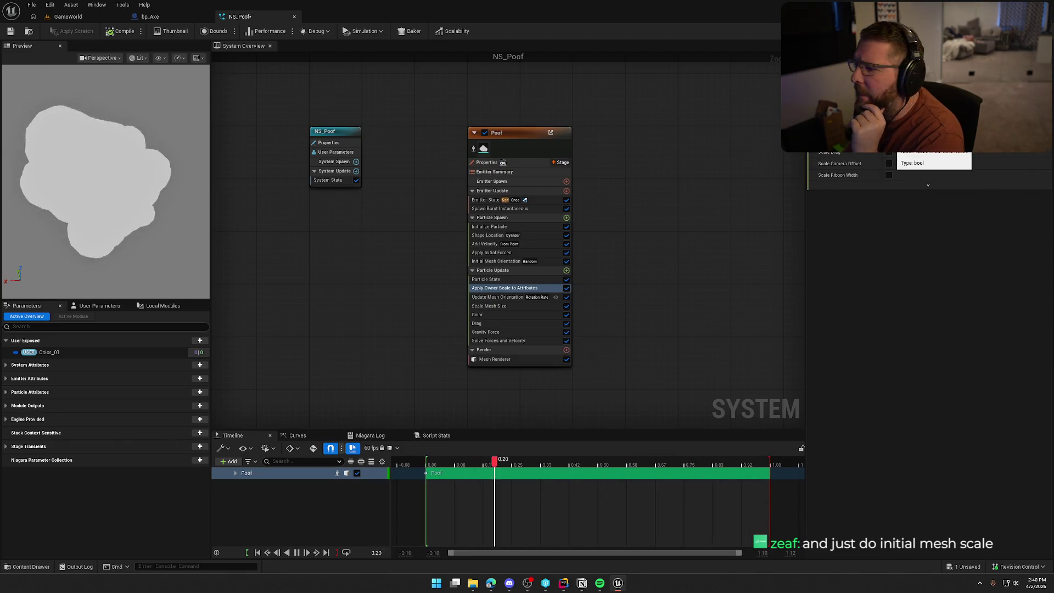
{"action": "scroll", "coordinate": [914, 175], "scroll_direction": "up", "scroll_amount": 2}
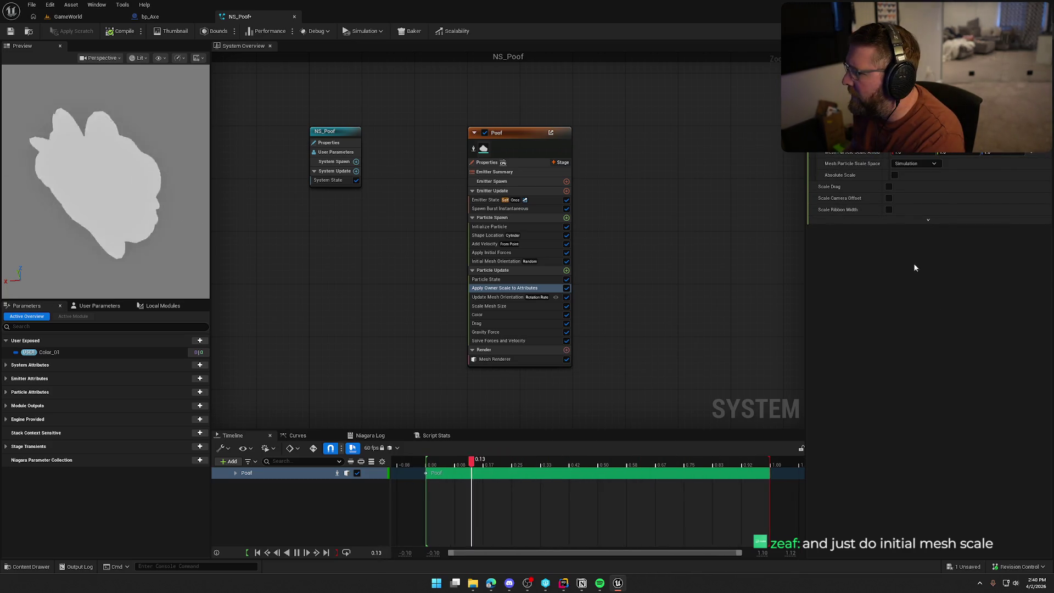
{"action": "left_click", "coordinate": [894, 175]}
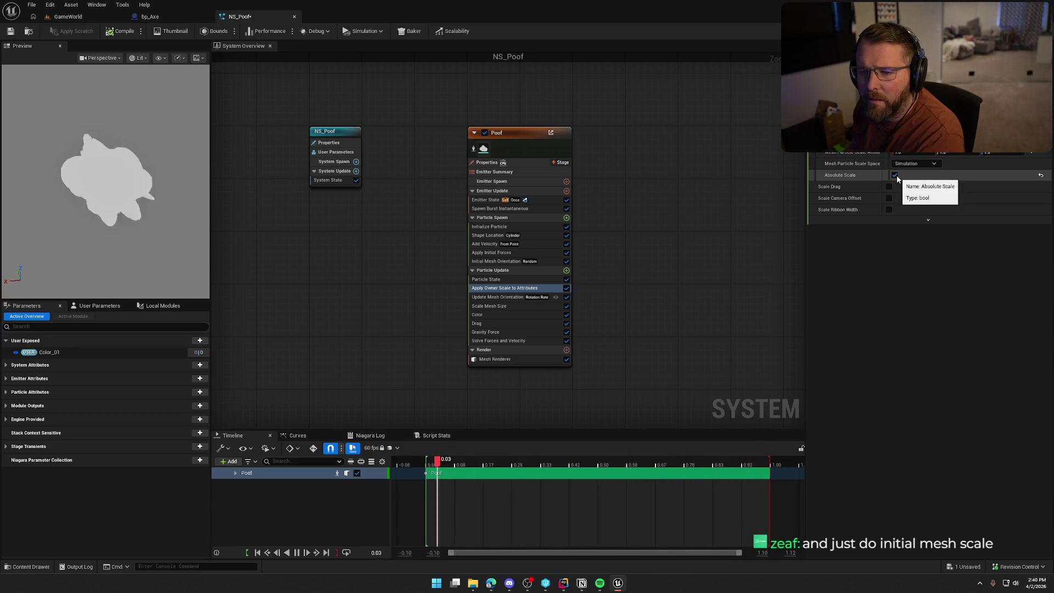
{"action": "left_click", "coordinate": [895, 175]}
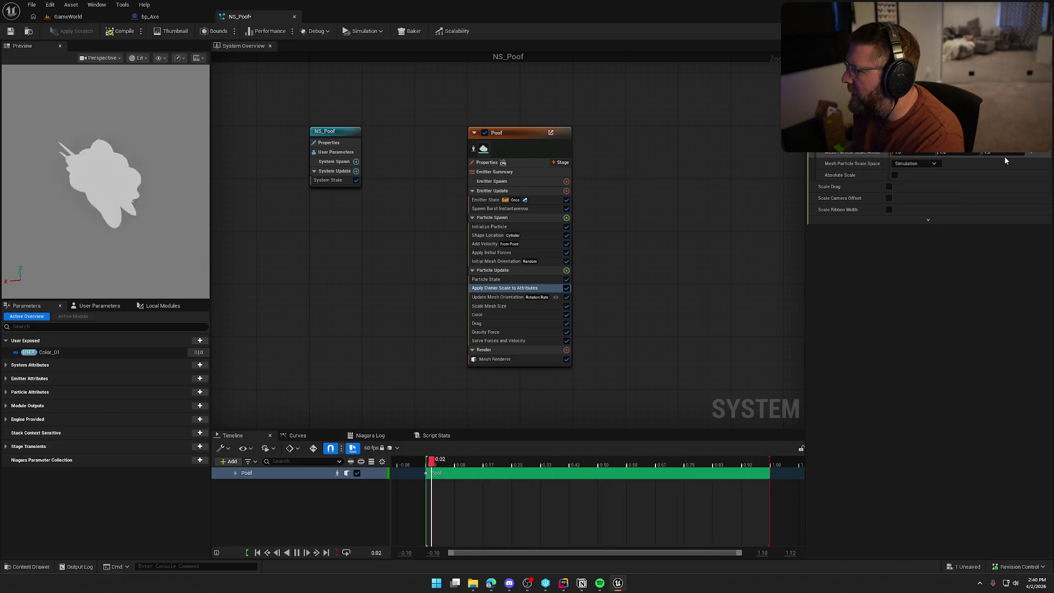
{"action": "left_click_drag", "start_coordinate": [882, 152], "coordinate": [905, 152]}
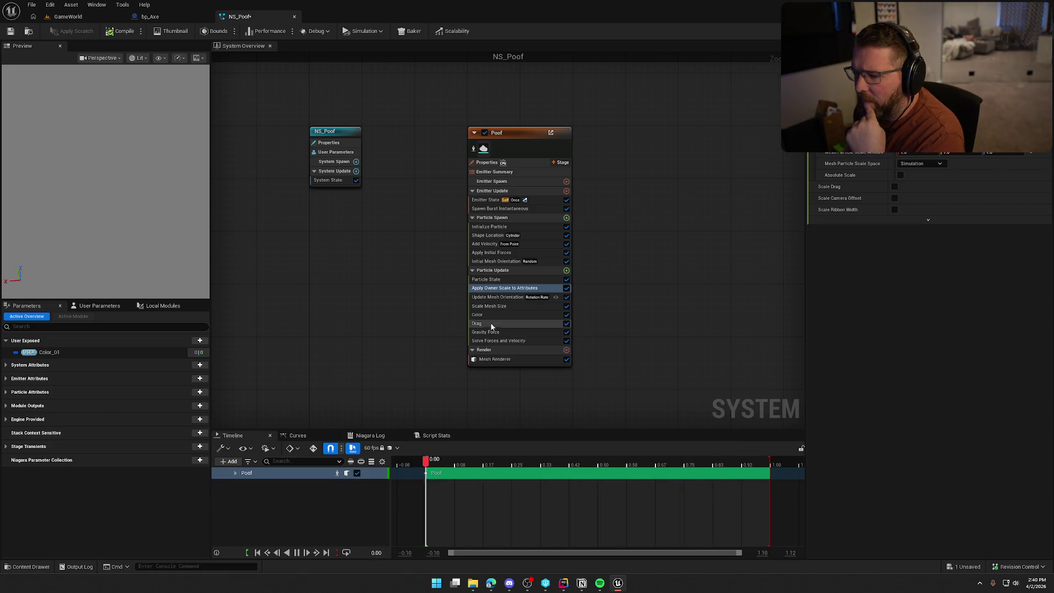
Step: Compare the Scale Mesh Size and mesh renderer settings, reveal the advanced Owner Scale option, and save NS_Poof
{"action": "left_click", "coordinate": [496, 306]}
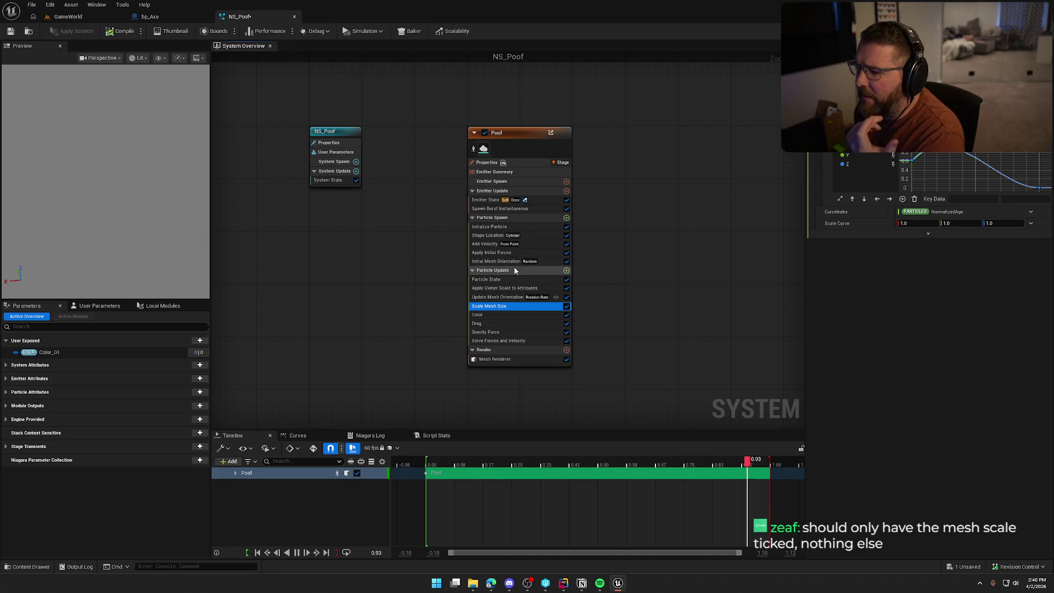
{"action": "left_click", "coordinate": [510, 289]}
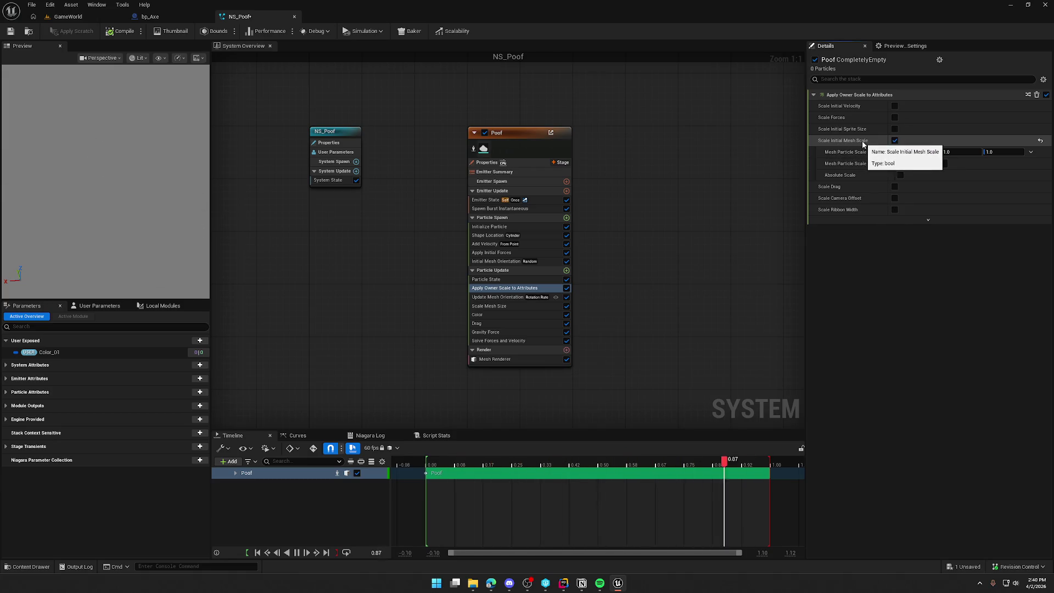
{"action": "left_click", "coordinate": [927, 220]}
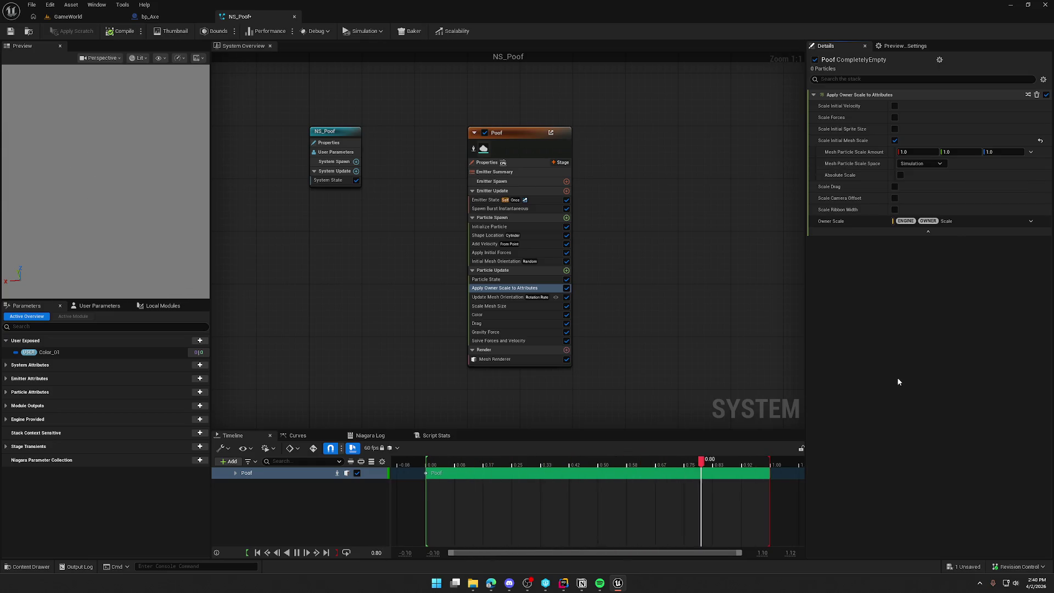
{"action": "left_click", "coordinate": [519, 360]}
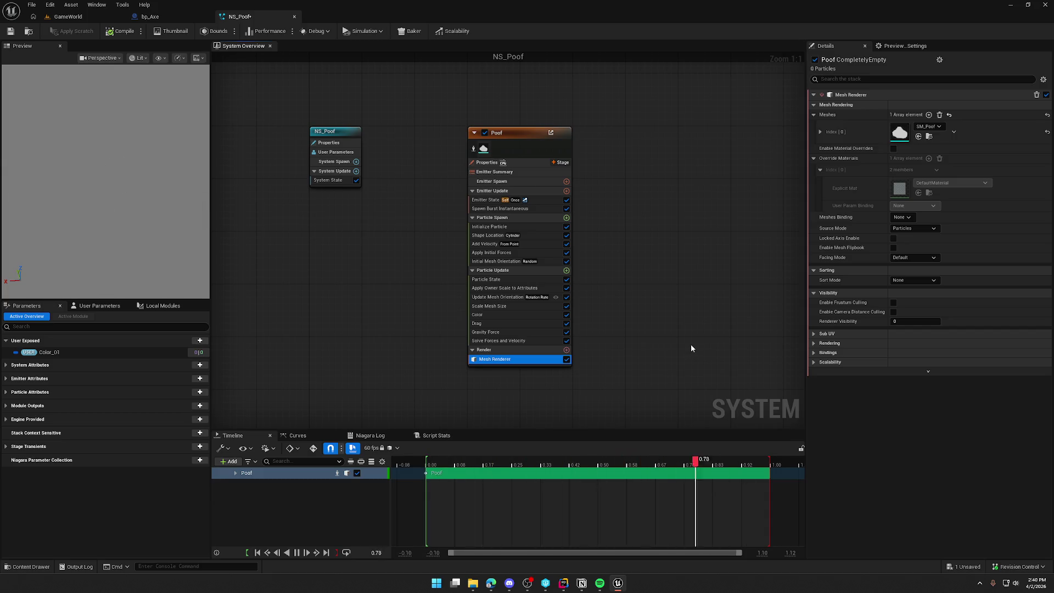
{"action": "left_click", "coordinate": [516, 288]}
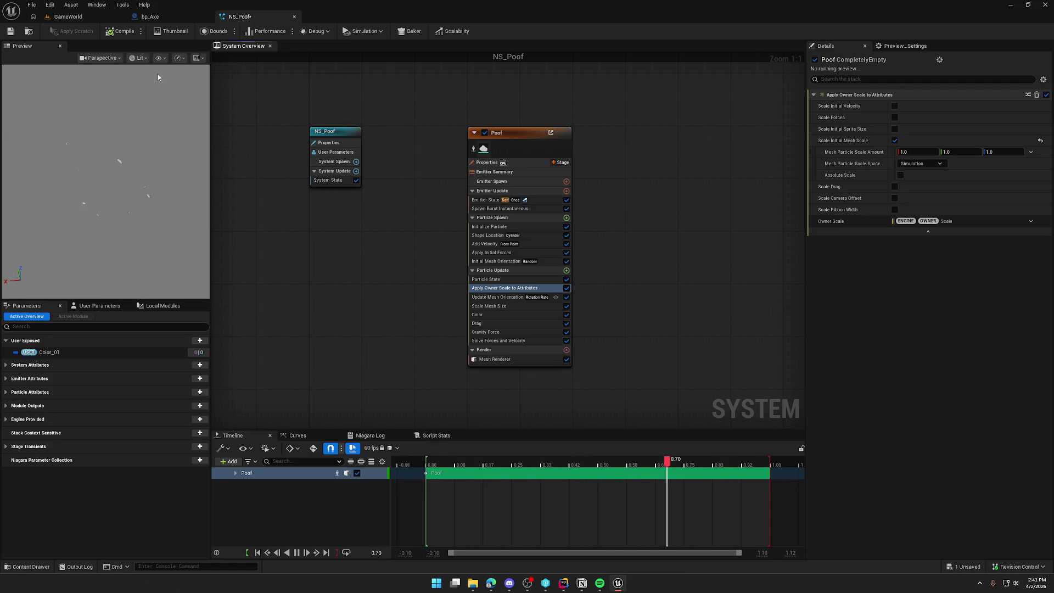
{"action": "left_click", "coordinate": [12, 32]}
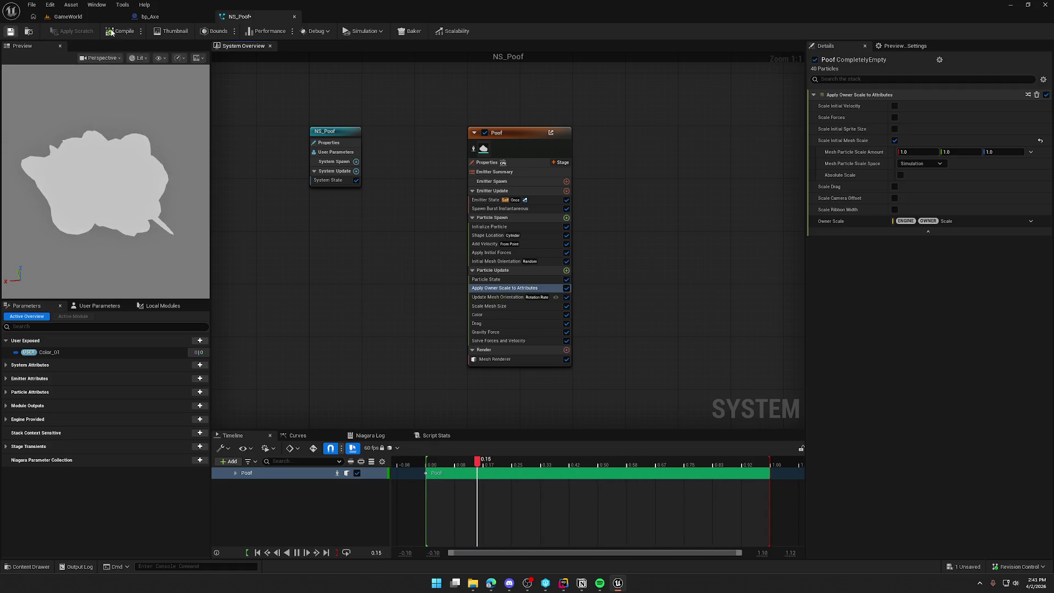
Step: Check out and save NS_Poof, play-test GameWorld by running to a birch tree, then return to NS_Poof
{"action": "left_click", "coordinate": [530, 386]}
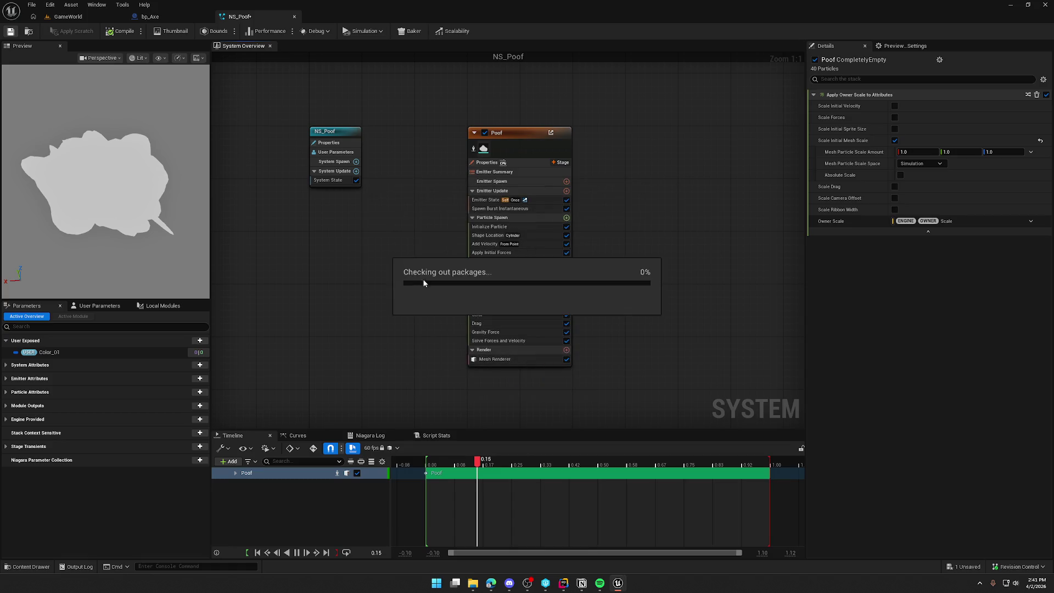
{"action": "left_click", "coordinate": [75, 17]}
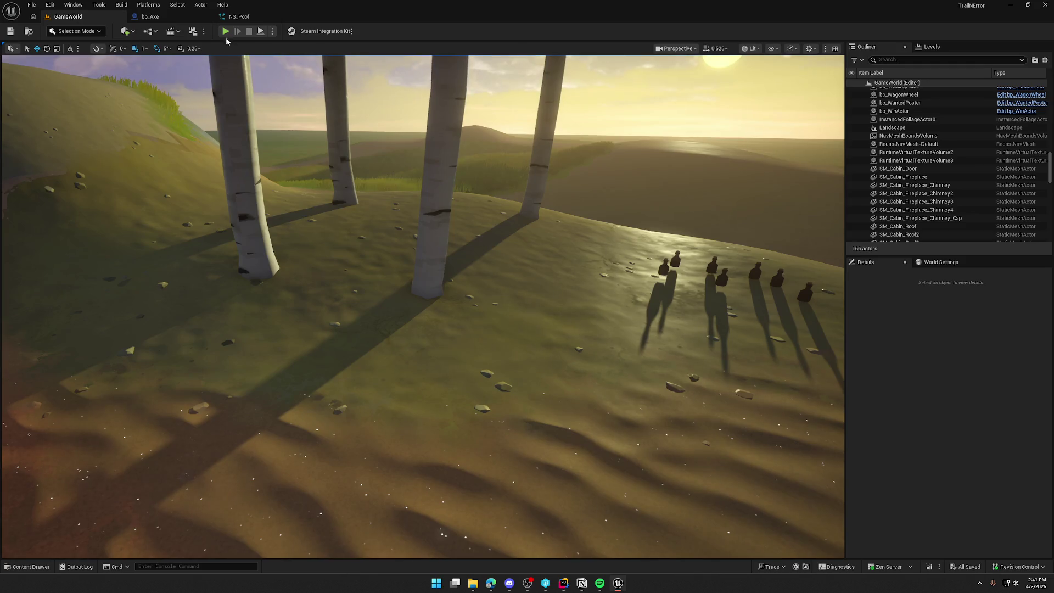
{"action": "key", "text": "alt+p"}
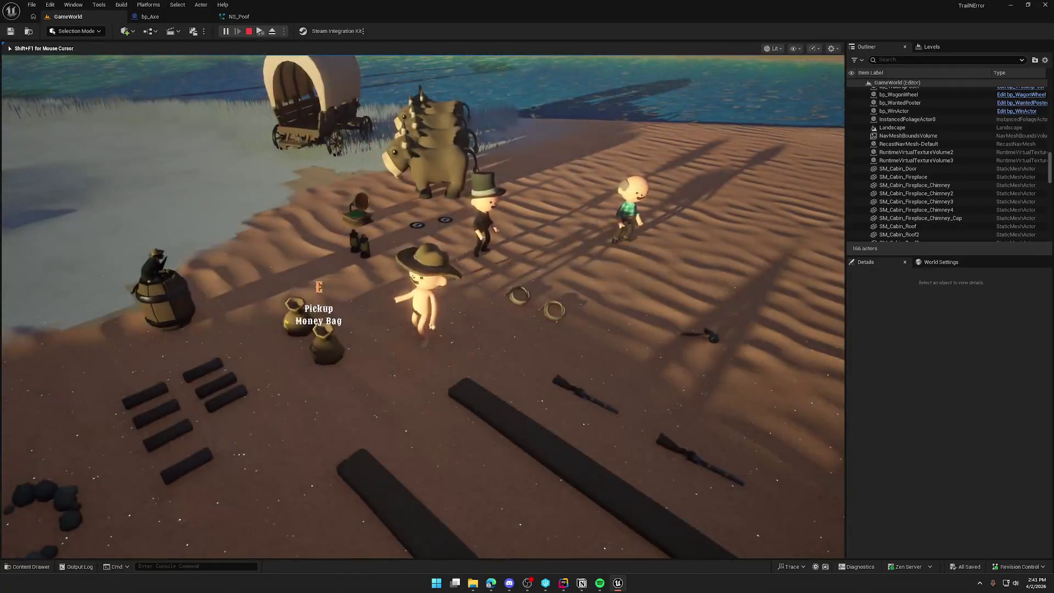
{"action": "key", "text": "shift+w"}
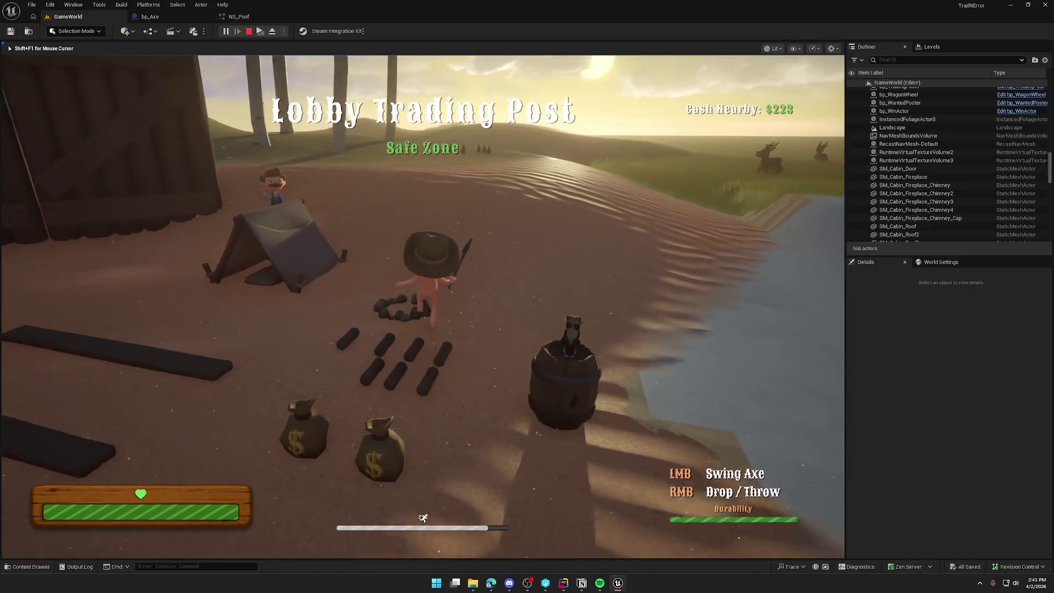
{"action": "key", "text": "shift+w"}
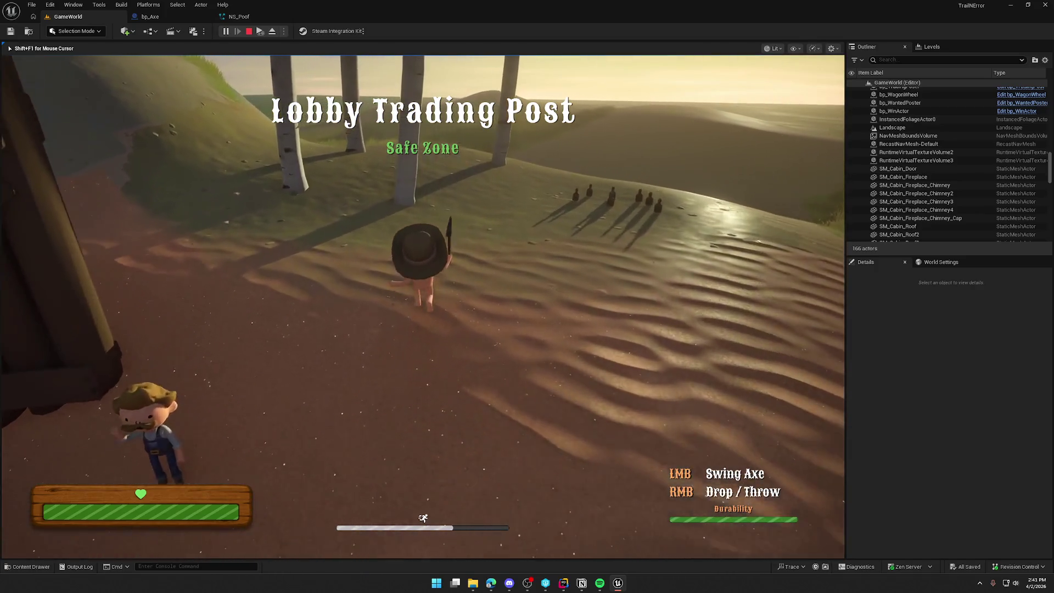
{"action": "key", "text": "w"}
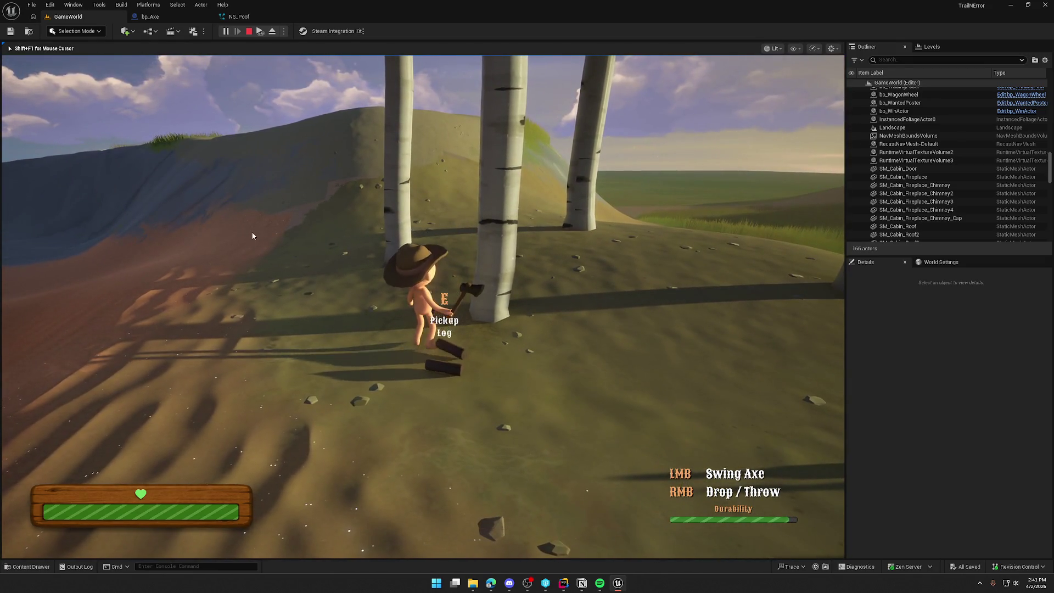
{"action": "key", "text": "Escape"}
{"action": "left_click", "coordinate": [247, 16]}
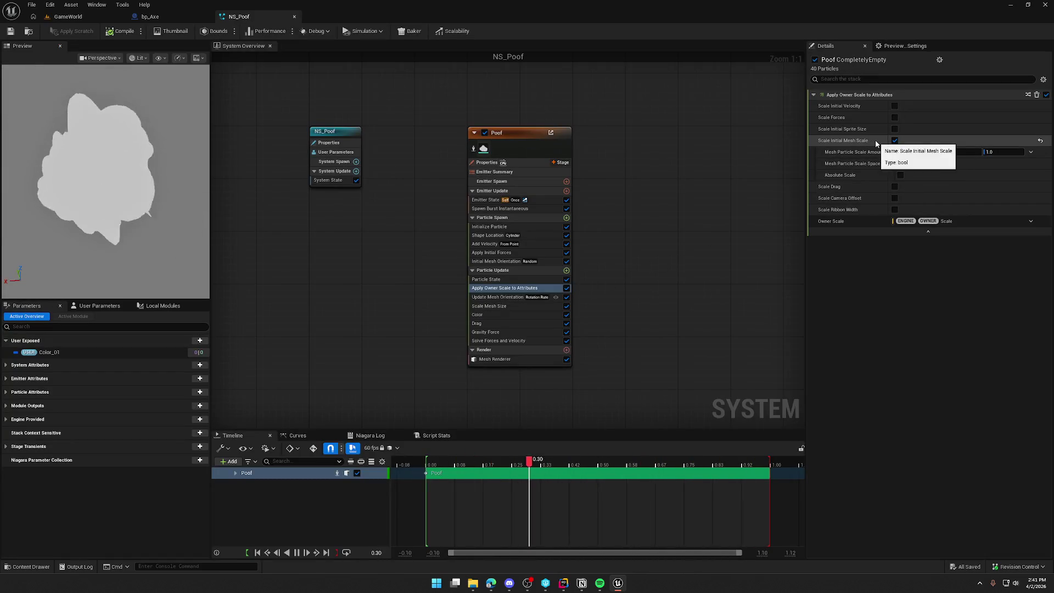
Step: Keep Scale Initial Mesh Scale on, try Local then set Mesh Particle Scale Space to Mesh, and save
{"action": "left_click", "coordinate": [895, 140]}
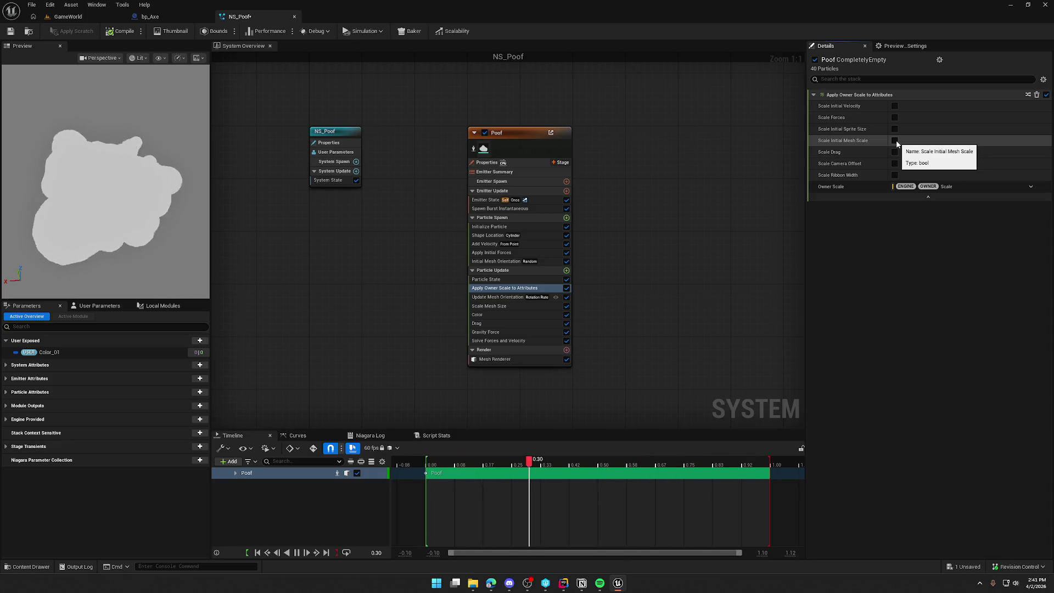
{"action": "left_click", "coordinate": [895, 140]}
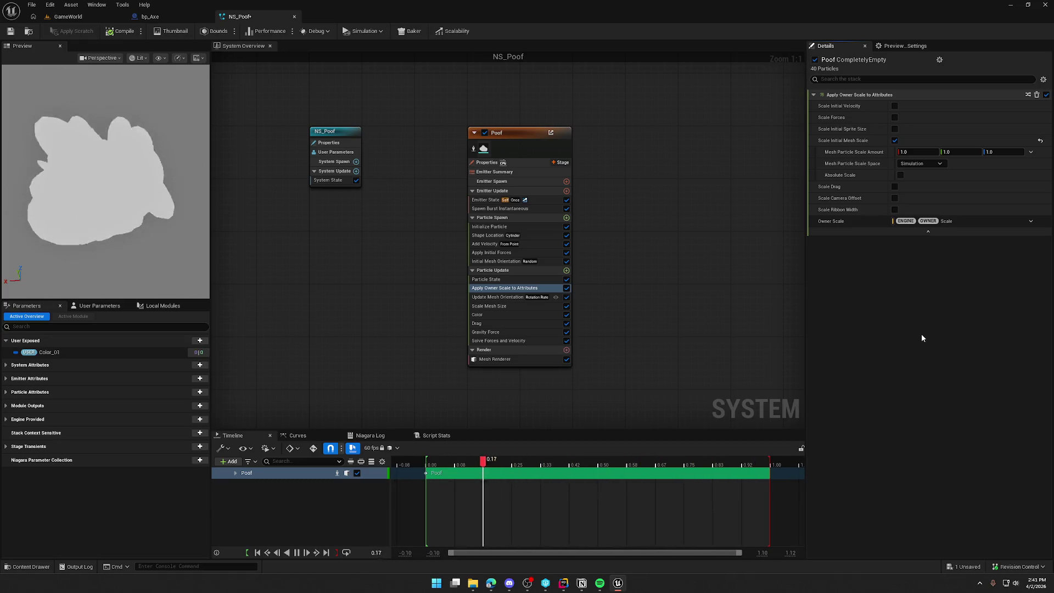
{"action": "left_click", "coordinate": [915, 164]}
{"action": "left_click", "coordinate": [931, 190]}
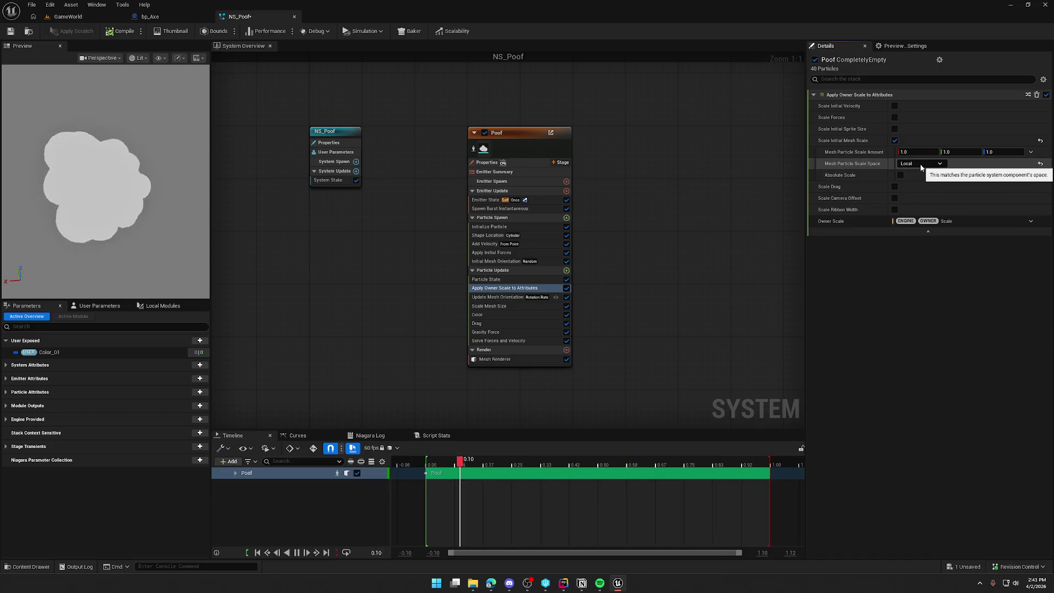
{"action": "left_click", "coordinate": [921, 165]}
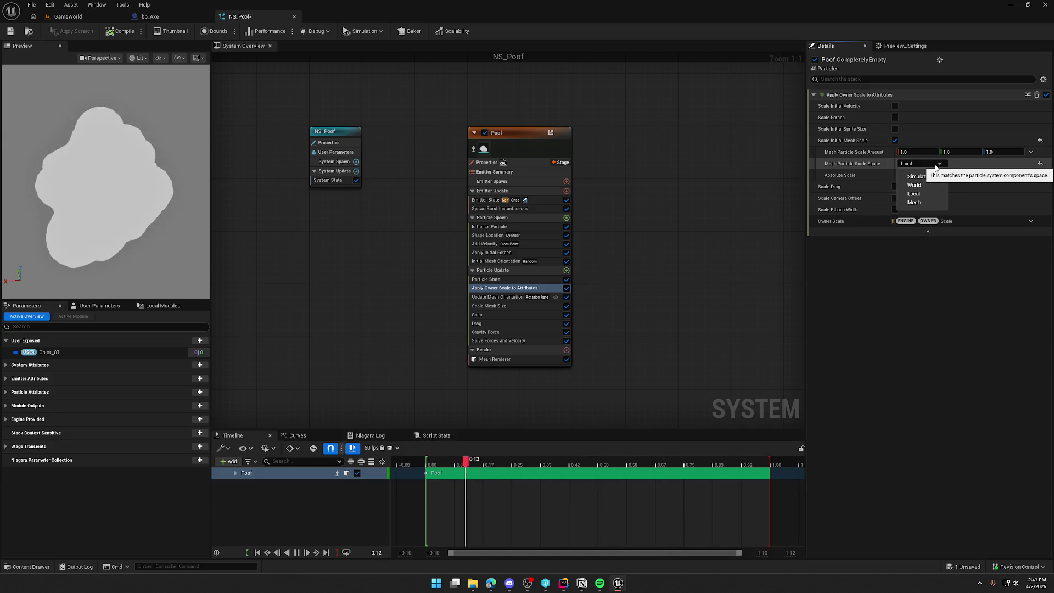
{"action": "left_click", "coordinate": [914, 202]}
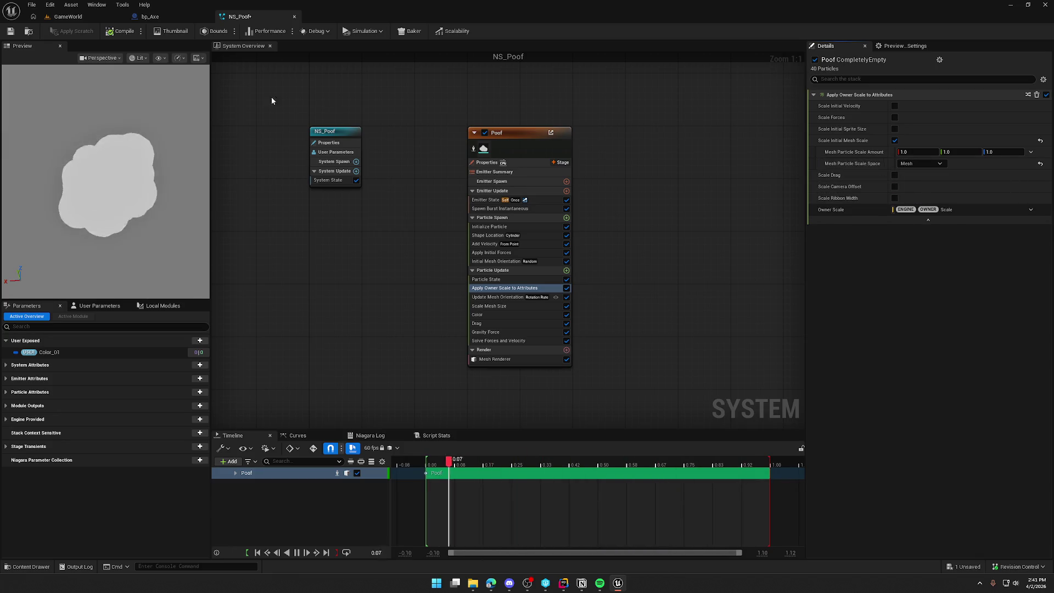
{"action": "left_click", "coordinate": [10, 31]}
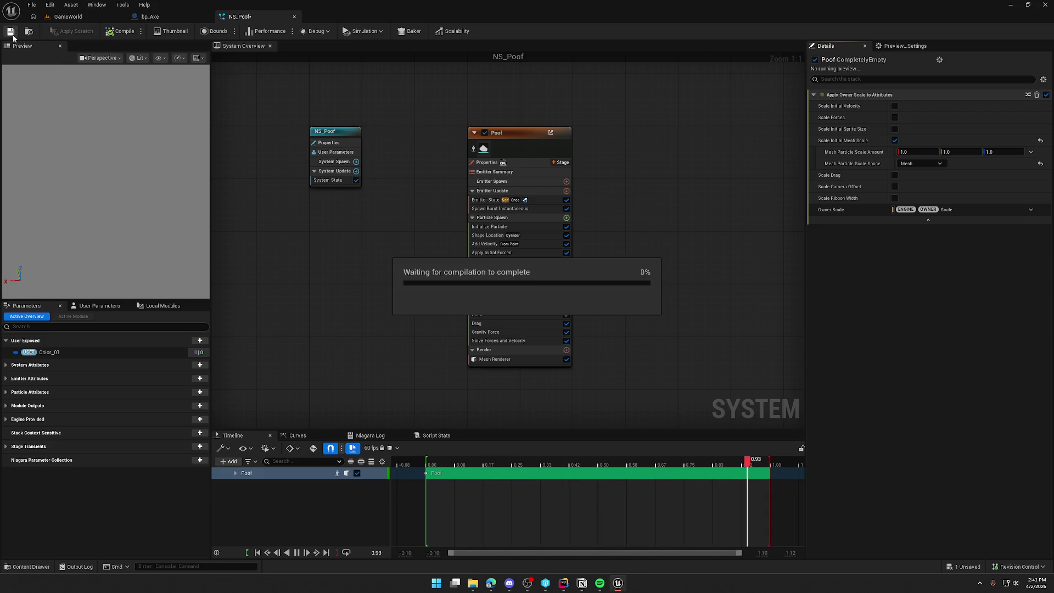
Step: Start a GameWorld play test and run the character to the birch trees
{"action": "left_click", "coordinate": [68, 17]}
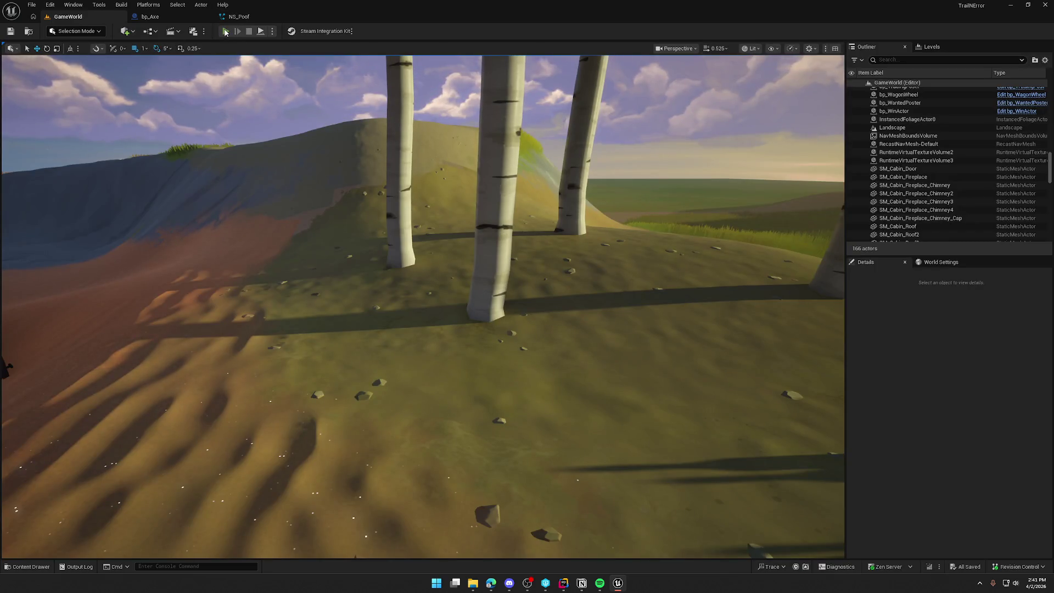
{"action": "left_click", "coordinate": [226, 32]}
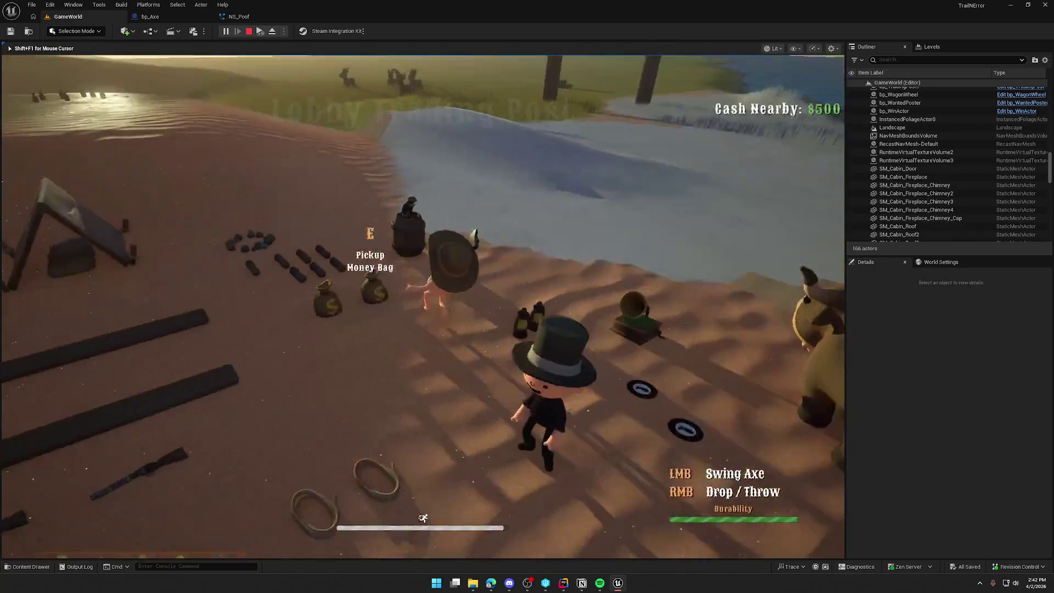
{"action": "key", "text": "shift+w"}
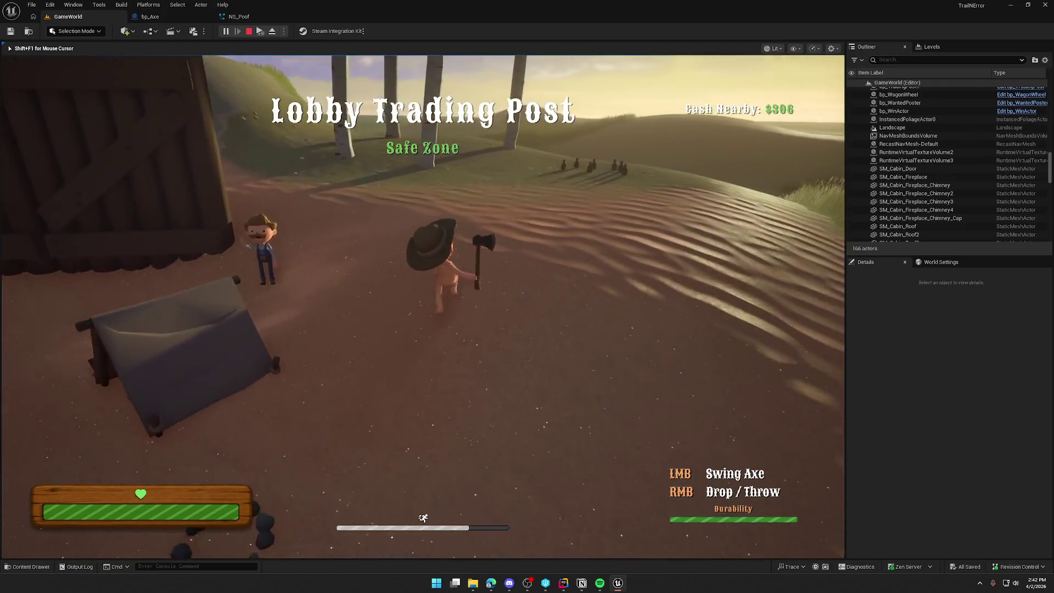
{"action": "key", "text": "shift+w"}
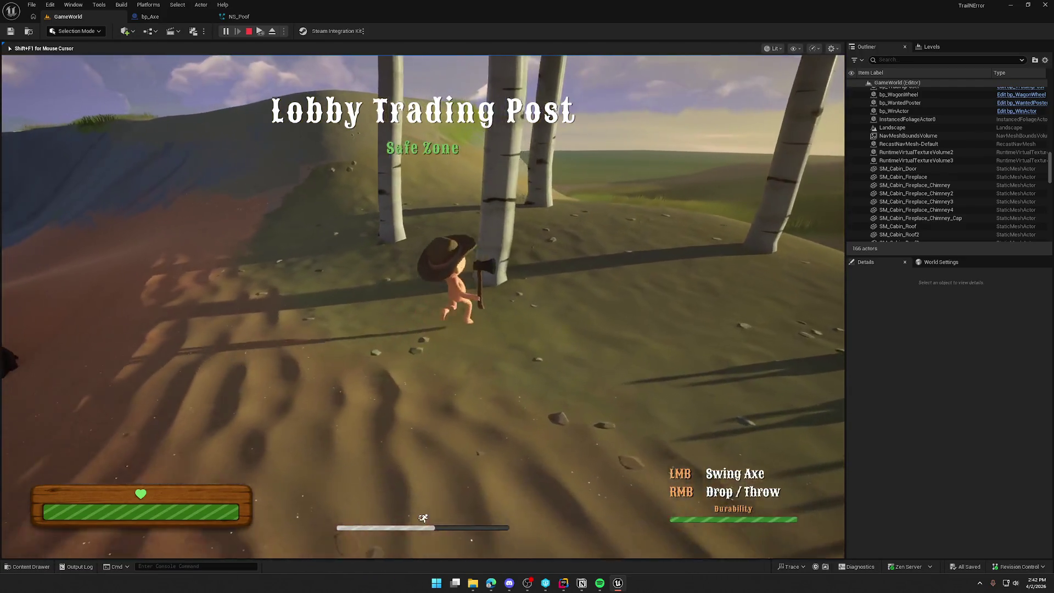
Step: Chop the first birch with four axe swings to see the poof and logs
{"action": "left_click", "coordinate": [422, 307]}
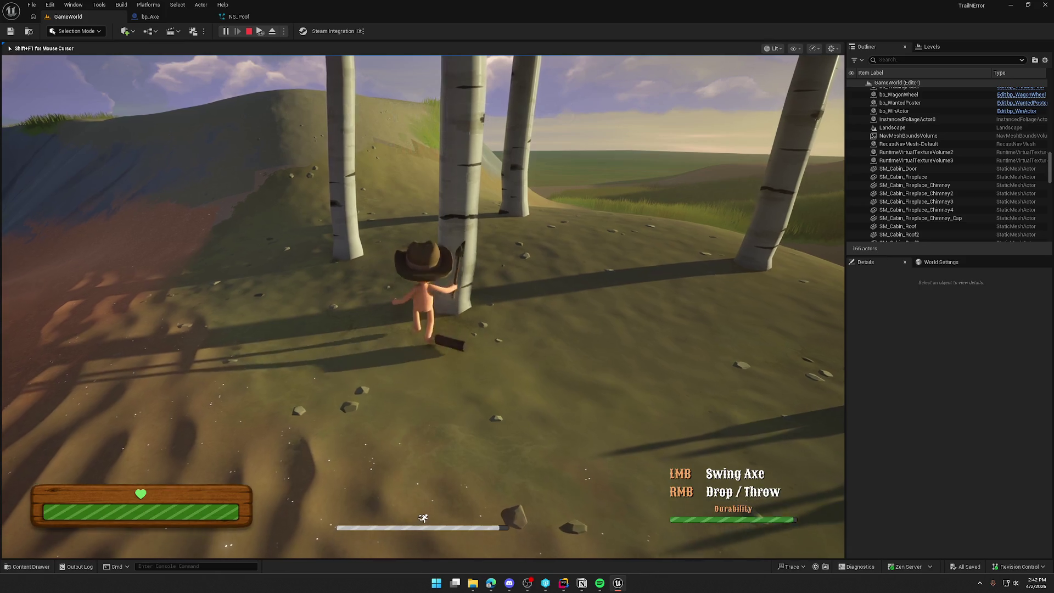
{"action": "left_click", "coordinate": [423, 306]}
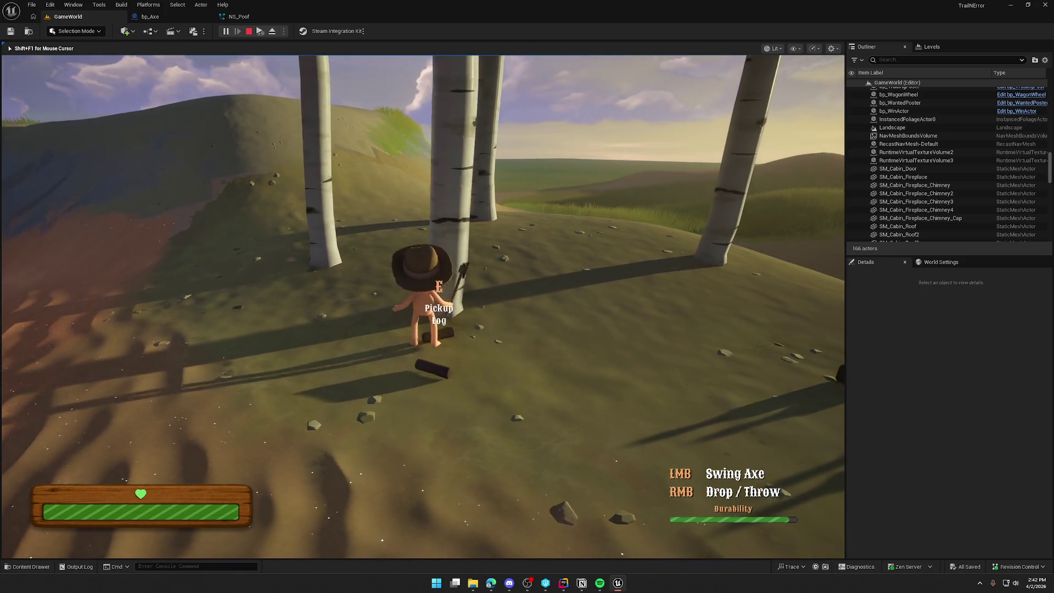
{"action": "left_click", "coordinate": [423, 307]}
{"action": "left_click", "coordinate": [423, 307]}
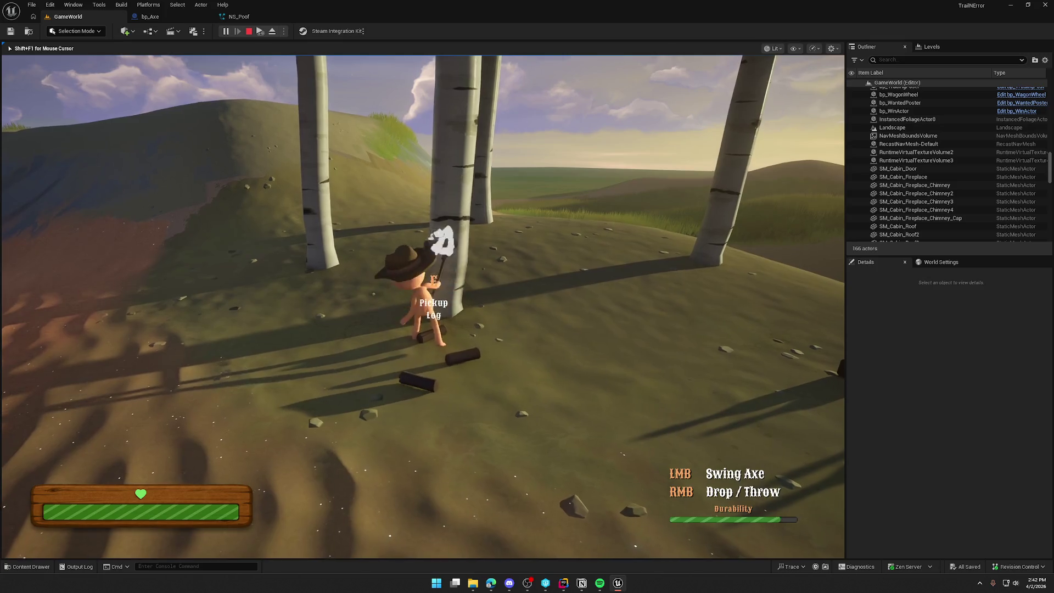
Step: Chop a second birch with four swings, then end the play session
{"action": "key", "text": "w"}
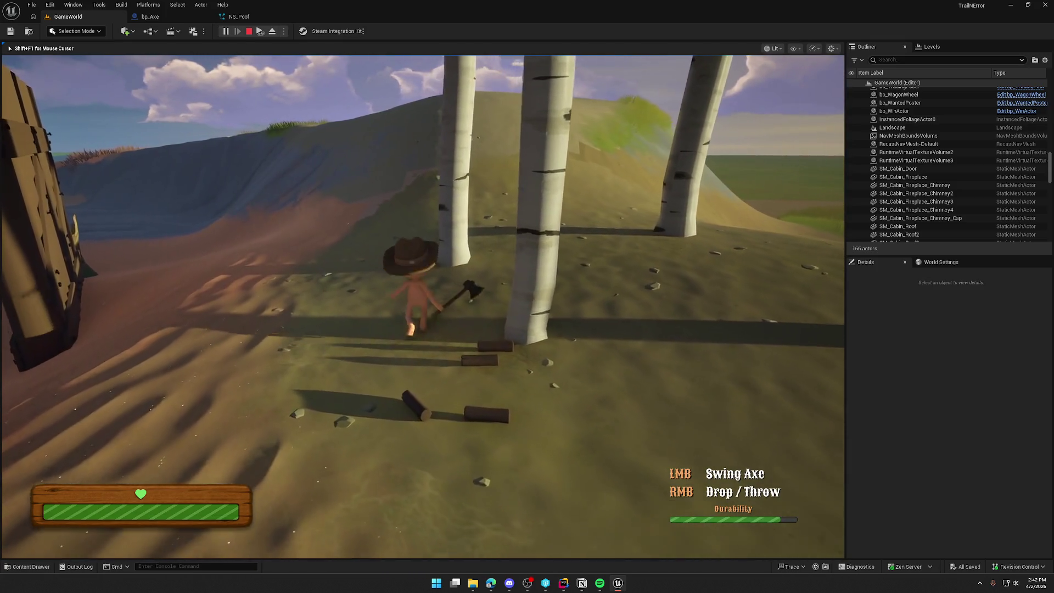
{"action": "left_click", "coordinate": [423, 306]}
{"action": "left_click", "coordinate": [422, 306]}
{"action": "left_click", "coordinate": [422, 307]}
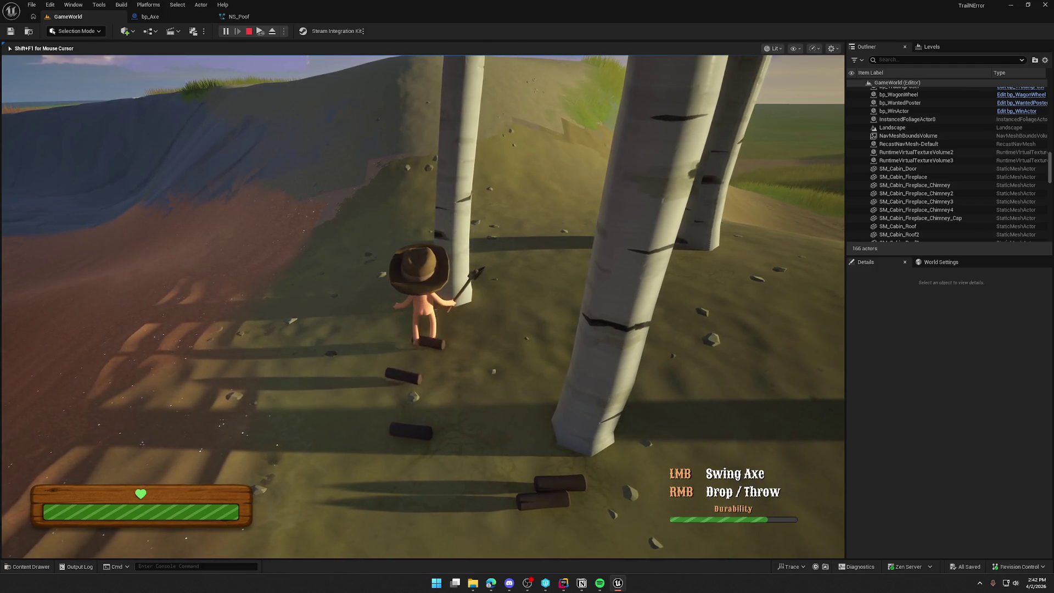
{"action": "left_click", "coordinate": [423, 306]}
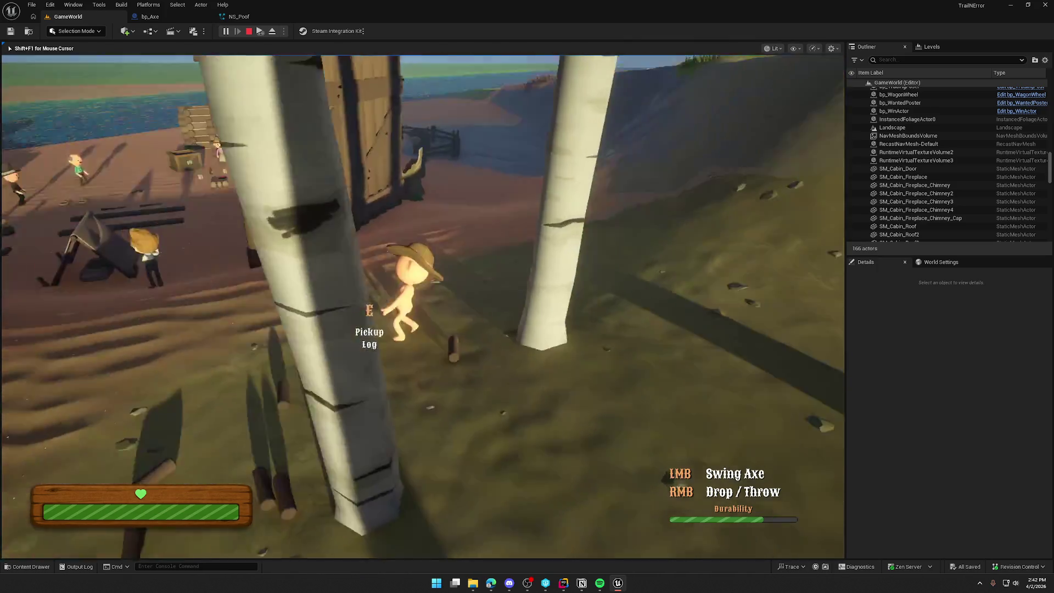
{"action": "key", "text": "Escape"}
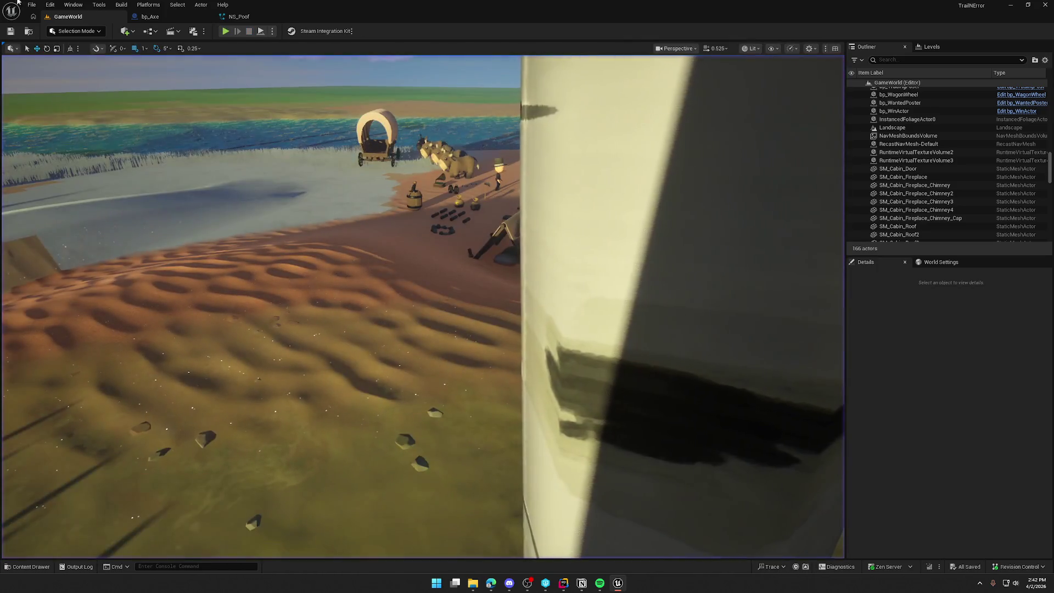
Step: Open NS_Poof's Spawn Burst Instantaneous settings and leave Spawn Count at 40
{"action": "left_click", "coordinate": [239, 17]}
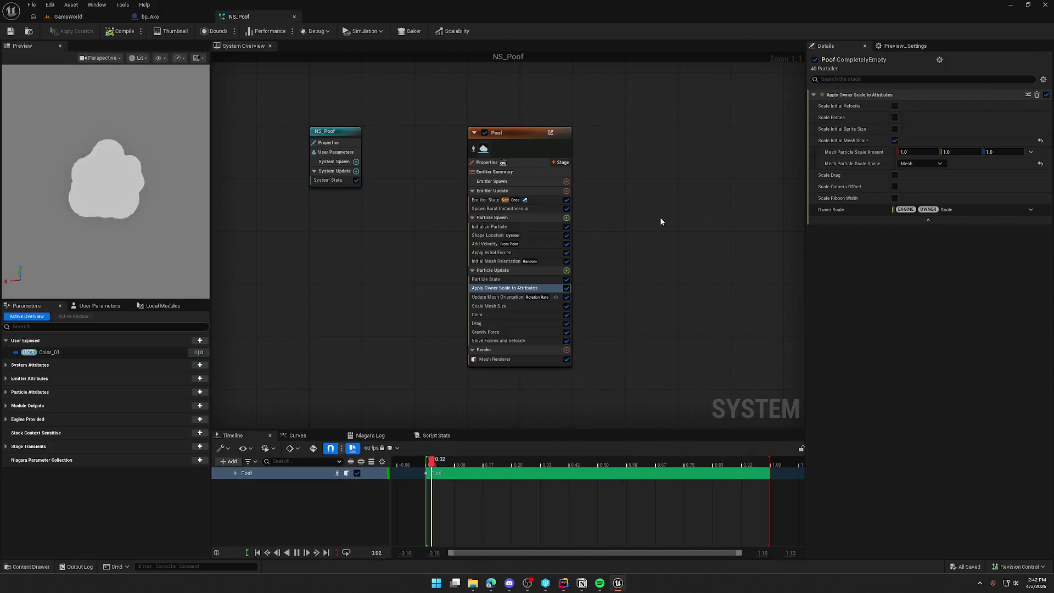
{"action": "left_click", "coordinate": [505, 227]}
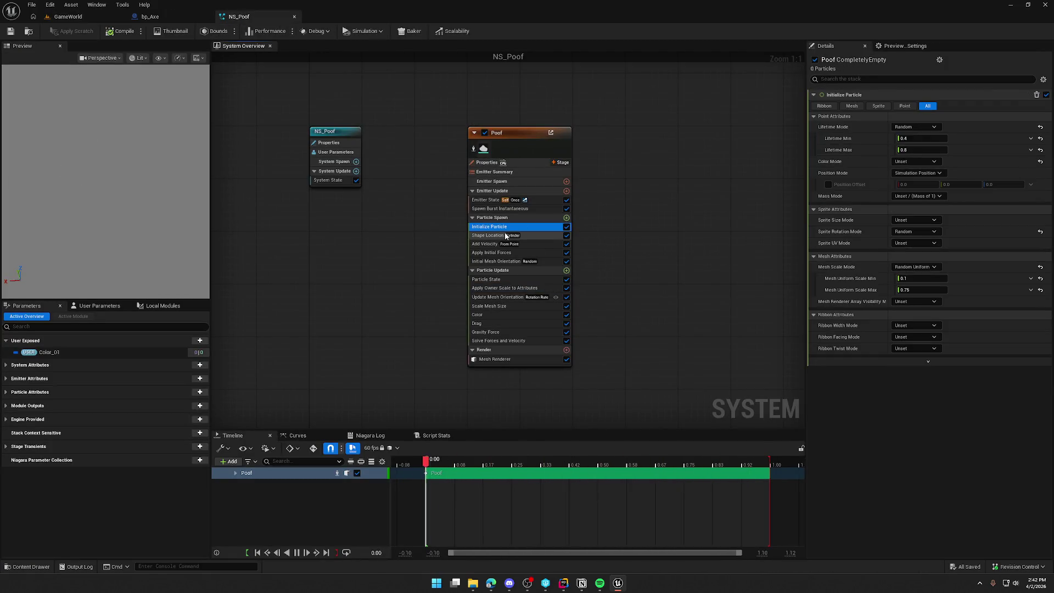
{"action": "left_click", "coordinate": [513, 208]}
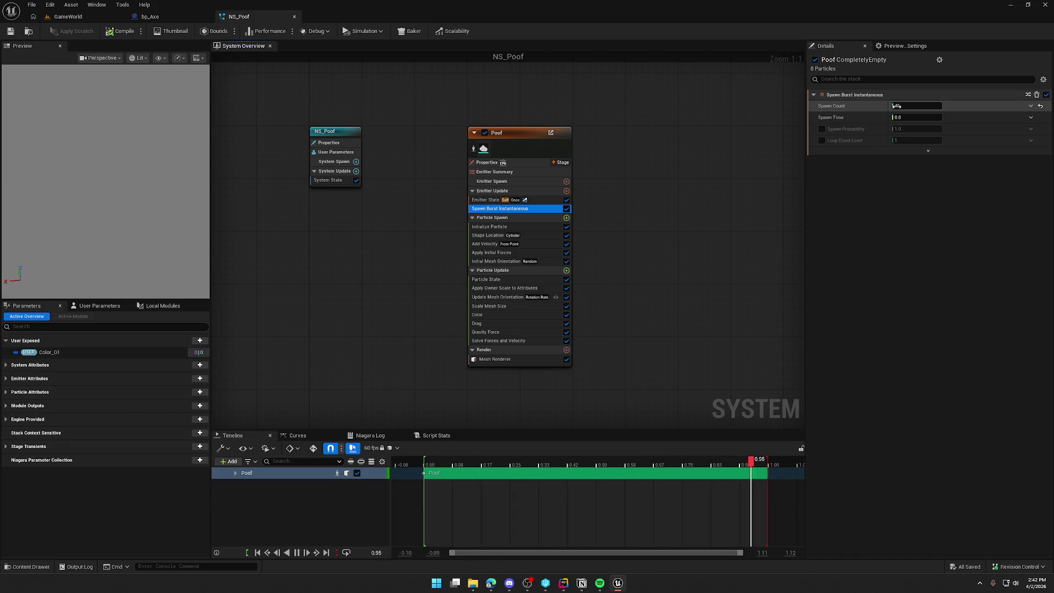
{"action": "left_click", "coordinate": [901, 231]}
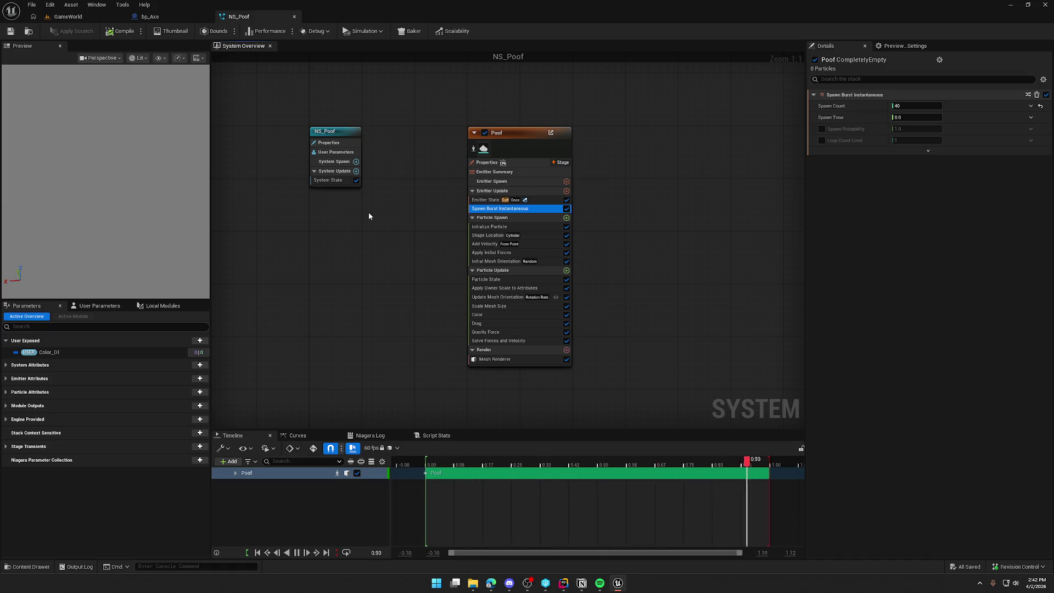
Step: Add a Set Niagara Variable (Int32) node from Spawn System at Location's Return Value in bp_Axe
{"action": "left_click", "coordinate": [171, 18]}
{"action": "mouse_move", "coordinate": [610, 231]}
{"action": "left_mouse_down"}
{"action": "mouse_move", "coordinate": [394, 201]}
{"action": "mouse_move", "coordinate": [429, 320]}
{"action": "left_mouse_up"}
{"action": "type", "text": "set"}
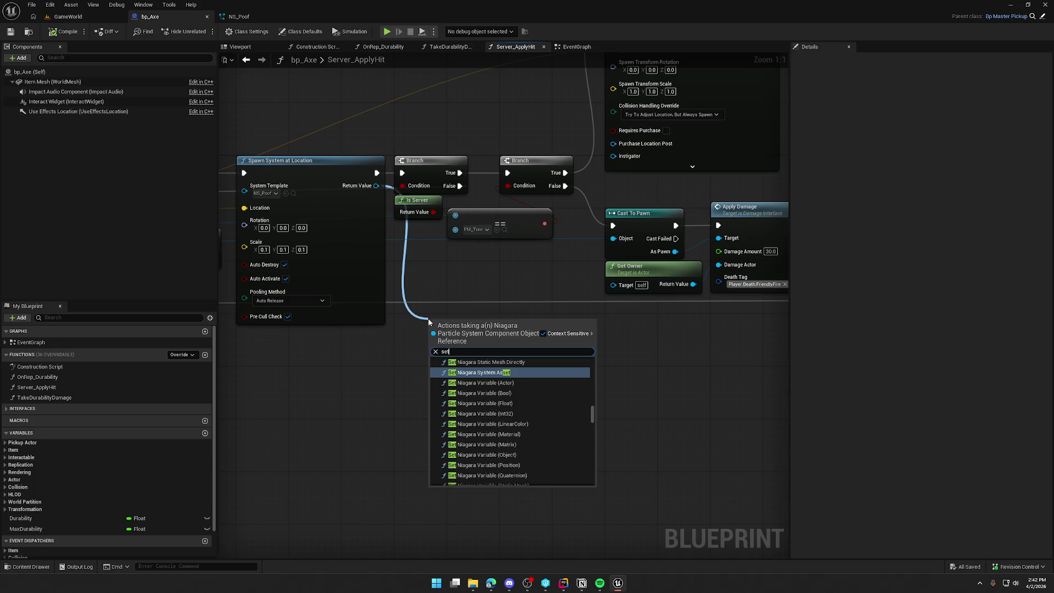
{"action": "left_click", "coordinate": [515, 411]}
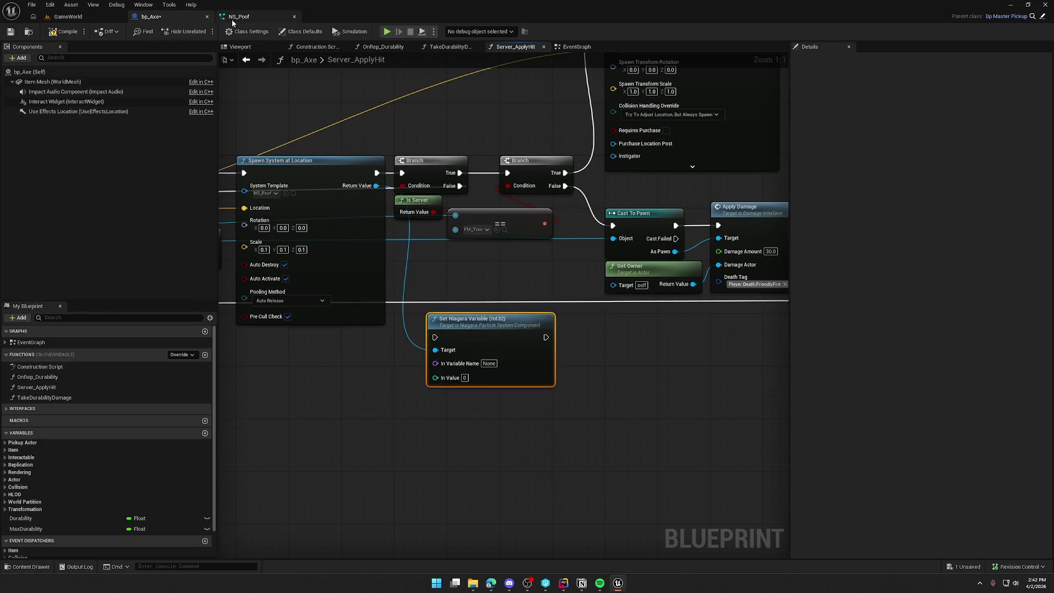
{"action": "left_click", "coordinate": [232, 19]}
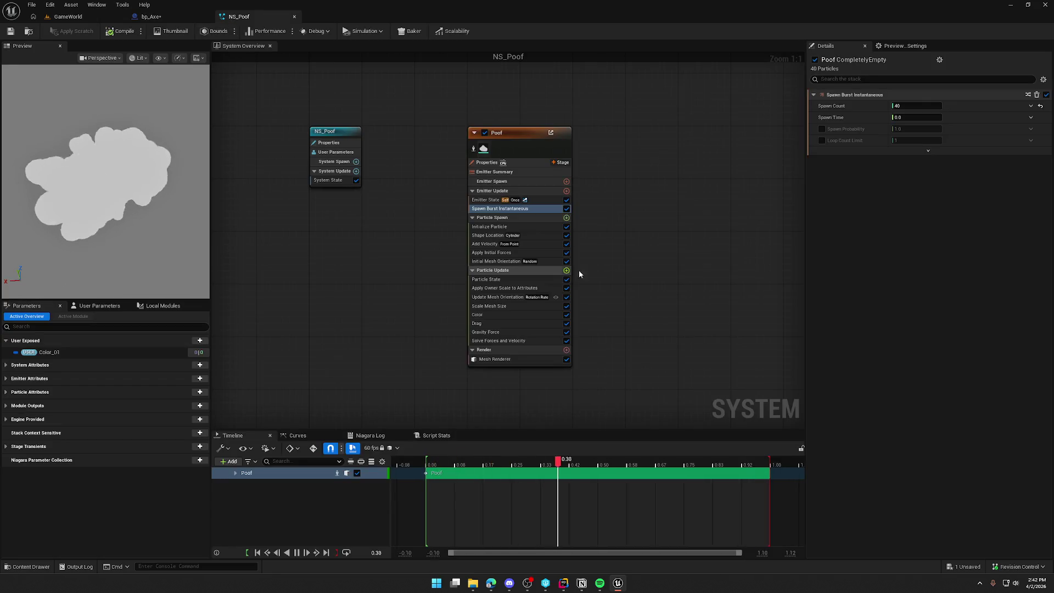
Step: Browse Spawn Count's dynamic input options and dismiss them without changes
{"action": "left_click", "coordinate": [1029, 108]}
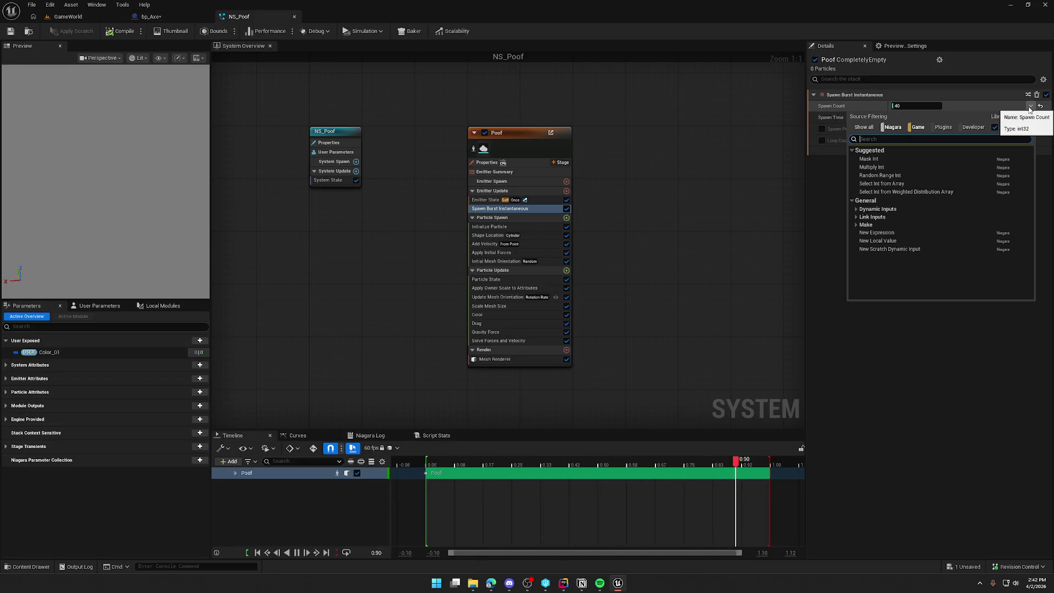
{"action": "left_click", "coordinate": [856, 209]}
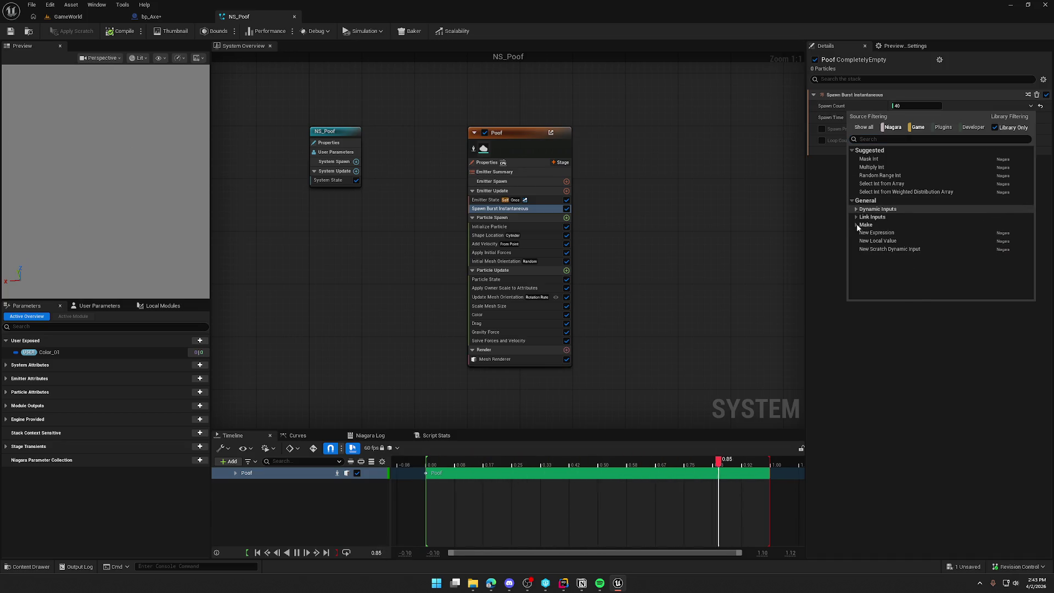
{"action": "left_click", "coordinate": [857, 209]}
{"action": "key", "text": "Escape"}
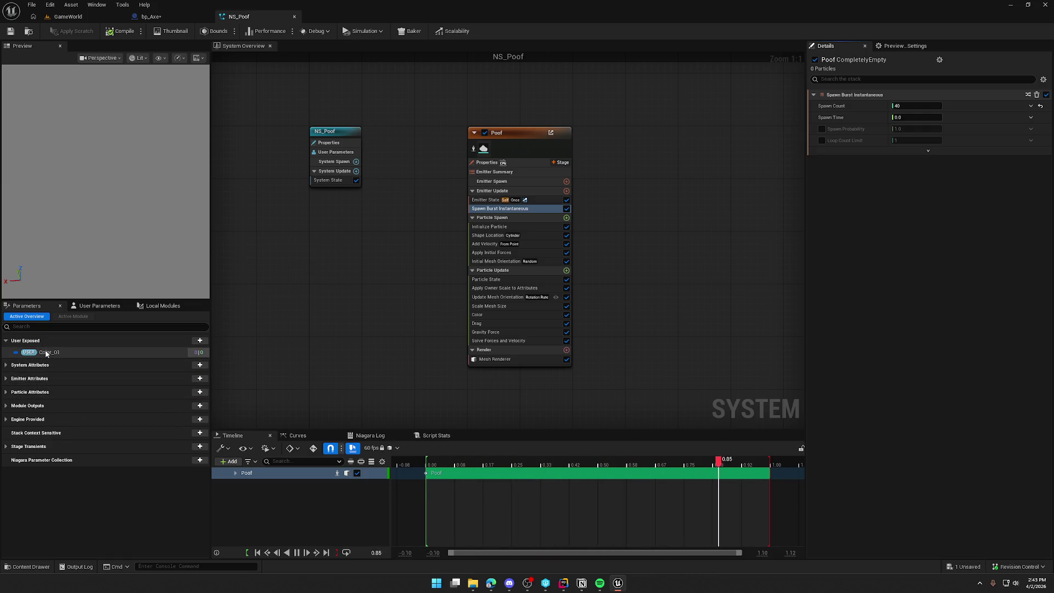
Step: Add a new int32 user parameter from the Common types in User Parameters
{"action": "left_click", "coordinate": [195, 353]}
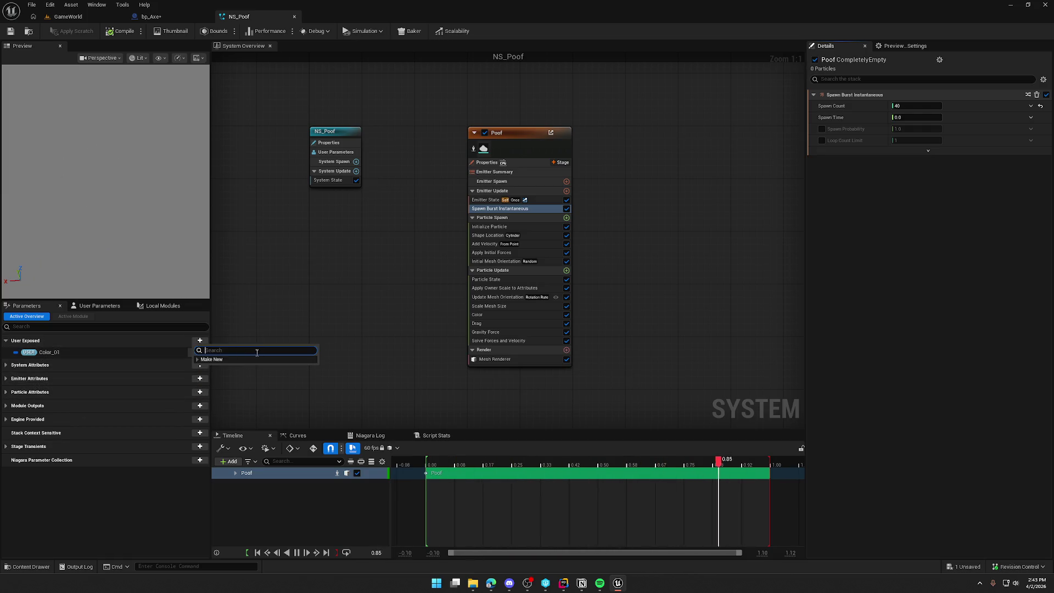
{"action": "left_click", "coordinate": [199, 360]}
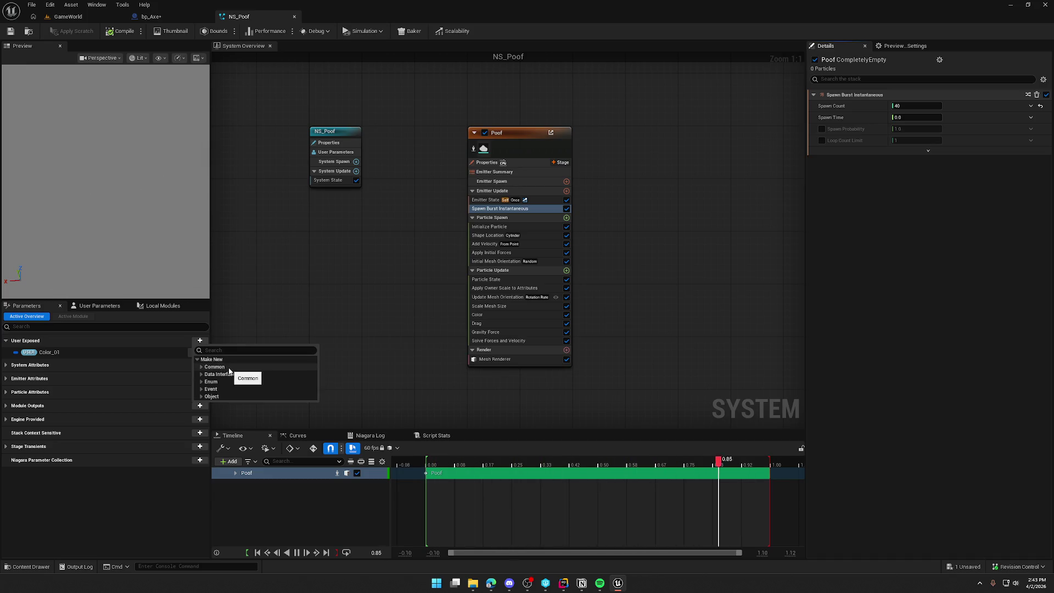
{"action": "left_click", "coordinate": [202, 369]}
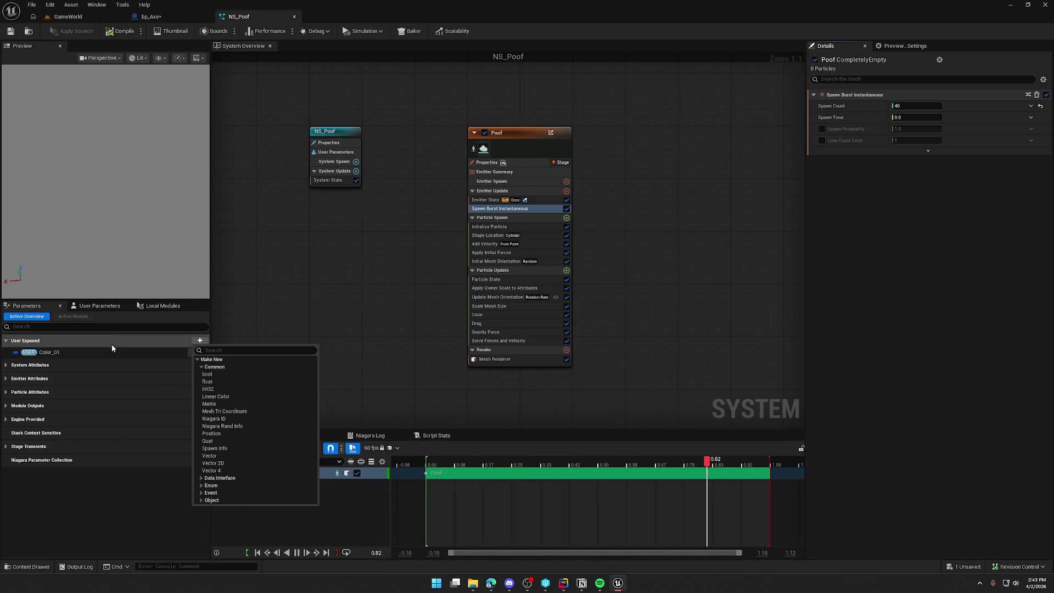
{"action": "left_click", "coordinate": [105, 309]}
{"action": "left_click", "coordinate": [200, 333]}
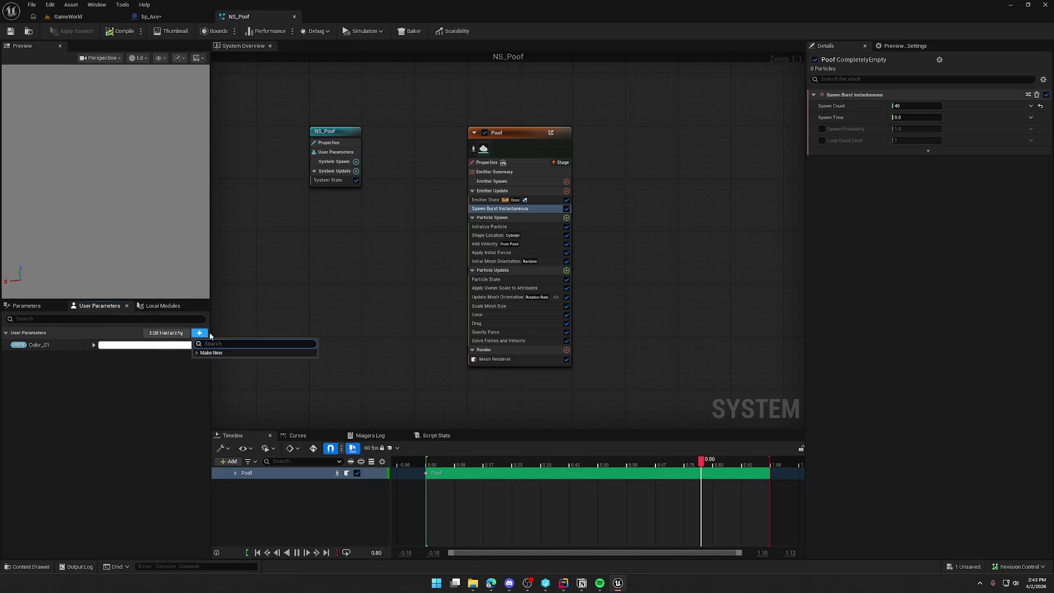
{"action": "left_click", "coordinate": [200, 360]}
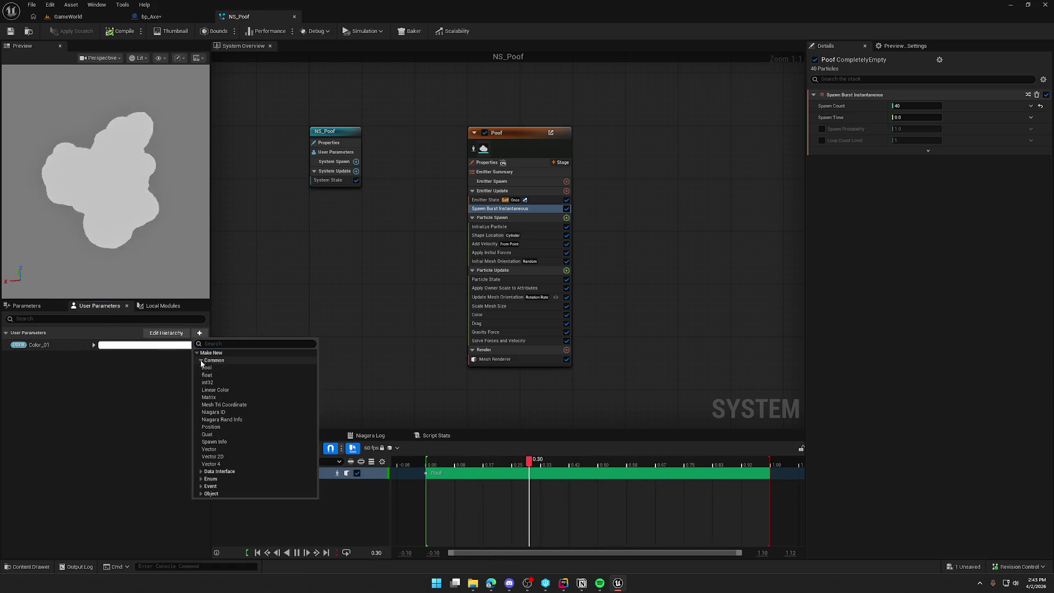
{"action": "left_click", "coordinate": [220, 382]}
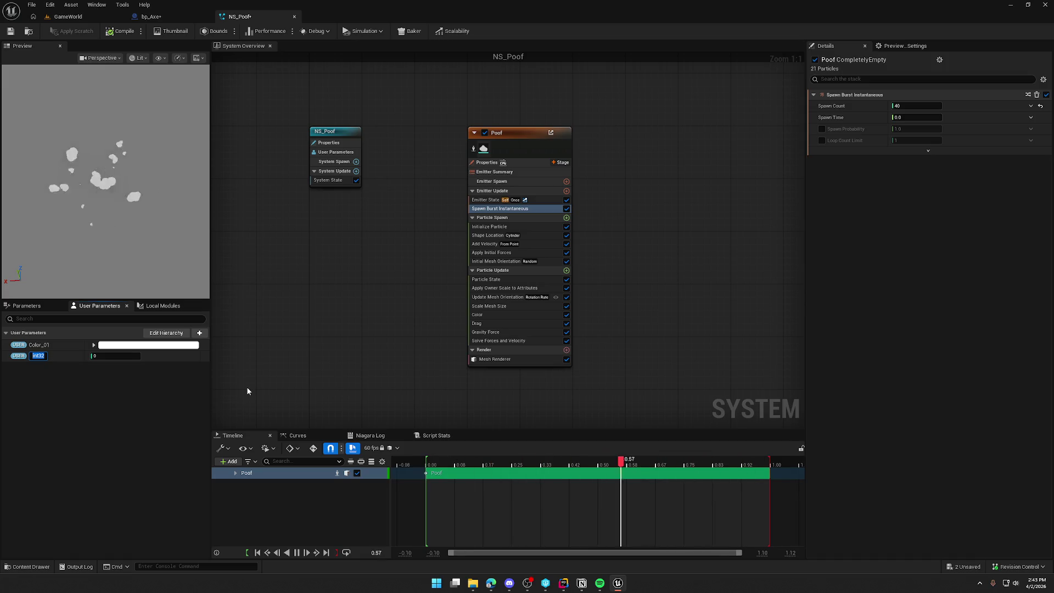
Step: Name the new parameter SpawnCount and give it a value of 40
{"action": "type", "text": "SpawnCount"}
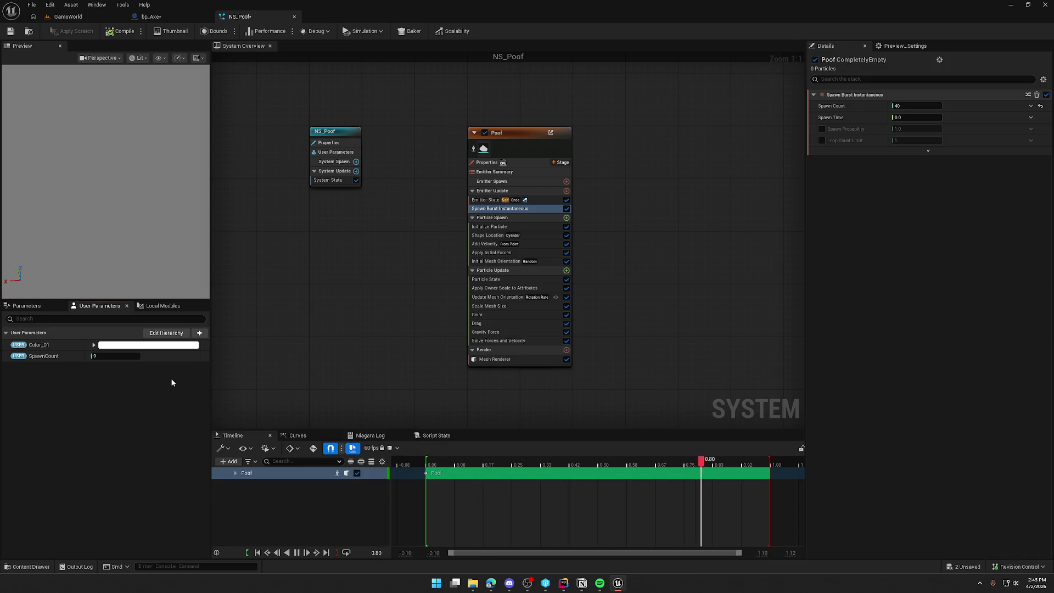
{"action": "left_click", "coordinate": [106, 356]}
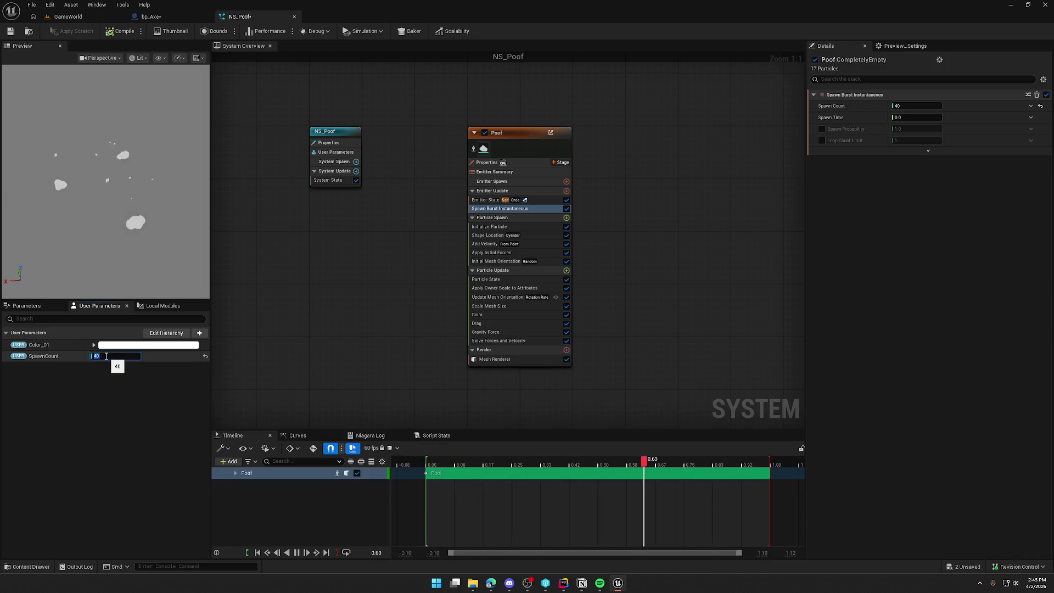
{"action": "type", "text": "40"}
{"action": "key", "text": "Return"}
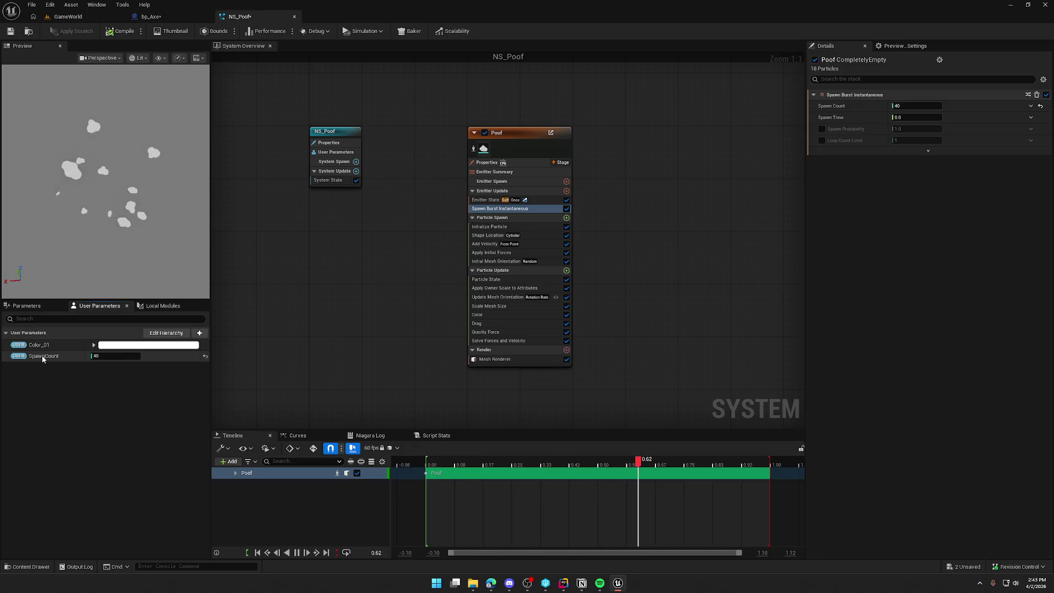
{"action": "right_click", "coordinate": [42, 357]}
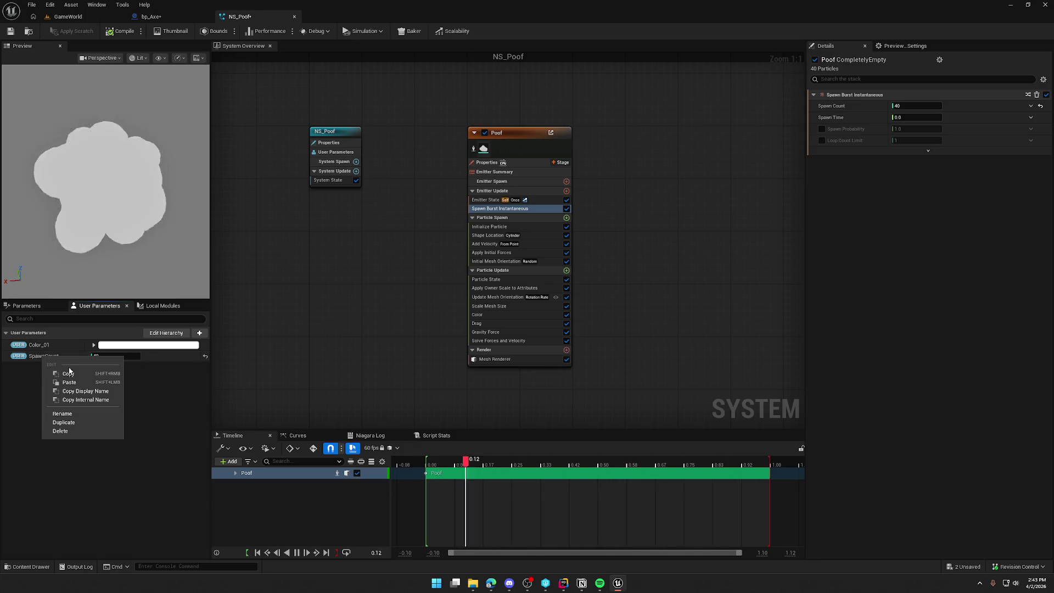
{"action": "left_click", "coordinate": [22, 371]}
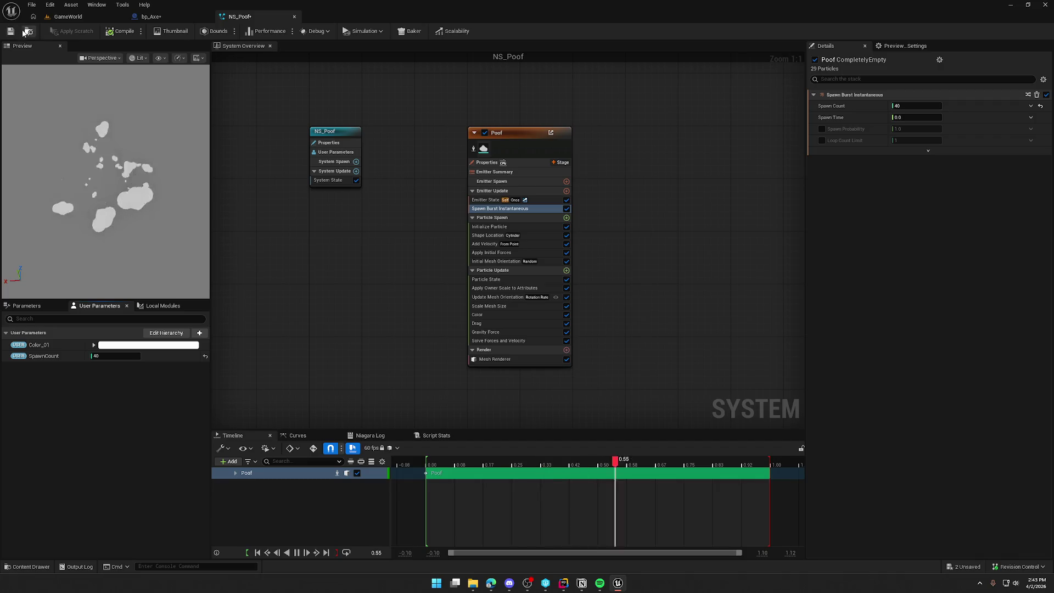
Step: Set the Niagara variable SpawnCount to 10 and wire it after Spawn System at Location
{"action": "left_click", "coordinate": [155, 17]}
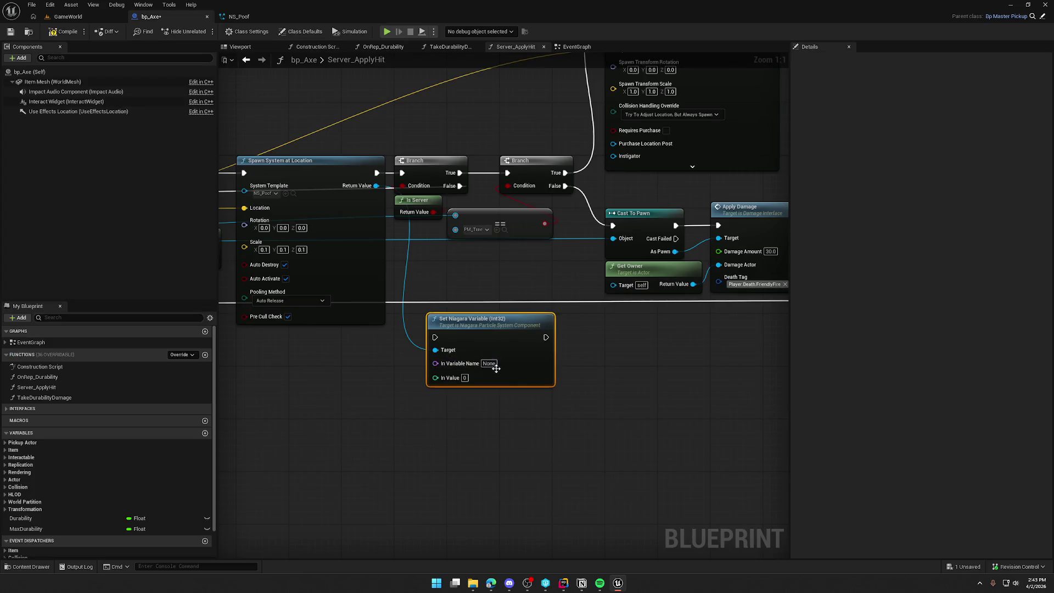
{"action": "type", "text": "SpawnCo"}
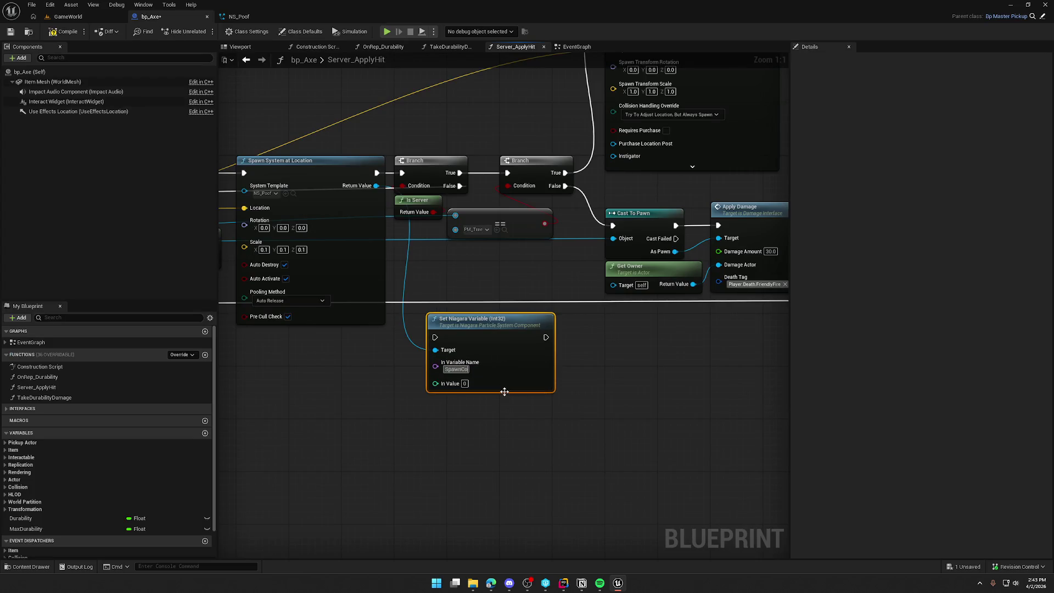
{"action": "type", "text": "unt10"}
{"action": "left_click", "coordinate": [481, 439]}
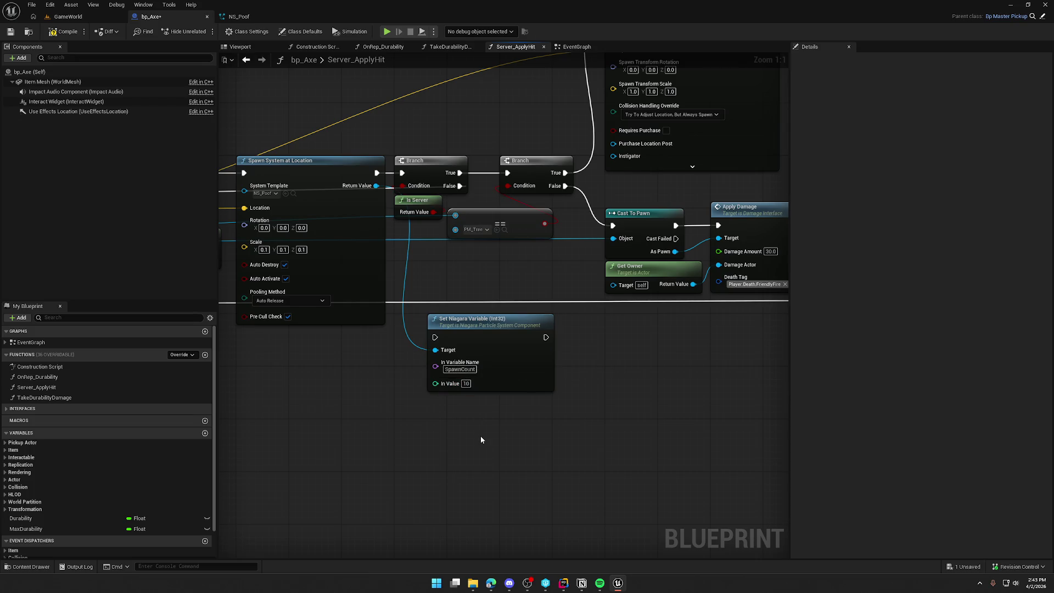
{"action": "mouse_move", "coordinate": [377, 173]}
{"action": "left_mouse_down"}
{"action": "mouse_move", "coordinate": [406, 247]}
{"action": "mouse_move", "coordinate": [483, 335]}
{"action": "mouse_move", "coordinate": [534, 336]}
{"action": "mouse_move", "coordinate": [404, 202]}
{"action": "mouse_move", "coordinate": [402, 173]}
{"action": "left_mouse_up"}
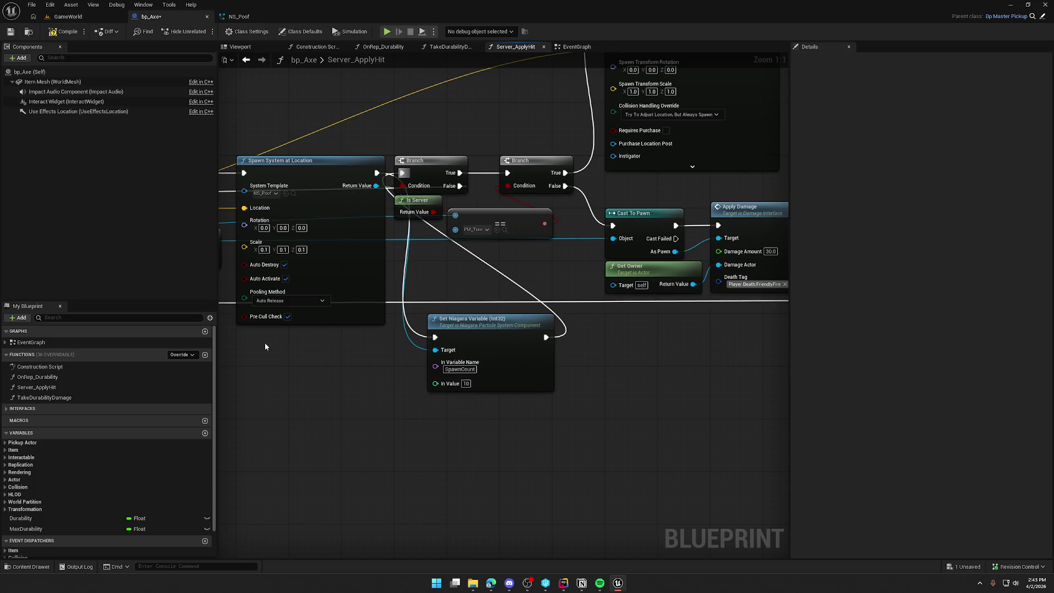
{"action": "left_click", "coordinate": [77, 16]}
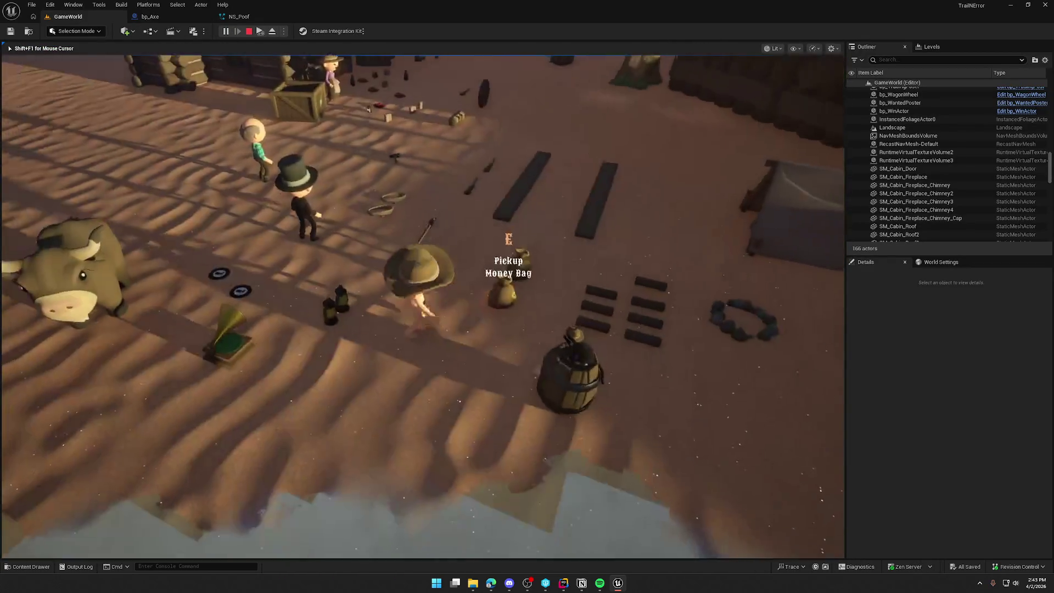
Step: Walk to a birch, chop it twice for logs, then stop the play session
{"action": "key", "text": "shift+w"}
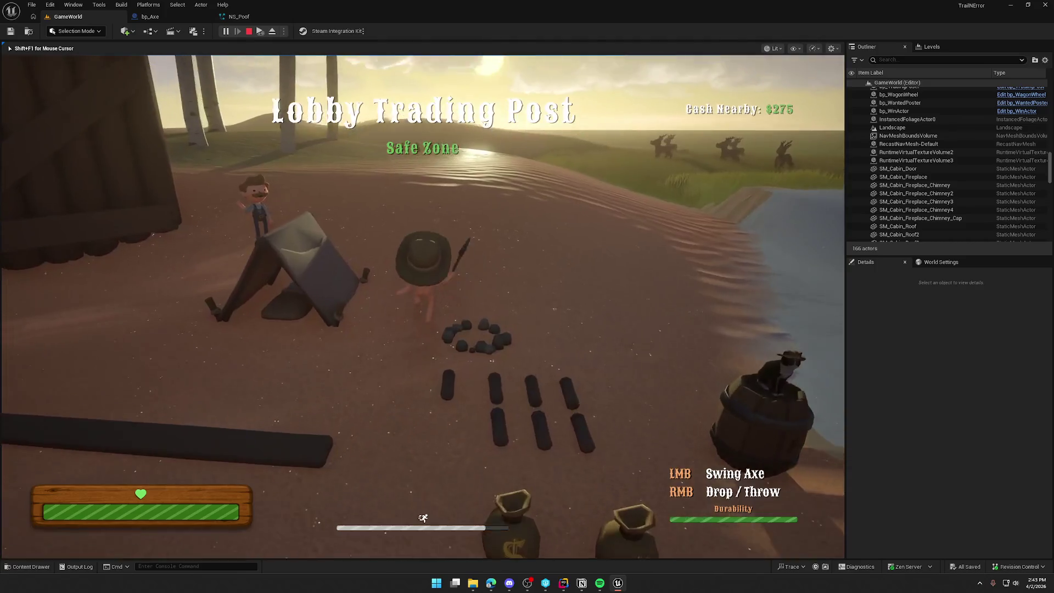
{"action": "key", "text": "w"}
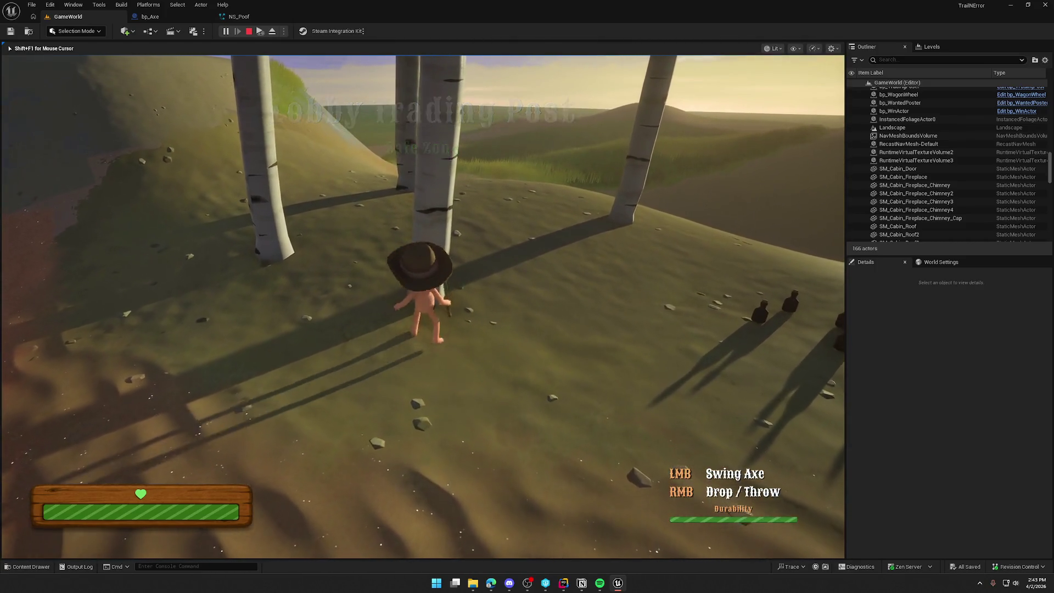
{"action": "left_click", "coordinate": [422, 307]}
{"action": "left_click", "coordinate": [206, 192]}
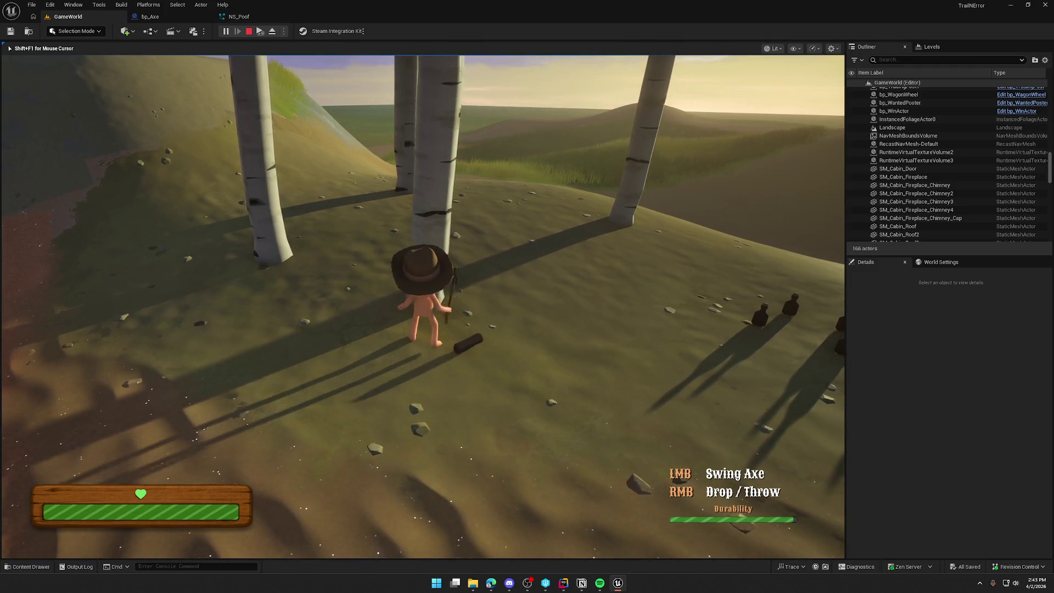
{"action": "key", "text": "Escape"}
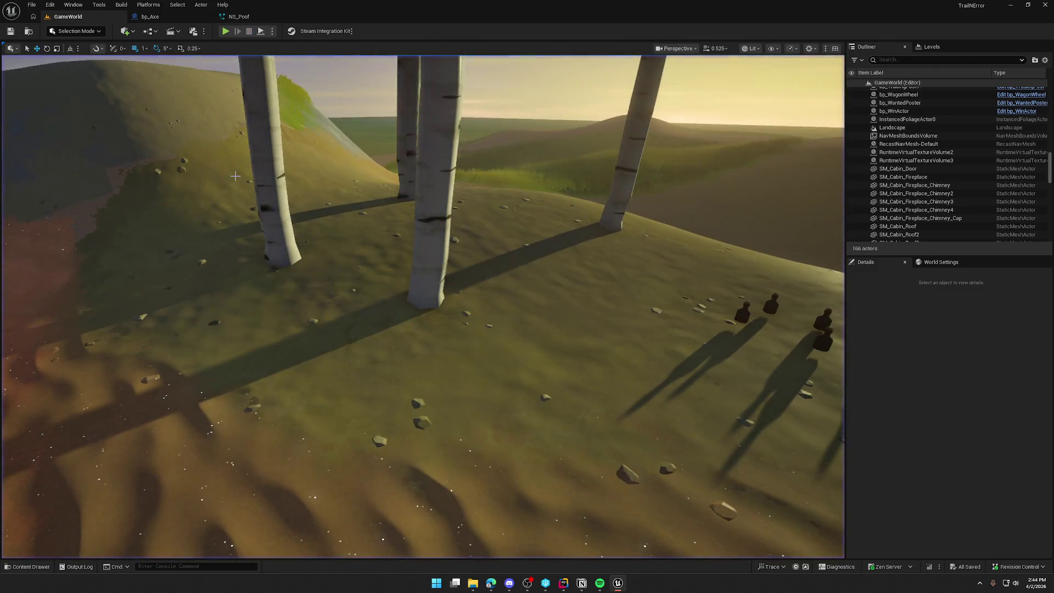
Step: Bind the NS_Poof burst Spawn Count to User SpawnCount and save the effect
{"action": "left_click", "coordinate": [239, 17]}
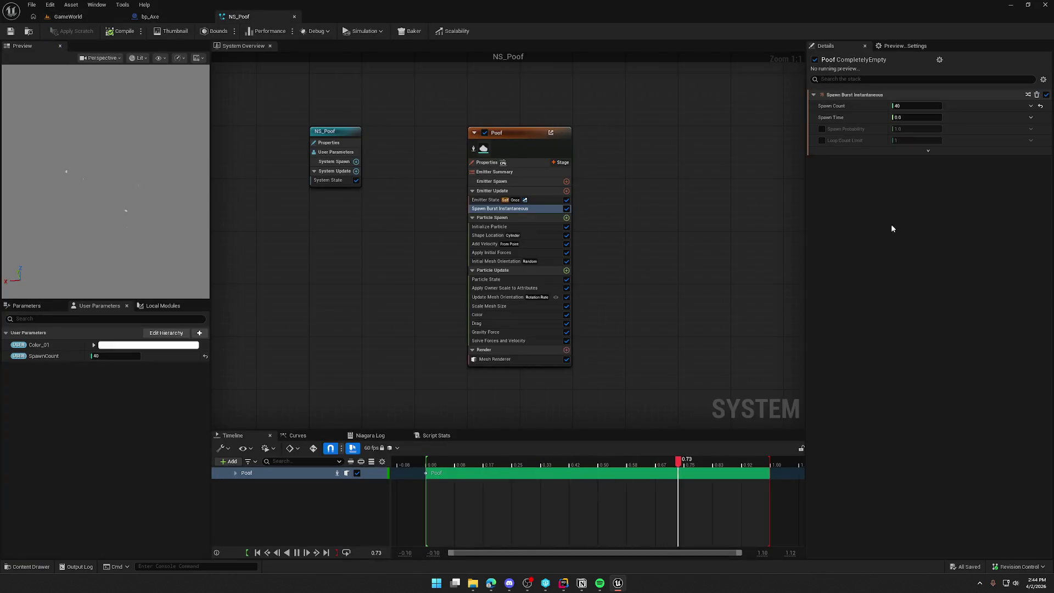
{"action": "left_click", "coordinate": [1030, 107]}
{"action": "left_click", "coordinate": [857, 210]}
{"action": "left_click", "coordinate": [856, 210]}
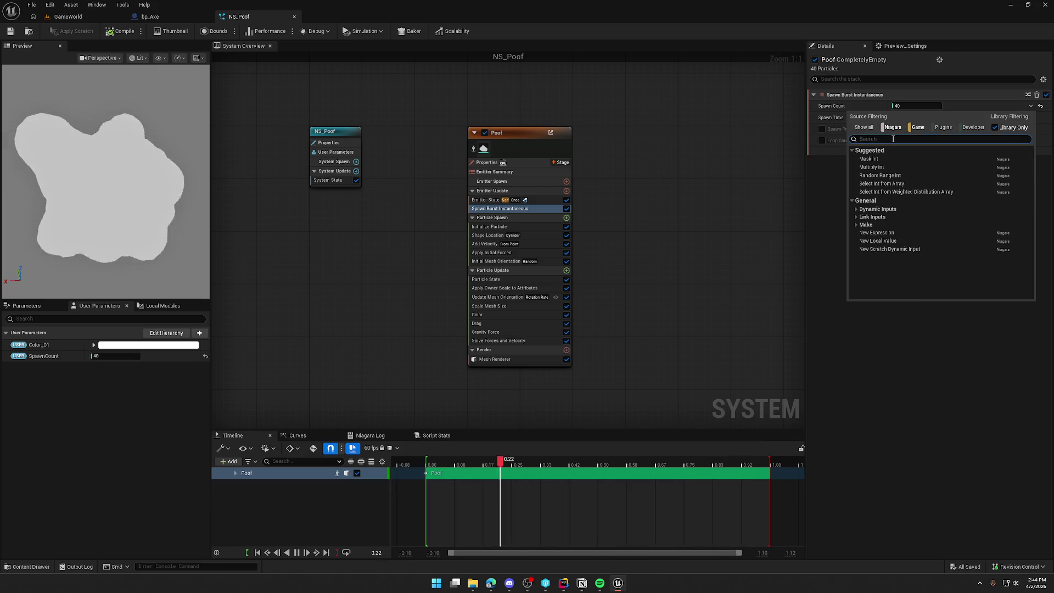
{"action": "type", "text": "spawn"}
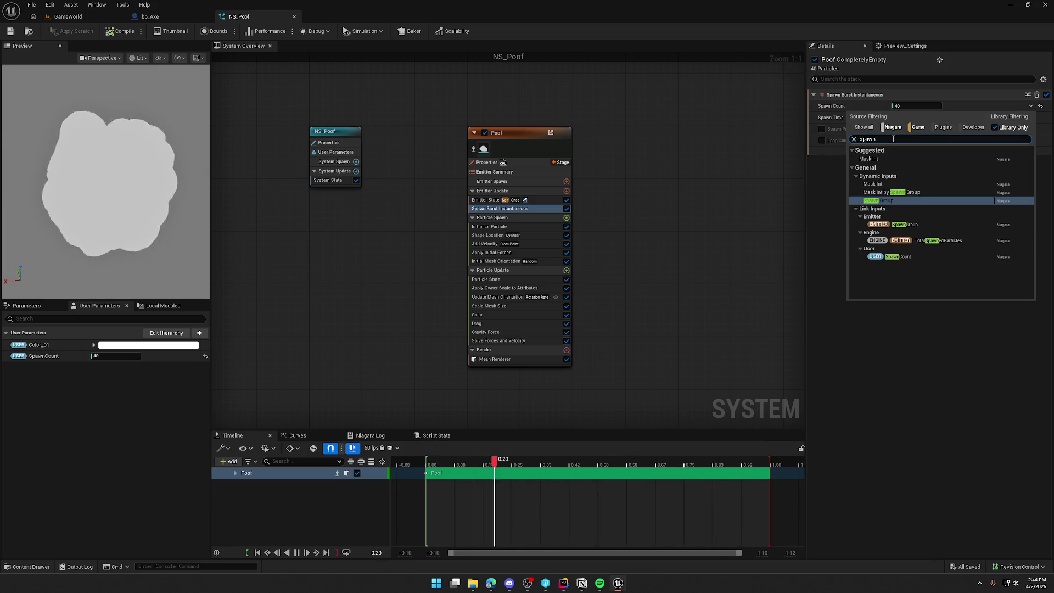
{"action": "left_click", "coordinate": [900, 257]}
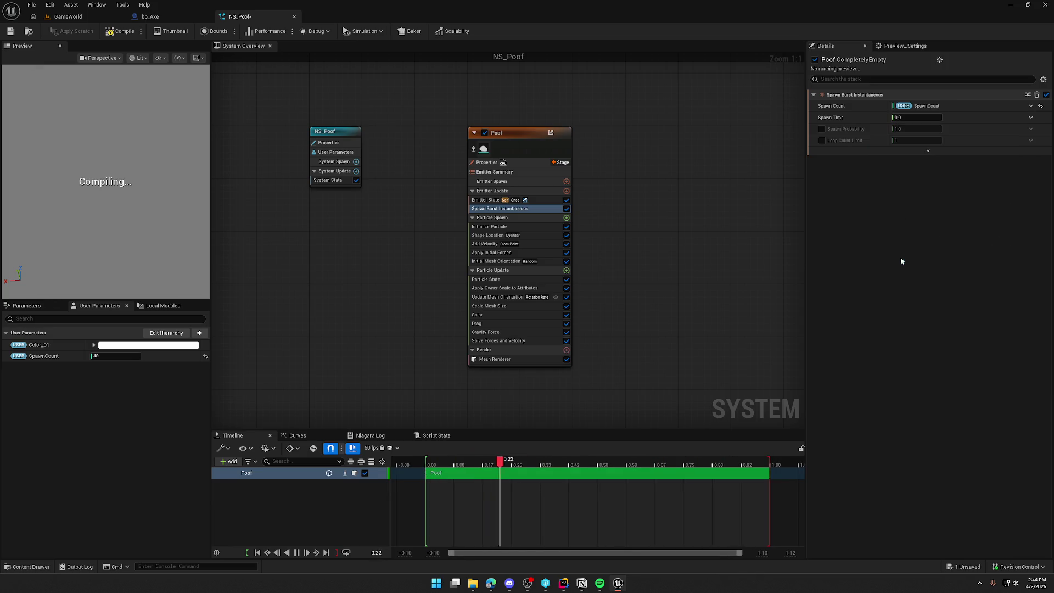
{"action": "left_click", "coordinate": [118, 31]}
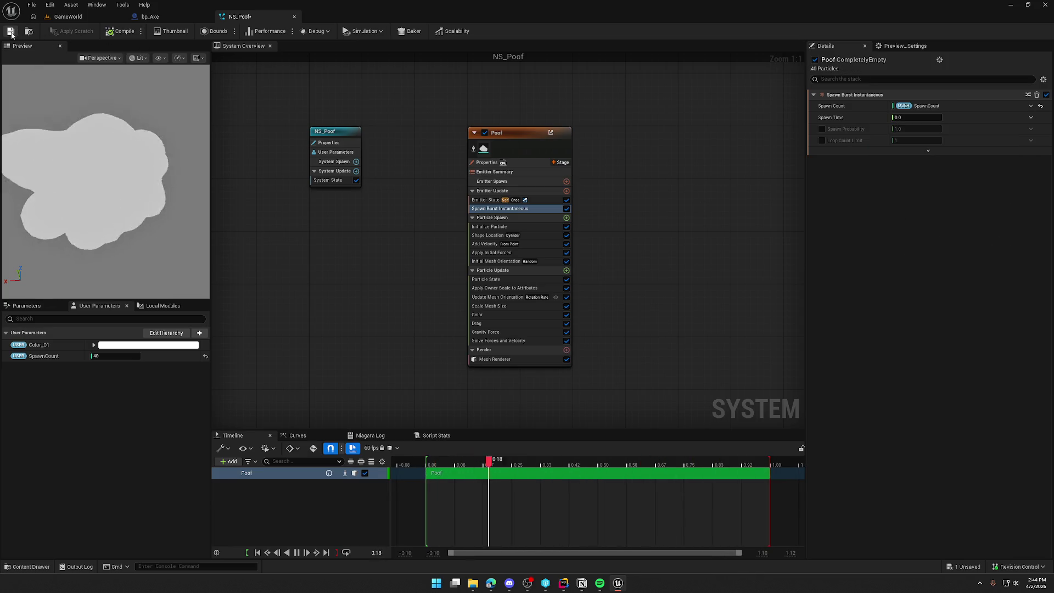
{"action": "left_click", "coordinate": [69, 16]}
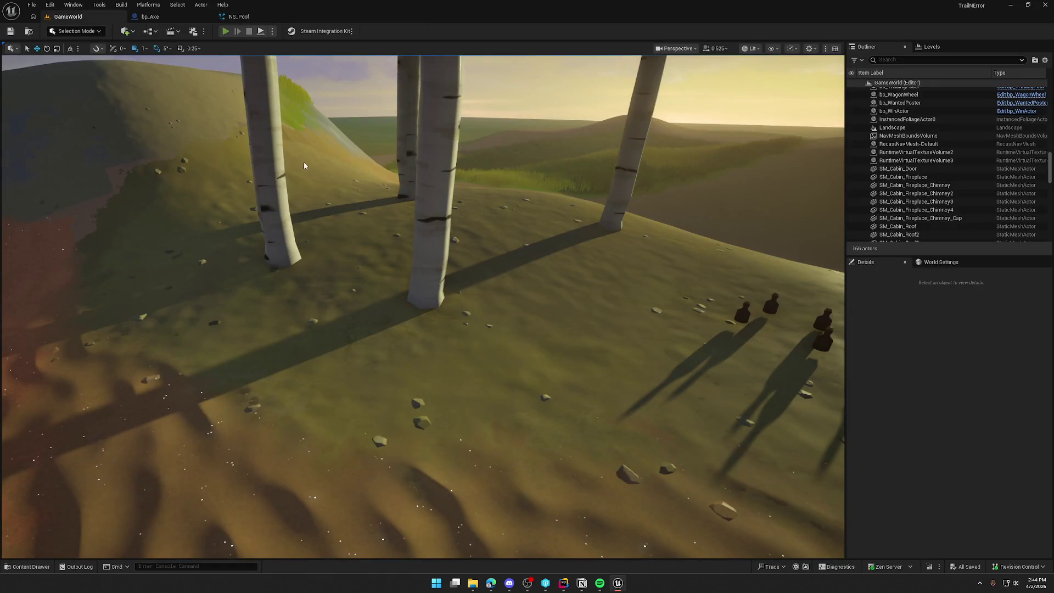
Step: Start a play test, pick up the axe with E, and walk to a birch
{"action": "key", "text": "alt+p"}
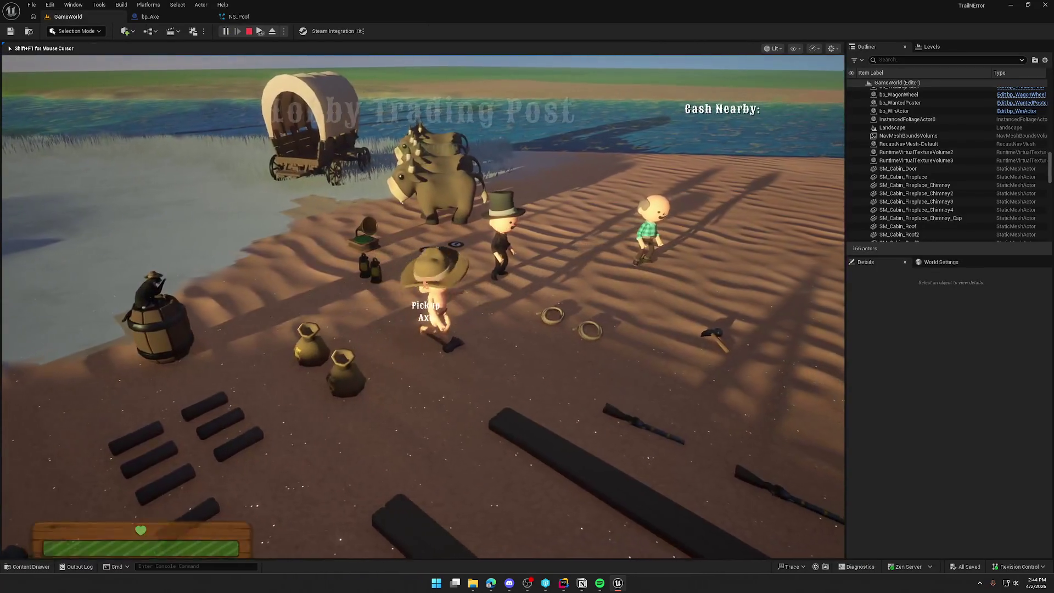
{"action": "key", "text": "e"}
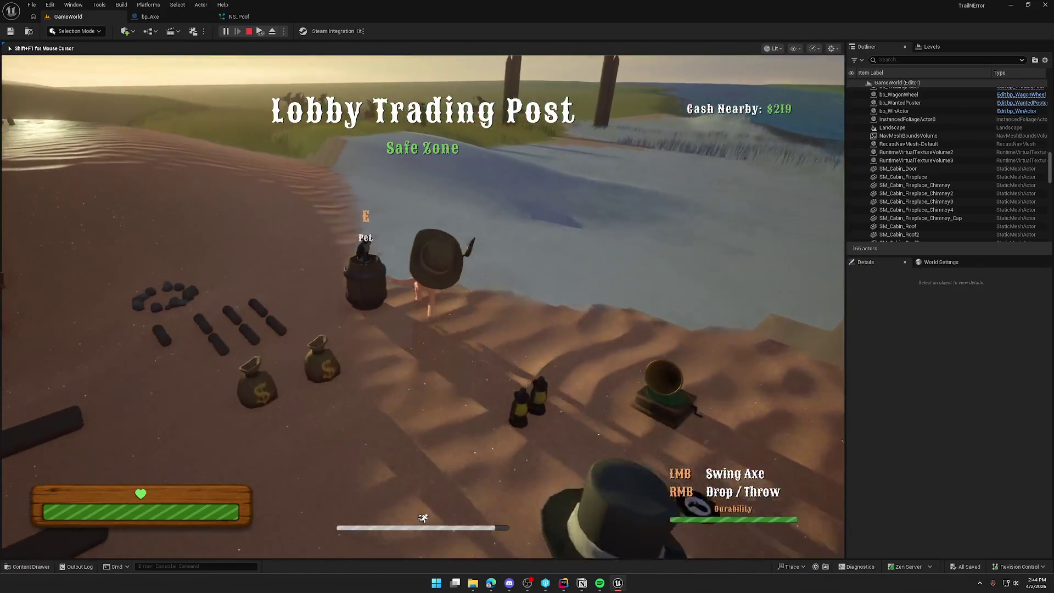
{"action": "key", "text": "w"}
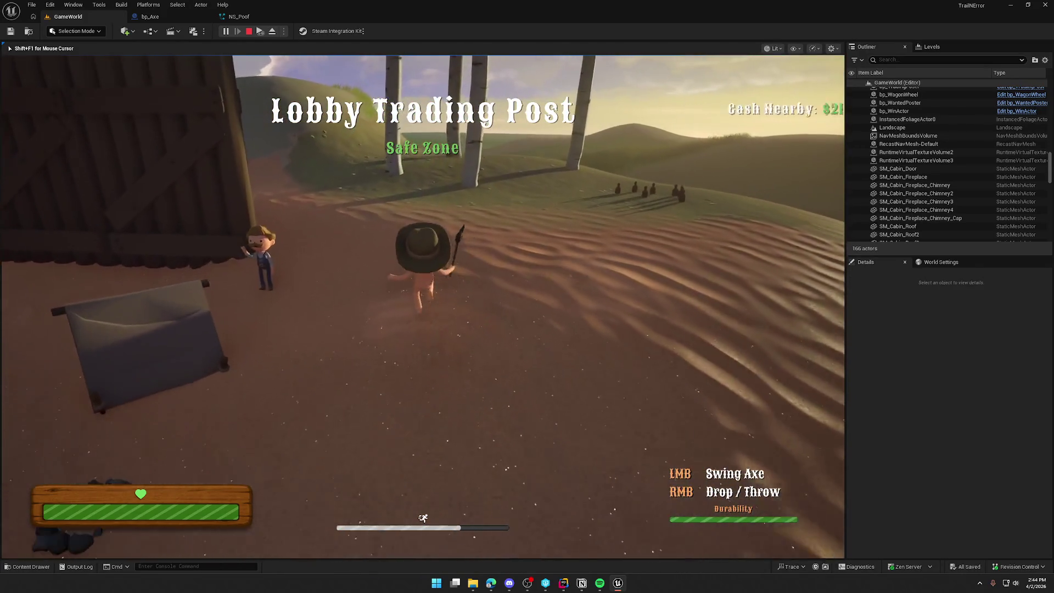
{"action": "key", "text": "w"}
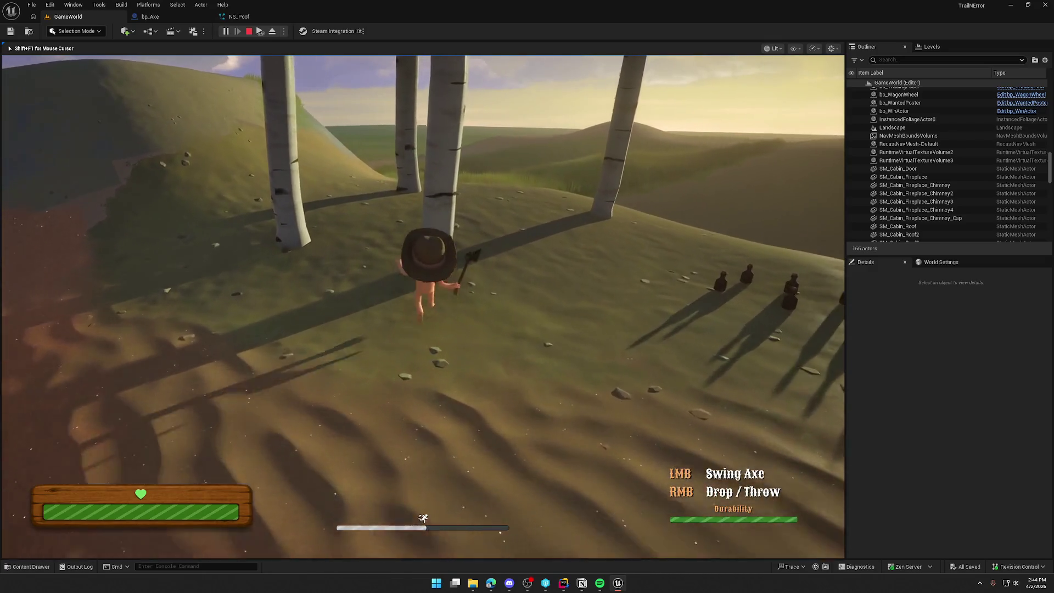
{"action": "key", "text": "w"}
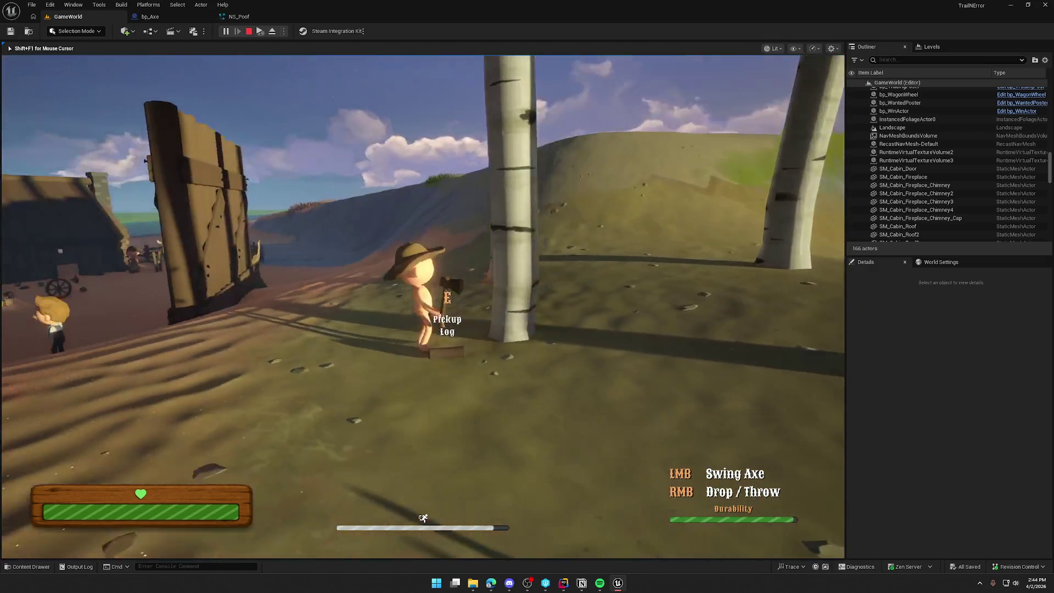
{"action": "key", "text": "w"}
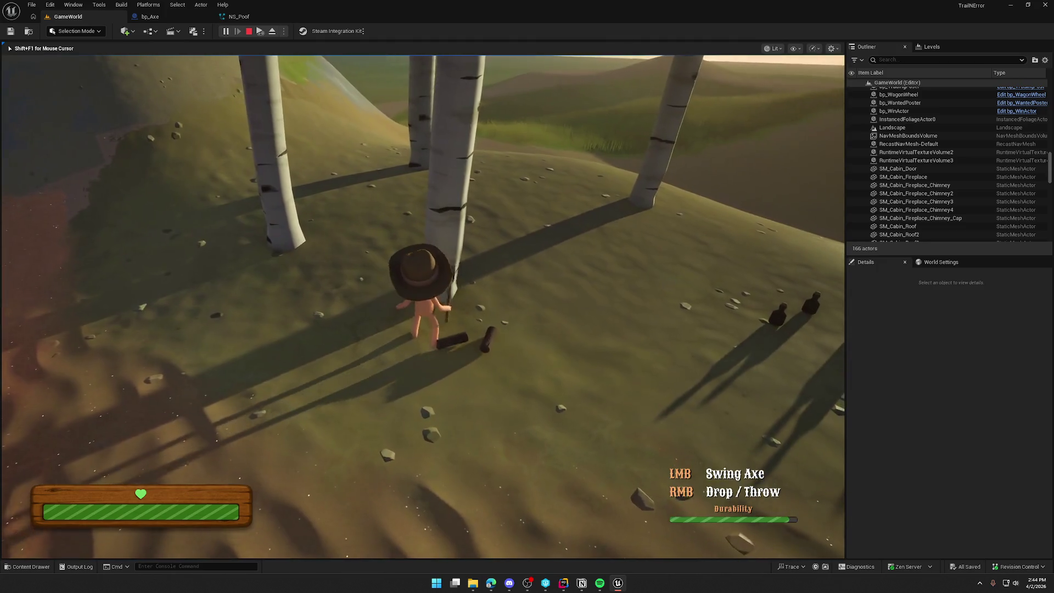
Step: Chop the birch twice for logs with the smaller poof, then free the cursor
{"action": "left_click", "coordinate": [422, 306]}
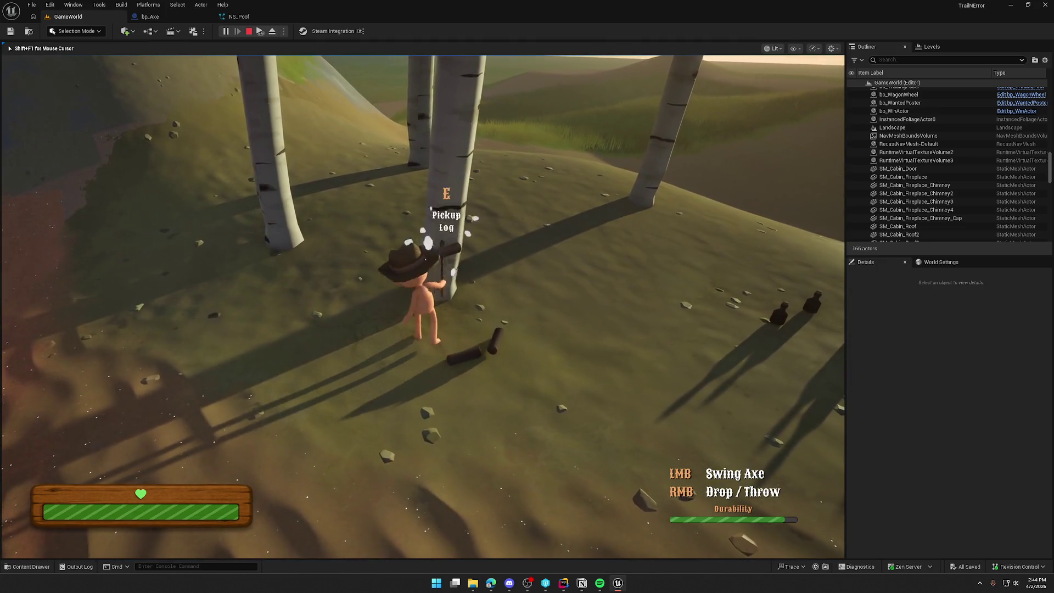
{"action": "left_click", "coordinate": [422, 306]}
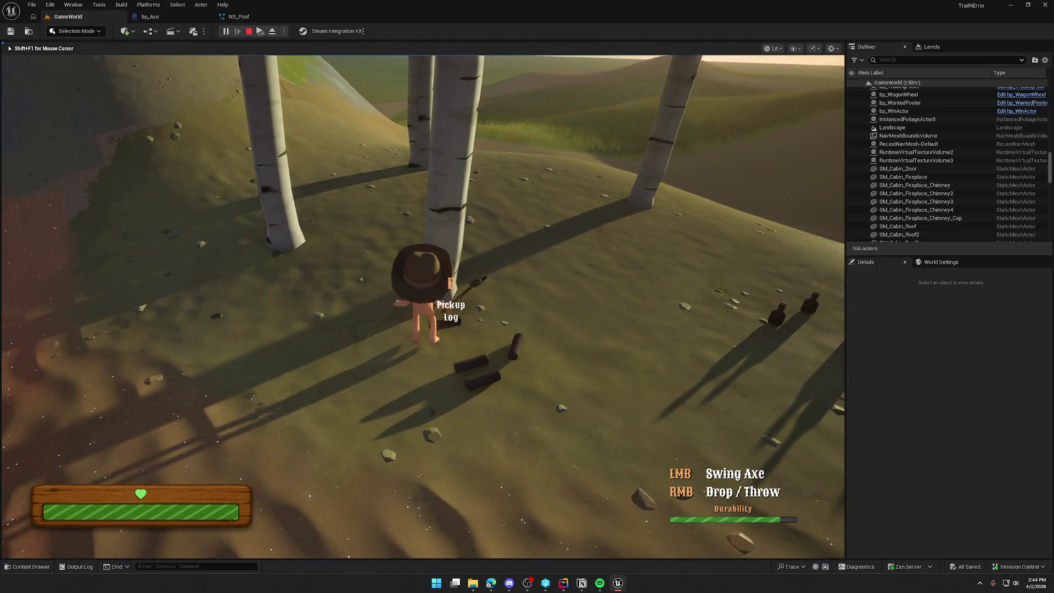
{"action": "key", "text": "shift+F1"}
{"action": "left_click", "coordinate": [255, 18]}
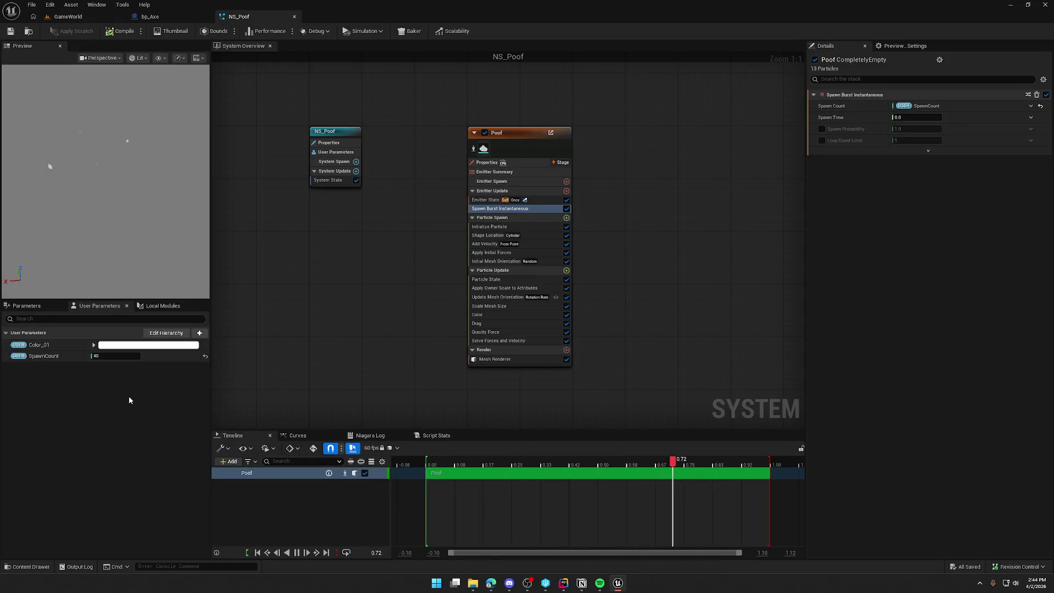
Step: Inspect the Poof emitter's Apply Initial Forces and Add Velocity module settings
{"action": "left_click", "coordinate": [199, 333]}
{"action": "left_click", "coordinate": [125, 417]}
{"action": "left_click", "coordinate": [506, 253]}
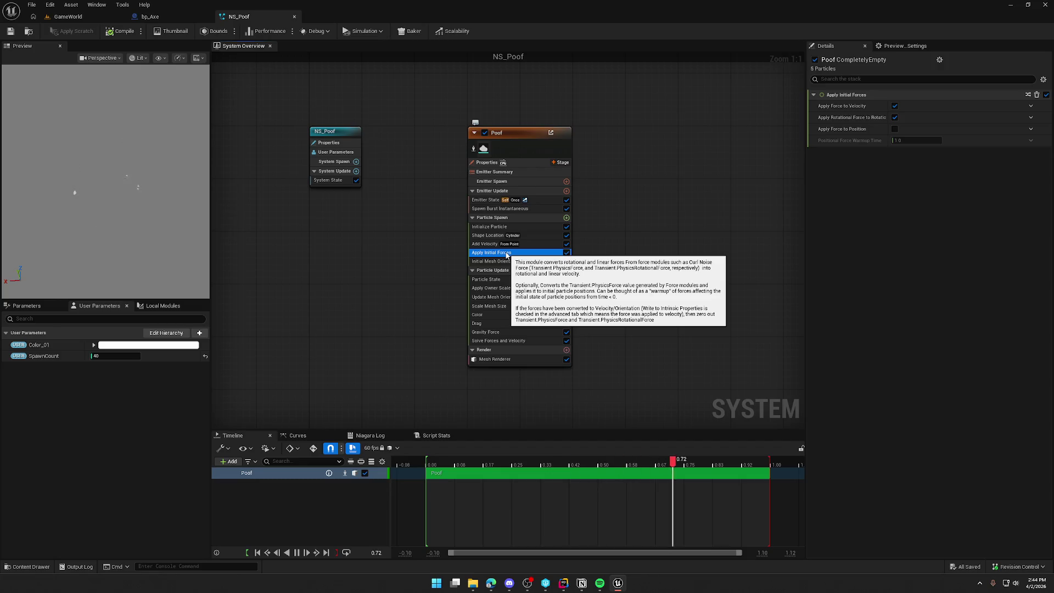
{"action": "left_click", "coordinate": [480, 244]}
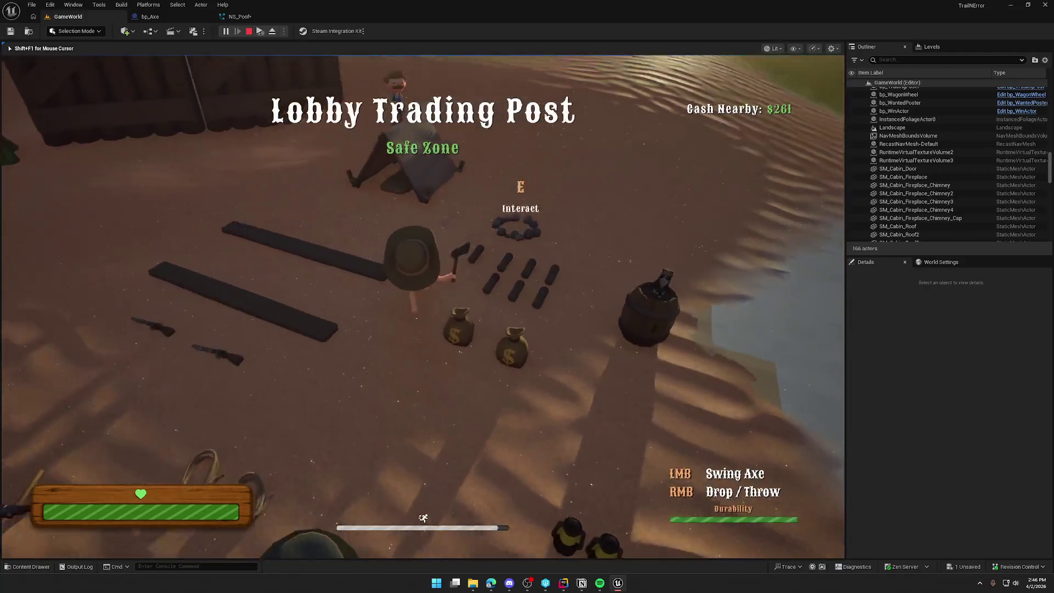
Step: Sprint to the birches and chop two trees with the axe
{"action": "key", "text": "shift+w"}
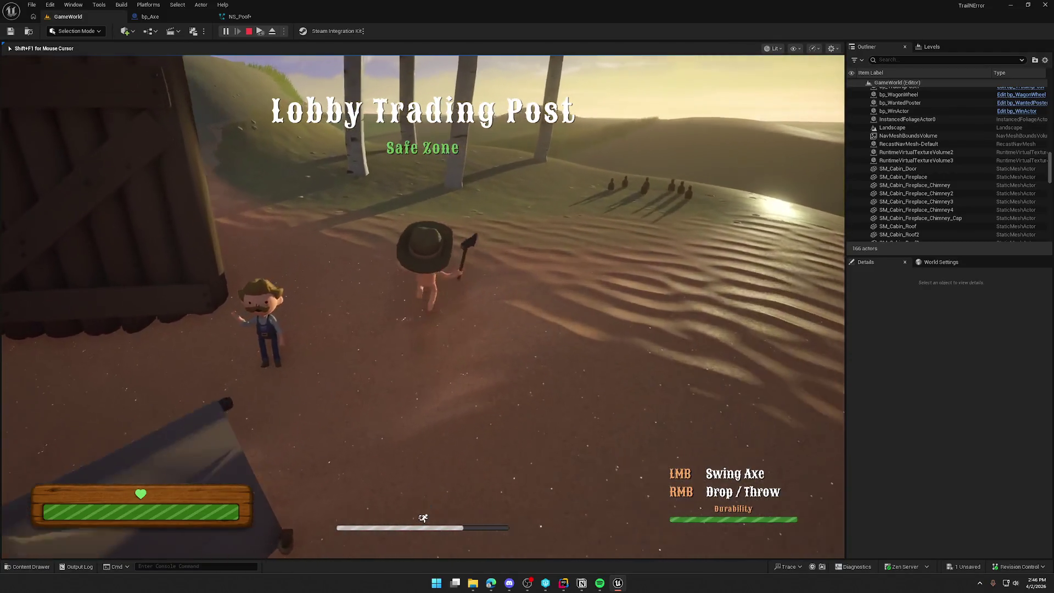
{"action": "key", "text": "w"}
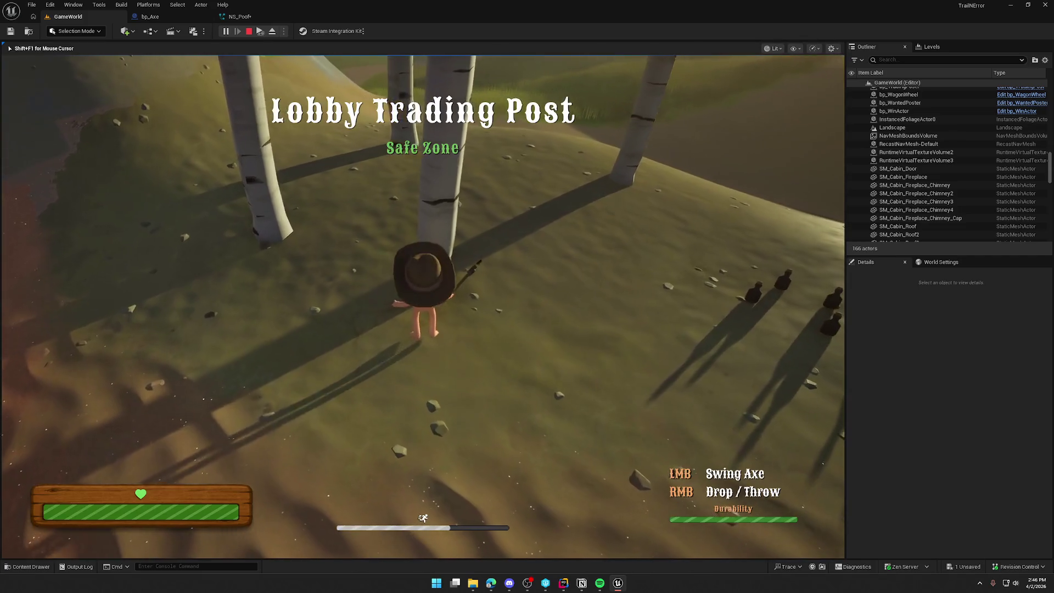
{"action": "key", "text": "w"}
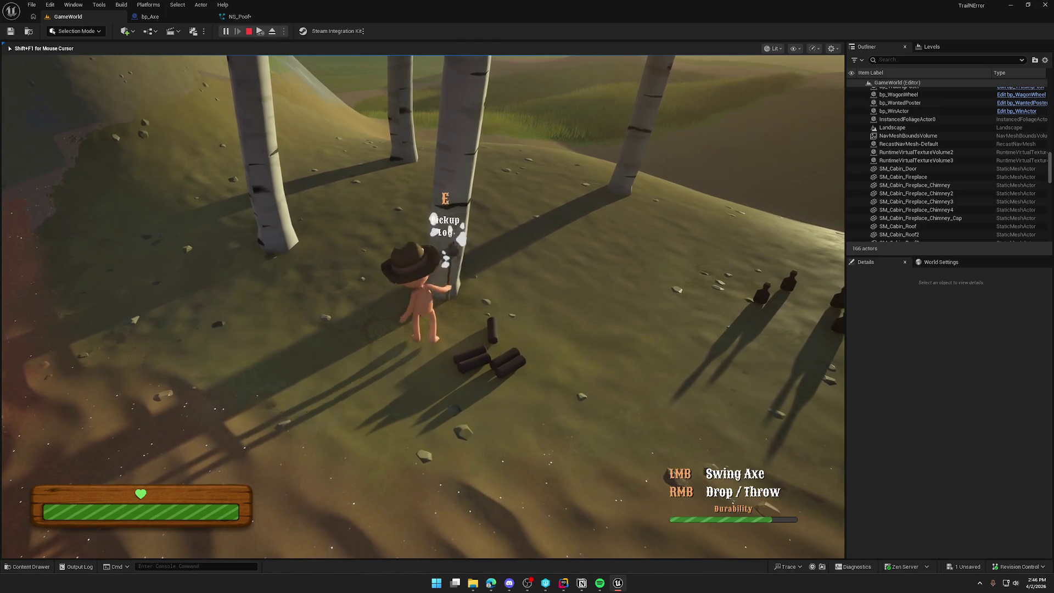
{"action": "left_click", "coordinate": [423, 307]}
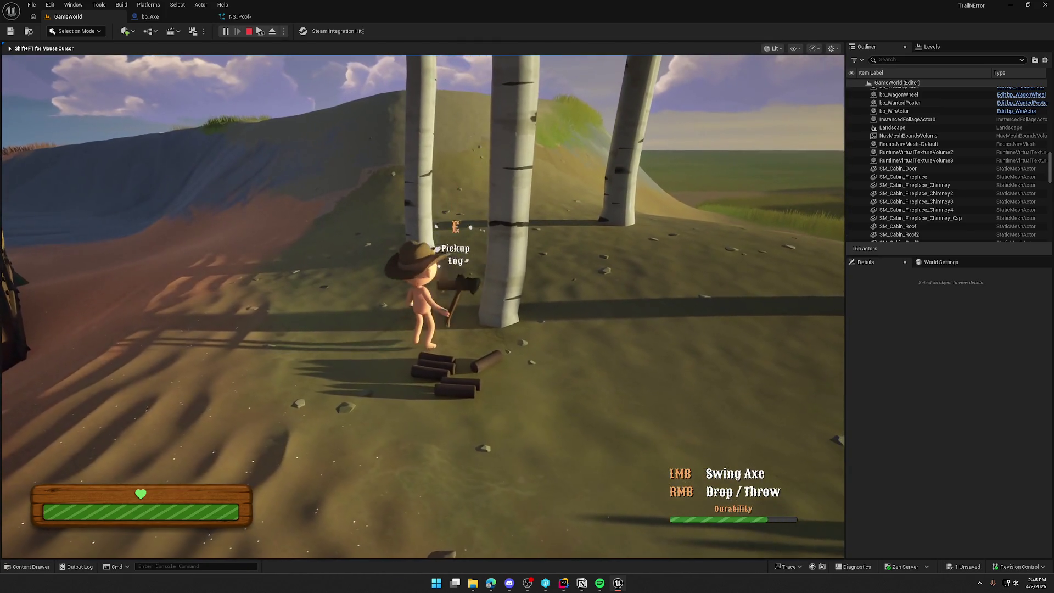
{"action": "key", "text": "w"}
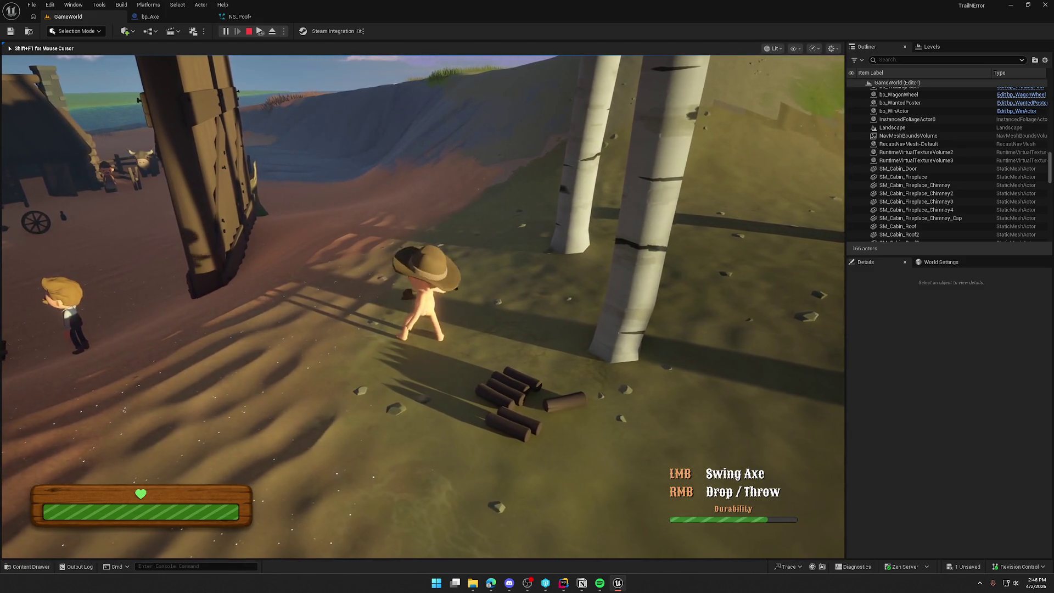
{"action": "key", "text": "w"}
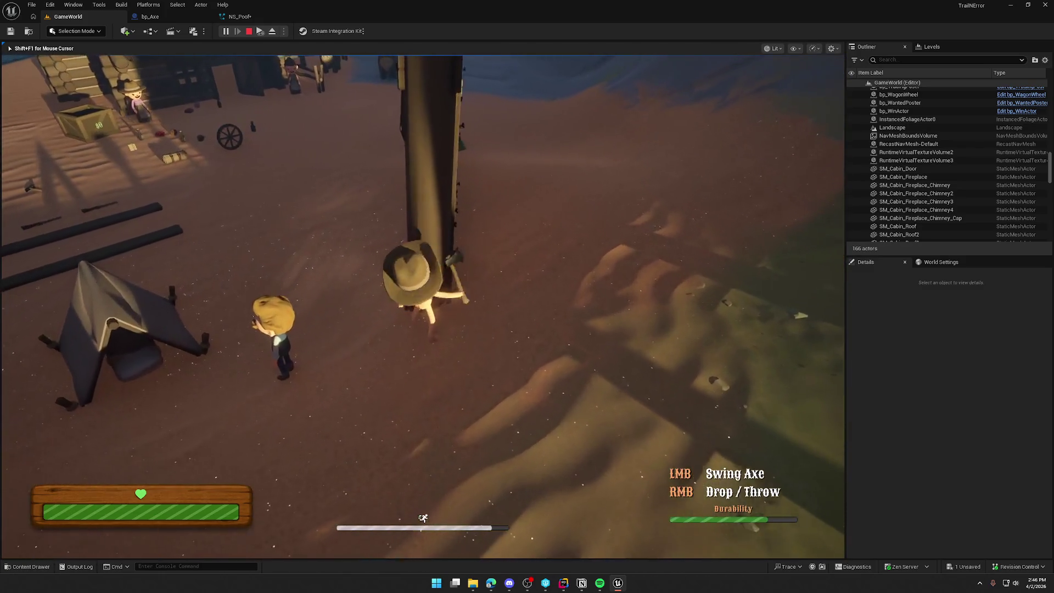
{"action": "left_click", "coordinate": [422, 306]}
Step: Walk past the trading post to the cow pen and swing at the cow twice
{"action": "key", "text": "w"}
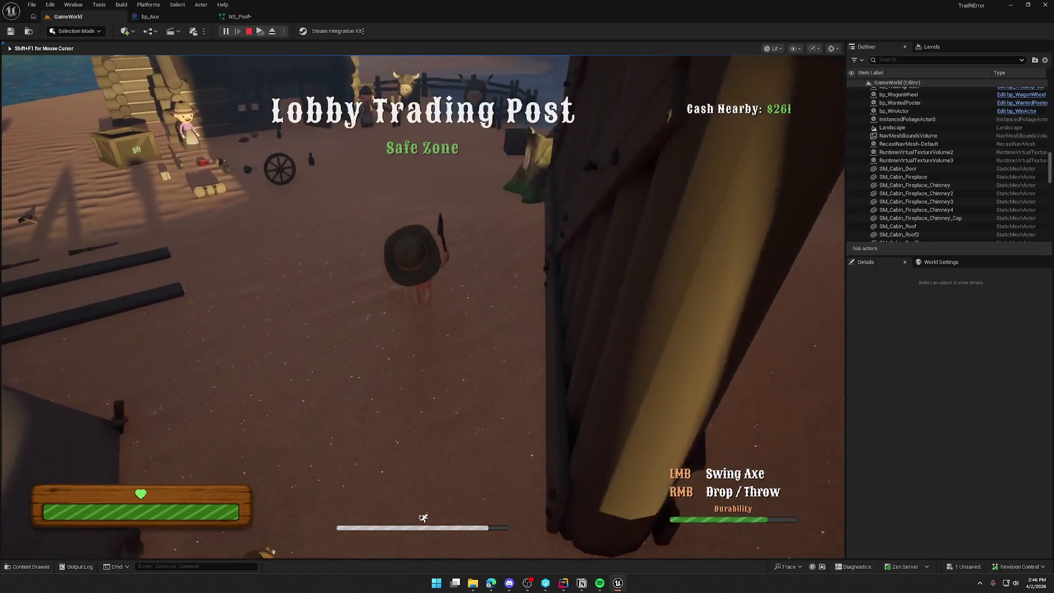
{"action": "key", "text": "w"}
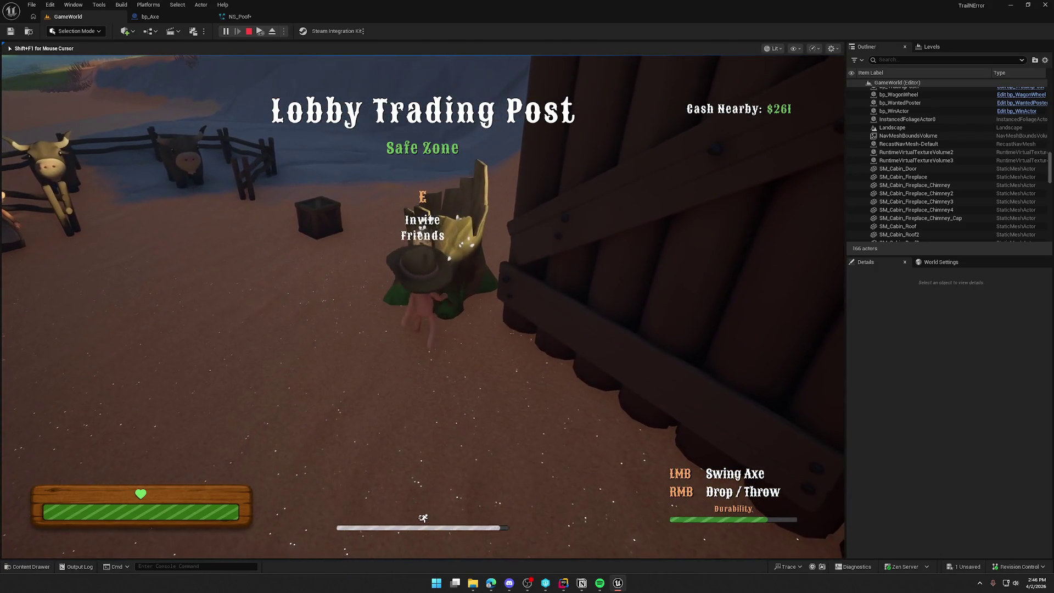
{"action": "key", "text": "w"}
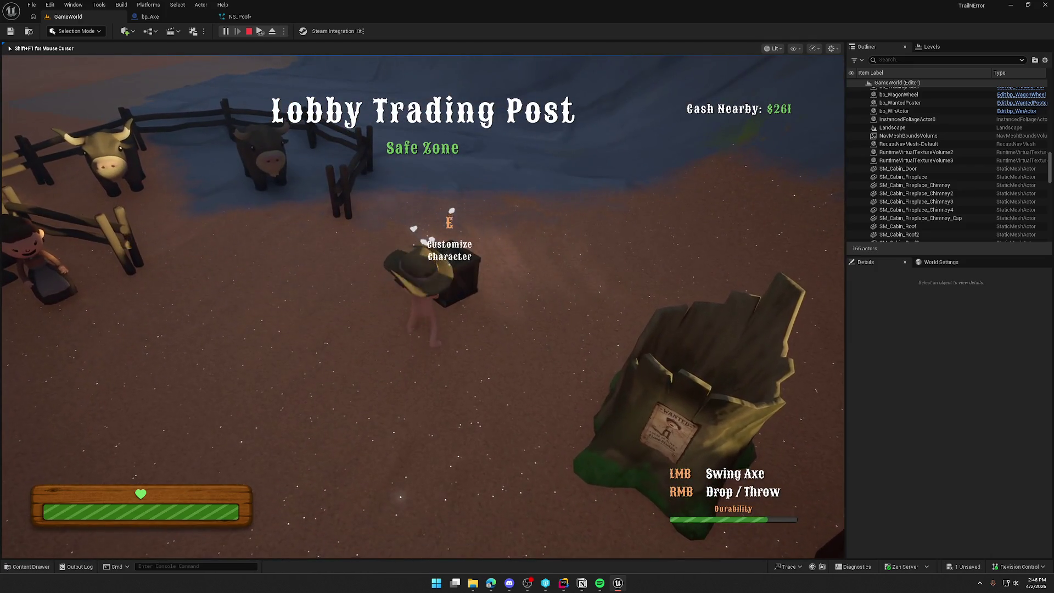
{"action": "key", "text": "w"}
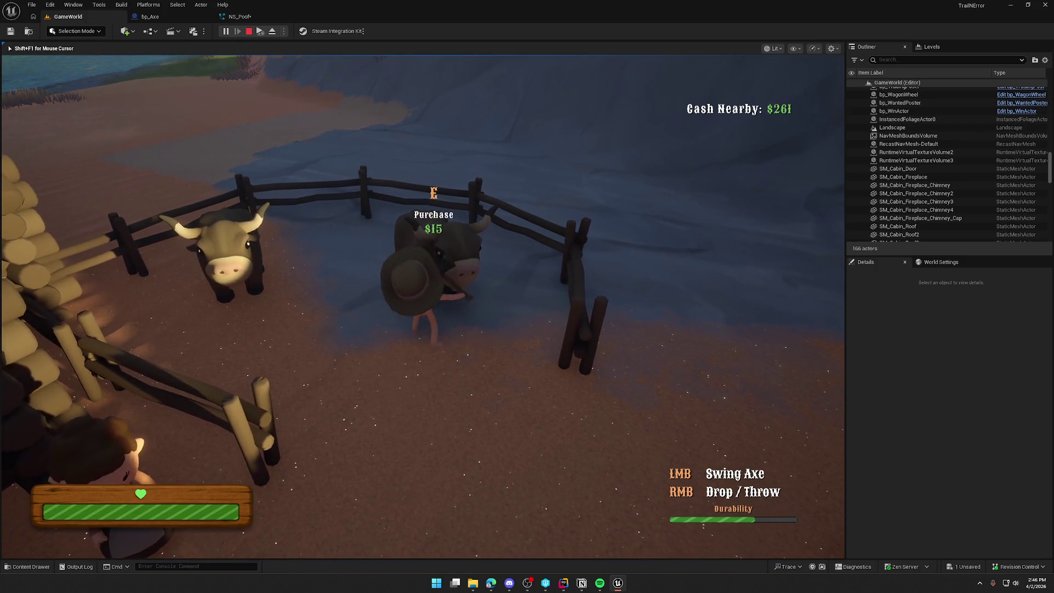
{"action": "left_click", "coordinate": [423, 305]}
{"action": "left_click", "coordinate": [423, 305]}
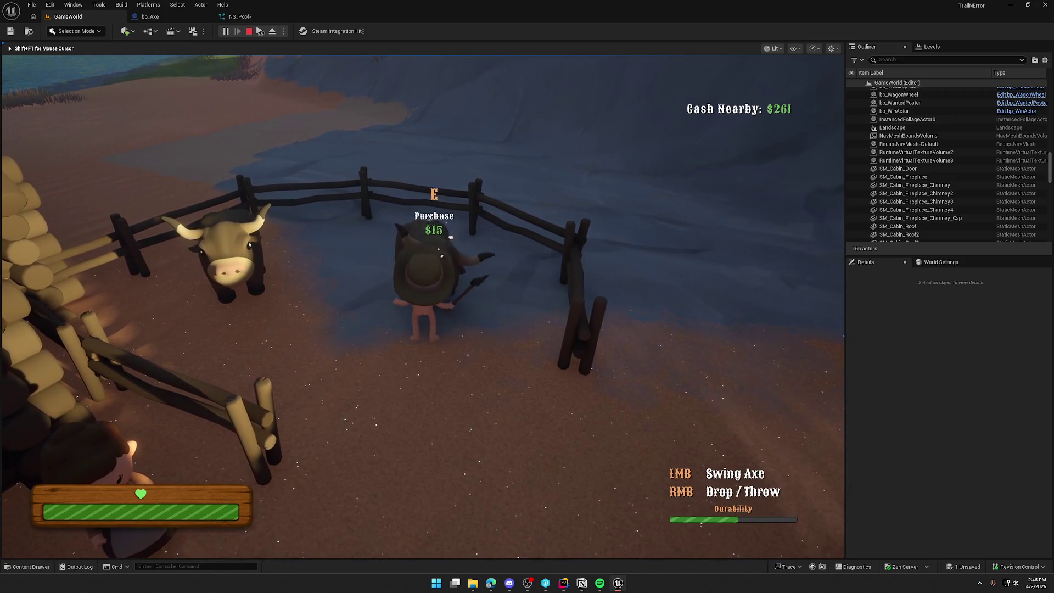
Step: Run to the riverside camp, swing twice to check the hit poof, and end the session
{"action": "key", "text": "s"}
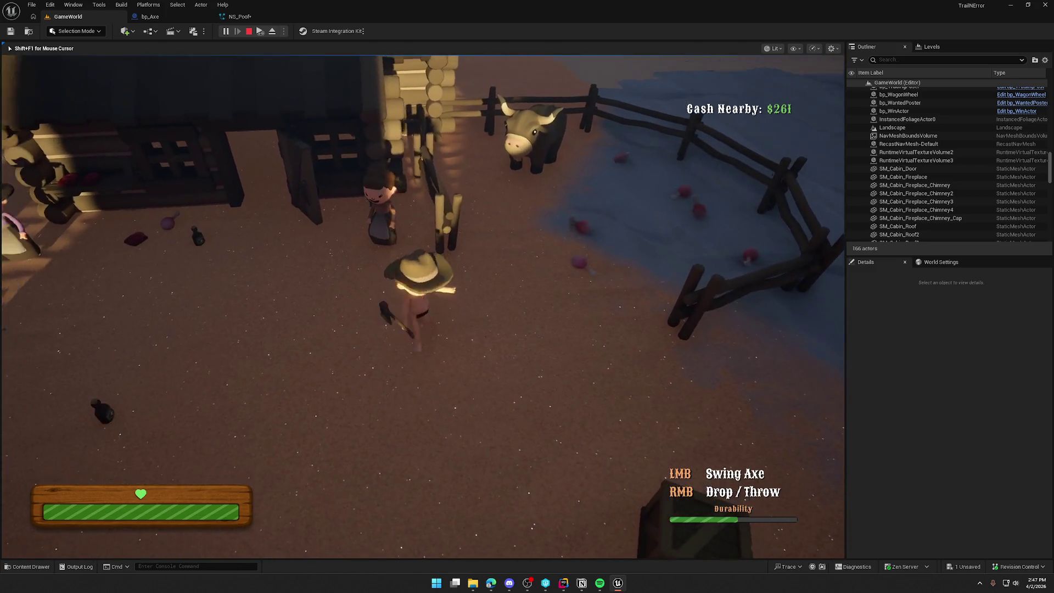
{"action": "key", "text": "shift+w"}
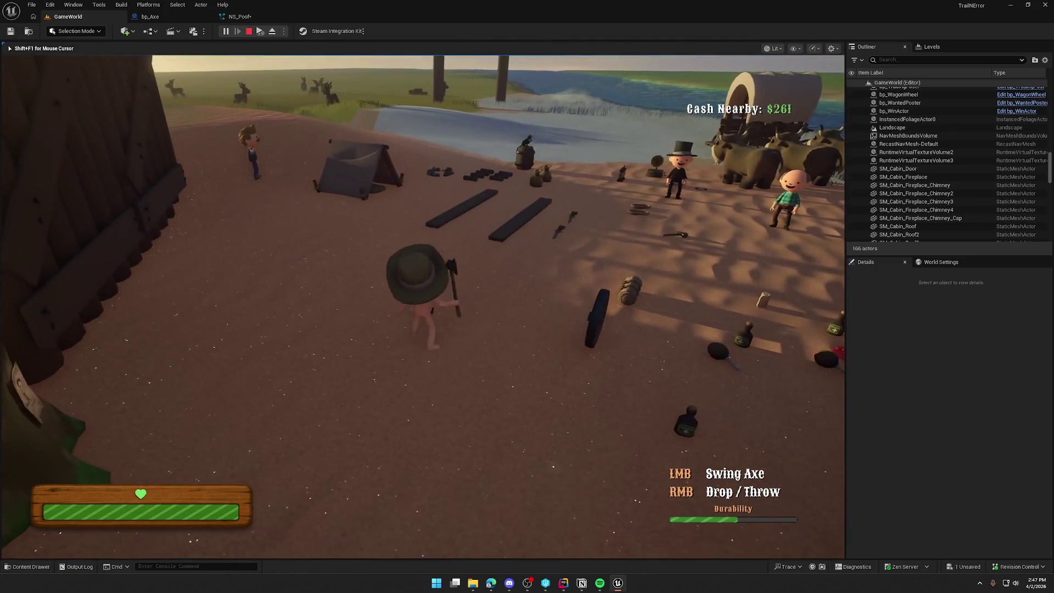
{"action": "left_click", "coordinate": [422, 307]}
{"action": "left_click", "coordinate": [423, 306]}
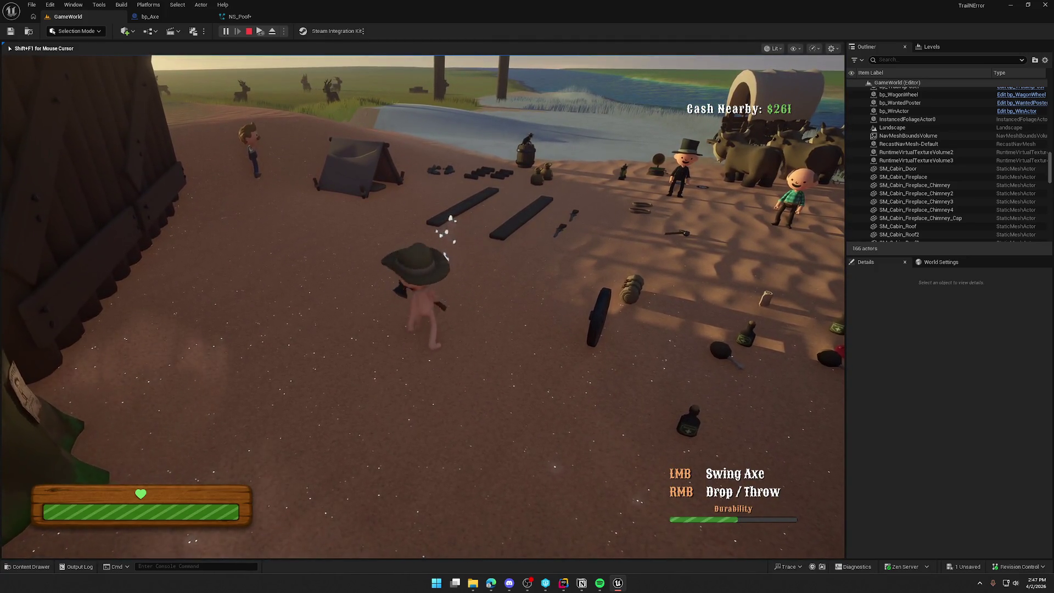
{"action": "key", "text": "Escape"}
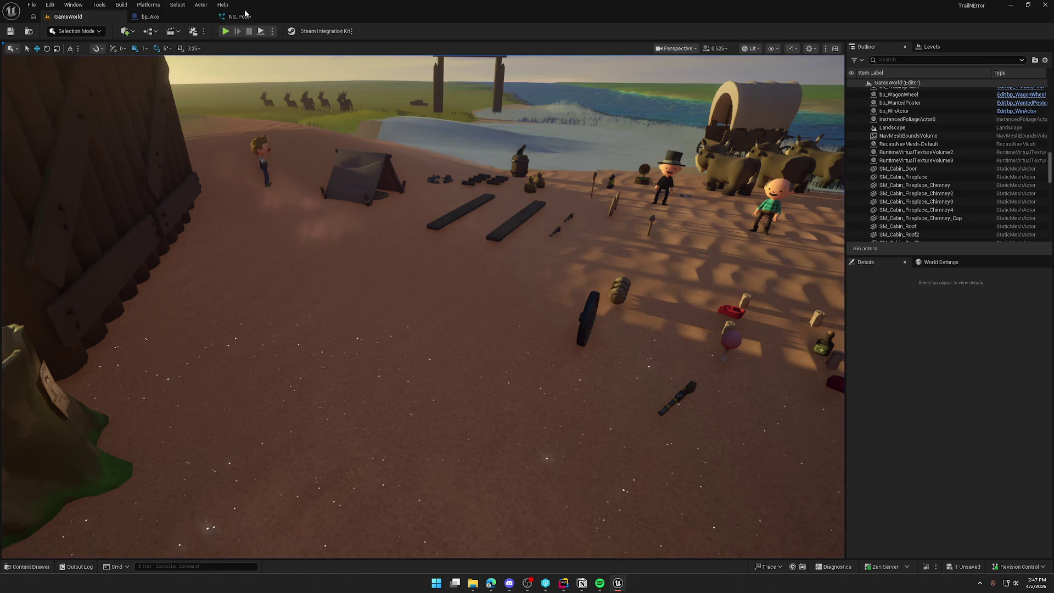
Step: Return to the bp_Axe Blueprint's Server_ApplyHit graph
{"action": "left_click", "coordinate": [241, 16]}
{"action": "left_click", "coordinate": [184, 19]}
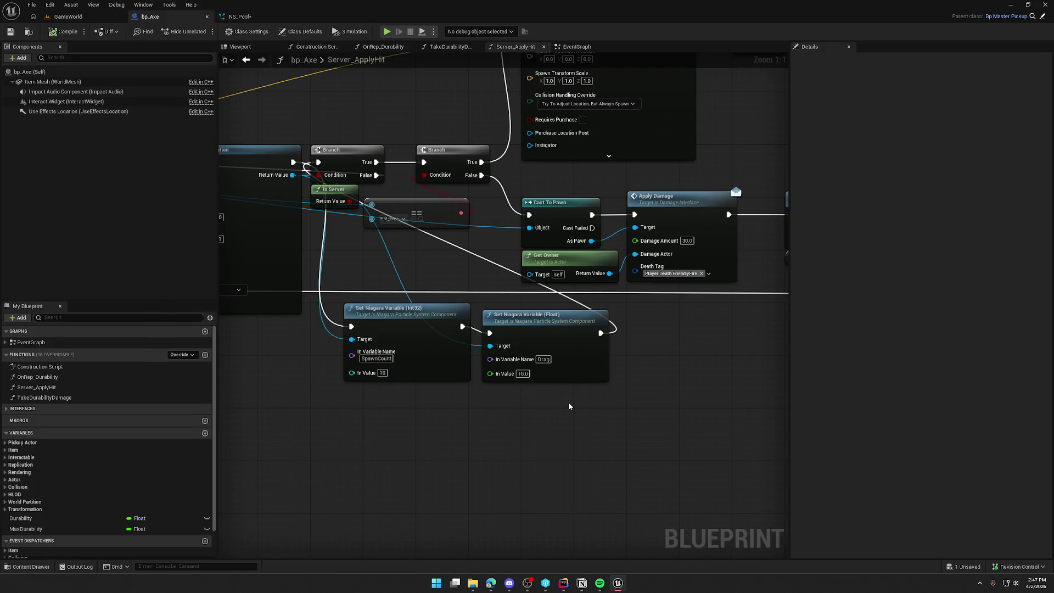
{"action": "scroll", "coordinate": [568, 403], "scroll_direction": "down", "scroll_amount": 4}
{"action": "scroll", "coordinate": [434, 416], "scroll_direction": "up", "scroll_amount": 2}
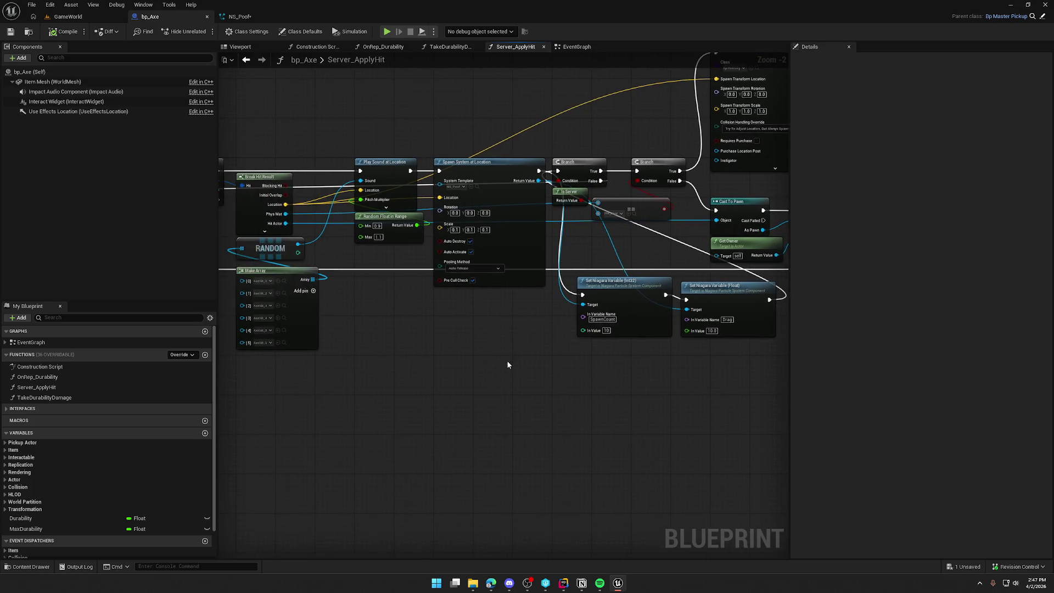
Step: Open the Content Drawer on the Logic folder, listing its 11 subfolders, and bring up the new-asset menu
{"action": "key", "text": "ctrl+space"}
{"action": "left_click", "coordinate": [12, 396]}
{"action": "left_click", "coordinate": [28, 388]}
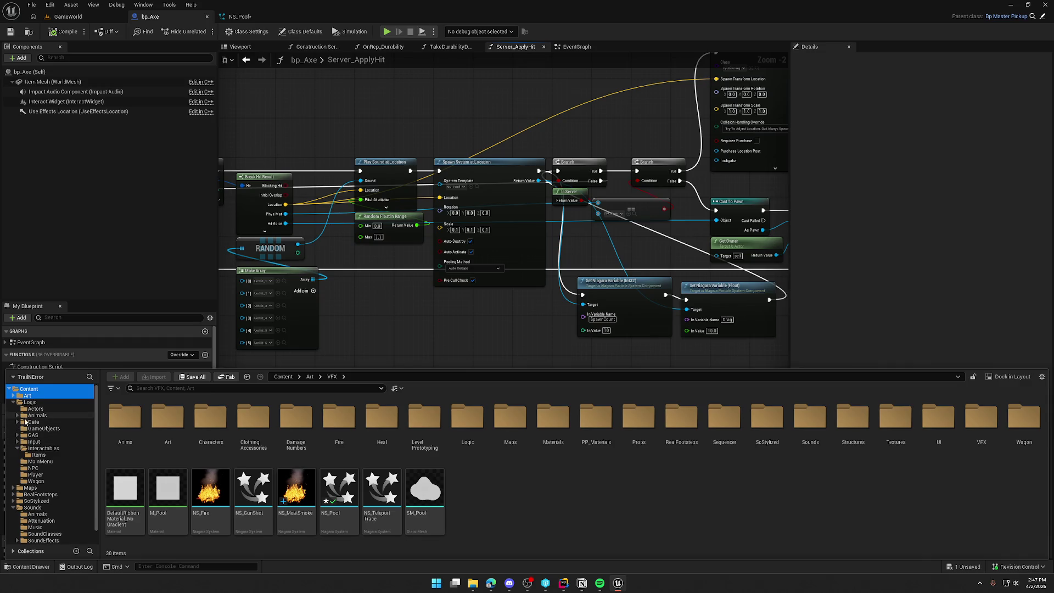
{"action": "left_click", "coordinate": [14, 402]}
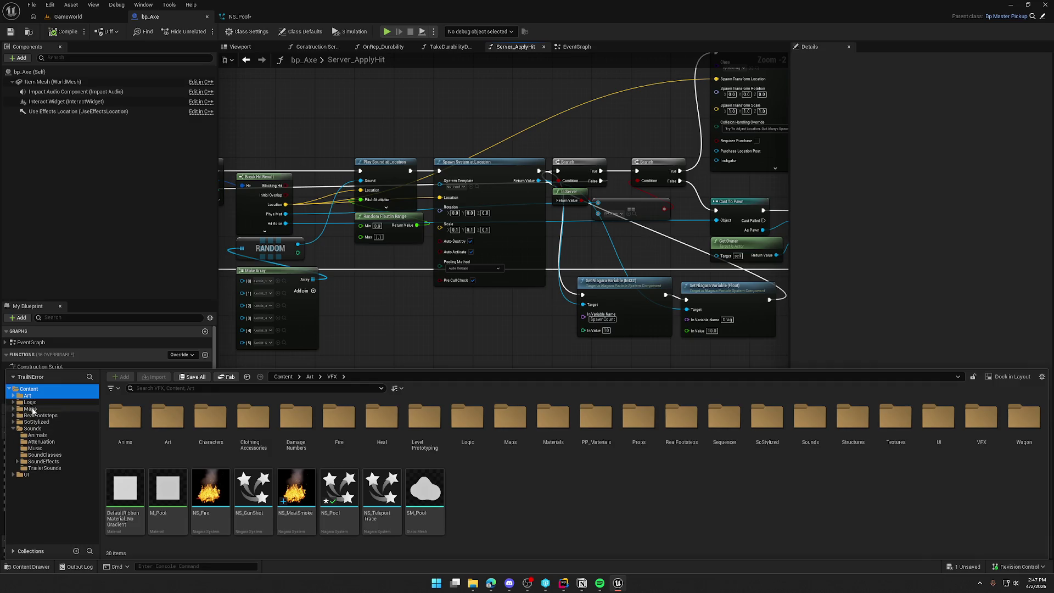
{"action": "left_click", "coordinate": [13, 428]}
{"action": "left_click", "coordinate": [39, 403]}
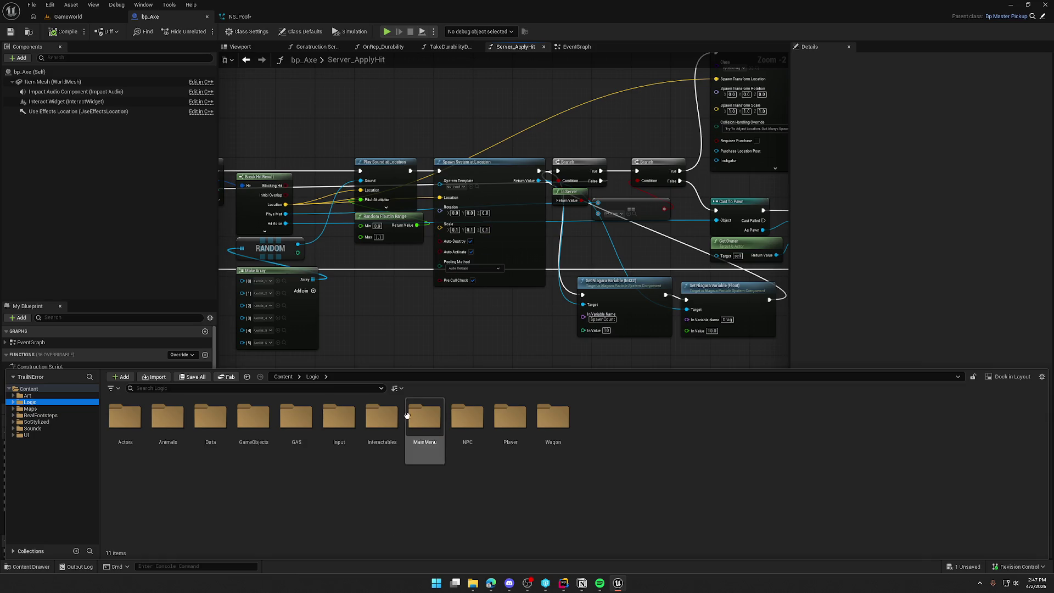
{"action": "left_click", "coordinate": [276, 475]}
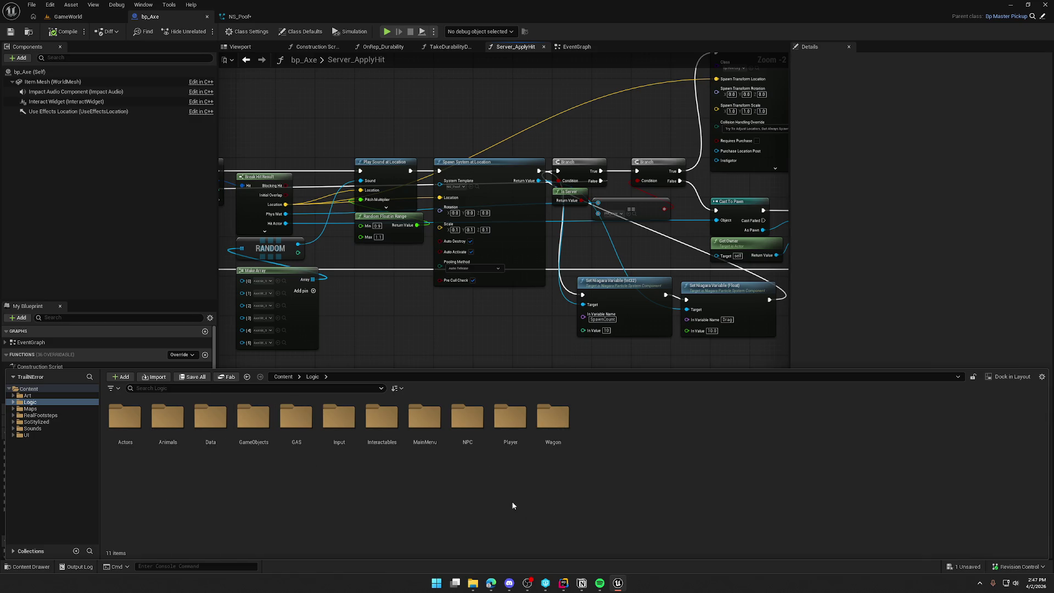
{"action": "right_click", "coordinate": [625, 418]}
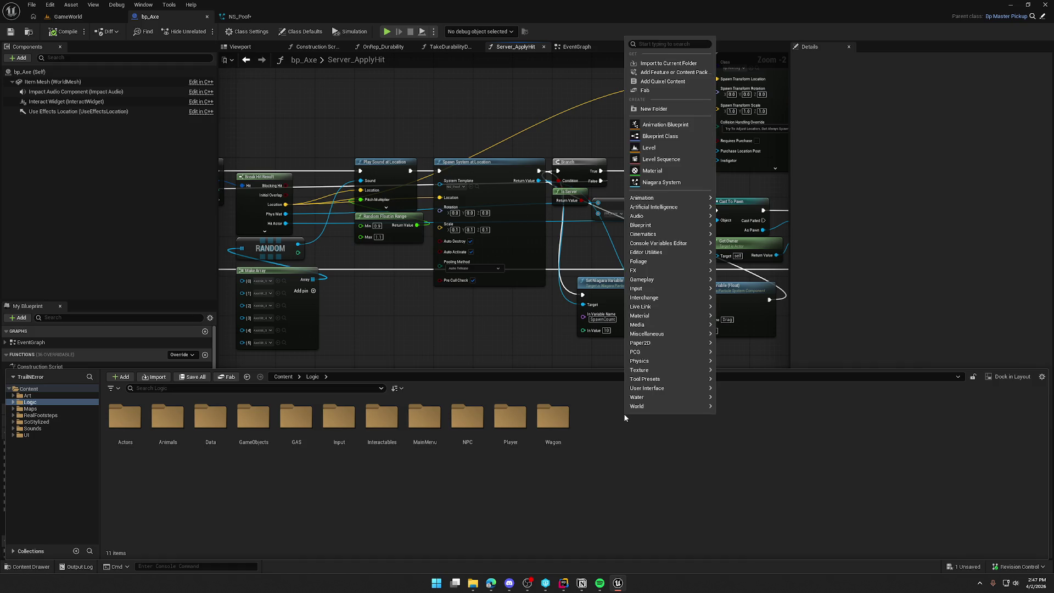
Step: Filter the Blueprint parent classes by 'functionlib', select BlueprintFunctionLibrary, then dismiss the picker
{"action": "left_click", "coordinate": [673, 138]}
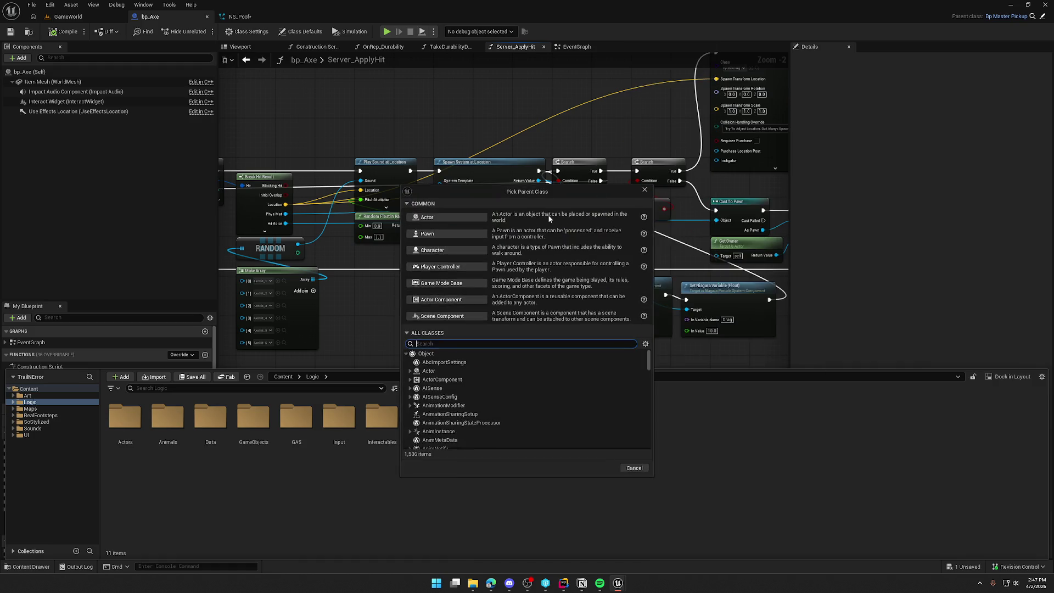
{"action": "type", "text": "blueprintfunc"}
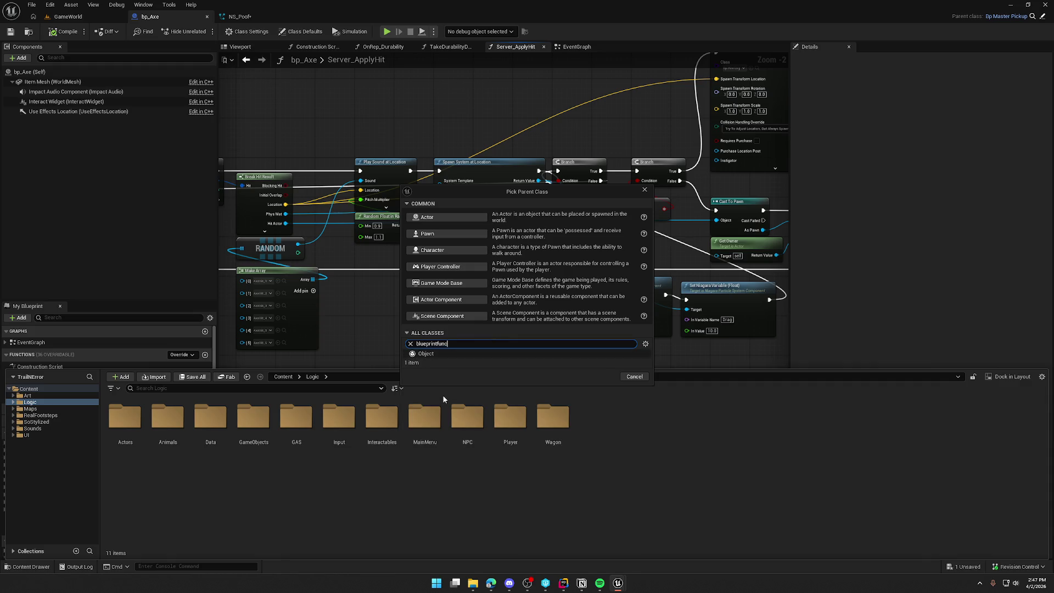
{"action": "key", "text": "BackSpace"}
{"action": "key", "text": "BackSpace"}
{"action": "key", "text": "BackSpace"}
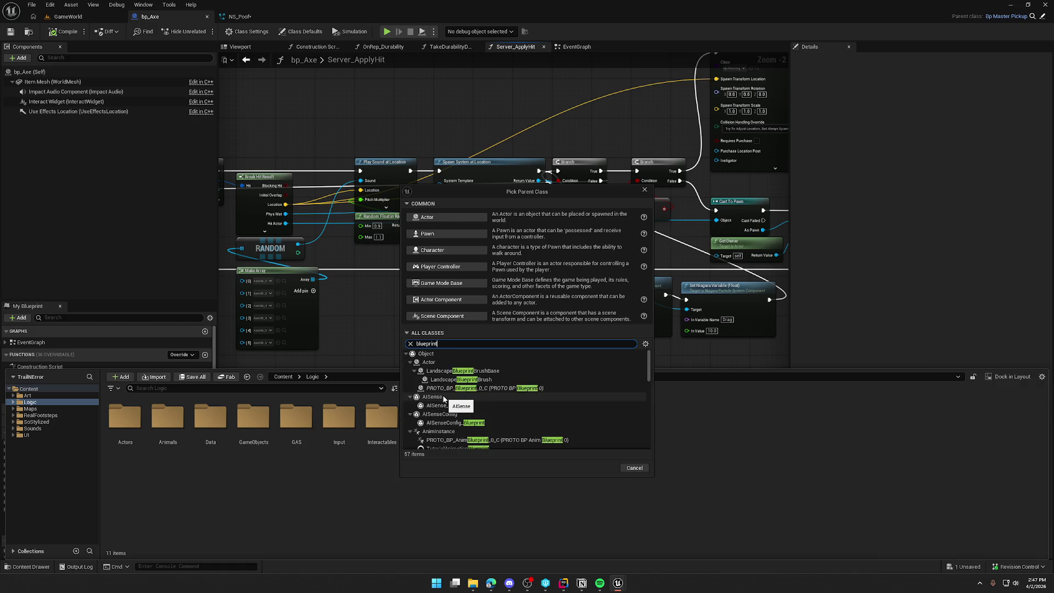
{"action": "type", "text": "fun"}
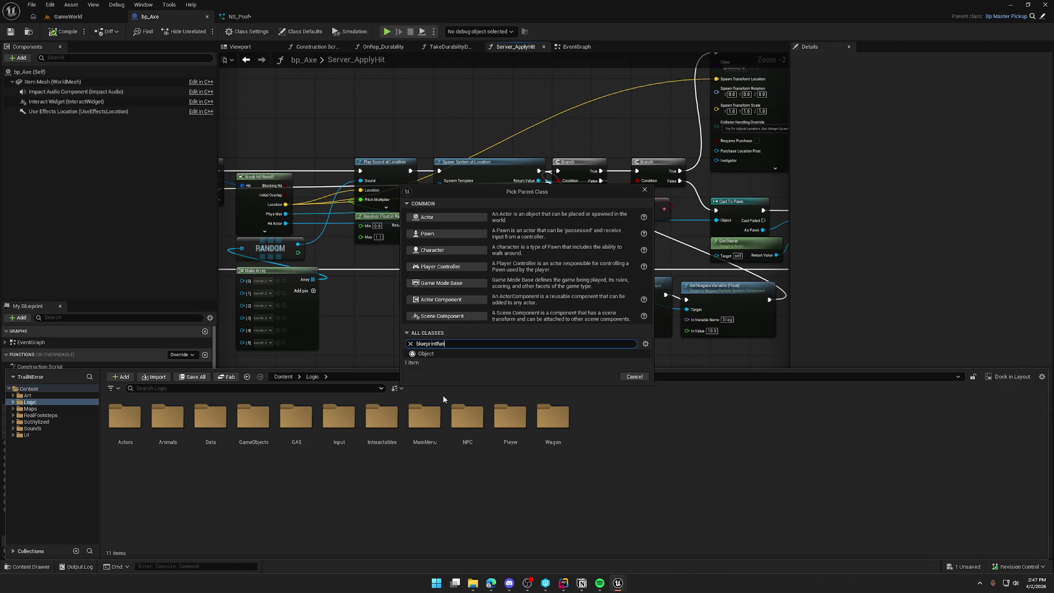
{"action": "key", "text": "ctrl+a"}
{"action": "type", "text": "f"}
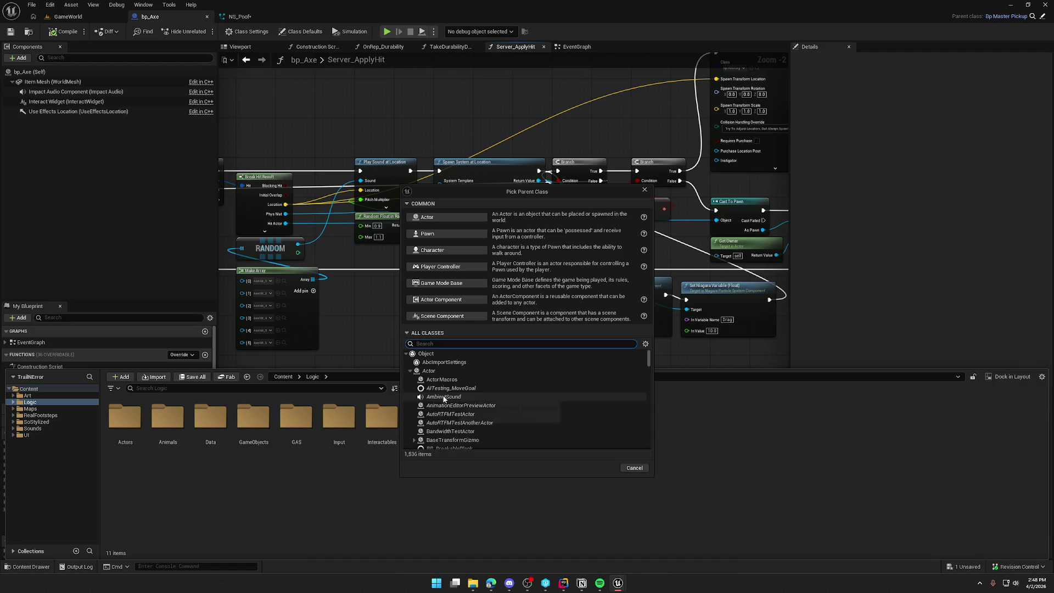
{"action": "type", "text": "unc"}
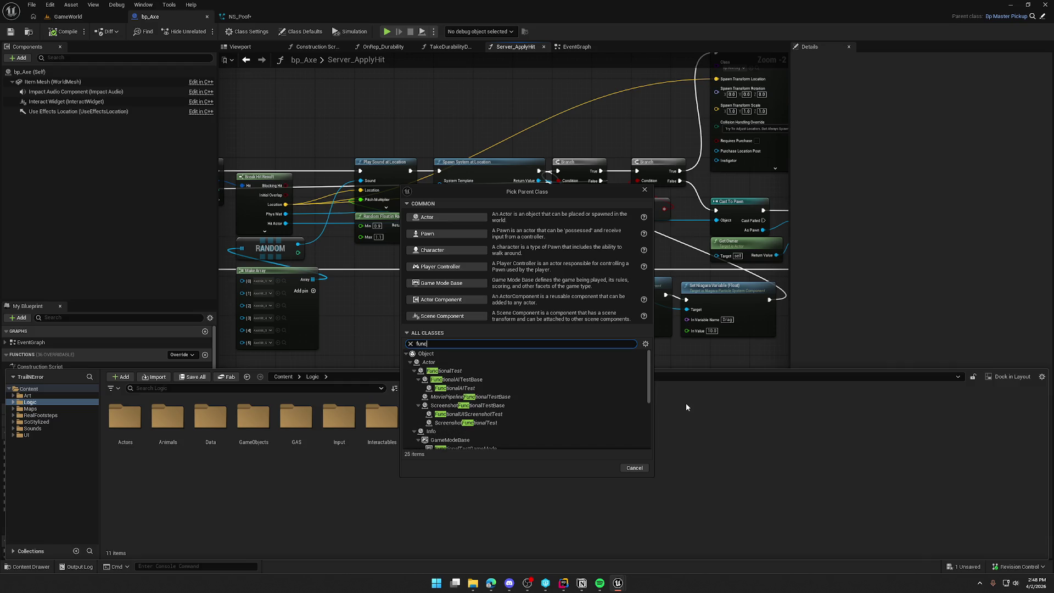
{"action": "type", "text": "tionlib"}
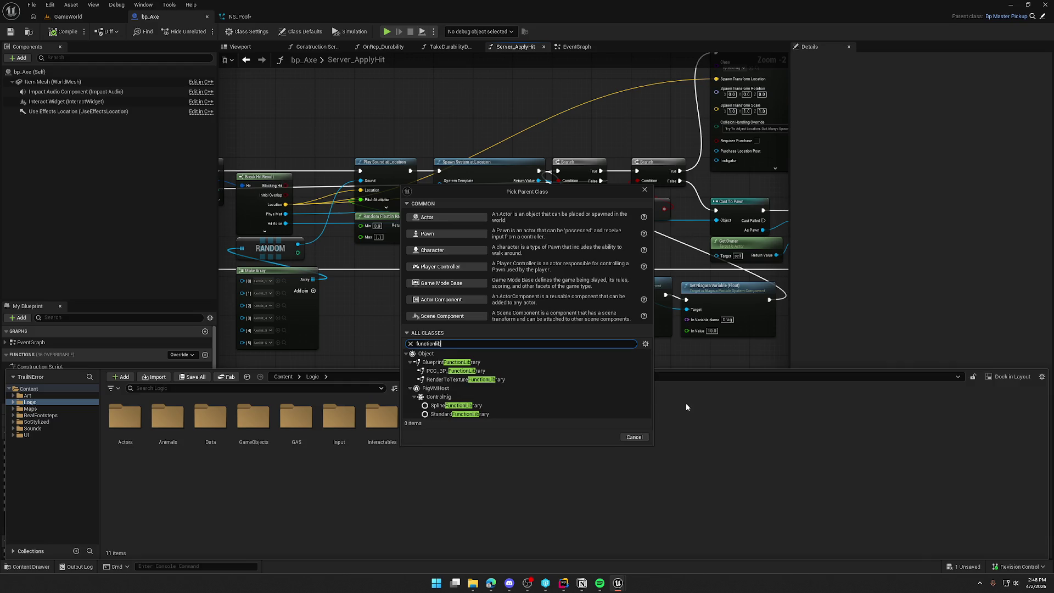
{"action": "left_click", "coordinate": [527, 362]}
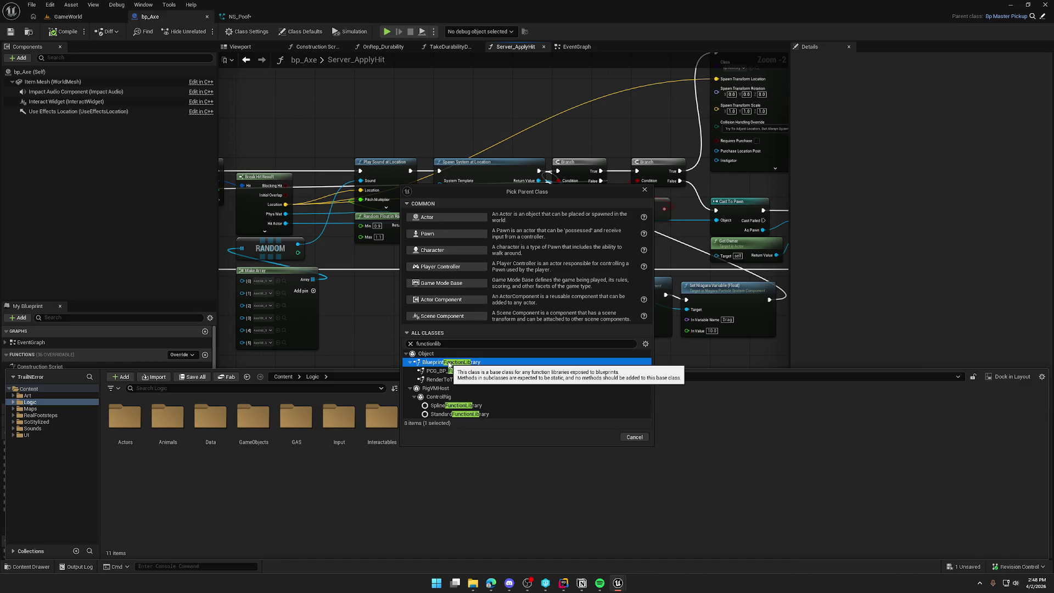
{"action": "key", "text": "Left"}
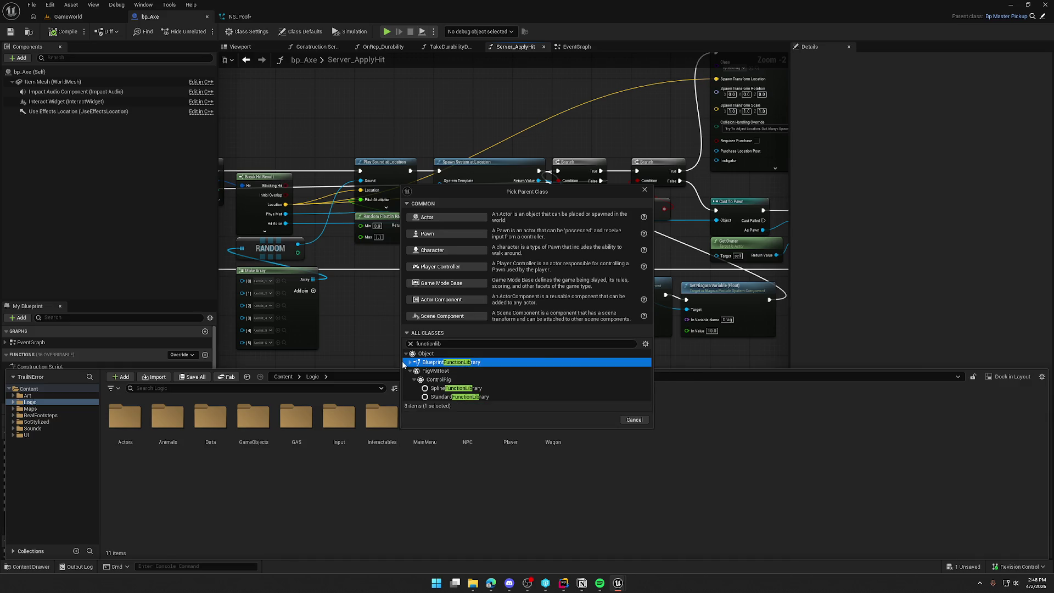
{"action": "left_click", "coordinate": [410, 363]}
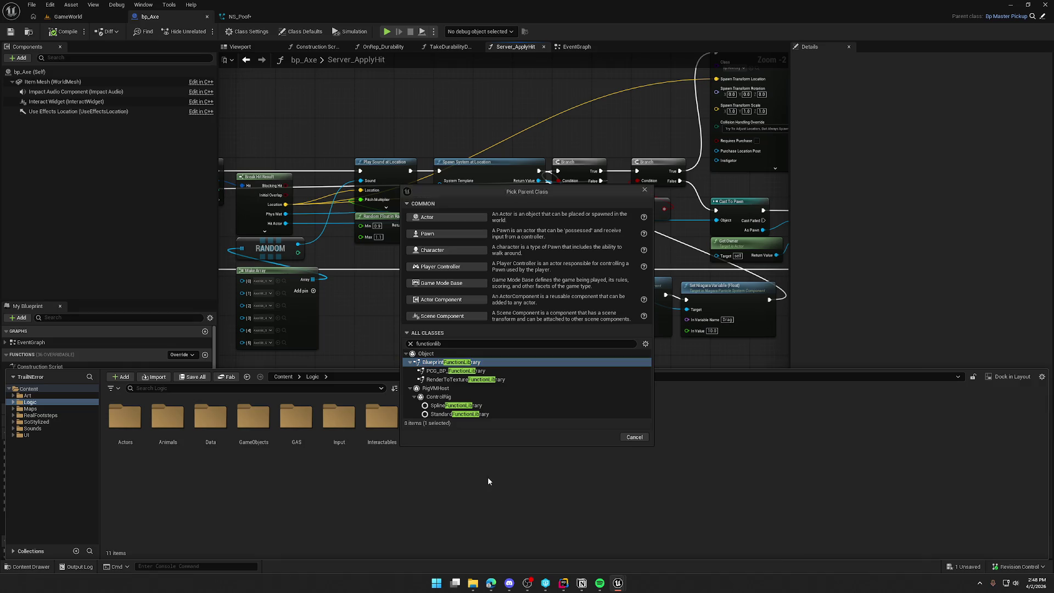
{"action": "left_click", "coordinate": [632, 437]}
{"action": "left_click", "coordinate": [515, 432]}
Step: Create a Blueprint Function Library named BPFL_General in Logic and close the Content Drawer
{"action": "right_click", "coordinate": [617, 429]}
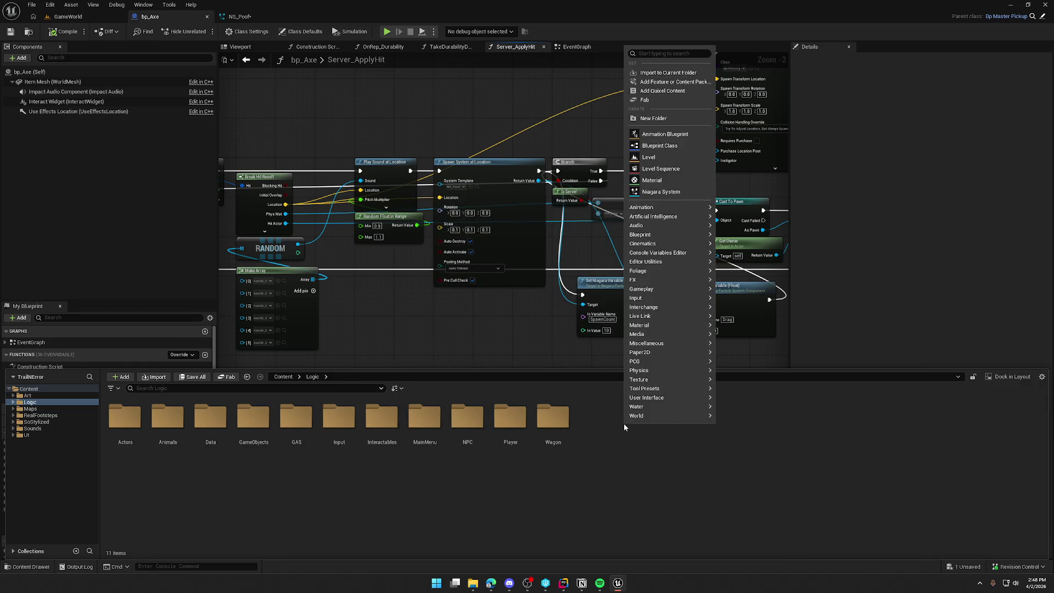
{"action": "mouse_move", "coordinate": [671, 234]}
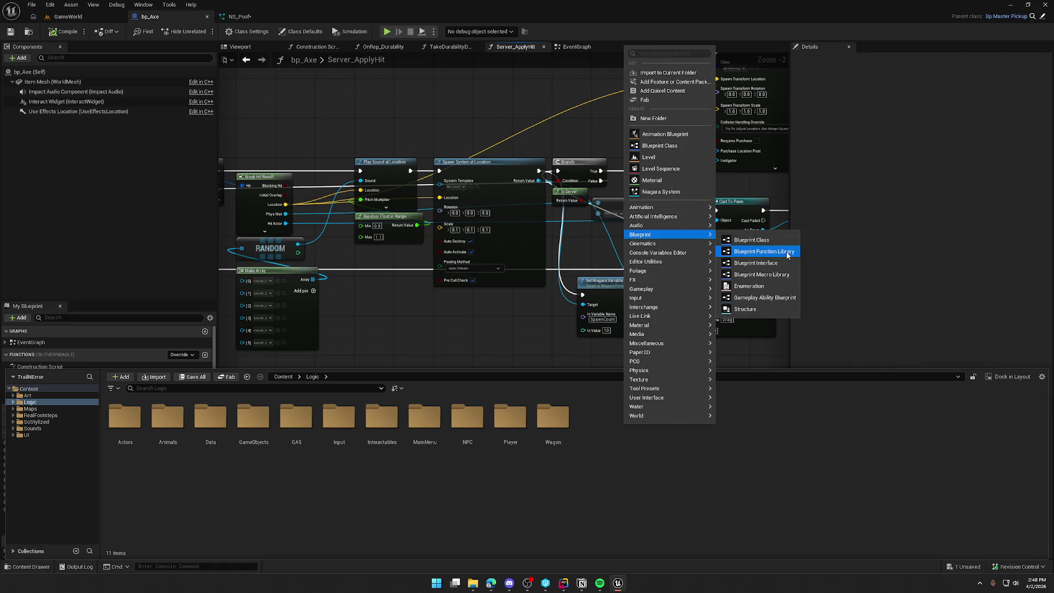
{"action": "left_click", "coordinate": [786, 252]}
{"action": "type", "text": "BPFL_General"}
{"action": "key", "text": "Return"}
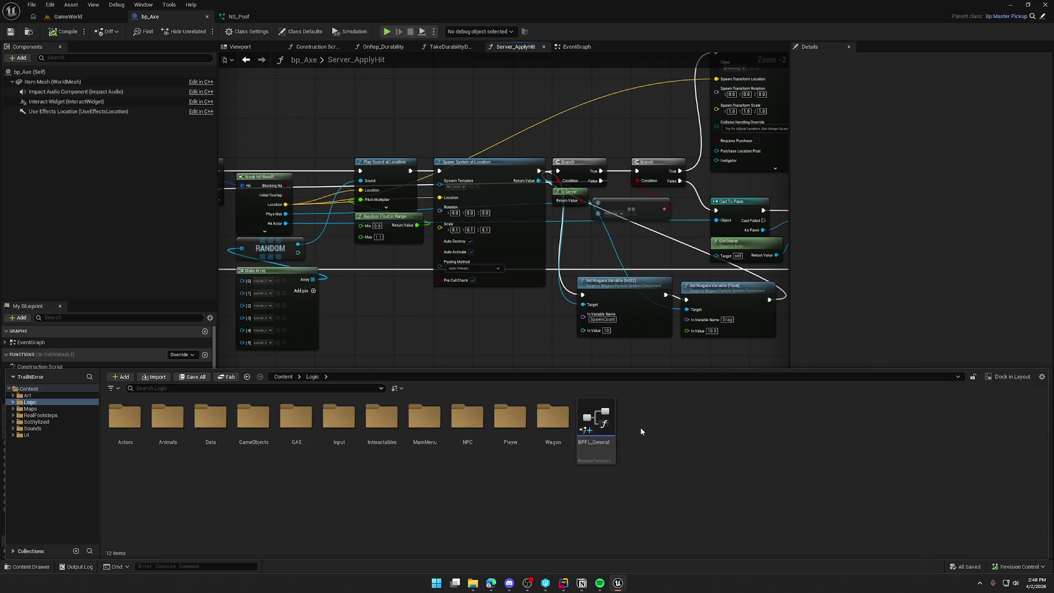
{"action": "key", "text": "ctrl+space"}
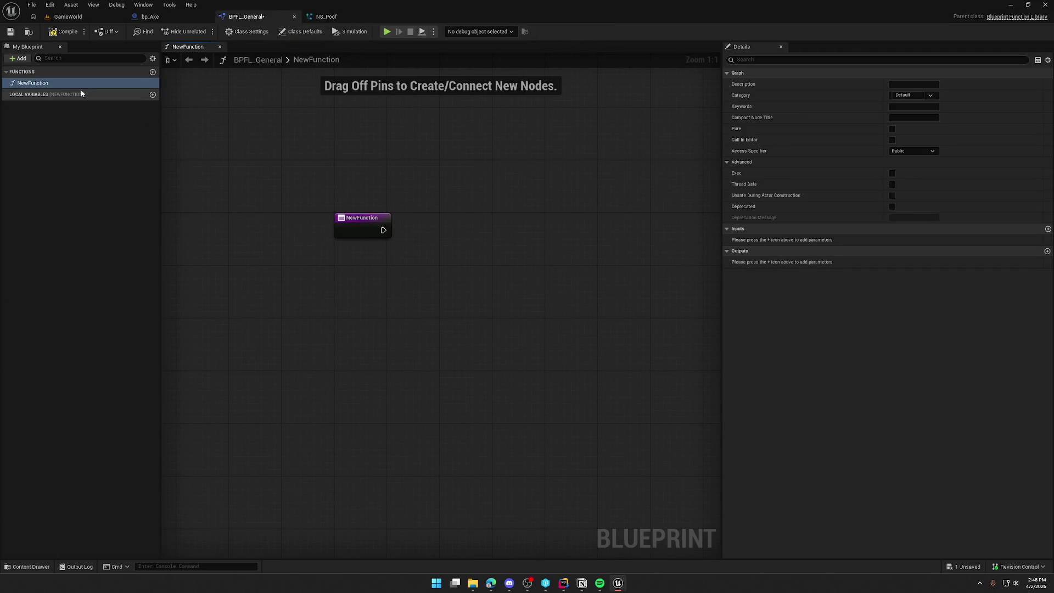
Step: Rename the library's NewFunction to SpawnPoofAtLocation
{"action": "left_click", "coordinate": [35, 84]}
{"action": "key", "text": "F2"}
{"action": "type", "text": "SpawnPoof"}
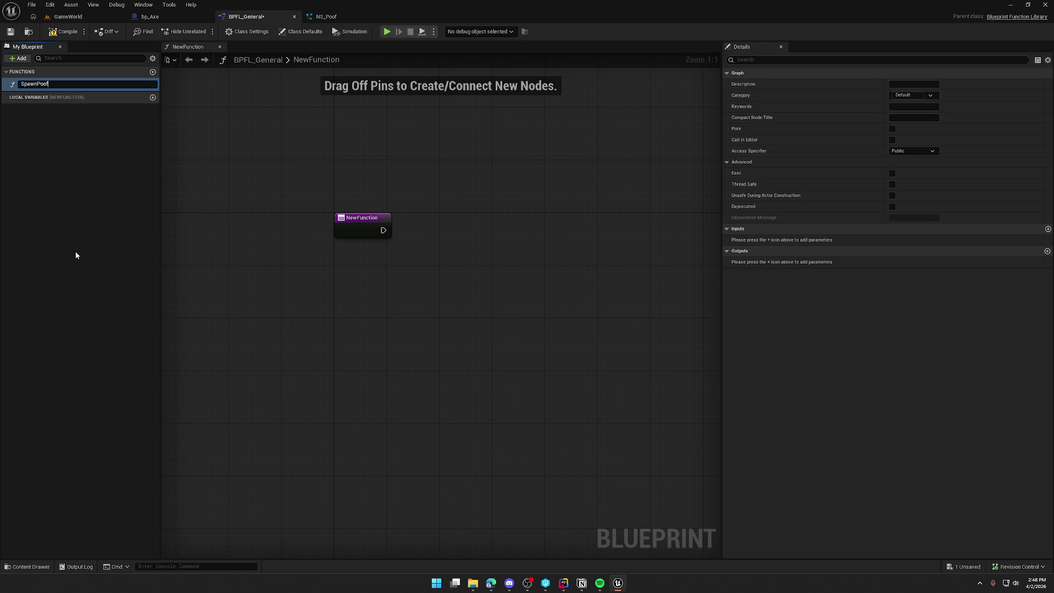
{"action": "type", "text": "AtLocation"}
{"action": "key", "text": "Return"}
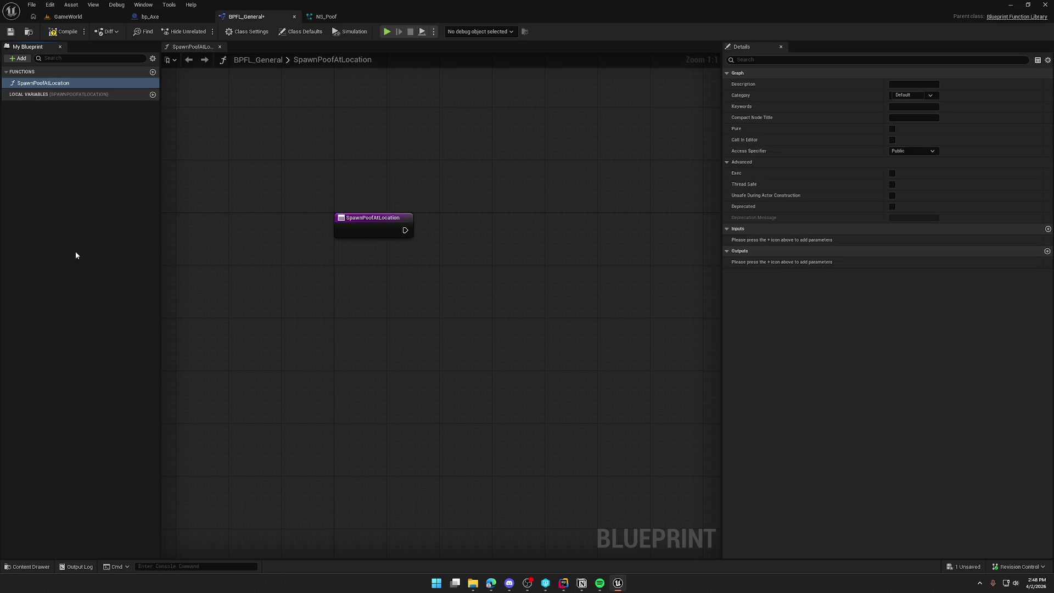
Step: Glance at the NS_Poof and bp_Axe tabs, then pull an exec wire from the SpawnPoofAtLocation entry
{"action": "left_click", "coordinate": [329, 16]}
{"action": "left_click", "coordinate": [247, 17]}
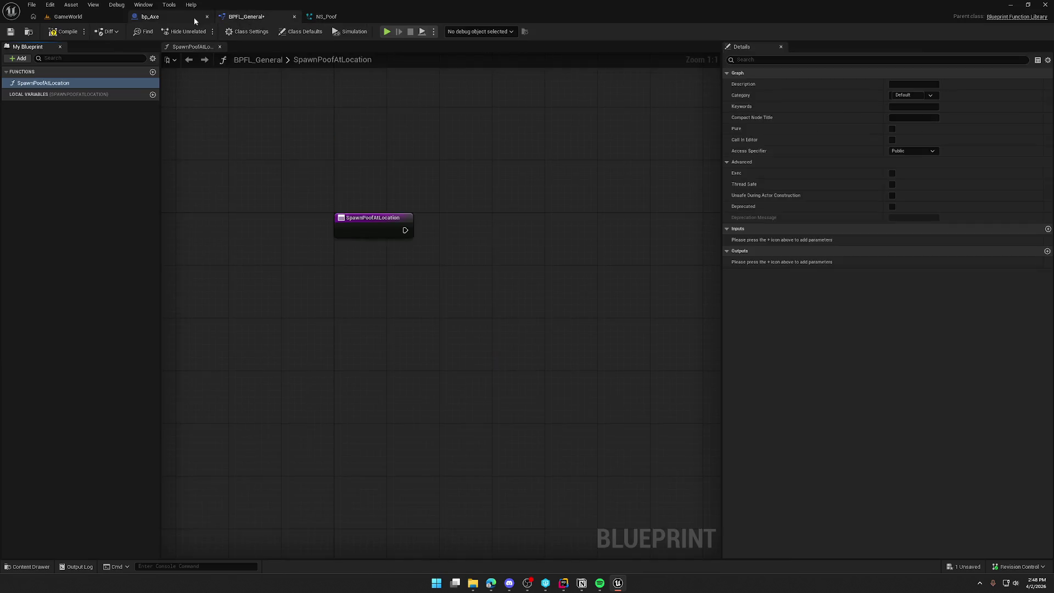
{"action": "left_click", "coordinate": [194, 17]}
{"action": "left_click", "coordinate": [254, 17]}
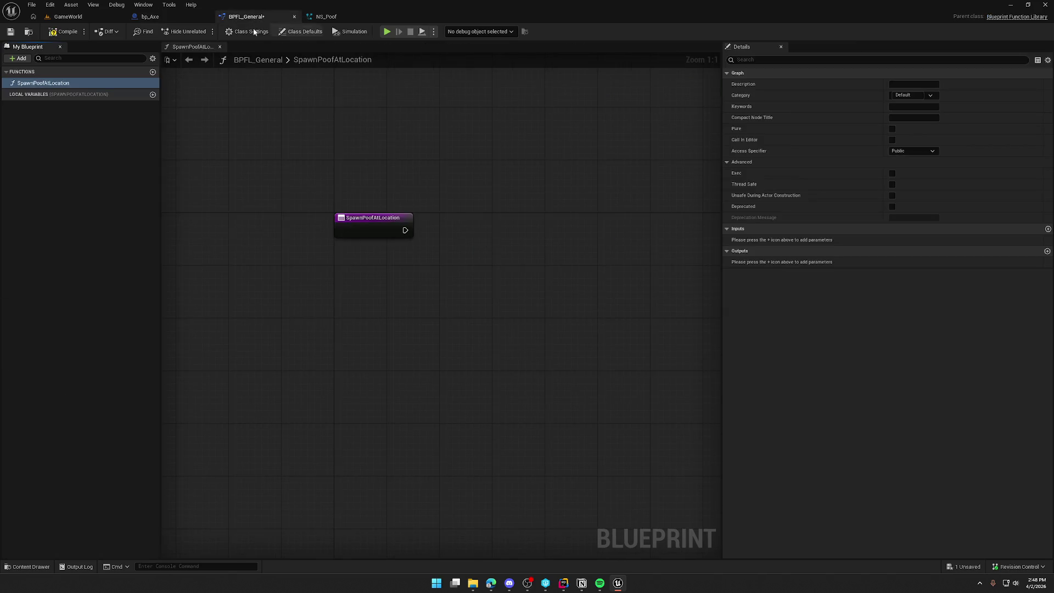
{"action": "left_click_drag", "start_coordinate": [410, 223], "coordinate": [510, 235]}
Step: Add a Spawn System at Location node to the SpawnPoofAtLocation graph
{"action": "type", "text": "spawn sys"}
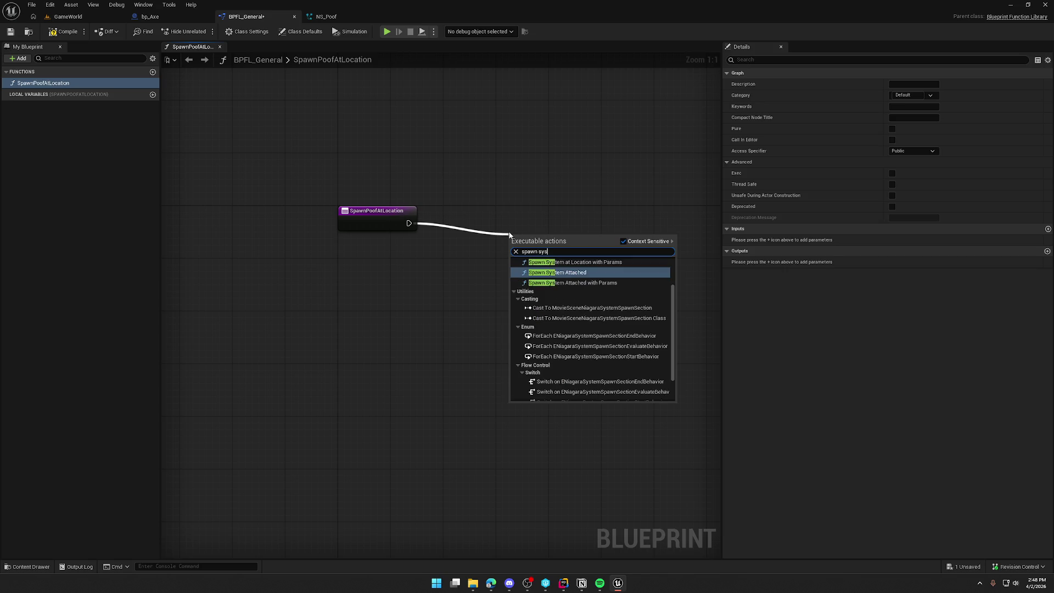
{"action": "scroll", "coordinate": [613, 358], "scroll_direction": "down", "scroll_amount": 3}
{"action": "left_click", "coordinate": [582, 291]}
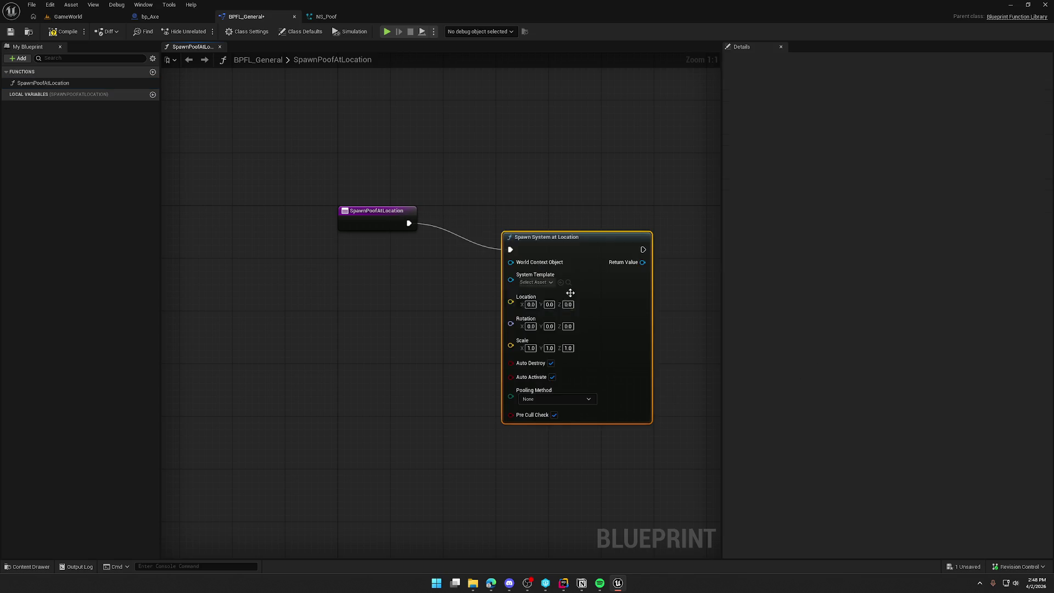
{"action": "left_click_drag", "start_coordinate": [571, 260], "coordinate": [598, 169]}
Step: Try a Spawn System at Location with Params node fed by a Make FXSystem Spawn Parameters node
{"action": "left_click_drag", "start_coordinate": [410, 223], "coordinate": [547, 383]}
{"action": "type", "text": "spawn"}
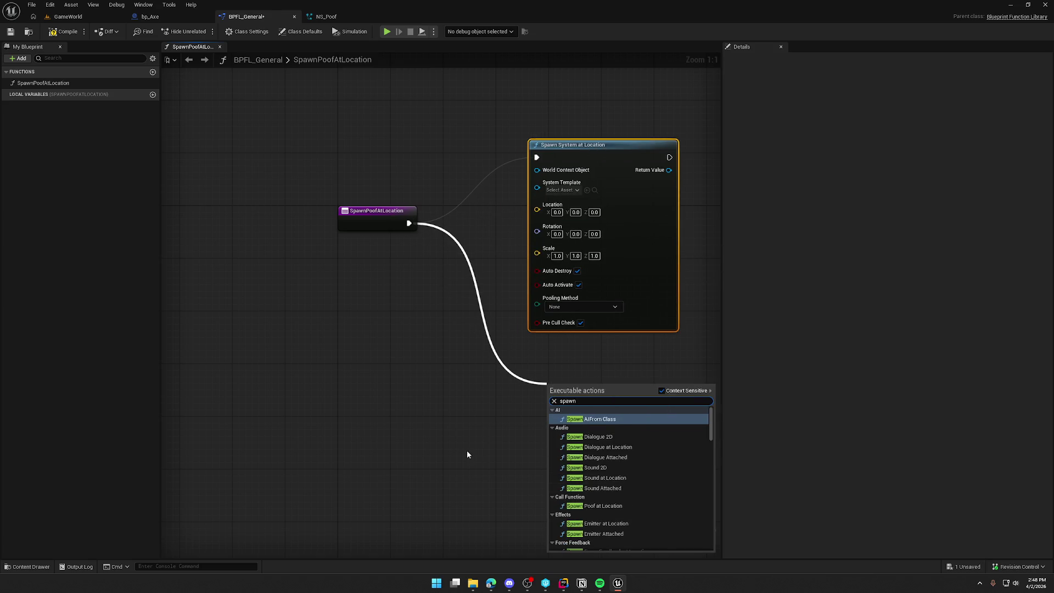
{"action": "type", "text": " system"}
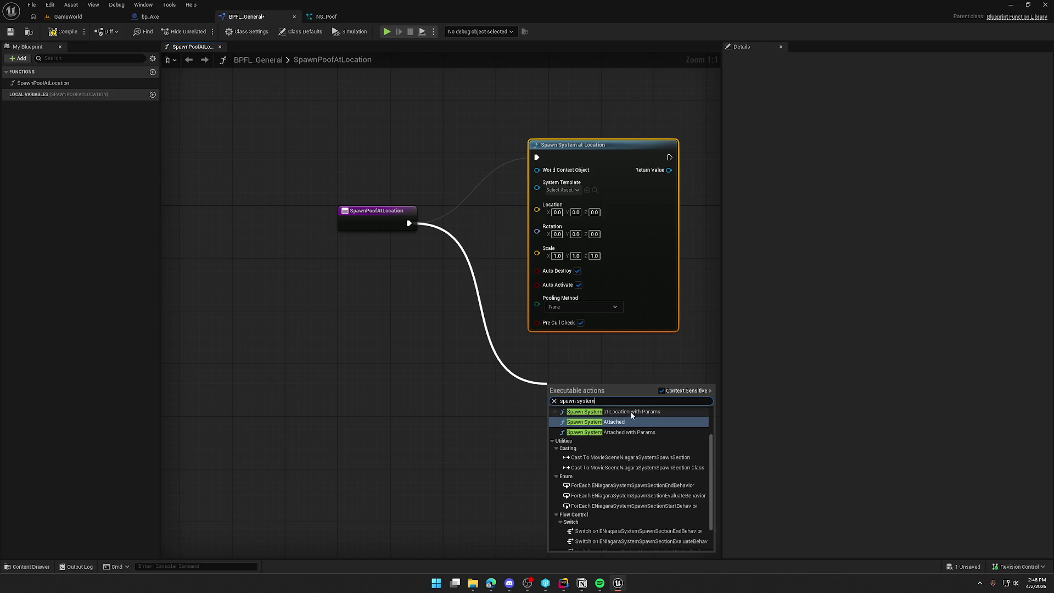
{"action": "left_click", "coordinate": [630, 410]}
{"action": "left_click_drag", "start_coordinate": [609, 404], "coordinate": [524, 377]}
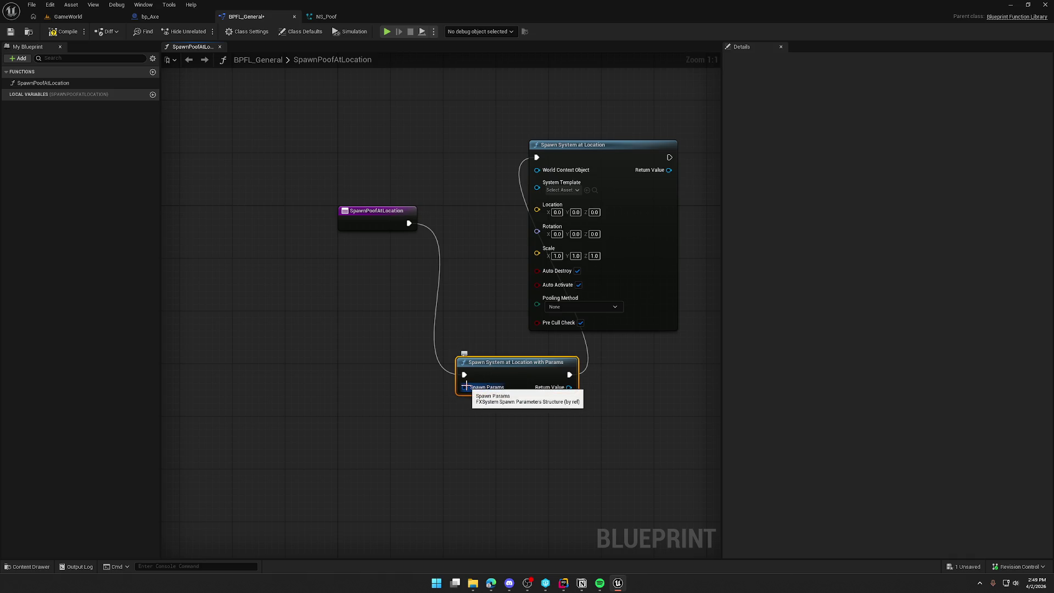
{"action": "left_click_drag", "start_coordinate": [465, 386], "coordinate": [432, 418]}
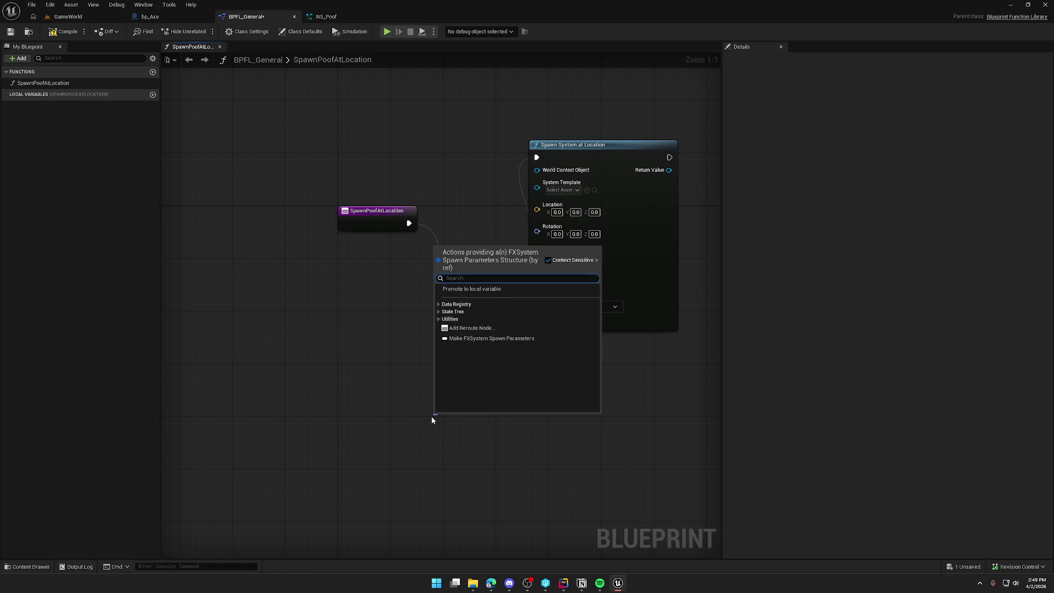
{"action": "type", "text": "make"}
{"action": "key", "text": "Return"}
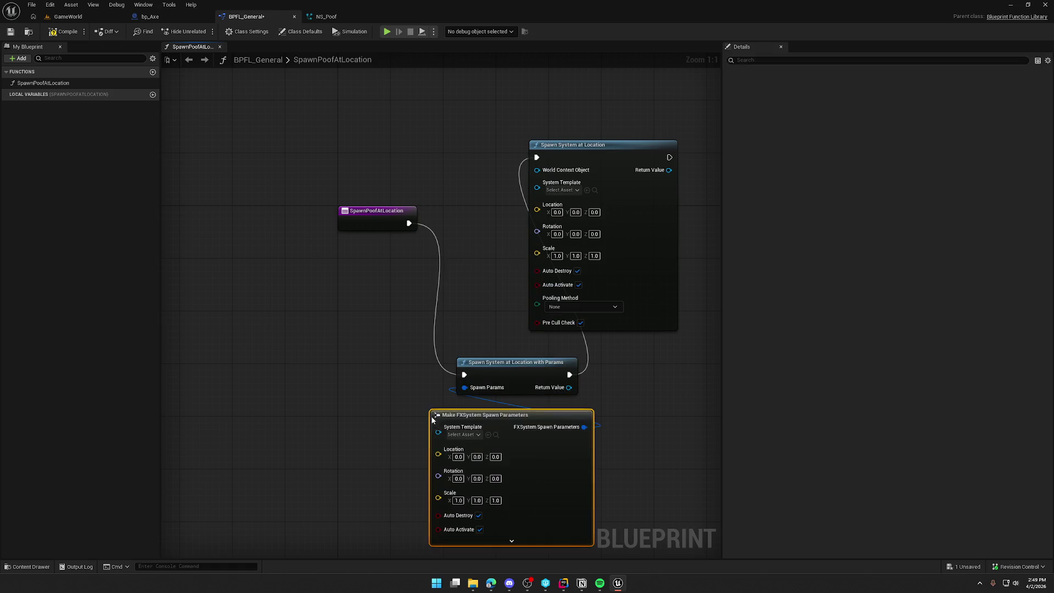
{"action": "mouse_move", "coordinate": [536, 297]}
{"action": "left_mouse_down"}
{"action": "mouse_move", "coordinate": [386, 283]}
{"action": "mouse_move", "coordinate": [392, 256]}
{"action": "left_mouse_up"}
{"action": "left_click", "coordinate": [383, 382]}
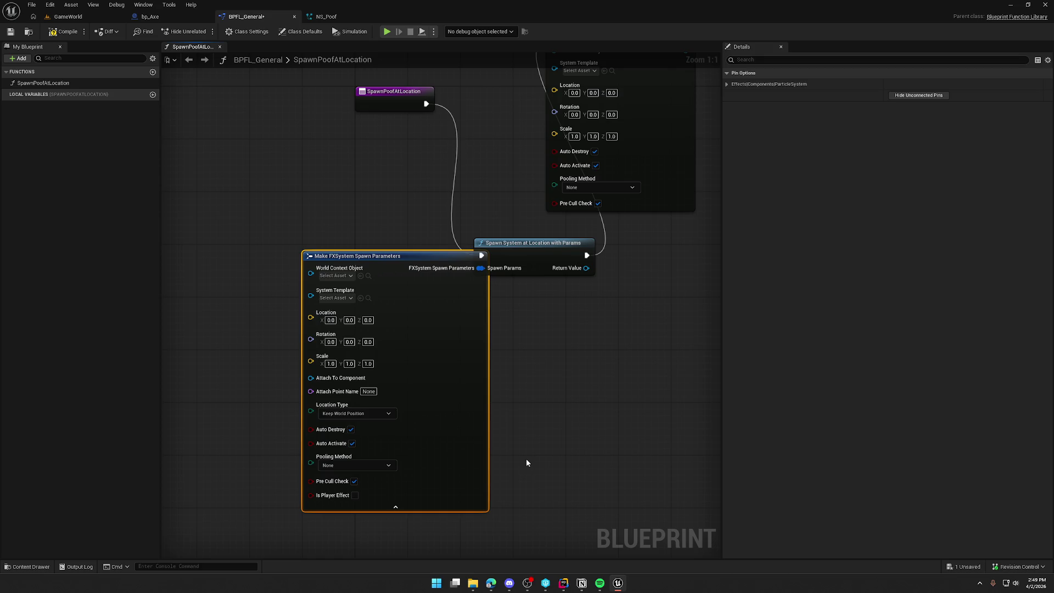
Step: Delete the two trial spawn-parameters nodes and wire the entry into Spawn System at Location
{"action": "left_click_drag", "start_coordinate": [598, 331], "coordinate": [419, 236]}
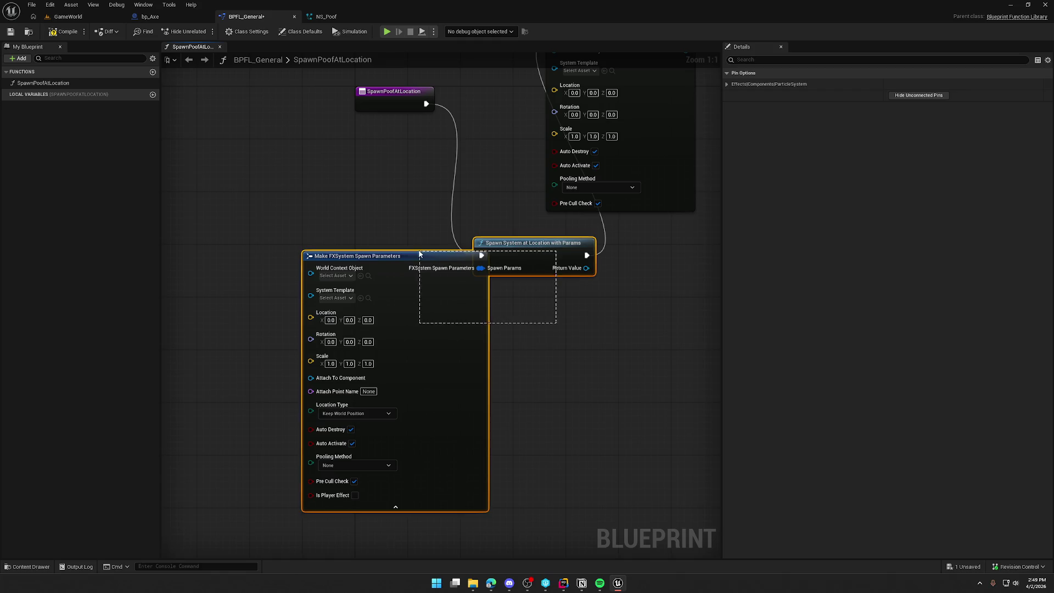
{"action": "key", "text": "Delete"}
{"action": "mouse_move", "coordinate": [380, 188]}
{"action": "left_mouse_down"}
{"action": "mouse_move", "coordinate": [446, 166]}
{"action": "mouse_move", "coordinate": [509, 122]}
{"action": "mouse_move", "coordinate": [520, 181]}
{"action": "left_mouse_up"}
{"action": "key", "text": "q"}
{"action": "left_click", "coordinate": [430, 166]}
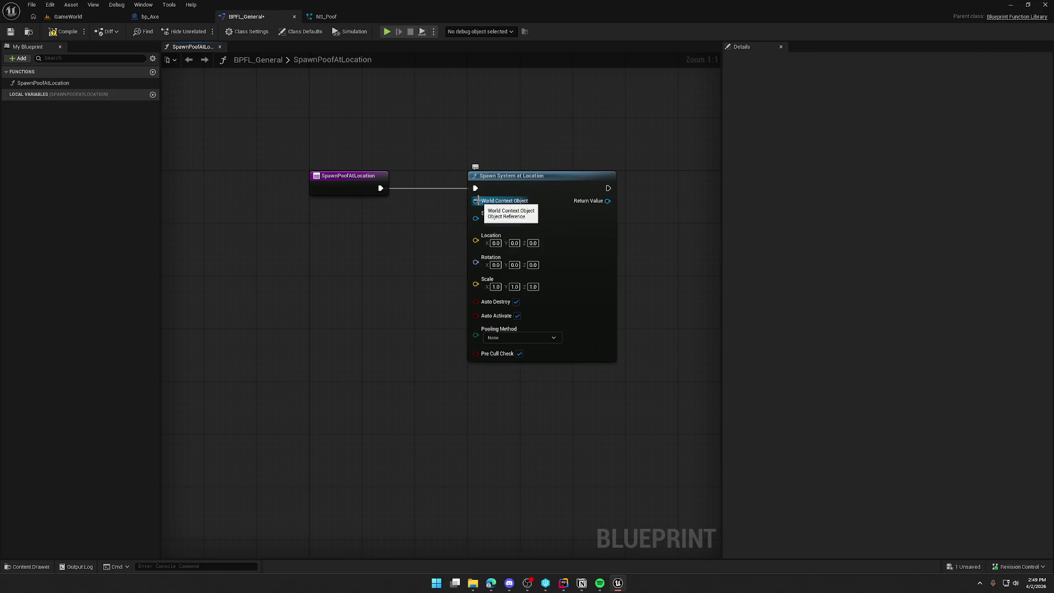
Step: Expose World Context Object, Location and Scale as function inputs and set System Template to NS_Poof
{"action": "left_click_drag", "start_coordinate": [477, 201], "coordinate": [373, 189]}
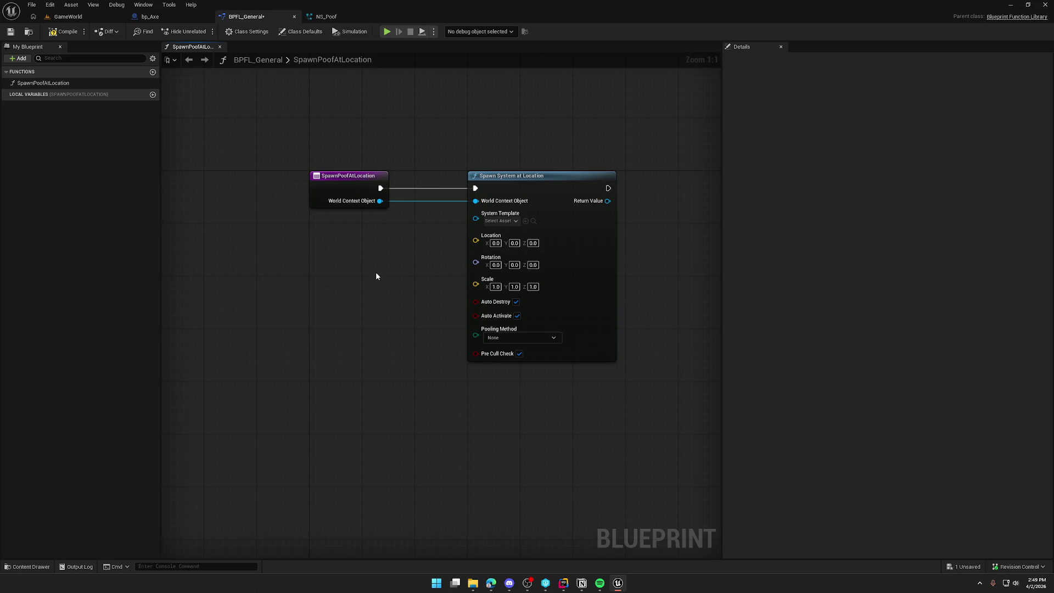
{"action": "left_click", "coordinate": [506, 221]}
{"action": "type", "text": "poof"}
{"action": "left_click", "coordinate": [522, 275]}
{"action": "mouse_move", "coordinate": [475, 246]}
{"action": "left_mouse_down"}
{"action": "mouse_move", "coordinate": [348, 209]}
{"action": "mouse_move", "coordinate": [332, 189]}
{"action": "left_mouse_up"}
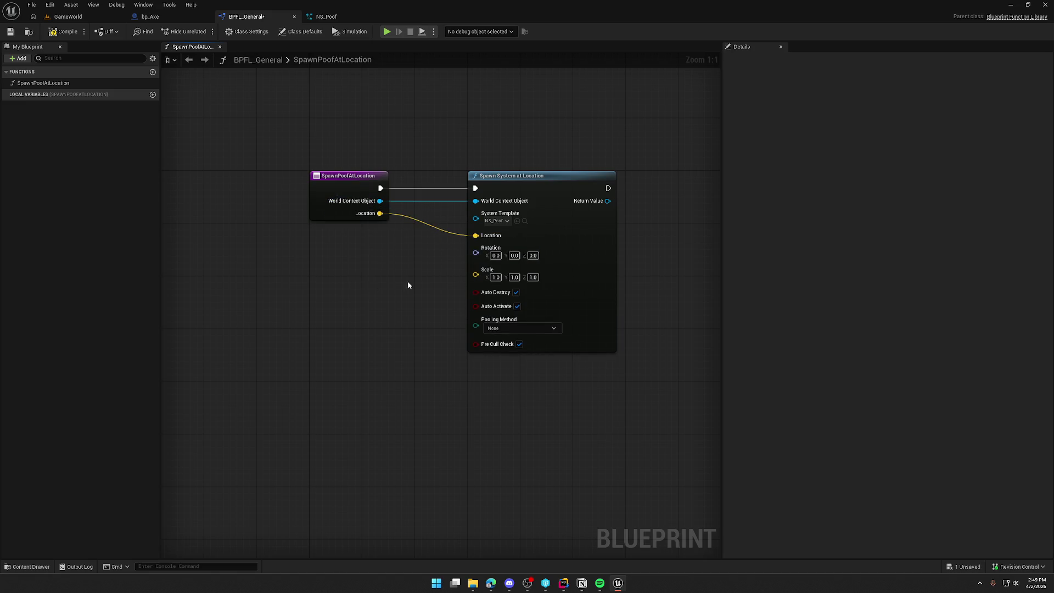
{"action": "mouse_move", "coordinate": [475, 274]}
{"action": "left_mouse_down"}
{"action": "mouse_move", "coordinate": [327, 211]}
{"action": "mouse_move", "coordinate": [335, 217]}
{"action": "left_mouse_up"}
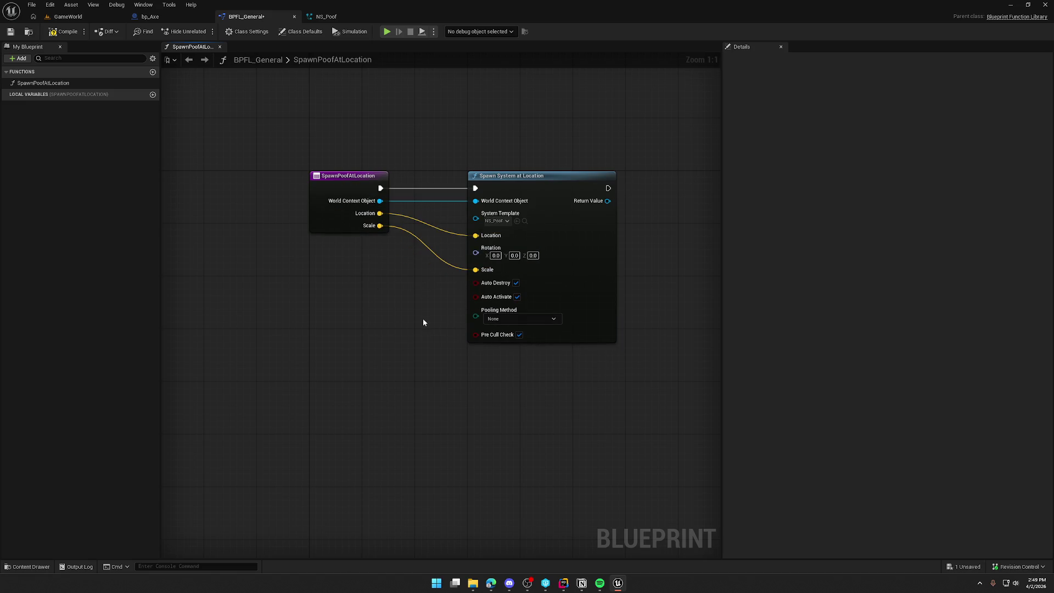
Step: Set Pooling Method to Auto Release, then select bp_Axe's two Set Niagara Variable nodes
{"action": "left_click", "coordinate": [511, 319]}
{"action": "left_click", "coordinate": [510, 339]}
{"action": "left_click_drag", "start_coordinate": [547, 189], "coordinate": [493, 190]}
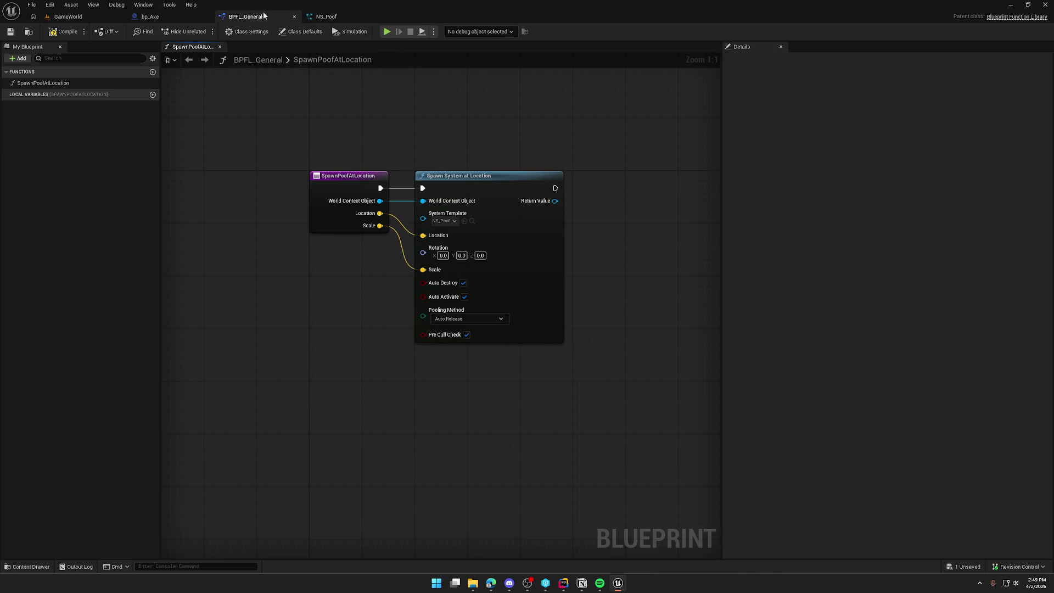
{"action": "left_click", "coordinate": [150, 17]}
{"action": "left_click_drag", "start_coordinate": [711, 377], "coordinate": [623, 324]}
Step: Copy the Set Niagara Variable nodes into SpawnPoofAtLocation and chain them after the spawn
{"action": "key", "text": "ctrl+c"}
{"action": "left_click", "coordinate": [246, 17]}
{"action": "key", "text": "ctrl+v"}
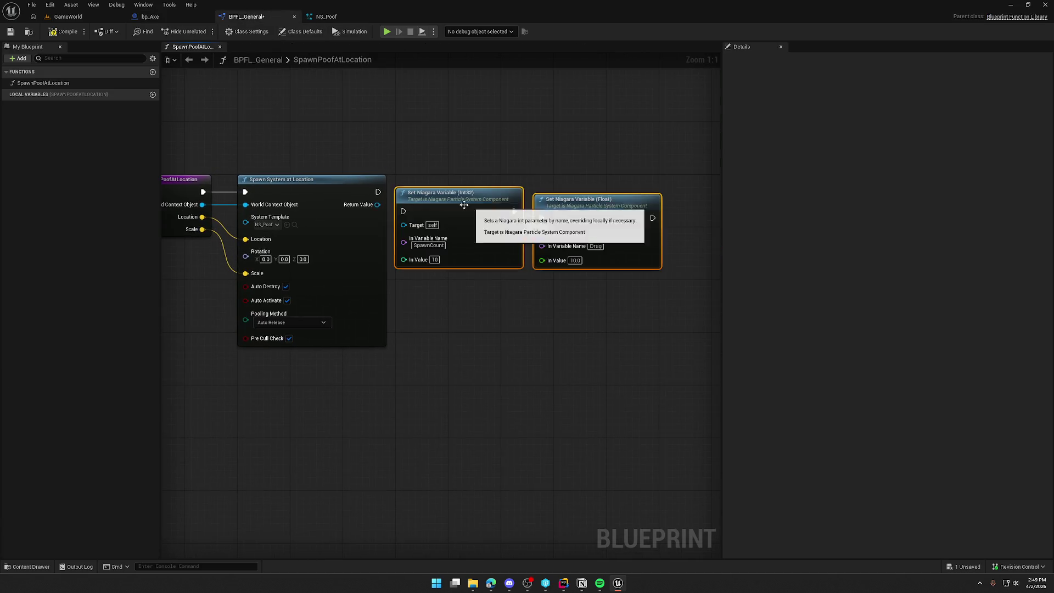
{"action": "mouse_move", "coordinate": [377, 192]}
{"action": "left_mouse_down"}
{"action": "mouse_move", "coordinate": [403, 211]}
{"action": "mouse_move", "coordinate": [450, 186]}
{"action": "left_mouse_up"}
{"action": "left_click_drag", "start_coordinate": [664, 135], "coordinate": [288, 351]}
{"action": "key", "text": "q"}
{"action": "left_click", "coordinate": [510, 364]}
Step: Tidy the node chain and connect the spawned system to both Set Niagara Variable targets
{"action": "left_click_drag", "start_coordinate": [176, 146], "coordinate": [604, 360]}
{"action": "key", "text": "q"}
{"action": "key", "text": "Home"}
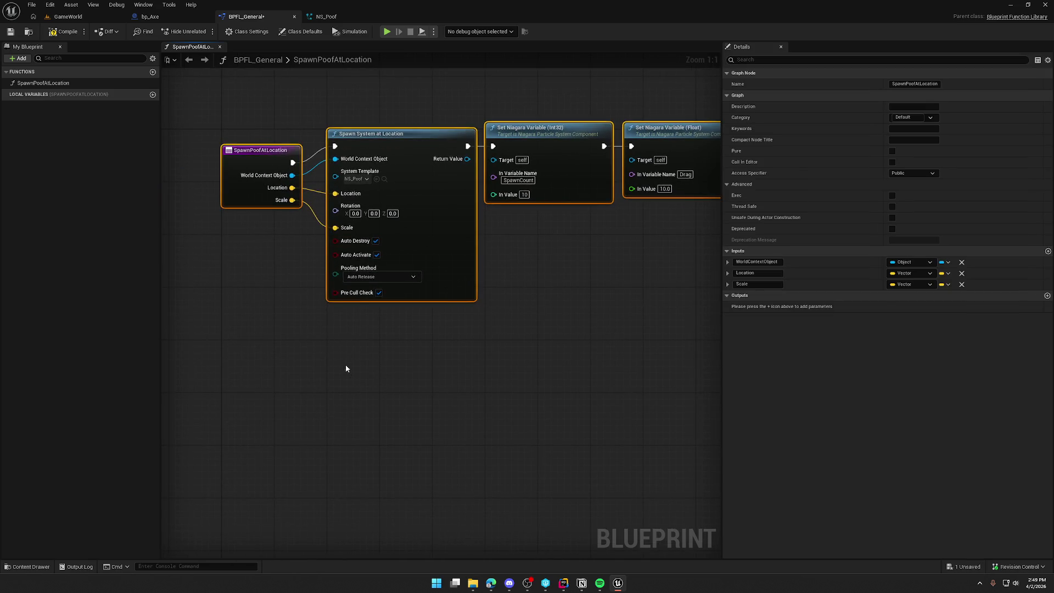
{"action": "key", "text": "ctrl+z"}
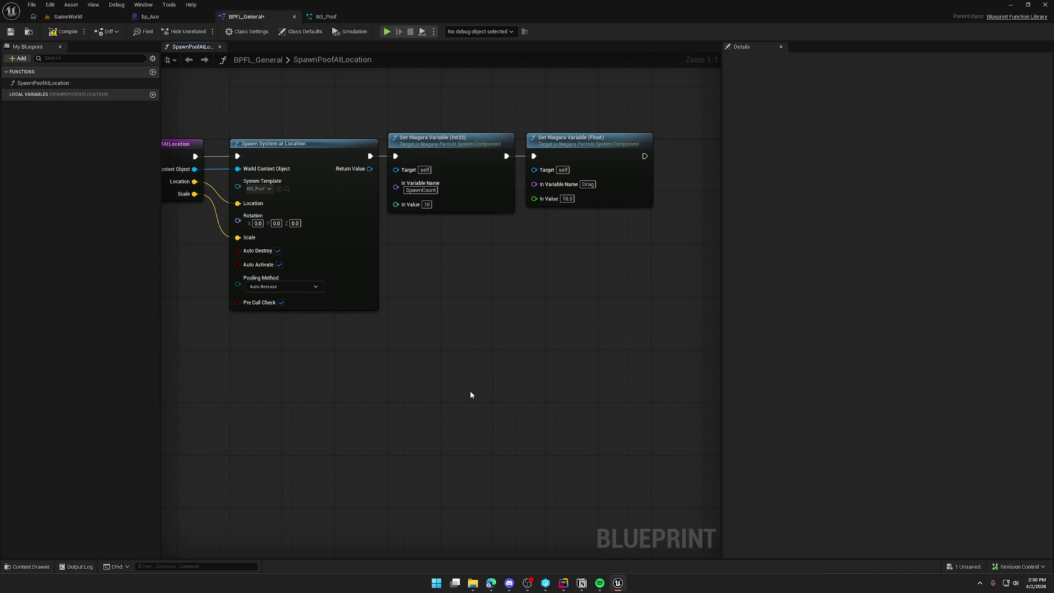
{"action": "mouse_move", "coordinate": [444, 356]}
{"action": "left_mouse_down"}
{"action": "mouse_move", "coordinate": [498, 328]}
{"action": "mouse_move", "coordinate": [515, 358]}
{"action": "left_mouse_up"}
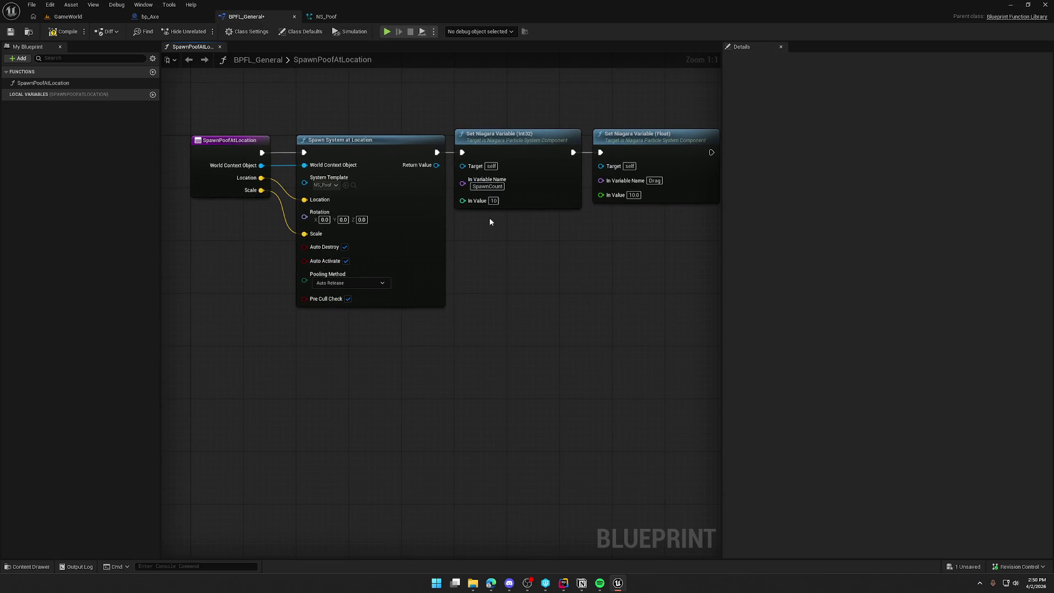
{"action": "mouse_move", "coordinate": [462, 166]}
{"action": "left_mouse_down"}
{"action": "mouse_move", "coordinate": [436, 165]}
{"action": "mouse_move", "coordinate": [611, 167]}
{"action": "left_mouse_up"}
Step: Promote the Int32 variable value to a function input named Spawn Count
{"action": "left_click_drag", "start_coordinate": [463, 201], "coordinate": [236, 195]}
{"action": "left_click", "coordinate": [216, 197]}
{"action": "left_click", "coordinate": [757, 295]}
{"action": "type", "text": "Spawn Count"}
{"action": "key", "text": "Return"}
Step: Promote the Float variable value to a Drag Amount input and save the library
{"action": "mouse_move", "coordinate": [600, 193]}
{"action": "left_mouse_down"}
{"action": "mouse_move", "coordinate": [637, 196]}
{"action": "mouse_move", "coordinate": [230, 201]}
{"action": "left_mouse_up"}
{"action": "left_click", "coordinate": [217, 217]}
{"action": "left_click", "coordinate": [758, 307]}
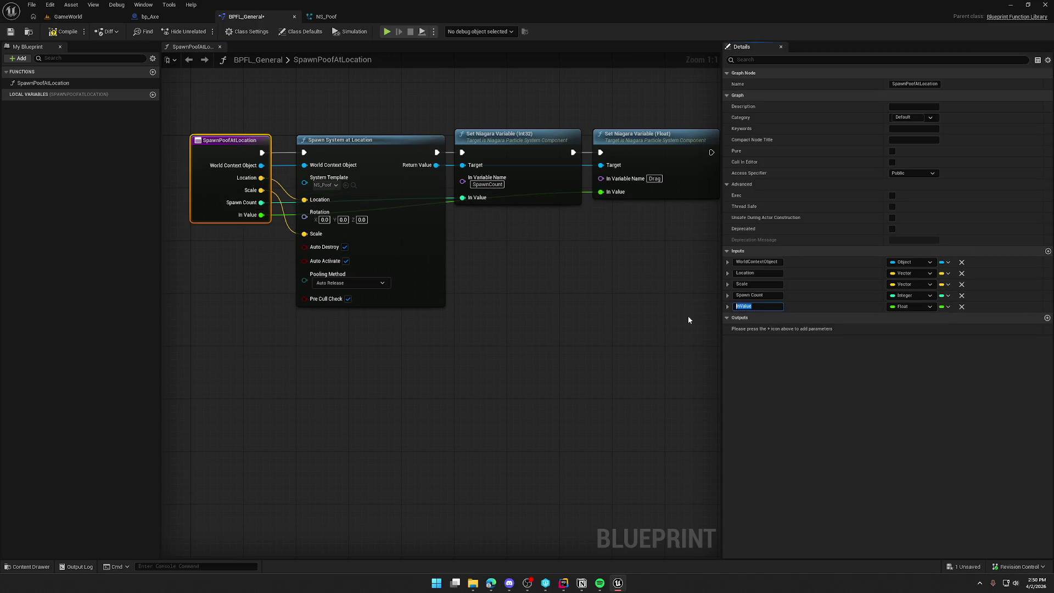
{"action": "type", "text": "Drag AMo"}
{"action": "key", "text": "BackSpace"}
{"action": "key", "text": "BackSpace"}
{"action": "type", "text": "mount"}
{"action": "key", "text": "Return"}
{"action": "key", "text": "ctrl+s"}
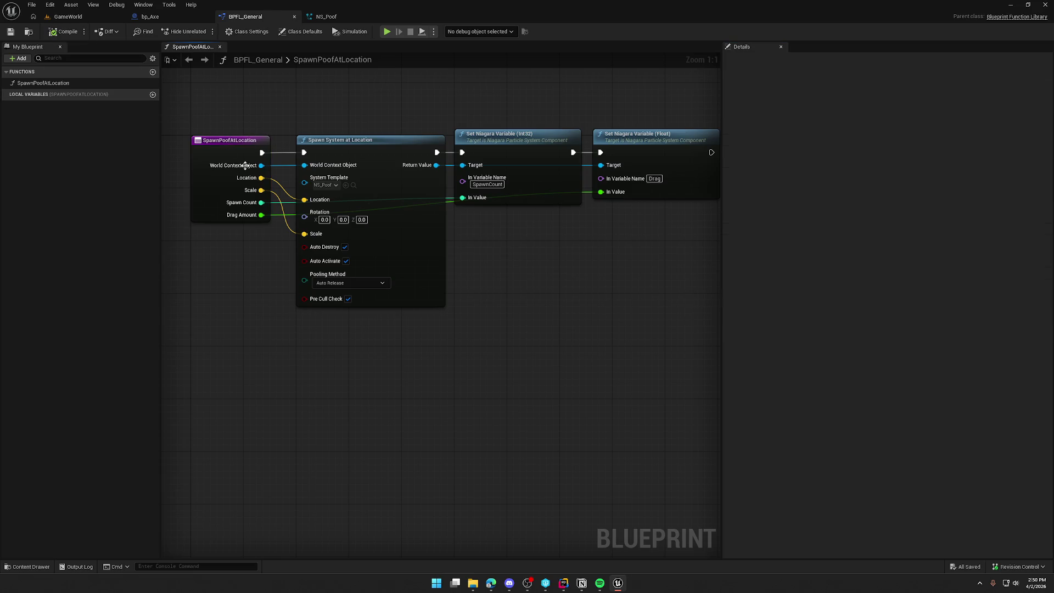
Step: Add a Spawn Poof at Location node to bp_Axe's Server_ApplyHit graph
{"action": "left_click", "coordinate": [150, 16]}
{"action": "right_click", "coordinate": [441, 325]}
{"action": "type", "text": "spo"}
{"action": "key", "text": "BackSpace"}
{"action": "type", "text": "awn poof"}
{"action": "key", "text": "Return"}
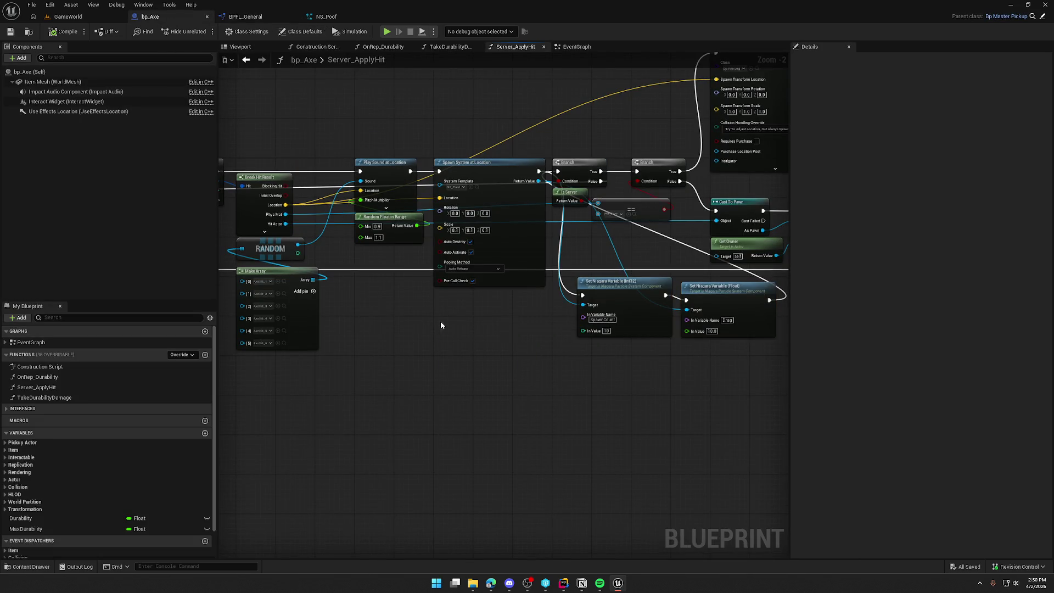
Step: Place Spawn Poof at Location beneath Spawn System at Location, then return to BPFL_General
{"action": "scroll", "coordinate": [465, 316], "scroll_direction": "up", "scroll_amount": 2}
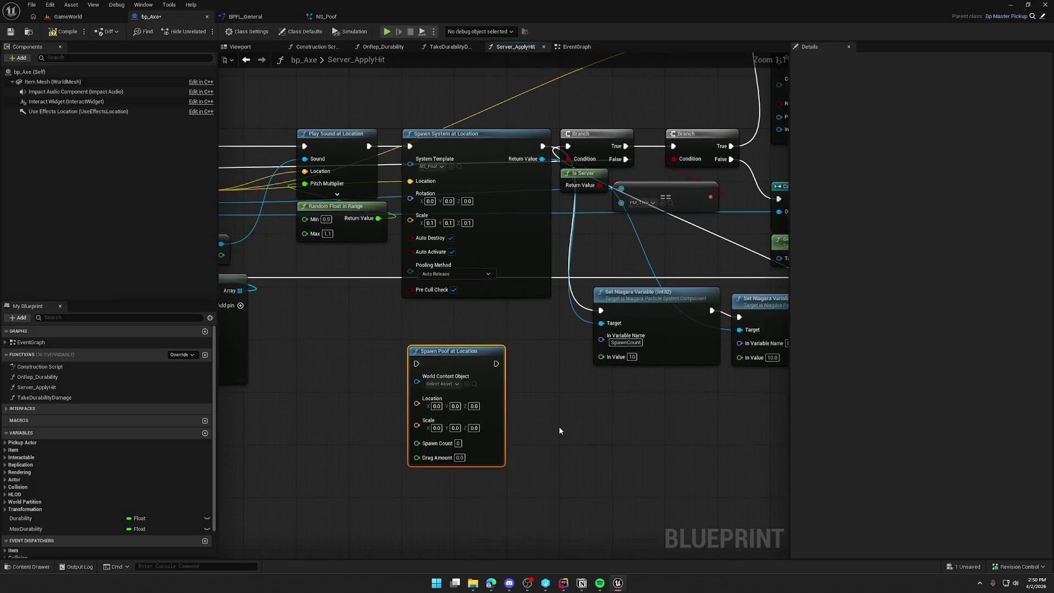
{"action": "left_click_drag", "start_coordinate": [453, 364], "coordinate": [460, 338]}
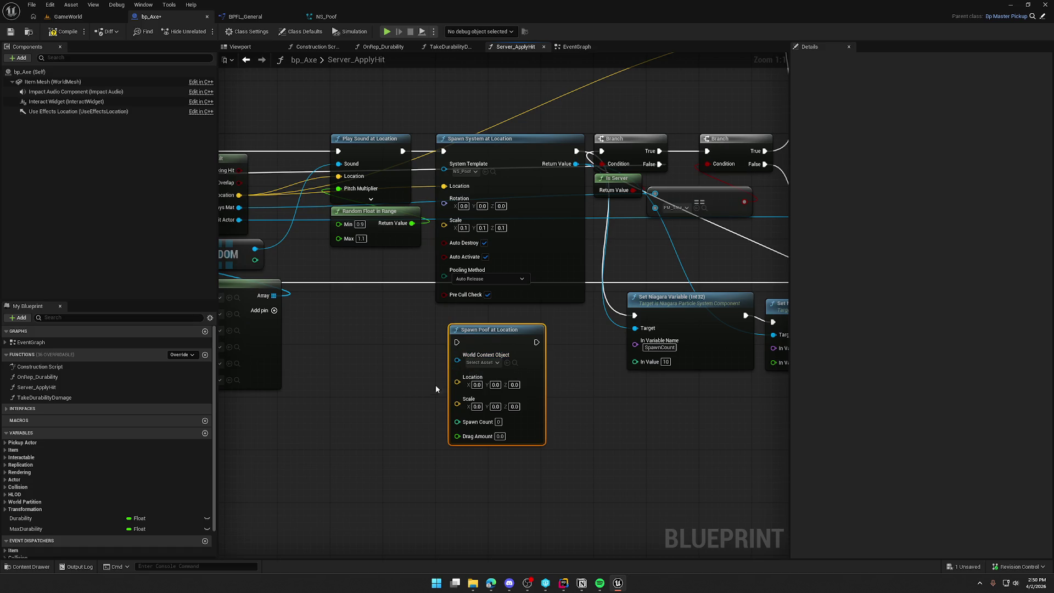
{"action": "left_click", "coordinate": [391, 396]}
{"action": "left_click_drag", "start_coordinate": [391, 395], "coordinate": [453, 384]}
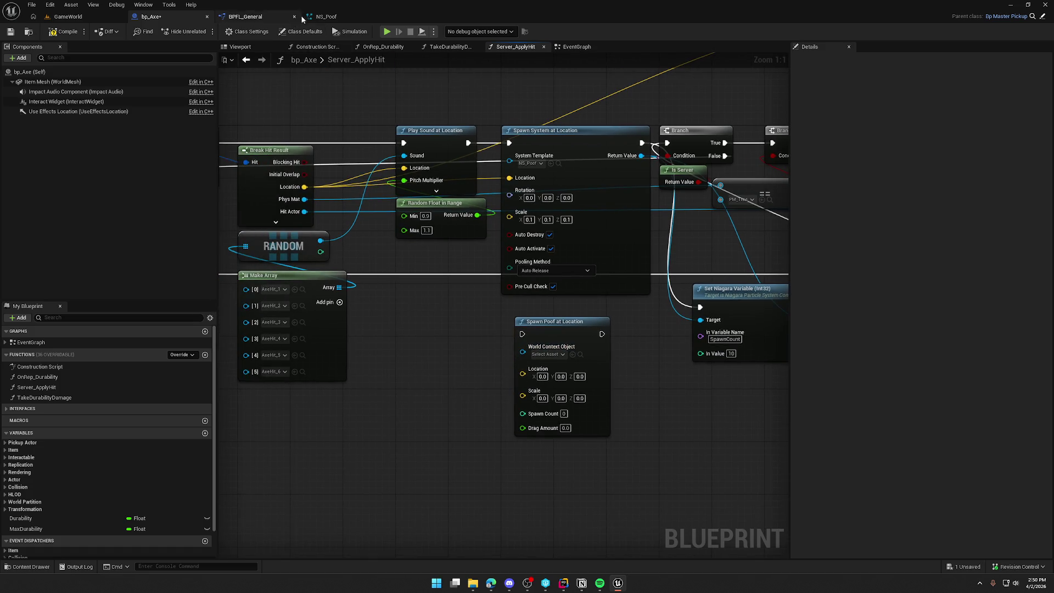
{"action": "left_click", "coordinate": [245, 17]}
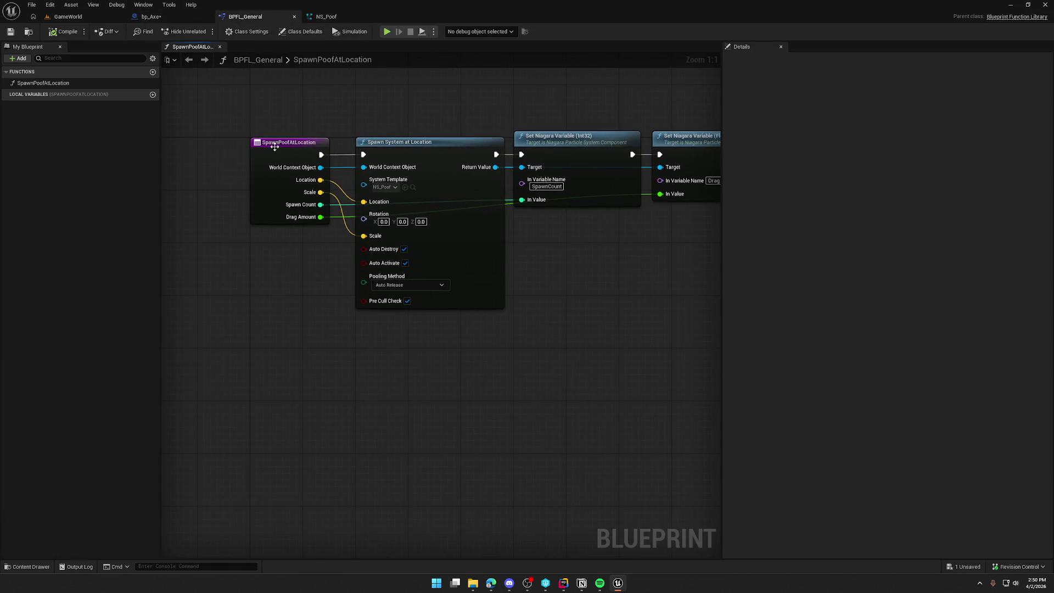
Step: Feed the spawn node's World Context Object from a new Self reference node
{"action": "left_click", "coordinate": [416, 149]}
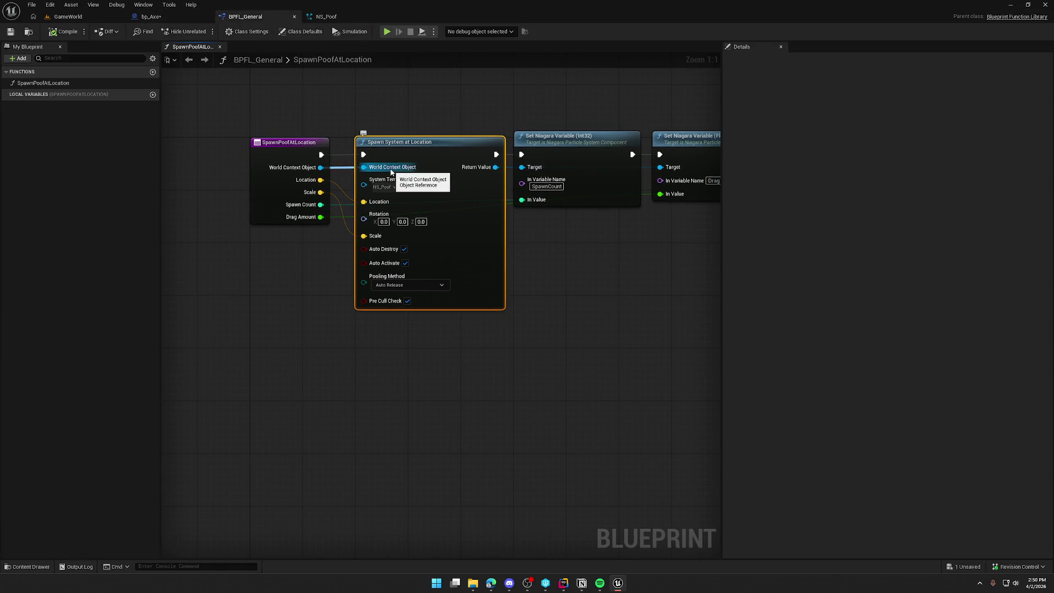
{"action": "mouse_move", "coordinate": [363, 167]}
{"action": "left_mouse_down"}
{"action": "mouse_move", "coordinate": [317, 246]}
{"action": "mouse_move", "coordinate": [369, 139]}
{"action": "left_mouse_up"}
{"action": "type", "text": "this"}
{"action": "key", "text": "Return"}
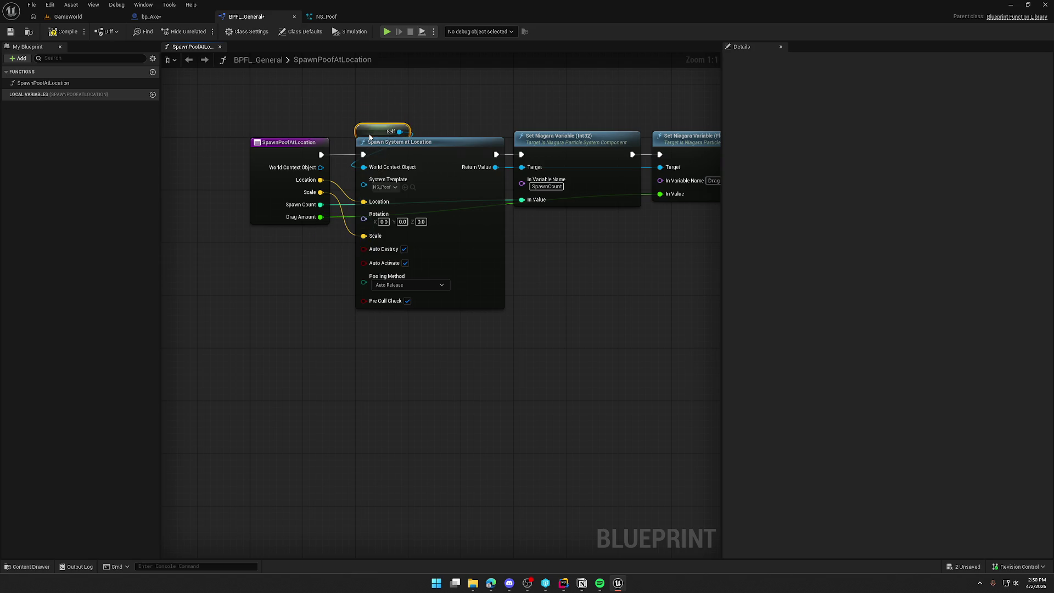
Step: Remove the World Context Object input from the function entry and compile BPFL_General
{"action": "left_click", "coordinate": [314, 163]}
{"action": "left_click", "coordinate": [961, 262]}
{"action": "left_click", "coordinate": [505, 437]}
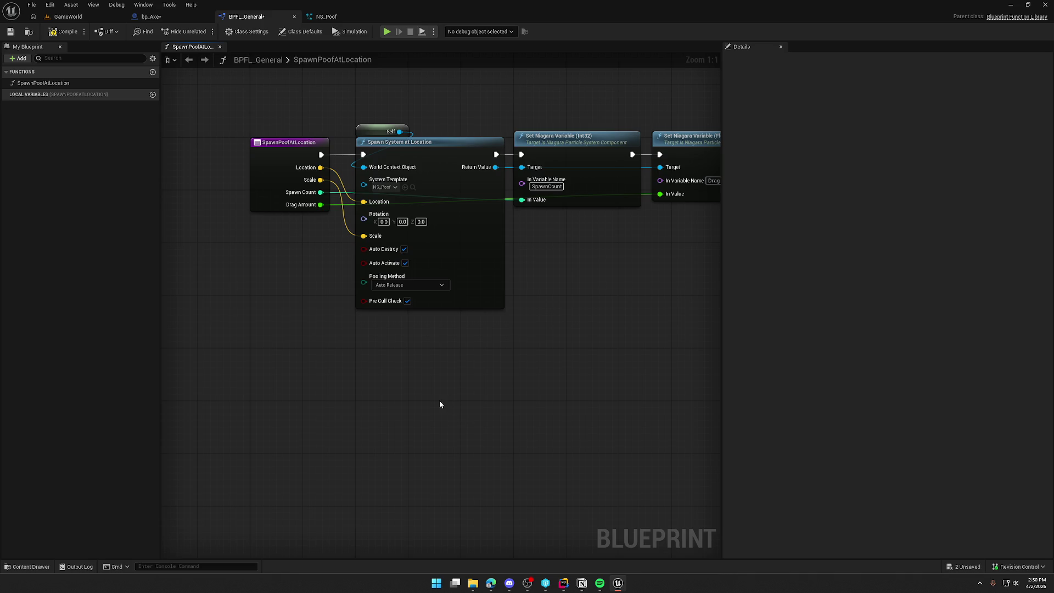
{"action": "left_click_drag", "start_coordinate": [439, 401], "coordinate": [421, 428]}
{"action": "left_click", "coordinate": [63, 32]}
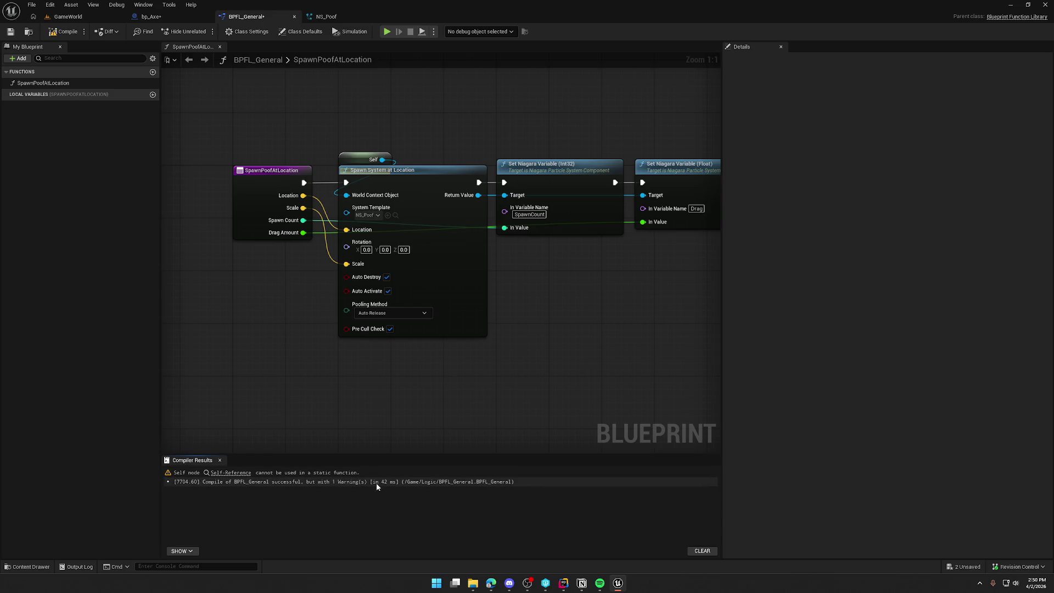
{"action": "scroll", "coordinate": [382, 384], "scroll_direction": "down", "scroll_amount": 1}
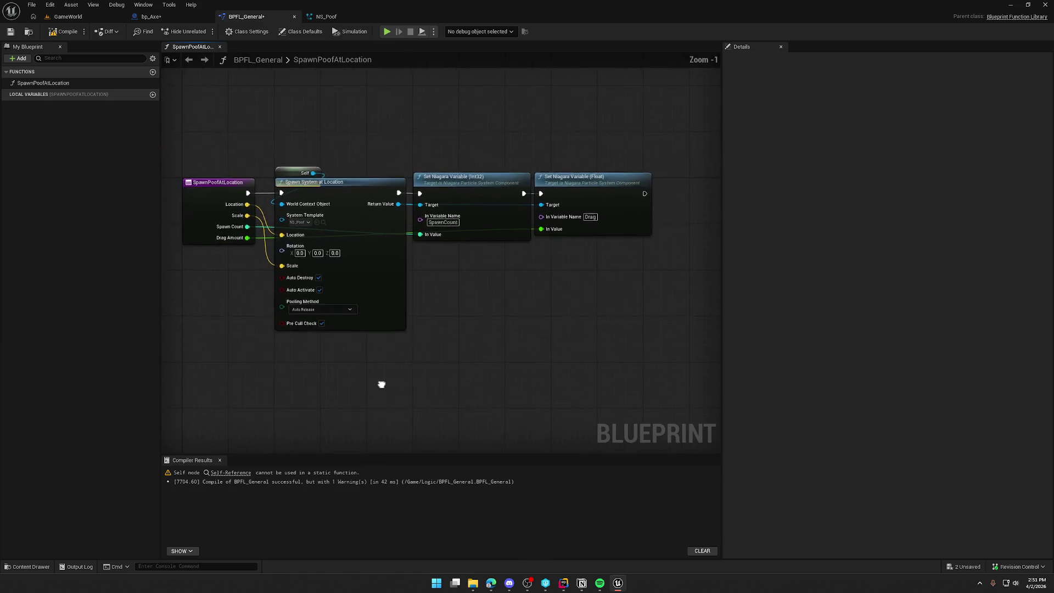
Step: Inspect the SpawnPoofAtLocation entry node's settings in the Details panel
{"action": "left_click", "coordinate": [202, 182]}
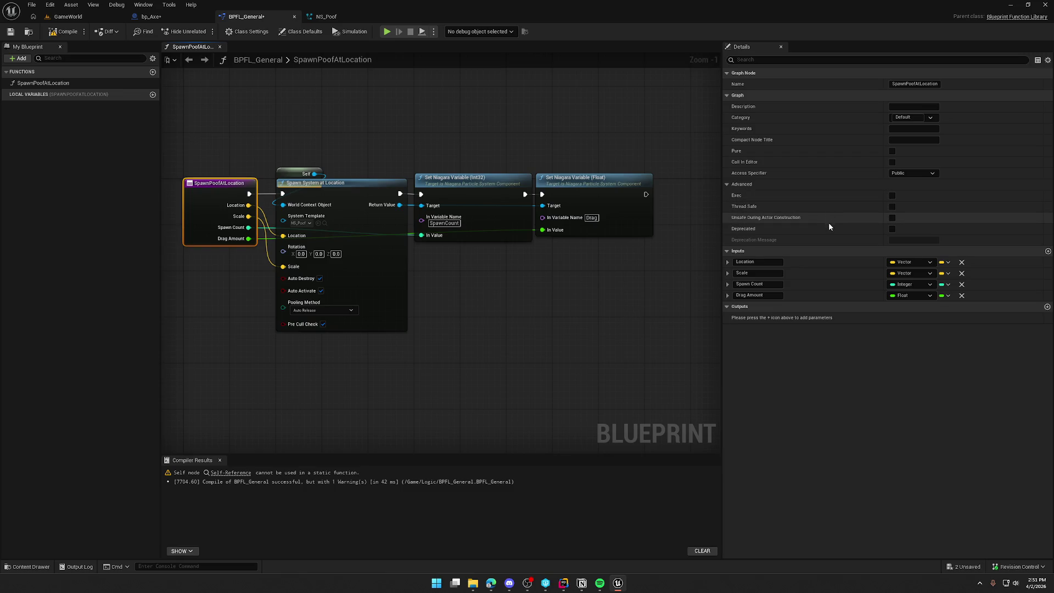
{"action": "mouse_move", "coordinate": [744, 210]}
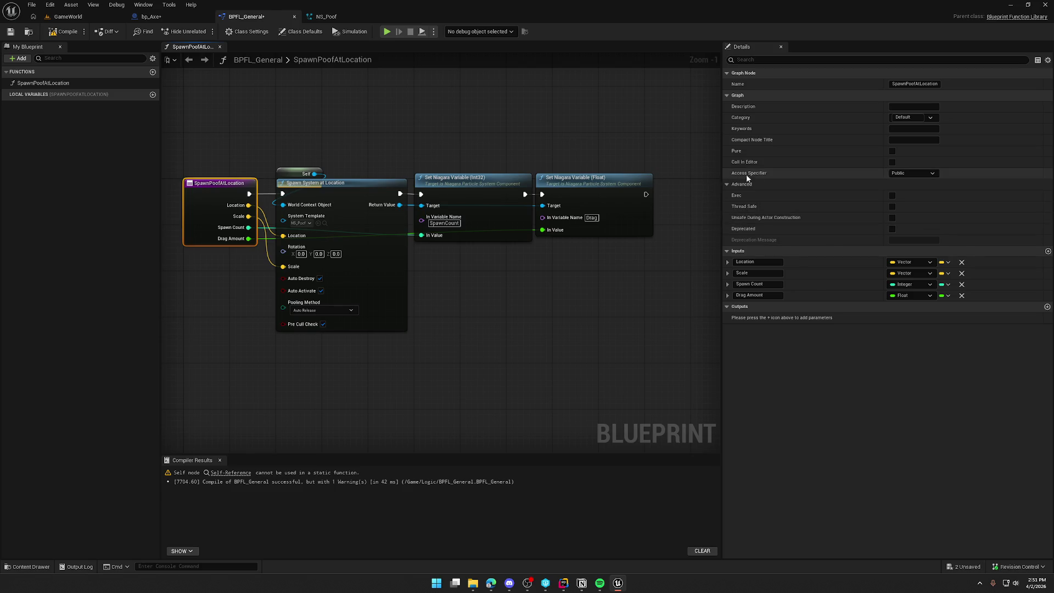
{"action": "mouse_move", "coordinate": [734, 157]}
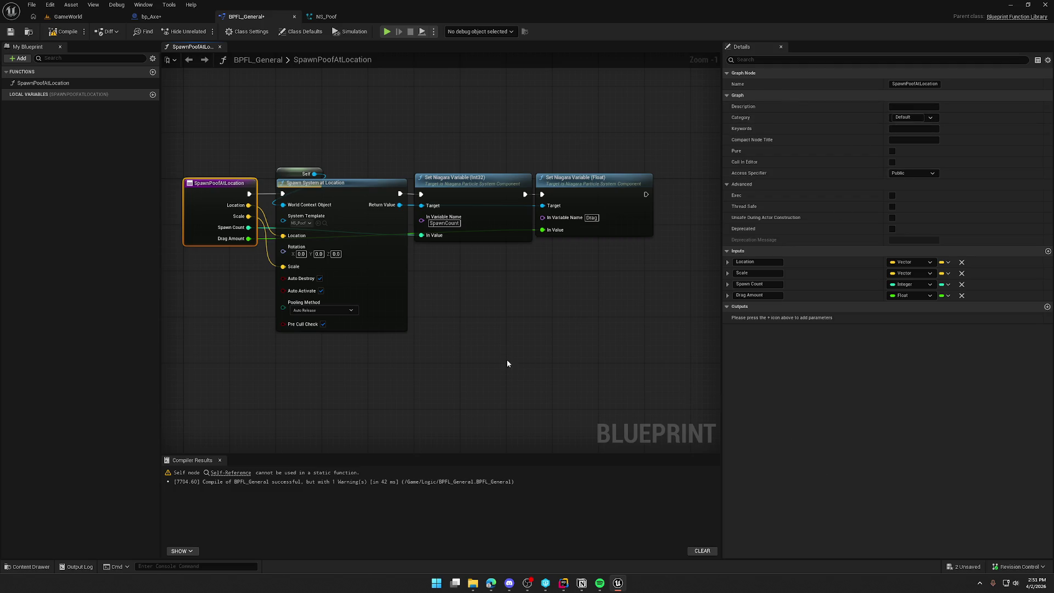
{"action": "left_click", "coordinate": [482, 329]}
{"action": "left_click_drag", "start_coordinate": [482, 330], "coordinate": [588, 323]}
{"action": "scroll", "coordinate": [309, 306], "scroll_direction": "up", "scroll_amount": 1}
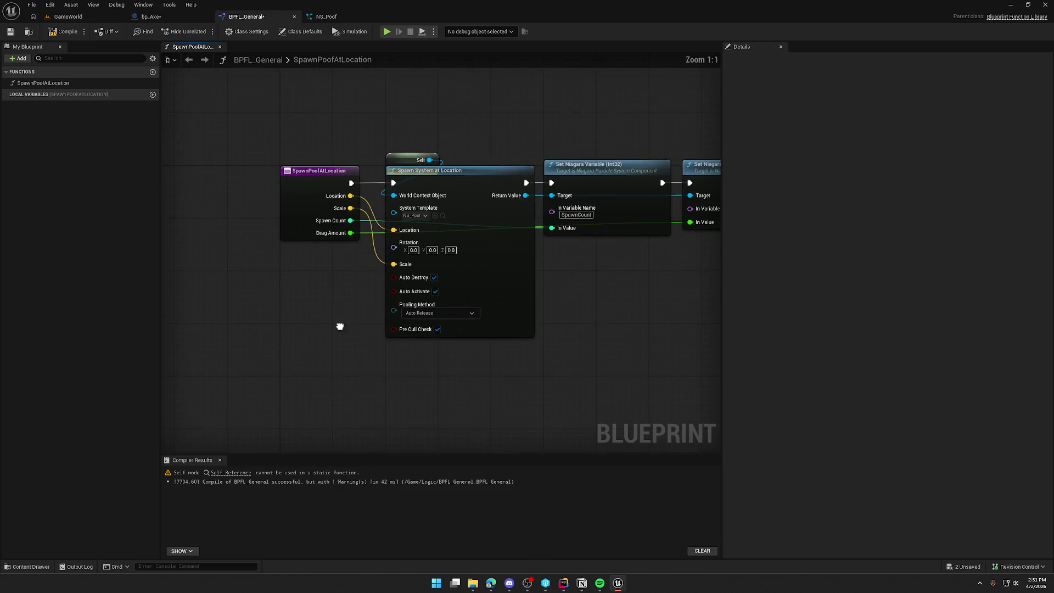
Step: Delete the leftover Self node, compile and save BPFL_General, then return to bp_Axe
{"action": "left_click", "coordinate": [422, 160]}
{"action": "key", "text": "Delete"}
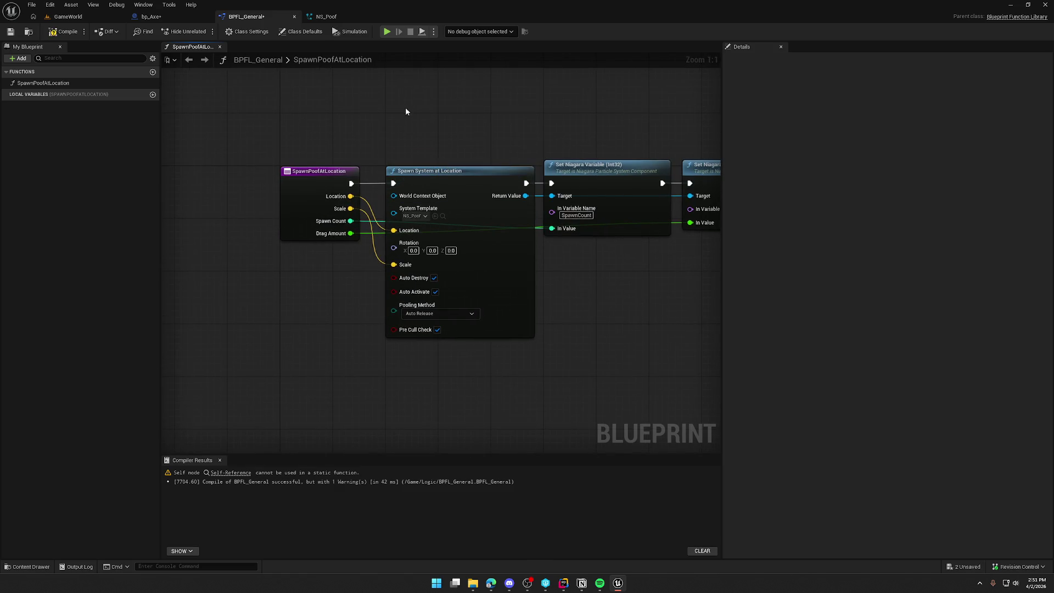
{"action": "key", "text": "F7"}
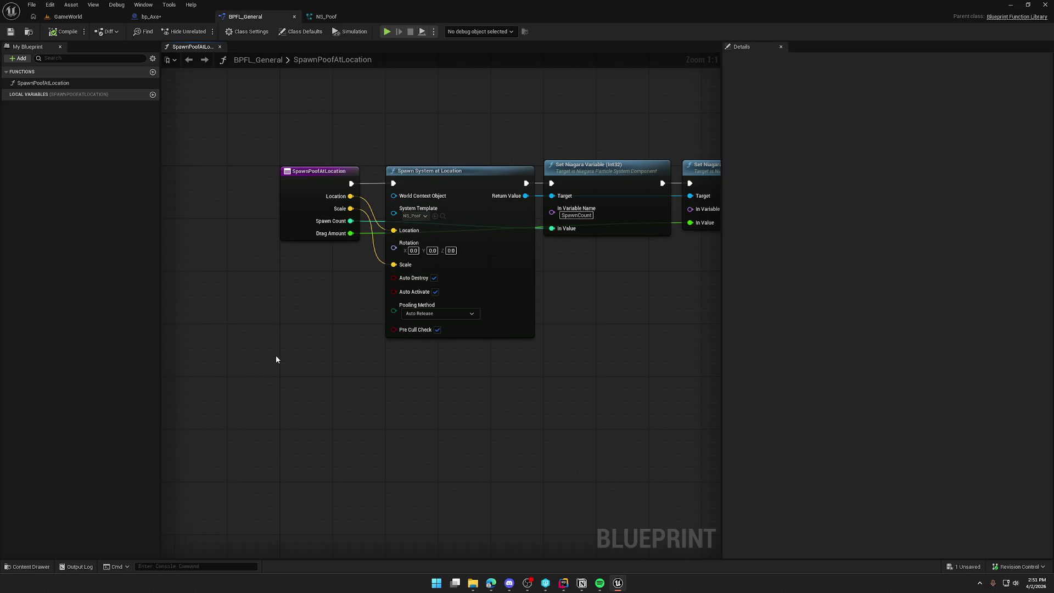
{"action": "left_click", "coordinate": [165, 17]}
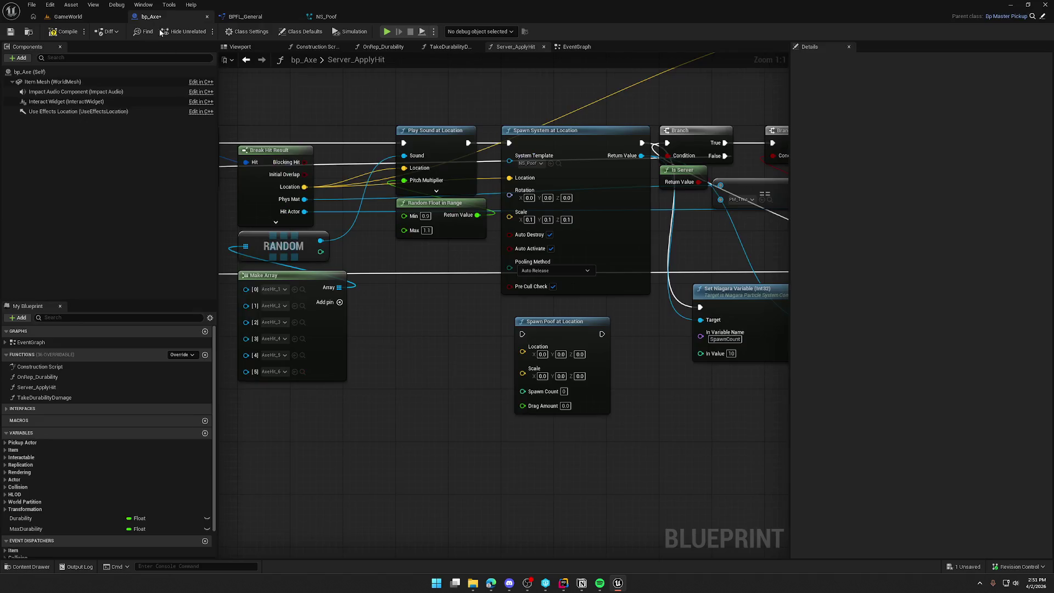
Step: Wire the hit Location into Spawn Poof at Location and default SpawnPoofAtLocation's Scale to 1, 1, 1
{"action": "left_click", "coordinate": [537, 315]}
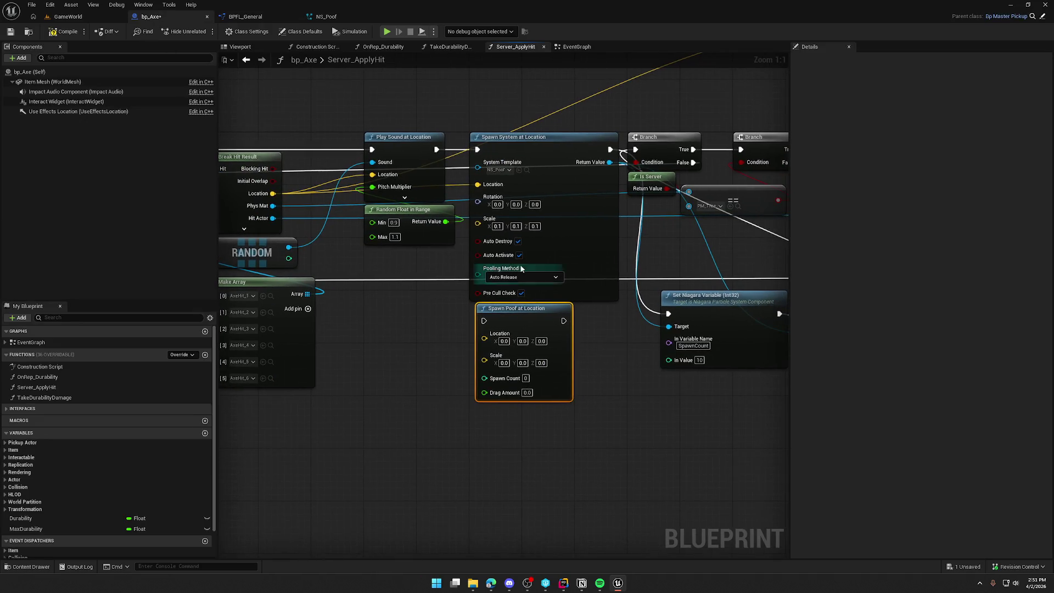
{"action": "mouse_move", "coordinate": [478, 185]}
{"action": "left_mouse_down"}
{"action": "mouse_move", "coordinate": [451, 354]}
{"action": "mouse_move", "coordinate": [513, 336]}
{"action": "left_mouse_up"}
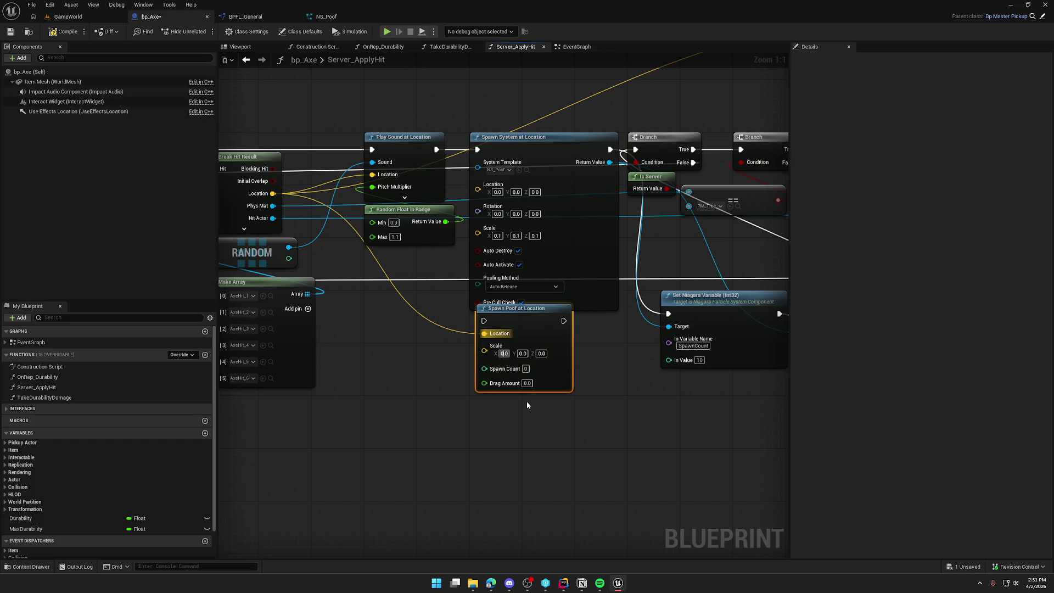
{"action": "left_click", "coordinate": [272, 16]}
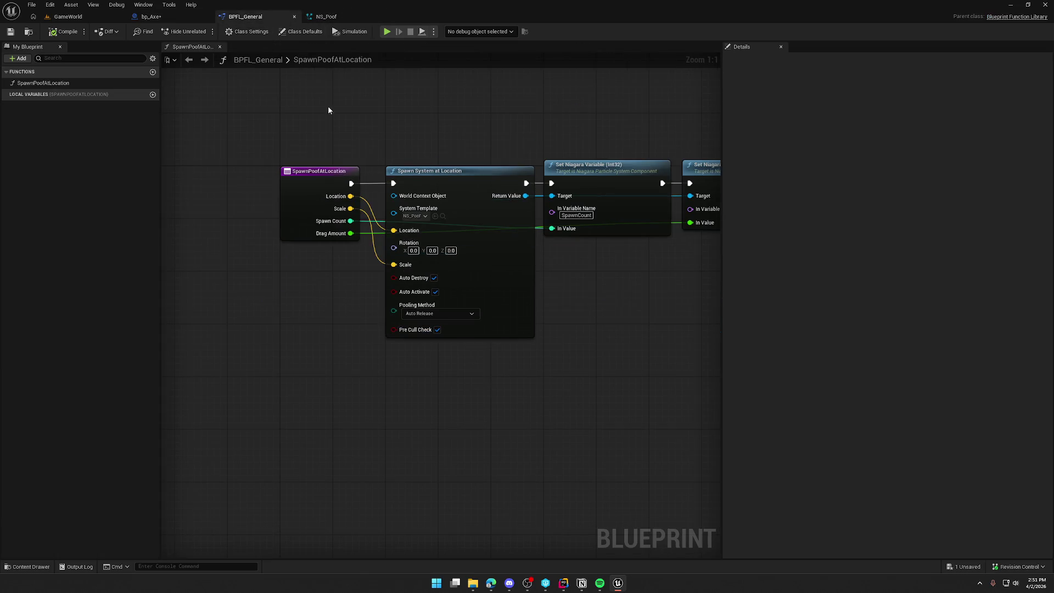
{"action": "left_click", "coordinate": [309, 204]}
{"action": "left_click", "coordinate": [728, 274]}
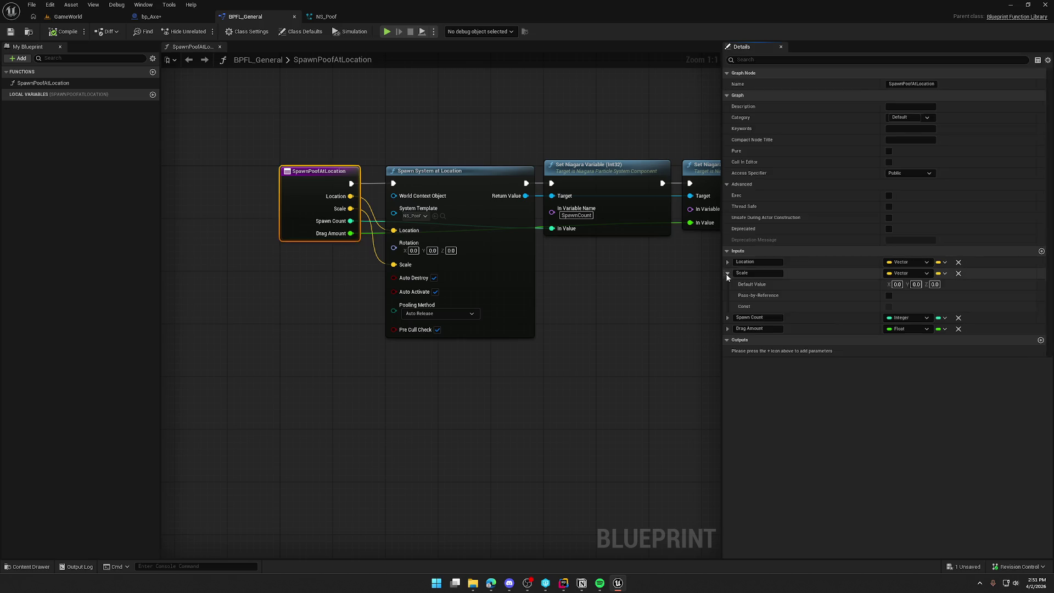
{"action": "left_click", "coordinate": [900, 284]}
{"action": "type", "text": "1"}
{"action": "key", "text": "Return"}
{"action": "left_click", "coordinate": [917, 284]}
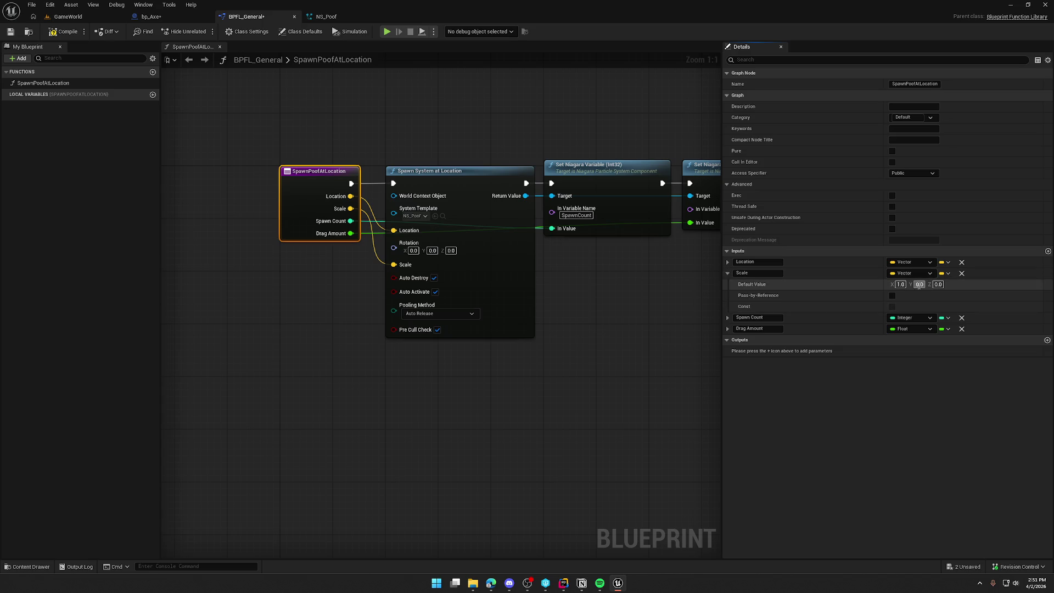
{"action": "type", "text": "1"}
{"action": "left_click", "coordinate": [935, 284]}
{"action": "type", "text": "1"}
{"action": "key", "text": "Return"}
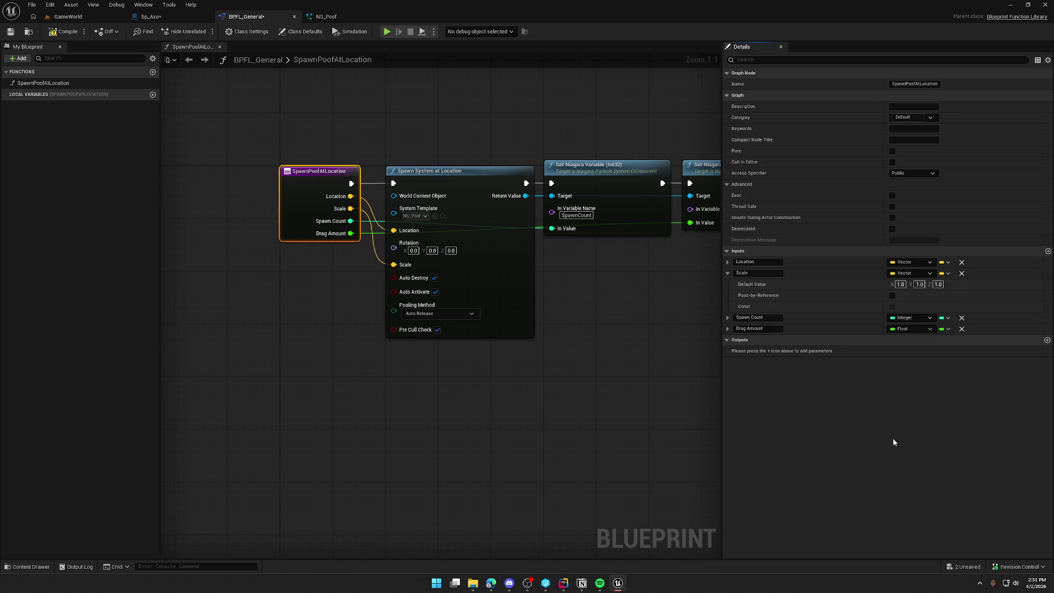
Step: Compile and save the BPFL_General function library
{"action": "left_click", "coordinate": [727, 273]}
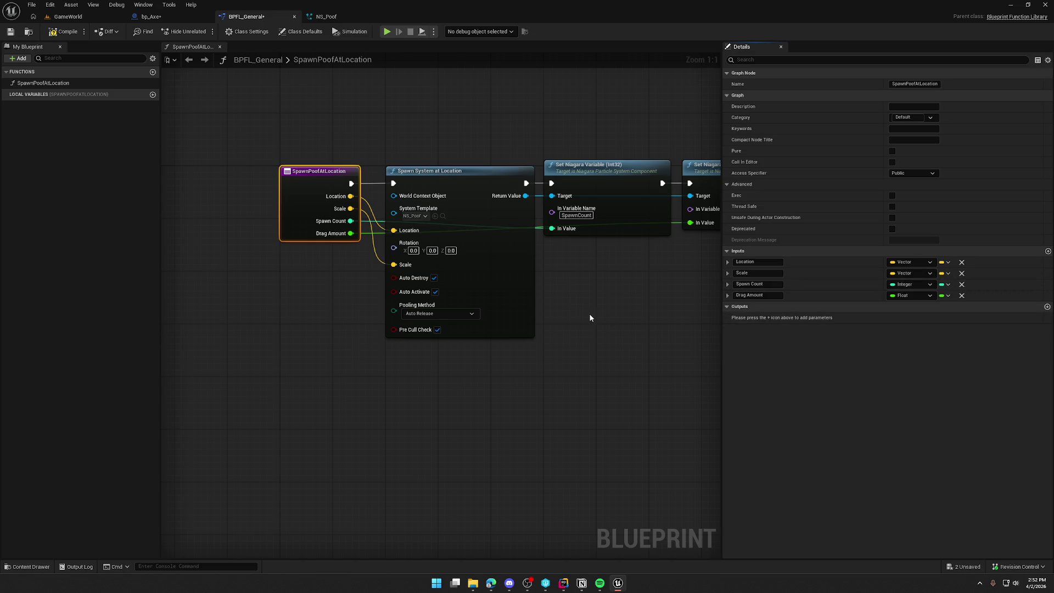
{"action": "left_click", "coordinate": [63, 32]}
{"action": "left_click", "coordinate": [390, 123]}
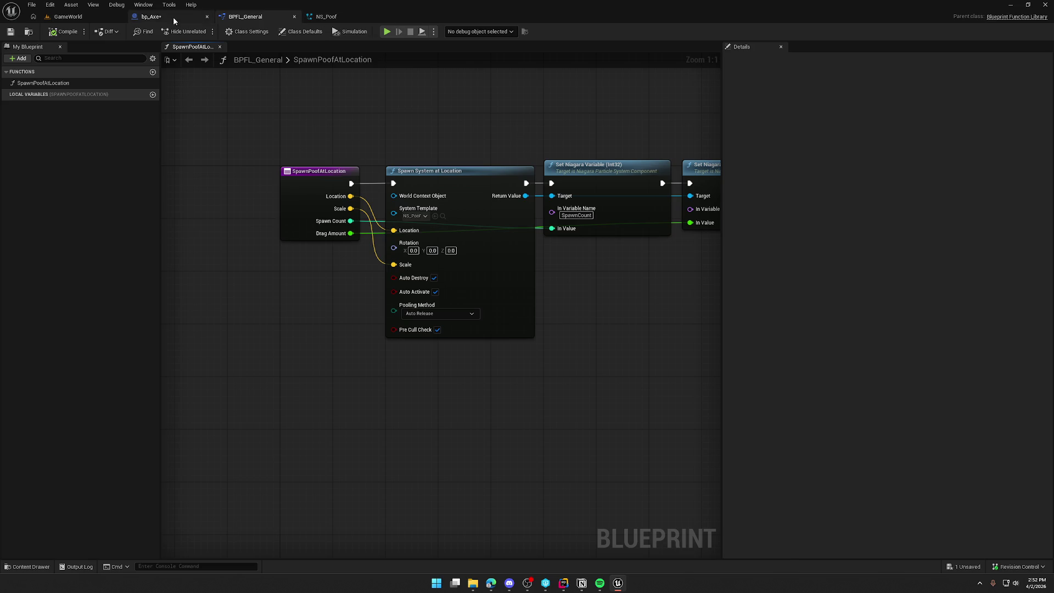
Step: Give the axe's Spawn Poof at Location node Scale 0.1, 0.1, 0.1, Spawn Count 10 and Drag 10
{"action": "left_click", "coordinate": [154, 17]}
{"action": "left_click_drag", "start_coordinate": [525, 321], "coordinate": [519, 334]}
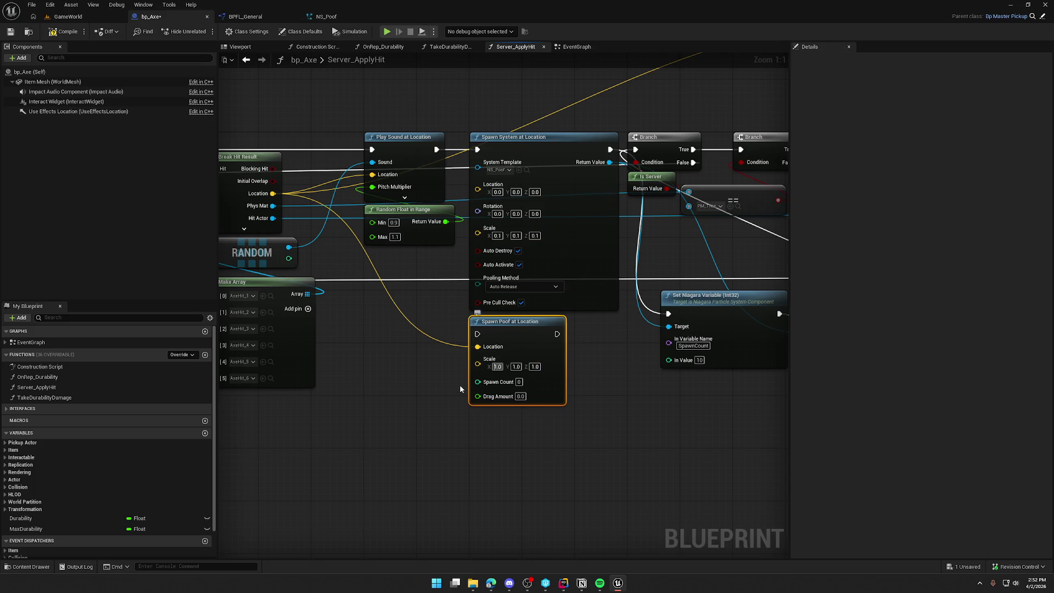
{"action": "type", "text": ".1"}
{"action": "key", "text": "Tab"}
{"action": "type", "text": ".1"}
{"action": "key", "text": "Tab"}
{"action": "type", "text": ".1"}
{"action": "key", "text": "Return"}
{"action": "type", "text": "10"}
{"action": "key", "text": "Tab"}
{"action": "type", "text": "10"}
{"action": "left_click", "coordinate": [565, 443]}
Step: Delete both Set Niagara Variable nodes and Spawn System at Location, and wire Spawn Poof into the Branch
{"action": "left_click_drag", "start_coordinate": [565, 442], "coordinate": [414, 451]}
{"action": "mouse_move", "coordinate": [615, 418]}
{"action": "left_mouse_down"}
{"action": "mouse_move", "coordinate": [549, 356]}
{"action": "mouse_move", "coordinate": [659, 346]}
{"action": "left_mouse_up"}
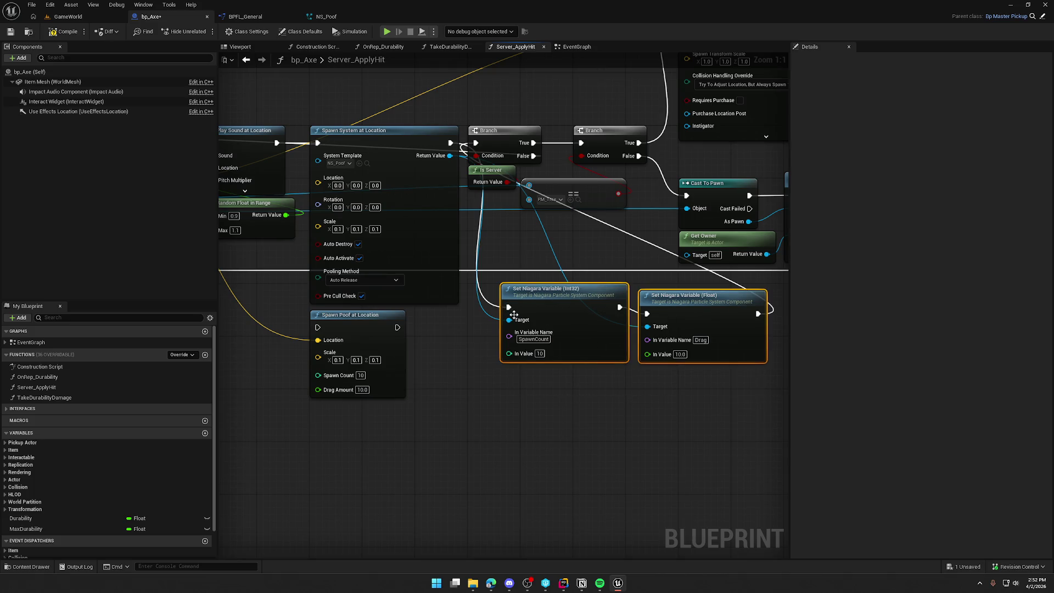
{"action": "key", "text": "Delete"}
{"action": "left_click_drag", "start_coordinate": [486, 364], "coordinate": [552, 393]}
{"action": "left_click", "coordinate": [506, 307]}
{"action": "key", "text": "Delete"}
{"action": "mouse_move", "coordinate": [418, 356]}
{"action": "left_mouse_down"}
{"action": "mouse_move", "coordinate": [433, 157]}
{"action": "mouse_move", "coordinate": [419, 169]}
{"action": "mouse_move", "coordinate": [542, 173]}
{"action": "left_mouse_up"}
{"action": "scroll", "coordinate": [540, 281], "scroll_direction": "down", "scroll_amount": 2}
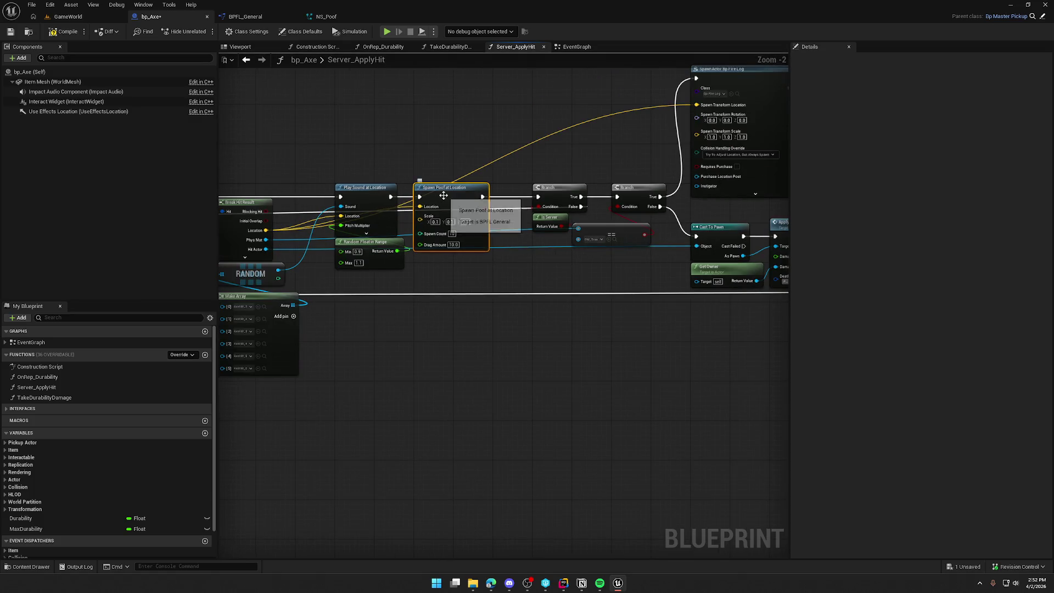
{"action": "mouse_move", "coordinate": [324, 208]}
{"action": "left_mouse_down"}
{"action": "mouse_move", "coordinate": [511, 358]}
{"action": "mouse_move", "coordinate": [550, 369]}
{"action": "mouse_move", "coordinate": [330, 354]}
{"action": "left_mouse_up"}
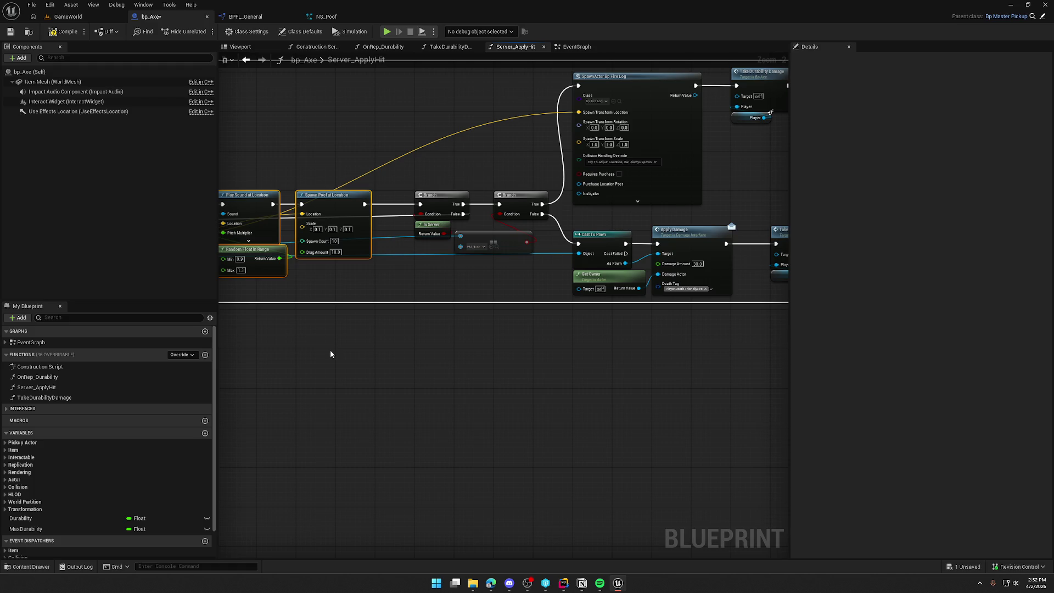
{"action": "mouse_move", "coordinate": [330, 354]}
{"action": "left_mouse_down"}
{"action": "mouse_move", "coordinate": [582, 408]}
{"action": "mouse_move", "coordinate": [557, 335]}
{"action": "left_mouse_up"}
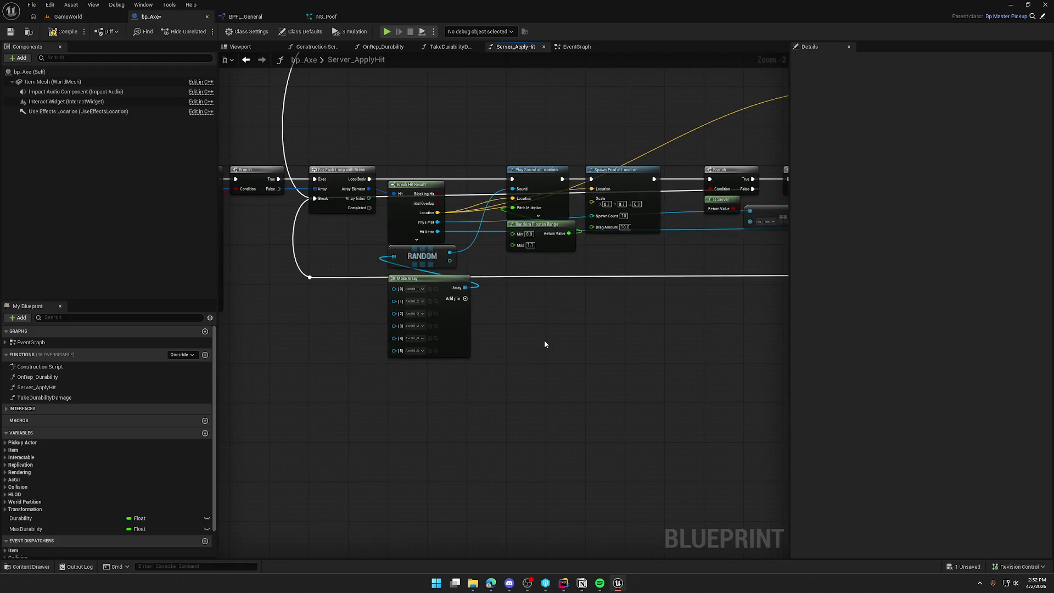
{"action": "scroll", "coordinate": [545, 344], "scroll_direction": "up", "scroll_amount": 2}
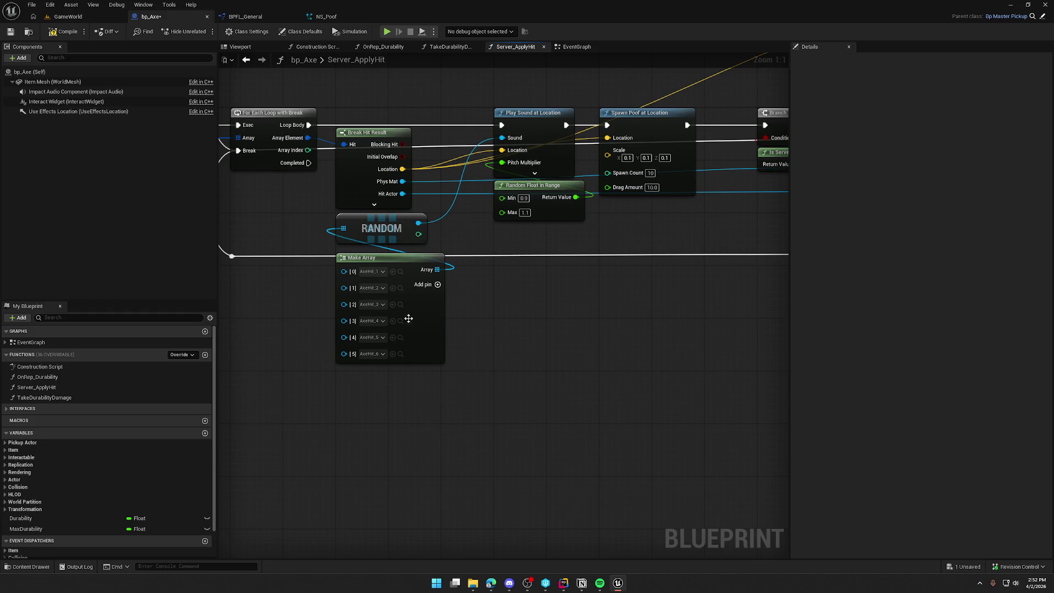
{"action": "mouse_move", "coordinate": [467, 413]}
{"action": "left_mouse_down"}
{"action": "mouse_move", "coordinate": [354, 266]}
{"action": "mouse_move", "coordinate": [351, 233]}
{"action": "left_mouse_up"}
{"action": "left_click", "coordinate": [522, 343]}
{"action": "mouse_move", "coordinate": [502, 375]}
{"action": "left_mouse_down"}
{"action": "mouse_move", "coordinate": [419, 328]}
{"action": "mouse_move", "coordinate": [385, 236]}
{"action": "left_mouse_up"}
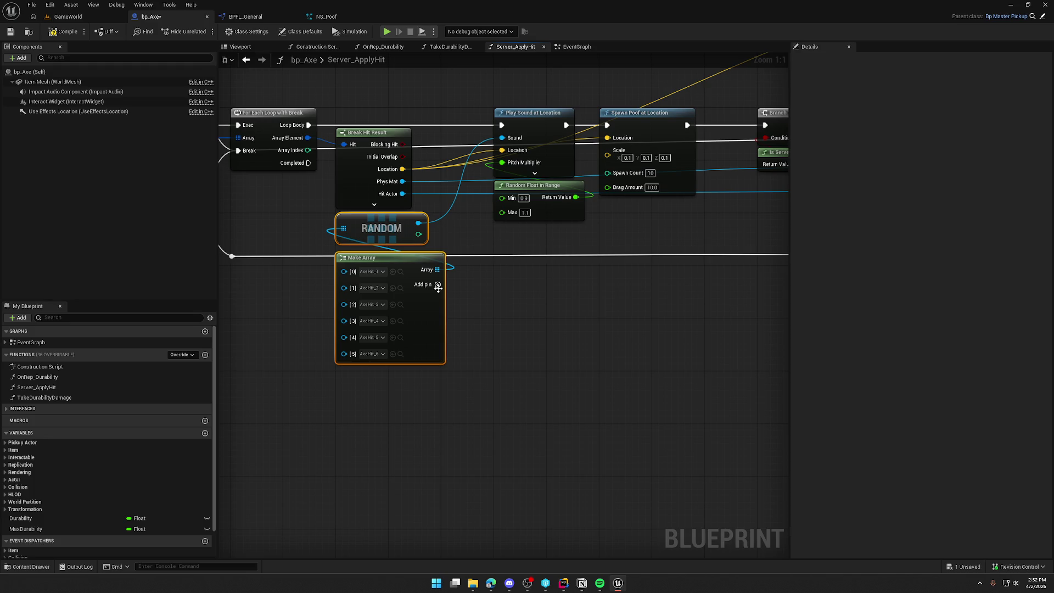
{"action": "right_click", "coordinate": [581, 391]}
{"action": "left_click", "coordinate": [551, 365]}
{"action": "mouse_move", "coordinate": [551, 360]}
{"action": "left_mouse_down"}
{"action": "mouse_move", "coordinate": [618, 355]}
{"action": "mouse_move", "coordinate": [502, 363]}
{"action": "mouse_move", "coordinate": [263, 351]}
{"action": "mouse_move", "coordinate": [583, 369]}
{"action": "mouse_move", "coordinate": [306, 353]}
{"action": "left_mouse_up"}
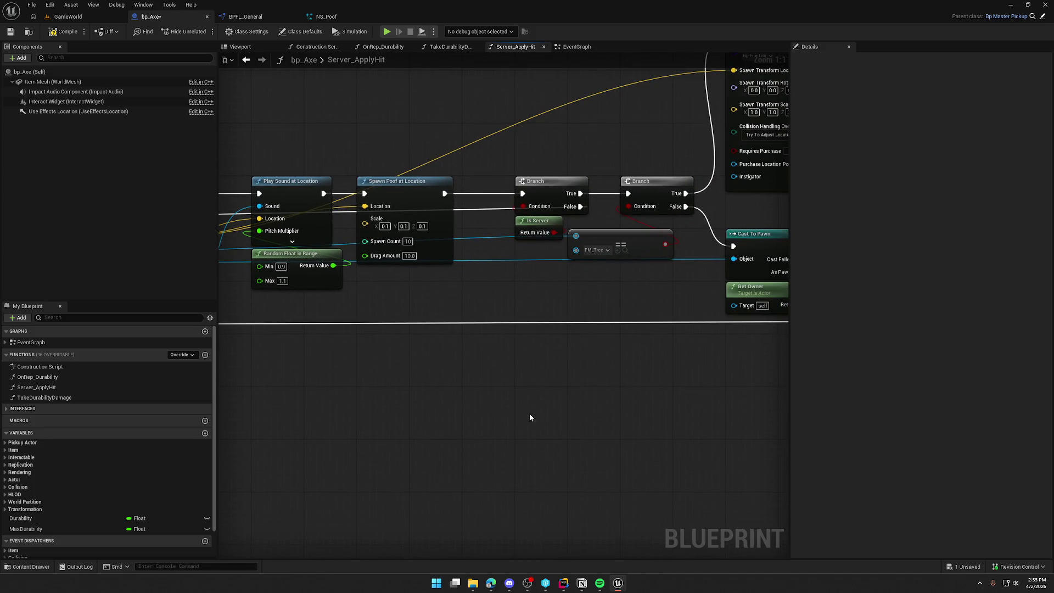
{"action": "left_click_drag", "start_coordinate": [592, 395], "coordinate": [393, 442]}
{"action": "mouse_move", "coordinate": [502, 307]}
{"action": "left_mouse_down"}
{"action": "mouse_move", "coordinate": [445, 376]}
{"action": "mouse_move", "coordinate": [449, 260]}
{"action": "left_mouse_up"}
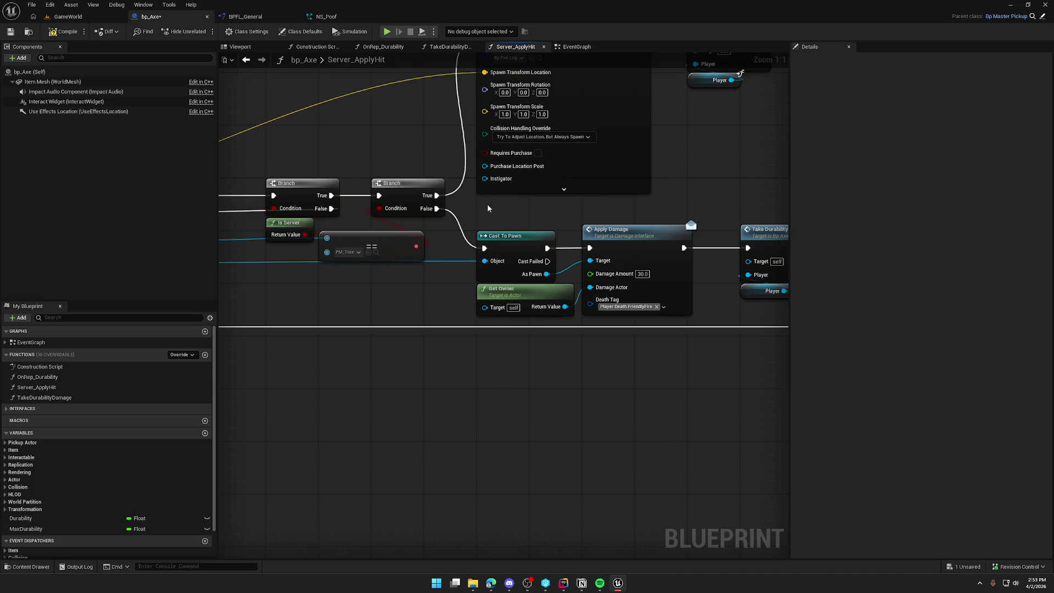
{"action": "left_click_drag", "start_coordinate": [635, 398], "coordinate": [485, 401]}
{"action": "left_click_drag", "start_coordinate": [397, 264], "coordinate": [496, 367]}
{"action": "left_click", "coordinate": [408, 374]}
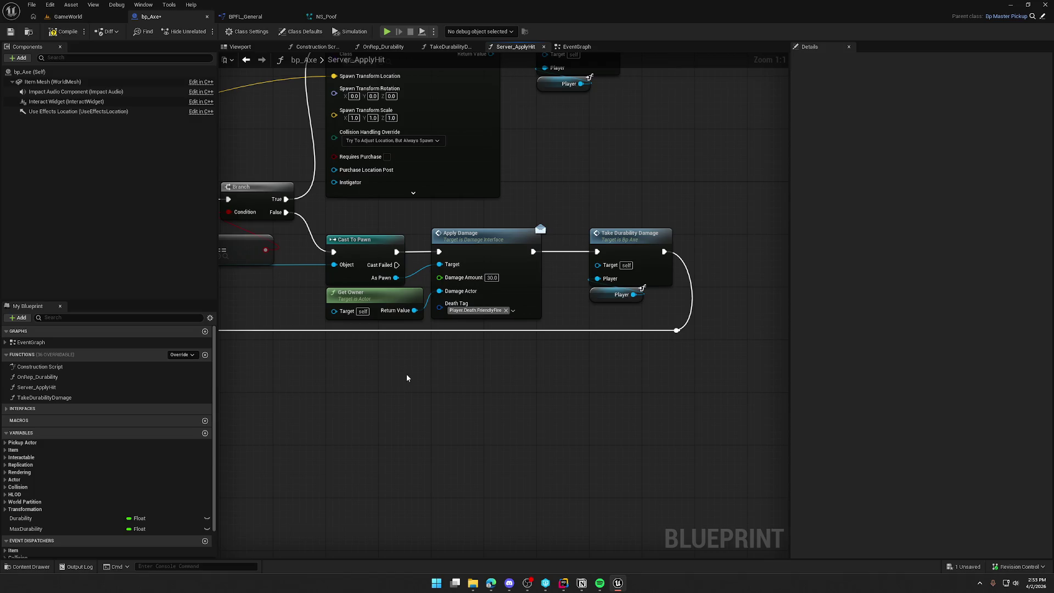
{"action": "mouse_move", "coordinate": [338, 419]}
{"action": "left_mouse_down"}
{"action": "mouse_move", "coordinate": [431, 418]}
{"action": "mouse_move", "coordinate": [424, 473]}
{"action": "mouse_move", "coordinate": [509, 450]}
{"action": "mouse_move", "coordinate": [614, 443]}
{"action": "left_mouse_up"}
{"action": "scroll", "coordinate": [437, 423], "scroll_direction": "down", "scroll_amount": 1}
{"action": "left_click_drag", "start_coordinate": [487, 194], "coordinate": [678, 484]}
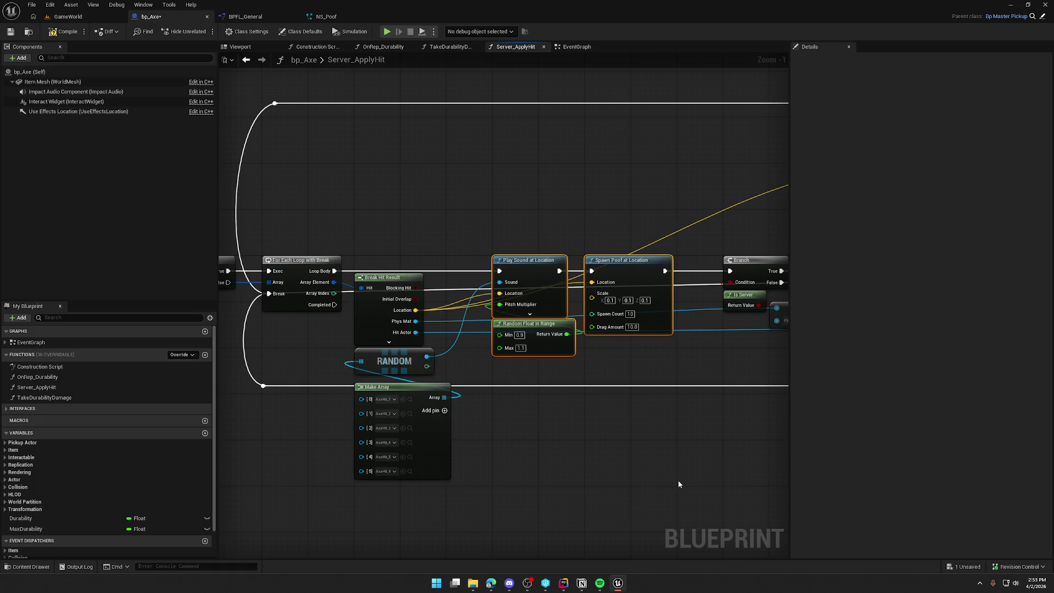
{"action": "mouse_move", "coordinate": [678, 484]}
{"action": "left_mouse_down"}
{"action": "mouse_move", "coordinate": [595, 503]}
{"action": "mouse_move", "coordinate": [343, 466]}
{"action": "mouse_move", "coordinate": [431, 433]}
{"action": "left_mouse_up"}
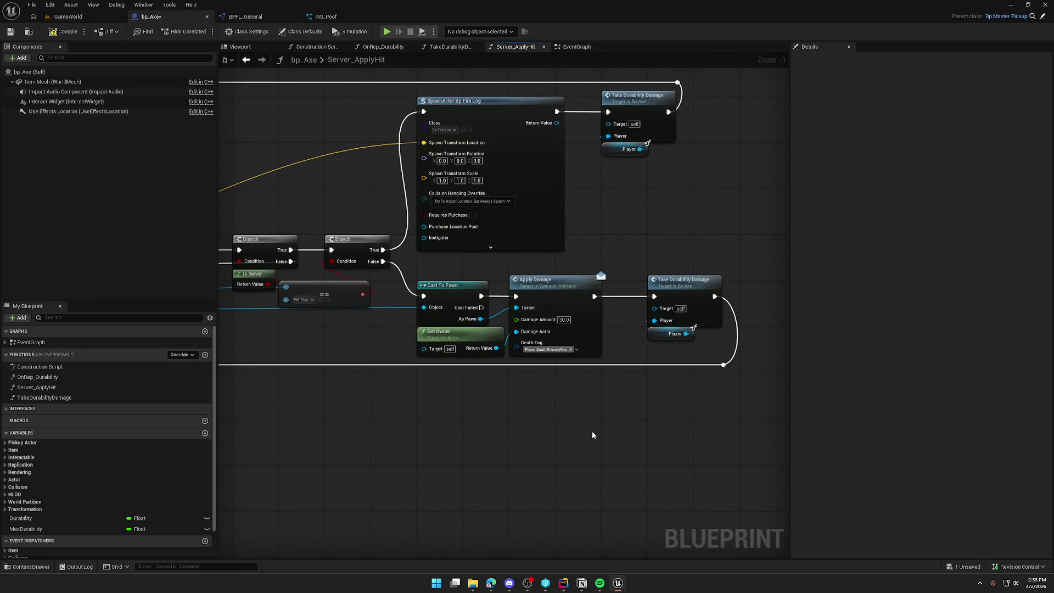
{"action": "mouse_move", "coordinate": [598, 428]}
{"action": "left_mouse_down"}
{"action": "mouse_move", "coordinate": [487, 278]}
{"action": "mouse_move", "coordinate": [588, 369]}
{"action": "mouse_move", "coordinate": [734, 420]}
{"action": "left_mouse_up"}
{"action": "mouse_move", "coordinate": [465, 77]}
{"action": "left_mouse_down"}
{"action": "mouse_move", "coordinate": [713, 158]}
{"action": "mouse_move", "coordinate": [748, 271]}
{"action": "left_mouse_up"}
{"action": "left_click", "coordinate": [631, 445]}
{"action": "left_click_drag", "start_coordinate": [569, 426], "coordinate": [601, 469]}
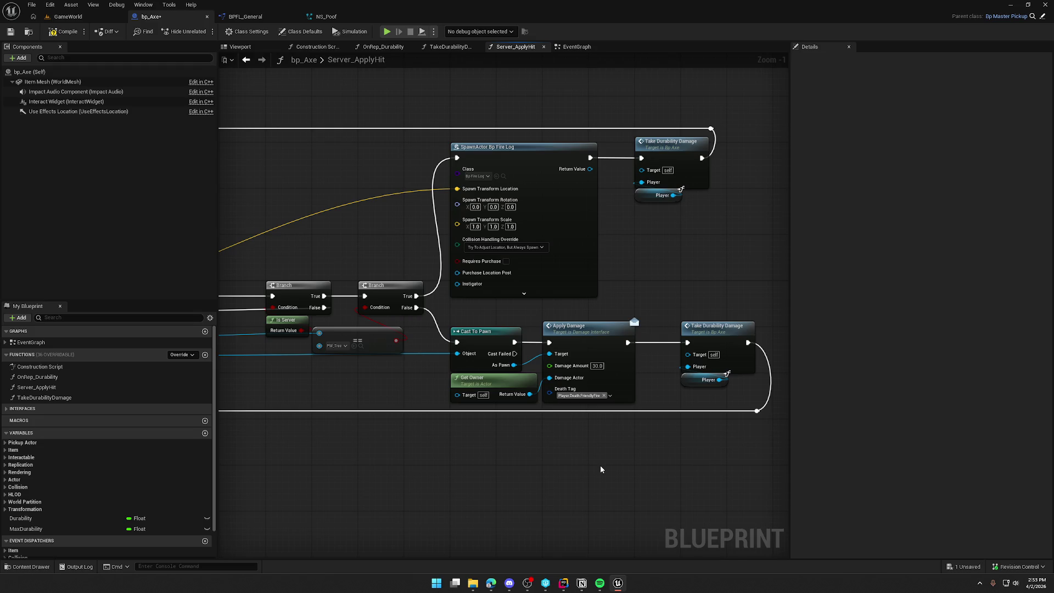
{"action": "scroll", "coordinate": [583, 468], "scroll_direction": "up", "scroll_amount": 1}
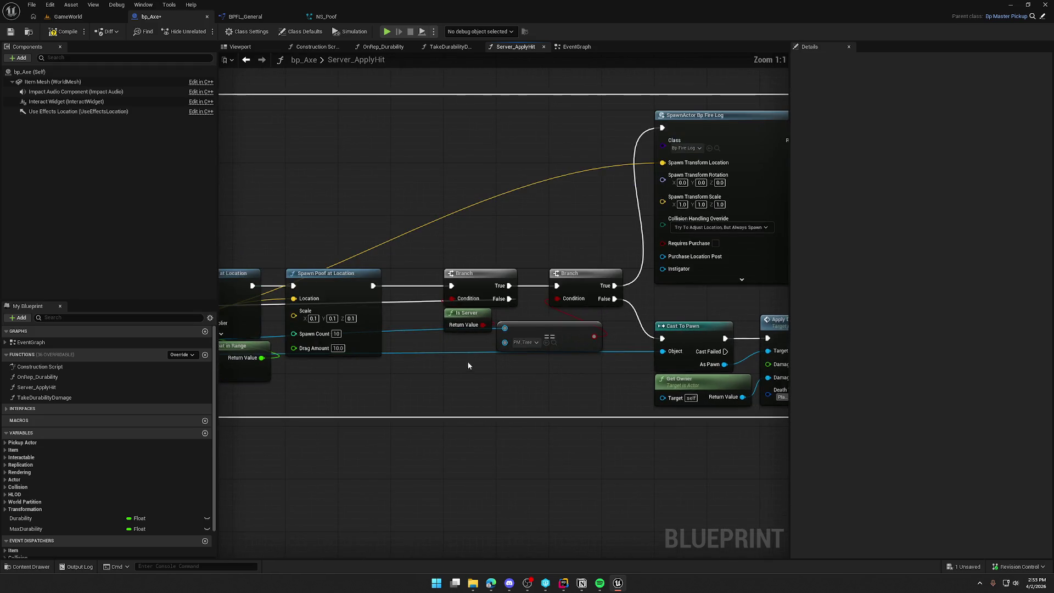
Step: Align the RANDOM node with Make Array and move both down-left
{"action": "left_click_drag", "start_coordinate": [508, 347], "coordinate": [596, 321]}
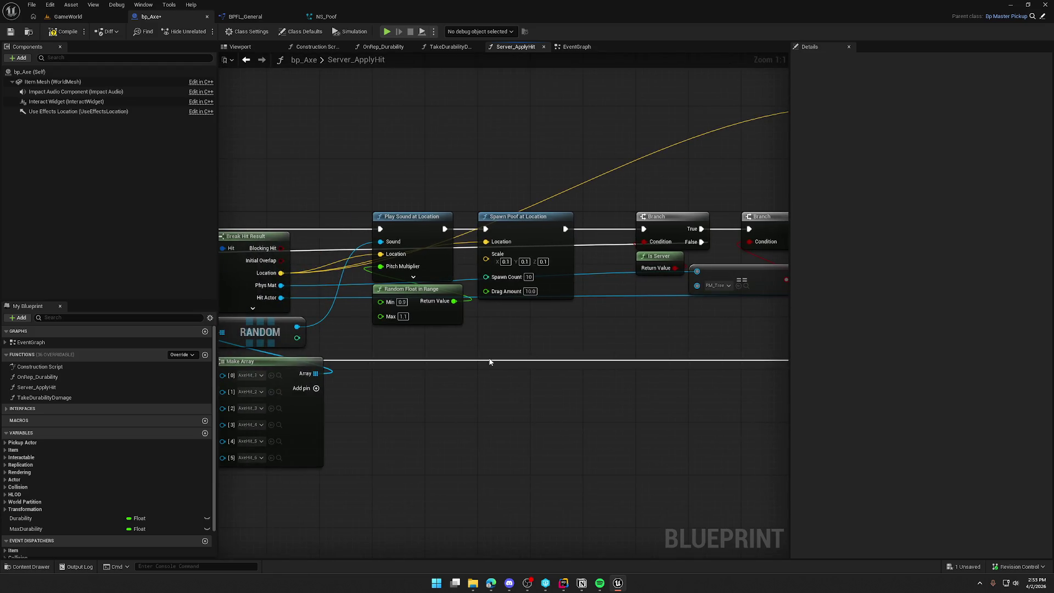
{"action": "left_click_drag", "start_coordinate": [489, 361], "coordinate": [566, 352]}
{"action": "mouse_move", "coordinate": [344, 334]}
{"action": "left_mouse_down"}
{"action": "mouse_move", "coordinate": [468, 380]}
{"action": "mouse_move", "coordinate": [410, 459]}
{"action": "mouse_move", "coordinate": [325, 380]}
{"action": "mouse_move", "coordinate": [266, 419]}
{"action": "left_mouse_up"}
{"action": "key", "text": "q"}
{"action": "mouse_move", "coordinate": [460, 198]}
{"action": "left_mouse_down"}
{"action": "mouse_move", "coordinate": [525, 237]}
{"action": "mouse_move", "coordinate": [562, 281]}
{"action": "left_mouse_up"}
Step: Disconnect Spawn Poof from the Branch and gather the sound, random float and poof nodes beside RANDOM
{"action": "left_click_drag", "start_coordinate": [505, 219], "coordinate": [551, 450]}
{"action": "mouse_move", "coordinate": [268, 219]}
{"action": "left_mouse_down"}
{"action": "mouse_move", "coordinate": [678, 228]}
{"action": "mouse_move", "coordinate": [723, 219]}
{"action": "left_mouse_up"}
{"action": "left_click", "coordinate": [665, 373], "text": "alt"}
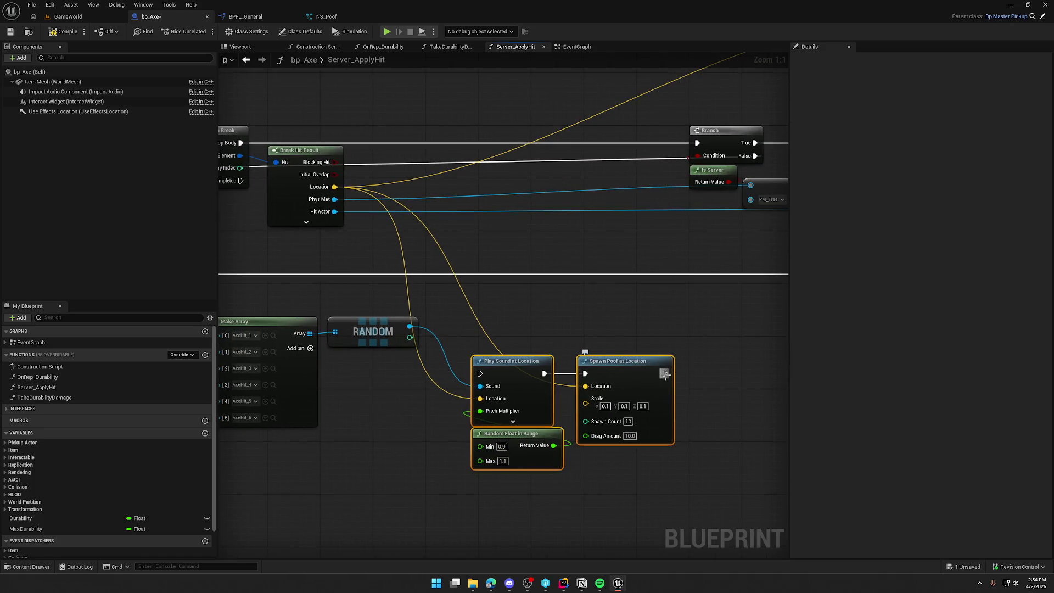
{"action": "scroll", "coordinate": [561, 321], "scroll_direction": "up", "scroll_amount": 1}
{"action": "scroll", "coordinate": [445, 331], "scroll_direction": "down", "scroll_amount": 1}
{"action": "left_click_drag", "start_coordinate": [462, 334], "coordinate": [576, 223]}
{"action": "mouse_move", "coordinate": [532, 290]}
{"action": "left_mouse_down"}
{"action": "mouse_move", "coordinate": [518, 212]}
{"action": "mouse_move", "coordinate": [479, 207]}
{"action": "mouse_move", "coordinate": [485, 218]}
{"action": "left_mouse_up"}
{"action": "left_click_drag", "start_coordinate": [461, 350], "coordinate": [562, 347]}
{"action": "mouse_move", "coordinate": [707, 373]}
{"action": "left_mouse_down"}
{"action": "mouse_move", "coordinate": [541, 266]}
{"action": "mouse_move", "coordinate": [319, 223]}
{"action": "left_mouse_up"}
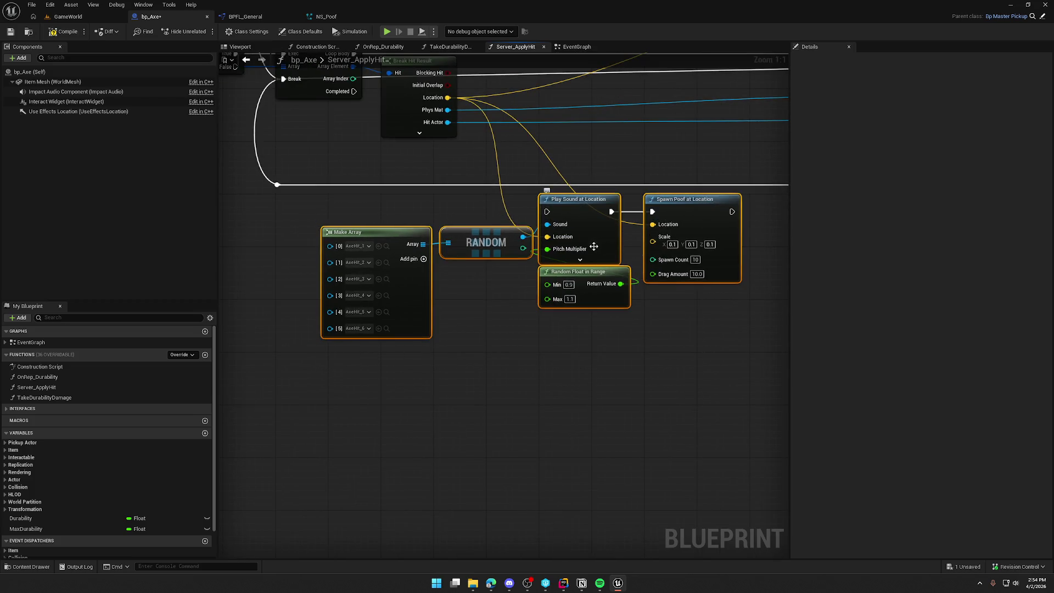
Step: Collapse the selected sound and poof nodes into a new function named PlayAxeHitEffects
{"action": "right_click", "coordinate": [581, 213]}
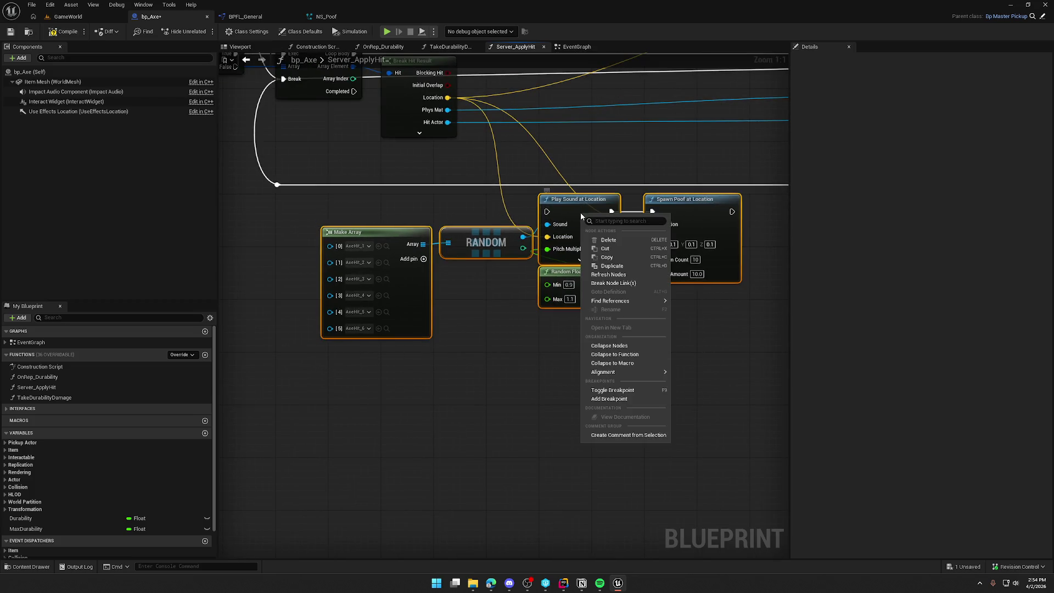
{"action": "left_click", "coordinate": [643, 355]}
{"action": "type", "text": "F"}
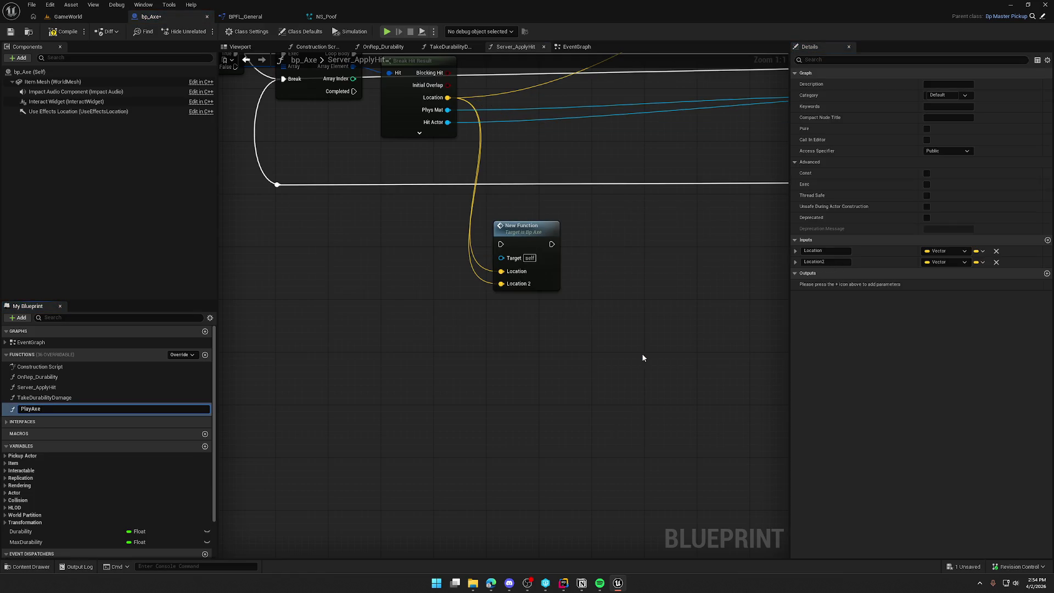
{"action": "type", "text": "cts"}
{"action": "key", "text": "Return"}
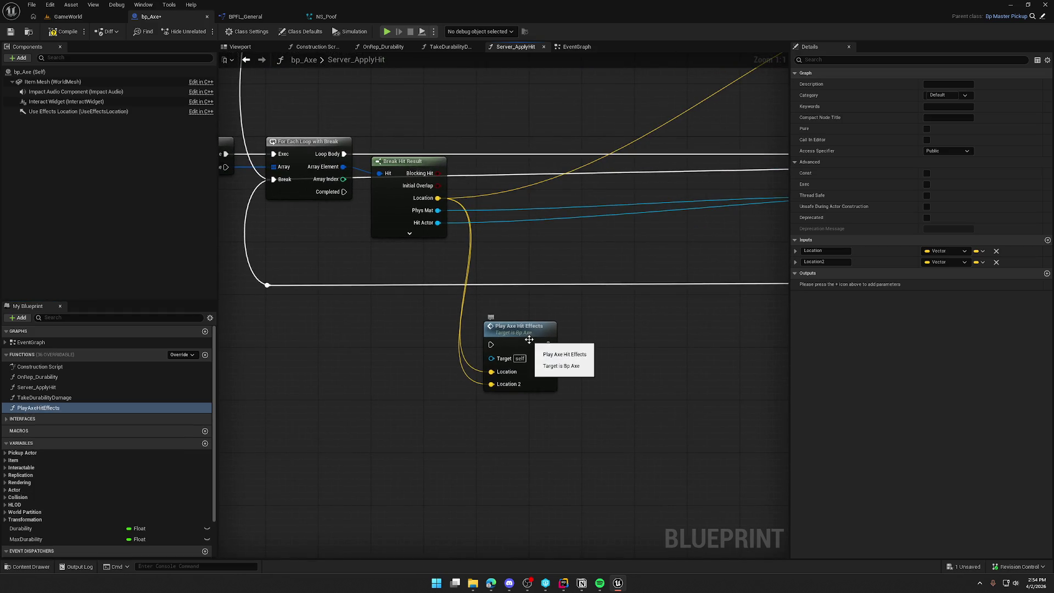
Step: Remove the unused Location2 input from the PlayAxeHitEffects function
{"action": "double_click", "coordinate": [527, 354]}
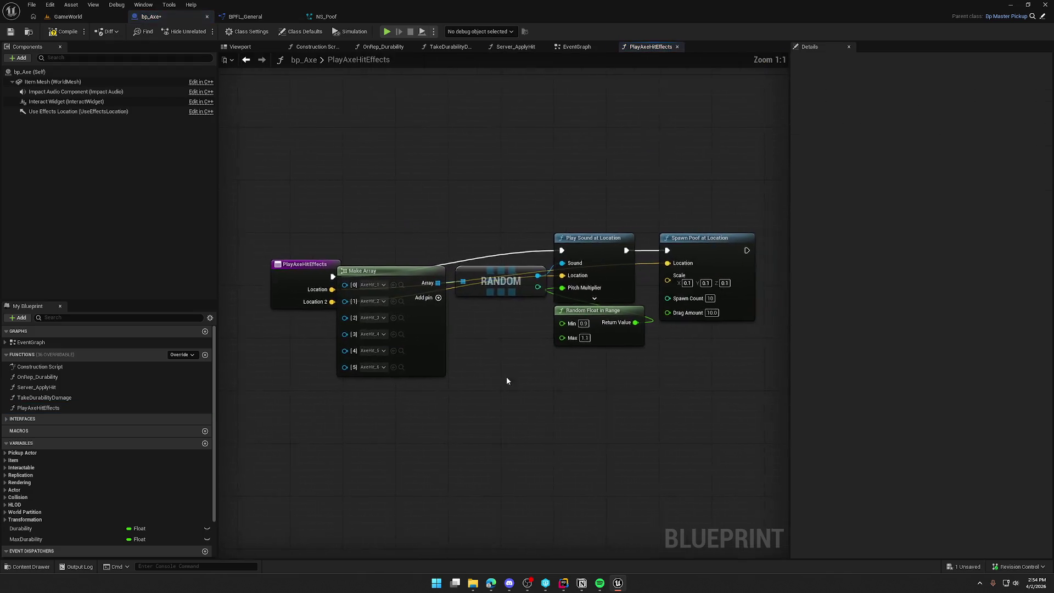
{"action": "mouse_move", "coordinate": [290, 266]}
{"action": "left_mouse_down"}
{"action": "mouse_move", "coordinate": [259, 238]}
{"action": "mouse_move", "coordinate": [248, 242]}
{"action": "mouse_move", "coordinate": [293, 237]}
{"action": "left_mouse_up"}
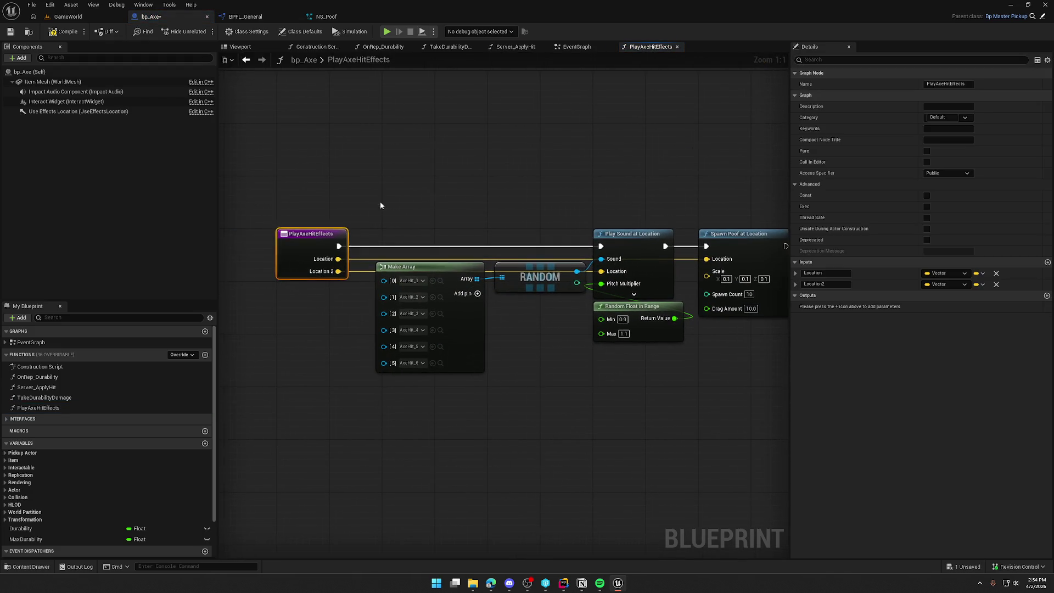
{"action": "left_click", "coordinate": [338, 271], "text": "alt"}
{"action": "left_click", "coordinate": [996, 284]}
{"action": "scroll", "coordinate": [609, 405], "scroll_direction": "down", "scroll_amount": 1}
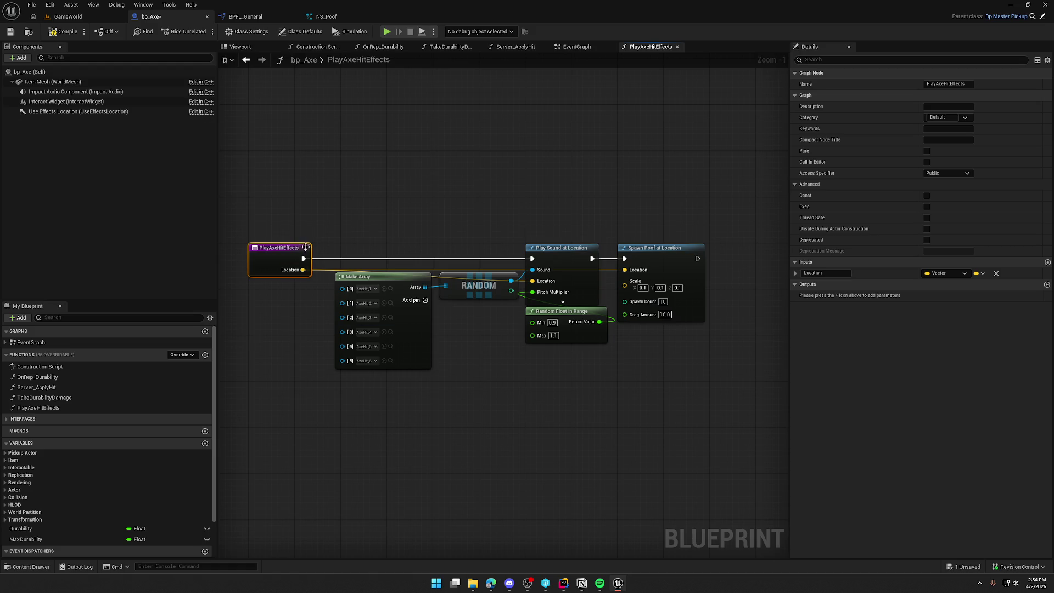
Step: Tidy the function's nodes, compile the blueprint, and go back to Server_ApplyHit
{"action": "mouse_move", "coordinate": [353, 280]}
{"action": "left_mouse_down"}
{"action": "mouse_move", "coordinate": [300, 303]}
{"action": "mouse_move", "coordinate": [266, 297]}
{"action": "left_mouse_up"}
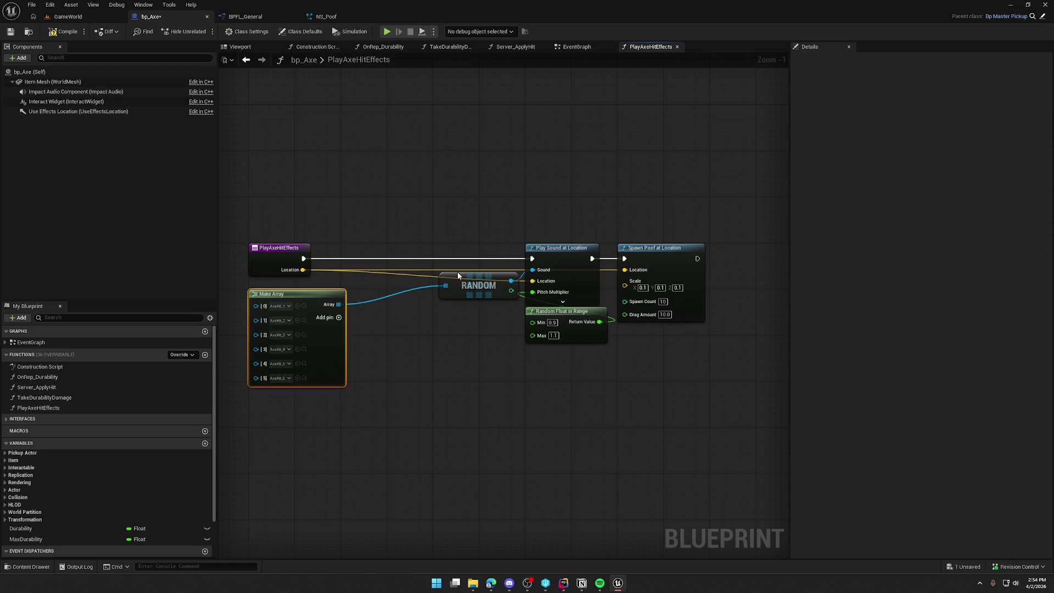
{"action": "left_click_drag", "start_coordinate": [456, 274], "coordinate": [407, 292]}
{"action": "left_click_drag", "start_coordinate": [492, 253], "coordinate": [626, 329]}
{"action": "left_click_drag", "start_coordinate": [556, 253], "coordinate": [510, 252]}
{"action": "left_click", "coordinate": [318, 163]}
{"action": "left_click", "coordinate": [63, 31]}
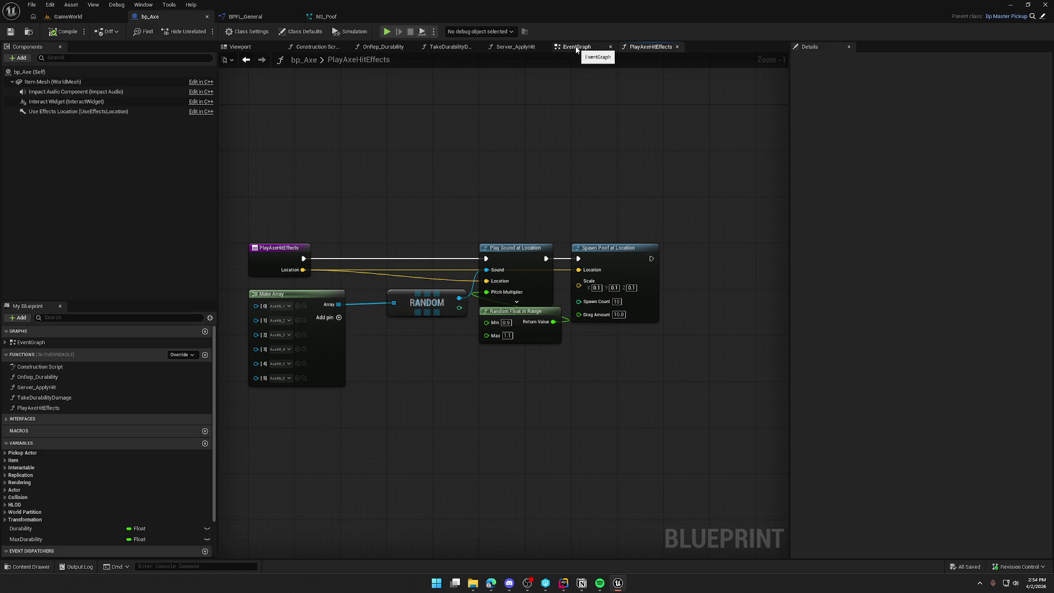
{"action": "left_click", "coordinate": [246, 59]}
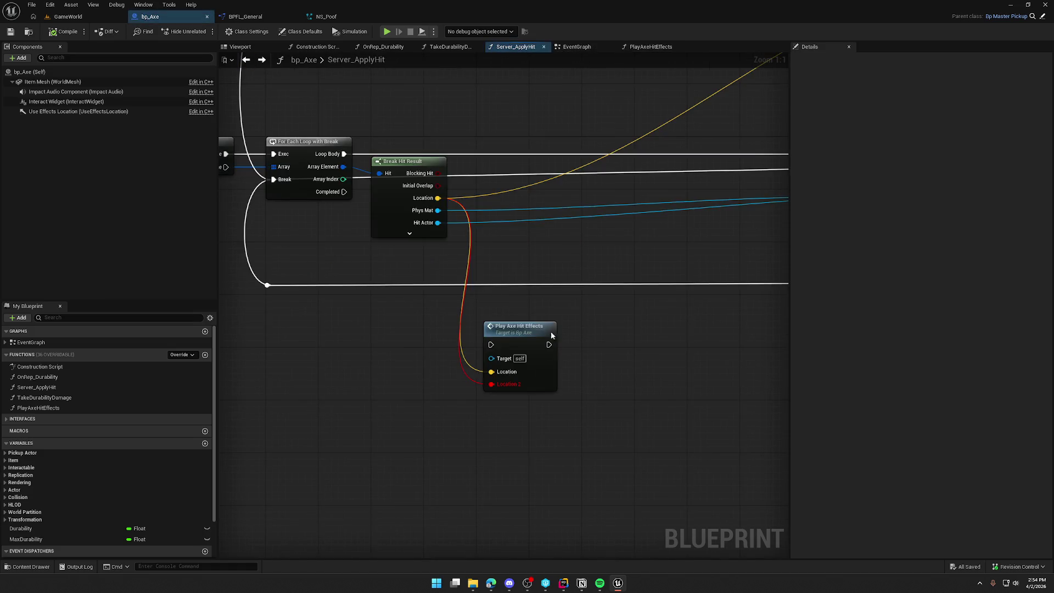
Step: Clear the call's stale Location 2 pin and cut the Branch and Is Server nodes from the chain
{"action": "left_click", "coordinate": [492, 383], "text": "alt"}
{"action": "left_click_drag", "start_coordinate": [544, 348], "coordinate": [654, 406]}
{"action": "scroll", "coordinate": [489, 327], "scroll_direction": "down", "scroll_amount": 3}
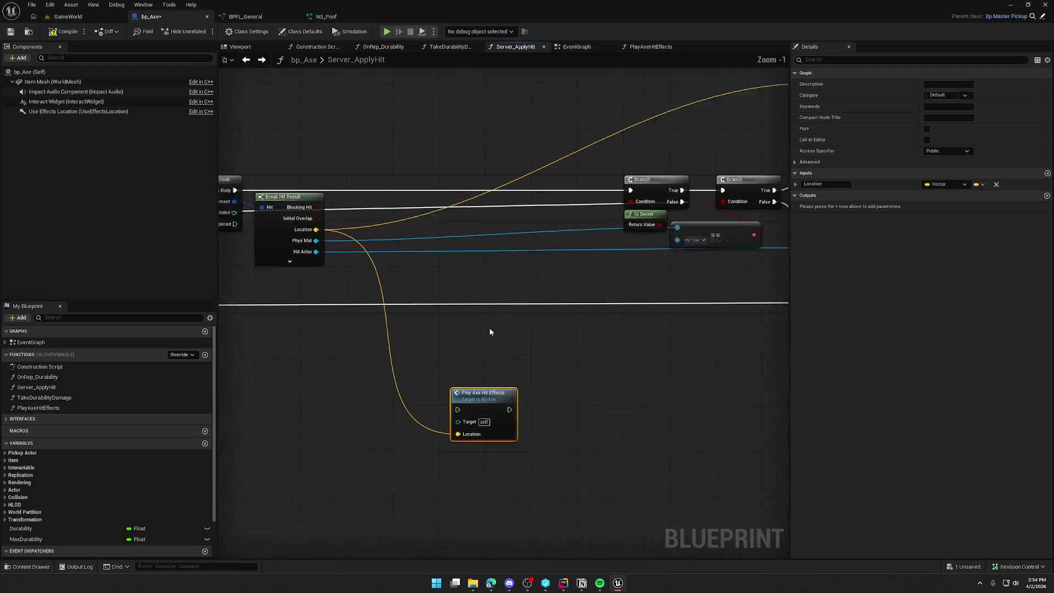
{"action": "mouse_move", "coordinate": [577, 223]}
{"action": "left_mouse_down"}
{"action": "mouse_move", "coordinate": [601, 241]}
{"action": "mouse_move", "coordinate": [524, 271]}
{"action": "mouse_move", "coordinate": [525, 356]}
{"action": "mouse_move", "coordinate": [515, 357]}
{"action": "left_mouse_up"}
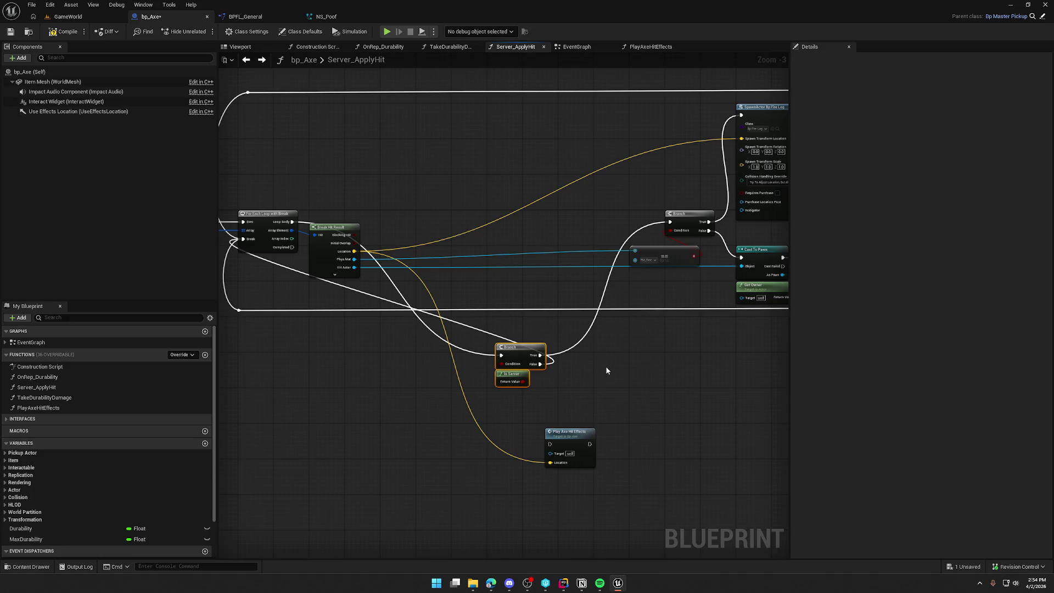
{"action": "left_click_drag", "start_coordinate": [292, 222], "coordinate": [671, 223]}
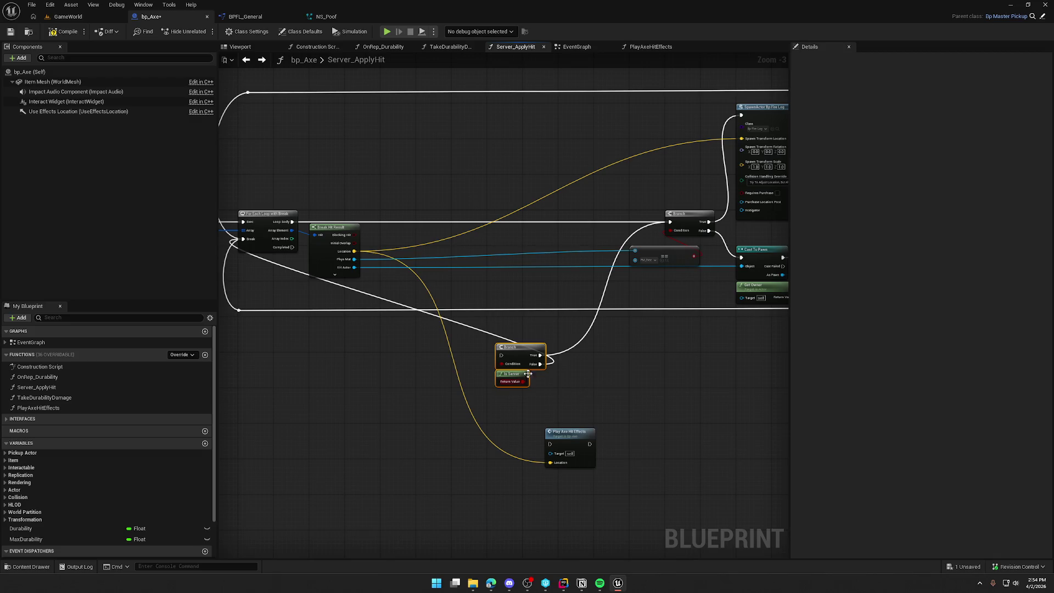
{"action": "key", "text": "Delete"}
{"action": "scroll", "coordinate": [480, 354], "scroll_direction": "down", "scroll_amount": 2}
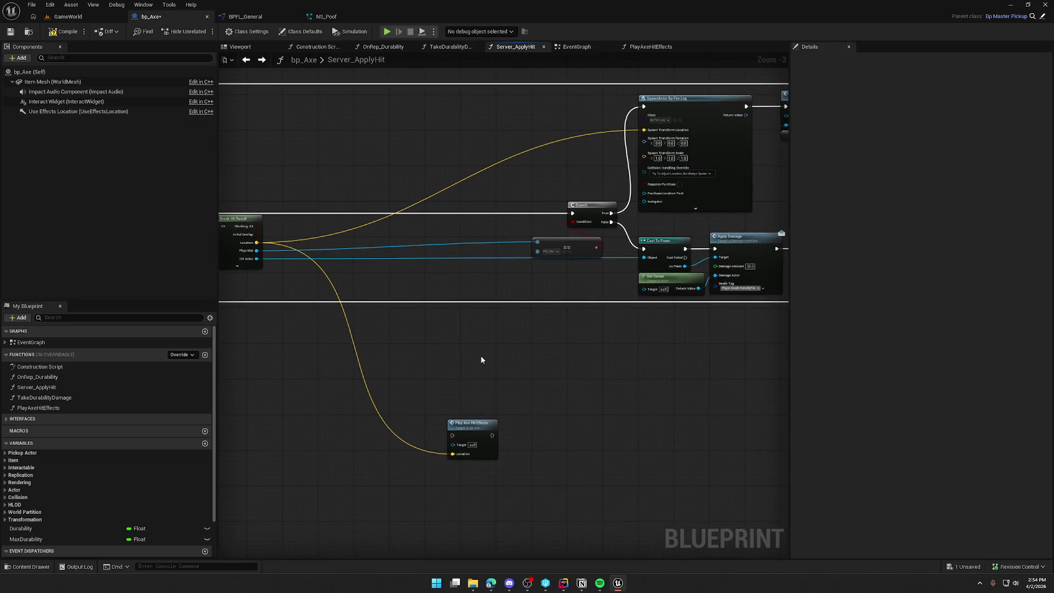
Step: Shift the hit-handling nodes left and SpawnActor and Take Durability Damage right to make room
{"action": "left_click_drag", "start_coordinate": [441, 176], "coordinate": [670, 317]}
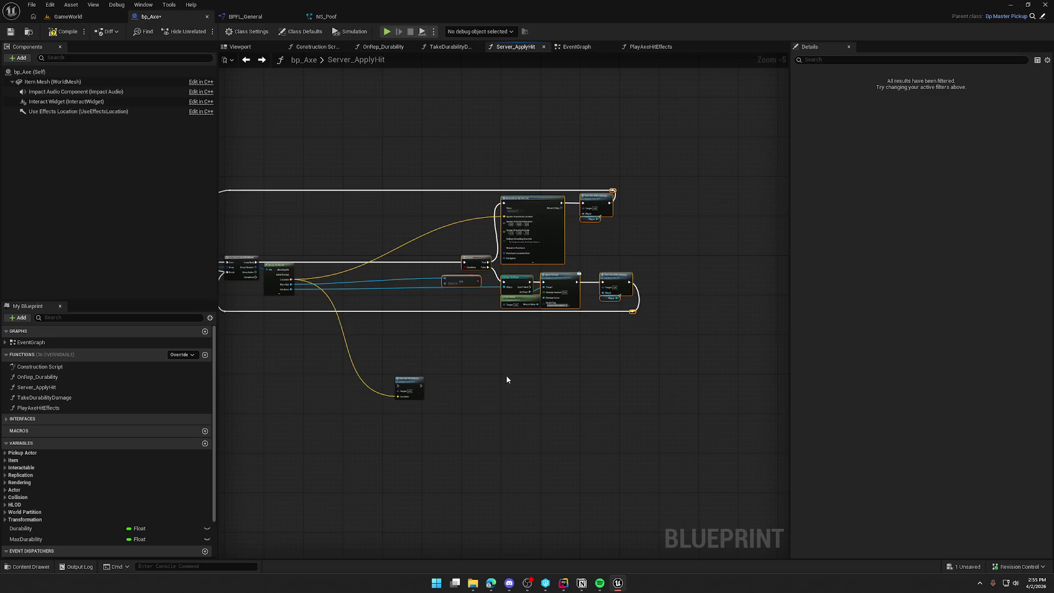
{"action": "scroll", "coordinate": [546, 213], "scroll_direction": "up", "scroll_amount": 4}
{"action": "left_click_drag", "start_coordinate": [690, 228], "coordinate": [366, 226]}
{"action": "left_click_drag", "start_coordinate": [384, 353], "coordinate": [486, 447]}
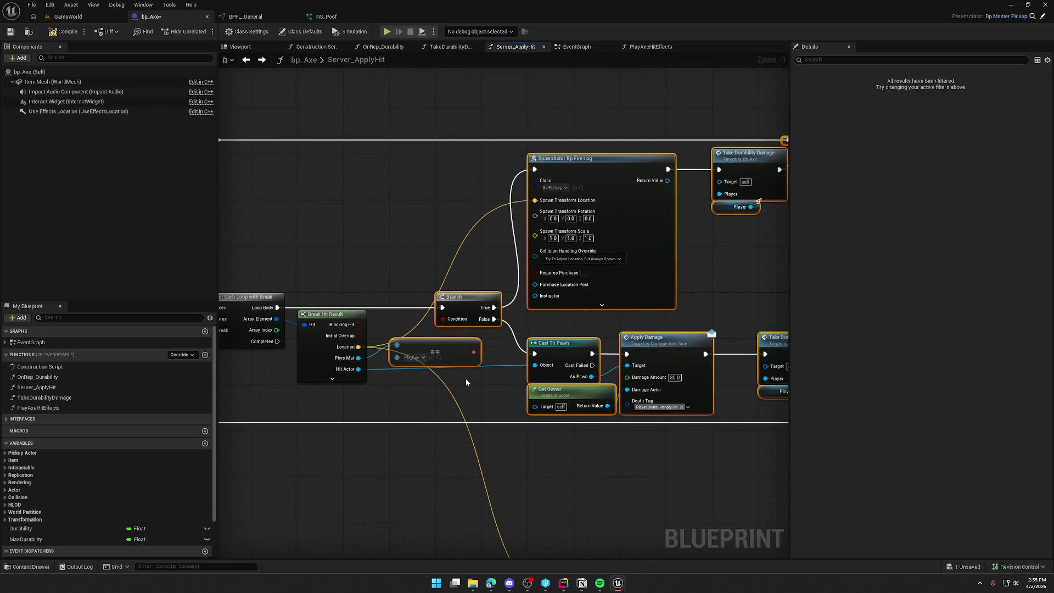
{"action": "left_click_drag", "start_coordinate": [466, 383], "coordinate": [356, 379]}
{"action": "mouse_move", "coordinate": [455, 112]}
{"action": "left_mouse_down"}
{"action": "mouse_move", "coordinate": [640, 275]}
{"action": "mouse_move", "coordinate": [690, 298]}
{"action": "left_mouse_up"}
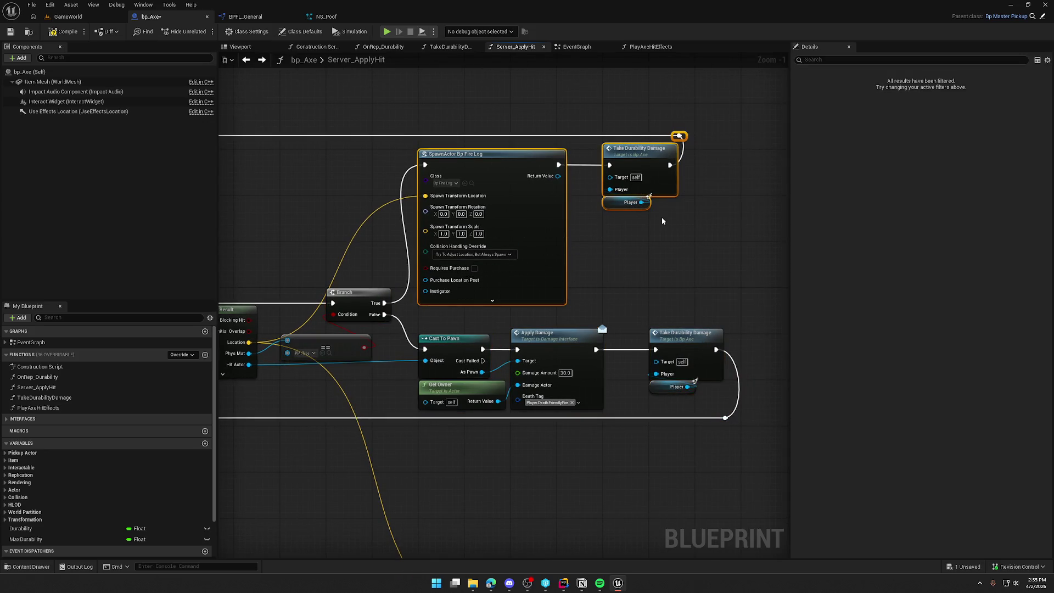
{"action": "left_click_drag", "start_coordinate": [498, 160], "coordinate": [677, 161]}
{"action": "left_click_drag", "start_coordinate": [449, 167], "coordinate": [460, 209]}
Step: Add a Play Axe Hit Effects call after Branch True and feed it the hit Location
{"action": "mouse_move", "coordinate": [435, 313]}
{"action": "left_mouse_down"}
{"action": "mouse_move", "coordinate": [447, 321]}
{"action": "mouse_move", "coordinate": [474, 259]}
{"action": "left_mouse_up"}
{"action": "type", "text": "playaxe"}
{"action": "left_click", "coordinate": [491, 288]}
{"action": "left_click_drag", "start_coordinate": [513, 263], "coordinate": [517, 172]}
{"action": "mouse_move", "coordinate": [347, 224]}
{"action": "left_mouse_down"}
{"action": "mouse_move", "coordinate": [360, 54]}
{"action": "mouse_move", "coordinate": [405, 140]}
{"action": "left_mouse_up"}
{"action": "left_click_drag", "start_coordinate": [533, 128], "coordinate": [357, 268]}
{"action": "left_click_drag", "start_coordinate": [585, 197], "coordinate": [507, 260]}
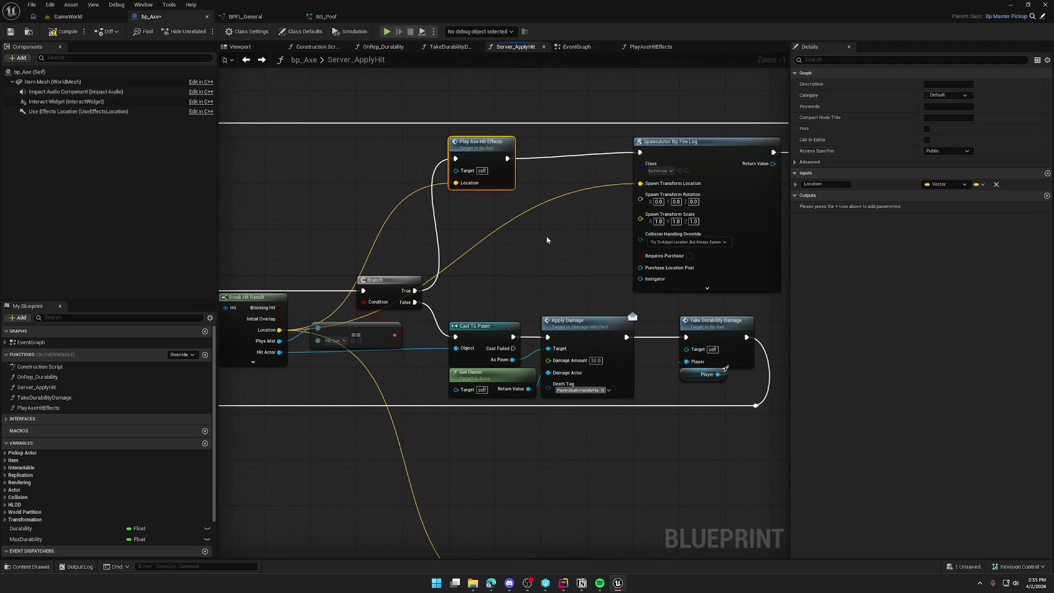
{"action": "left_click_drag", "start_coordinate": [478, 152], "coordinate": [393, 166]}
{"action": "left_click", "coordinate": [545, 251]}
Step: Paste Branch and Is Server after the call, True to the fire-log spawn, False to durability damage
{"action": "key", "text": "ctrl+v"}
{"action": "left_click_drag", "start_coordinate": [452, 148], "coordinate": [411, 149]}
{"action": "left_click_drag", "start_coordinate": [504, 149], "coordinate": [544, 149]}
{"action": "scroll", "coordinate": [460, 180], "scroll_direction": "down", "scroll_amount": 1}
{"action": "mouse_move", "coordinate": [455, 176]}
{"action": "left_mouse_down"}
{"action": "mouse_move", "coordinate": [513, 187]}
{"action": "mouse_move", "coordinate": [717, 144]}
{"action": "mouse_move", "coordinate": [708, 142]}
{"action": "left_mouse_up"}
Step: Fit the effects call into the chain and place Get Owner beneath Apply Damage
{"action": "left_click_drag", "start_coordinate": [435, 275], "coordinate": [477, 217]}
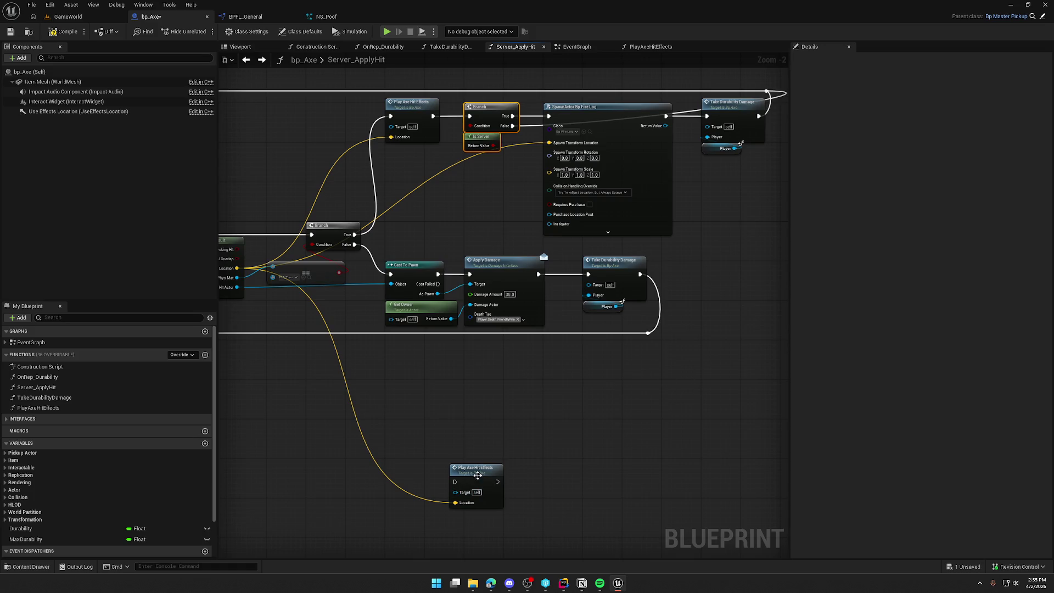
{"action": "left_click_drag", "start_coordinate": [475, 468], "coordinate": [426, 357]}
{"action": "scroll", "coordinate": [577, 390], "scroll_direction": "up", "scroll_amount": 2}
{"action": "left_click_drag", "start_coordinate": [423, 224], "coordinate": [700, 330]}
{"action": "left_click", "coordinate": [347, 276], "text": "ctrl"}
{"action": "mouse_move", "coordinate": [474, 224]}
{"action": "left_mouse_down"}
{"action": "mouse_move", "coordinate": [643, 225]}
{"action": "mouse_move", "coordinate": [631, 224]}
{"action": "left_mouse_up"}
{"action": "mouse_move", "coordinate": [379, 349]}
{"action": "left_mouse_down"}
{"action": "mouse_move", "coordinate": [452, 226]}
{"action": "mouse_move", "coordinate": [466, 222]}
{"action": "mouse_move", "coordinate": [442, 236]}
{"action": "mouse_move", "coordinate": [393, 234]}
{"action": "left_mouse_up"}
{"action": "mouse_move", "coordinate": [503, 274]}
{"action": "left_mouse_down"}
{"action": "mouse_move", "coordinate": [606, 340]}
{"action": "mouse_move", "coordinate": [610, 308]}
{"action": "left_mouse_up"}
{"action": "left_click_drag", "start_coordinate": [616, 426], "coordinate": [430, 400]}
{"action": "mouse_move", "coordinate": [640, 337]}
{"action": "left_mouse_down"}
{"action": "mouse_move", "coordinate": [529, 252]}
{"action": "mouse_move", "coordinate": [434, 231]}
{"action": "mouse_move", "coordinate": [486, 230]}
{"action": "left_mouse_up"}
{"action": "mouse_move", "coordinate": [316, 236]}
{"action": "left_mouse_down"}
{"action": "mouse_move", "coordinate": [388, 246]}
{"action": "mouse_move", "coordinate": [331, 219]}
{"action": "left_mouse_up"}
Step: Launch a Play-in-Editor session and walk the character toward the birch trees
{"action": "key", "text": "ctrl+v"}
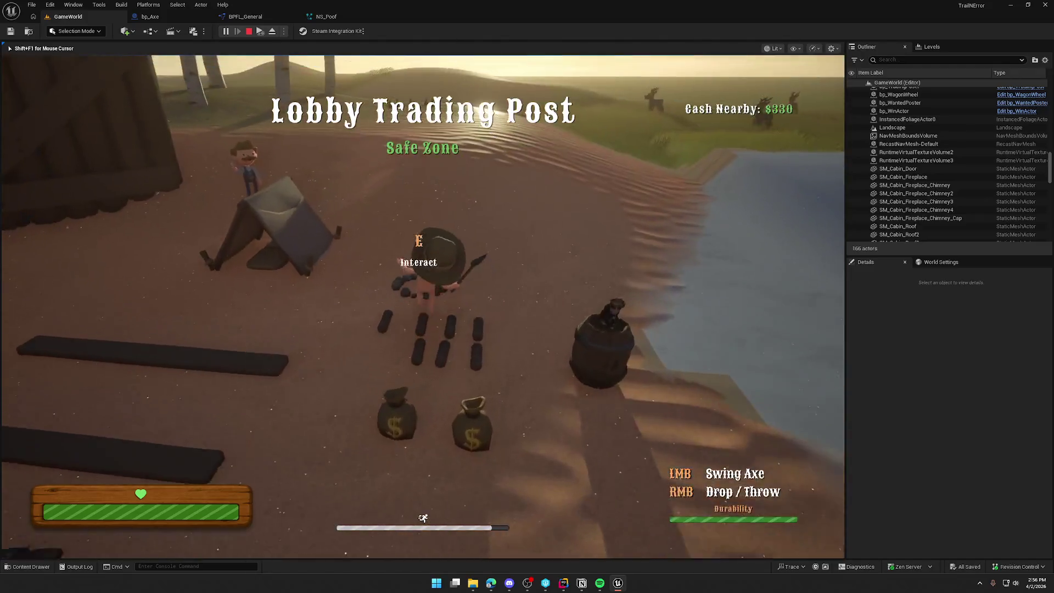
{"action": "key", "text": "w"}
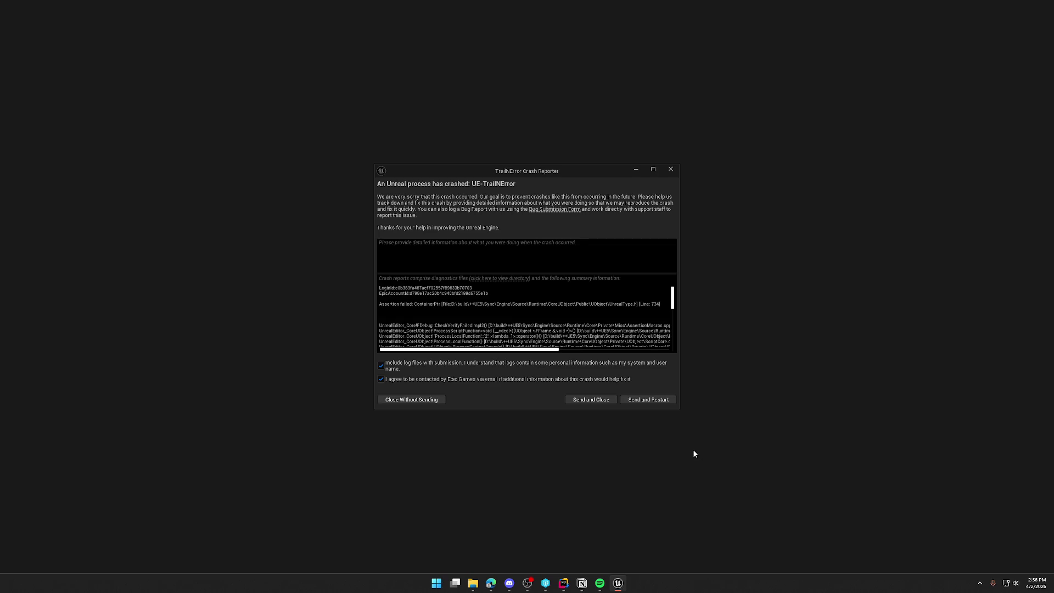
Step: Enlarge the Crash Reporter, scroll through its call stack, and close it without sending
{"action": "left_click_drag", "start_coordinate": [679, 409], "coordinate": [884, 524]}
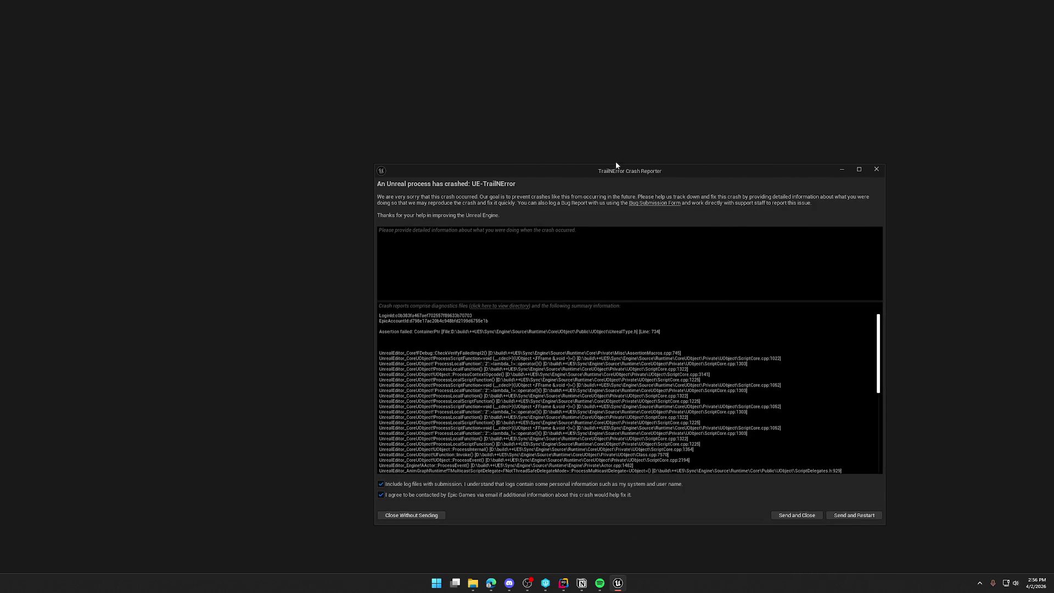
{"action": "left_click_drag", "start_coordinate": [599, 175], "coordinate": [467, 71]}
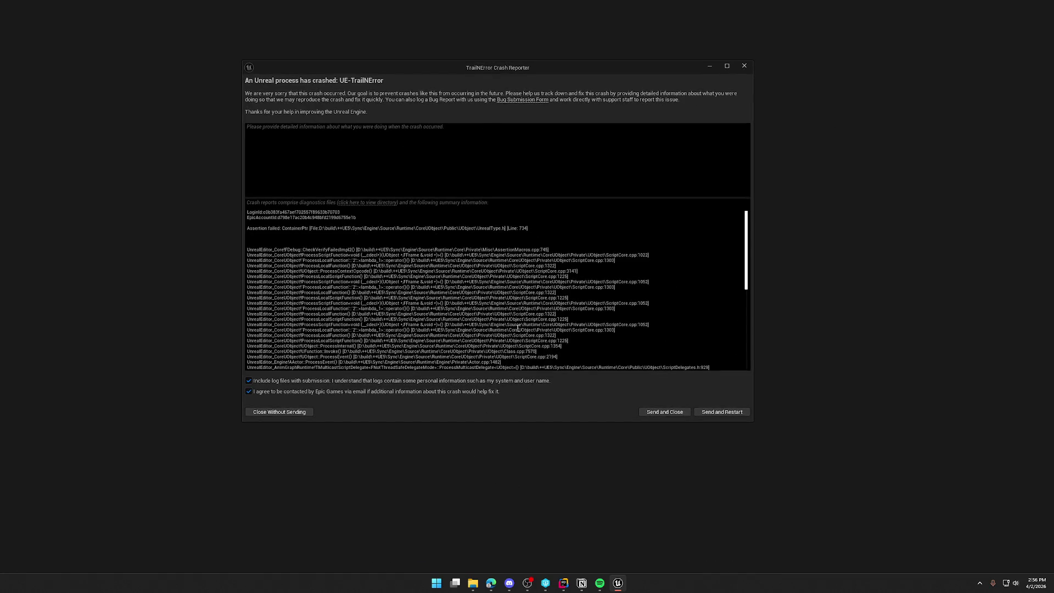
{"action": "scroll", "coordinate": [518, 329], "scroll_direction": "down", "scroll_amount": 3}
{"action": "scroll", "coordinate": [573, 331], "scroll_direction": "down", "scroll_amount": 10}
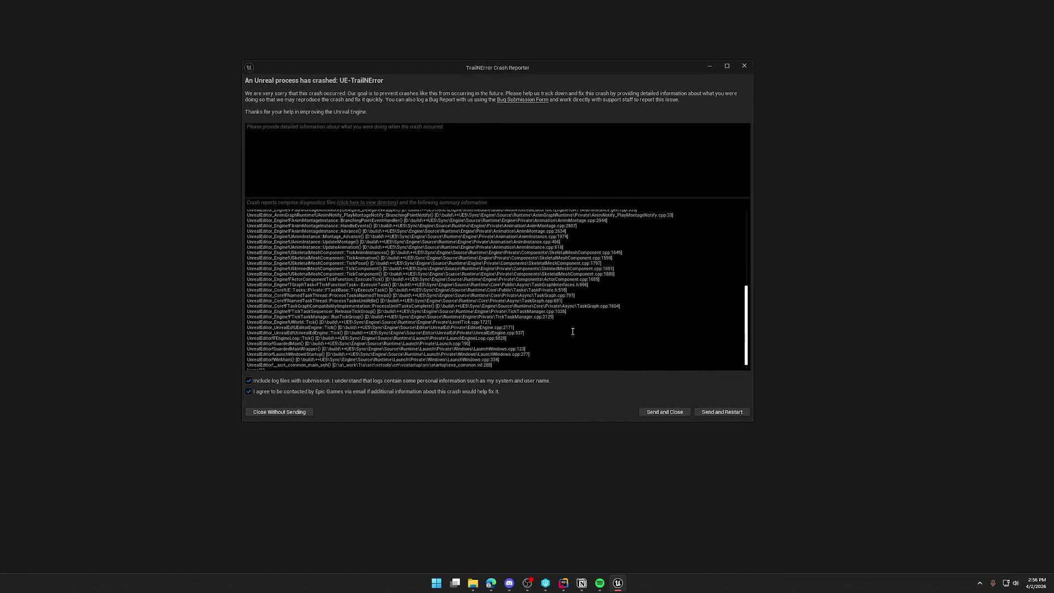
{"action": "scroll", "coordinate": [573, 331], "scroll_direction": "down", "scroll_amount": 1}
{"action": "left_click", "coordinate": [271, 416]}
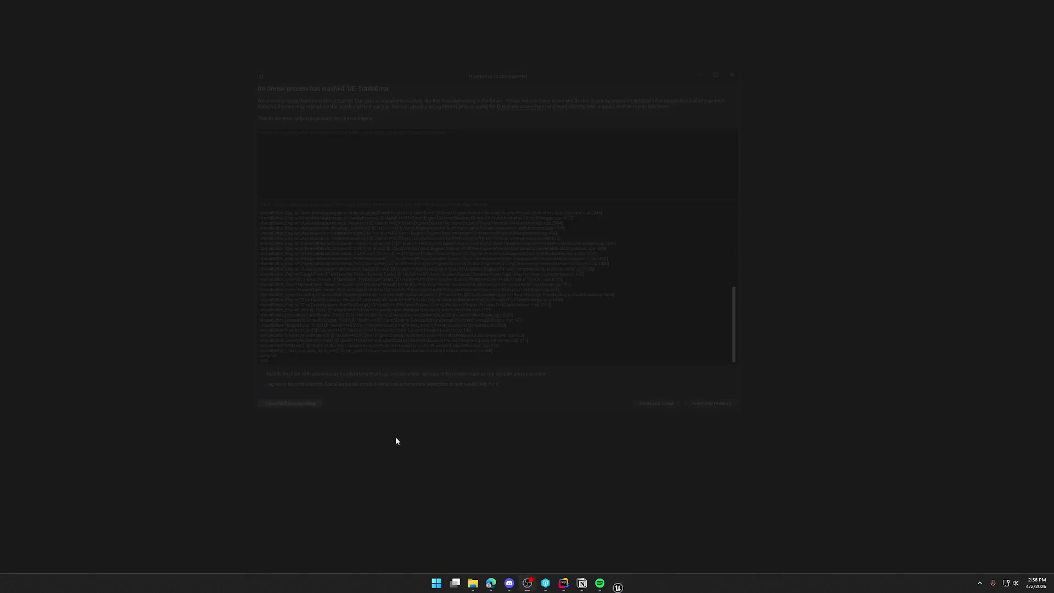
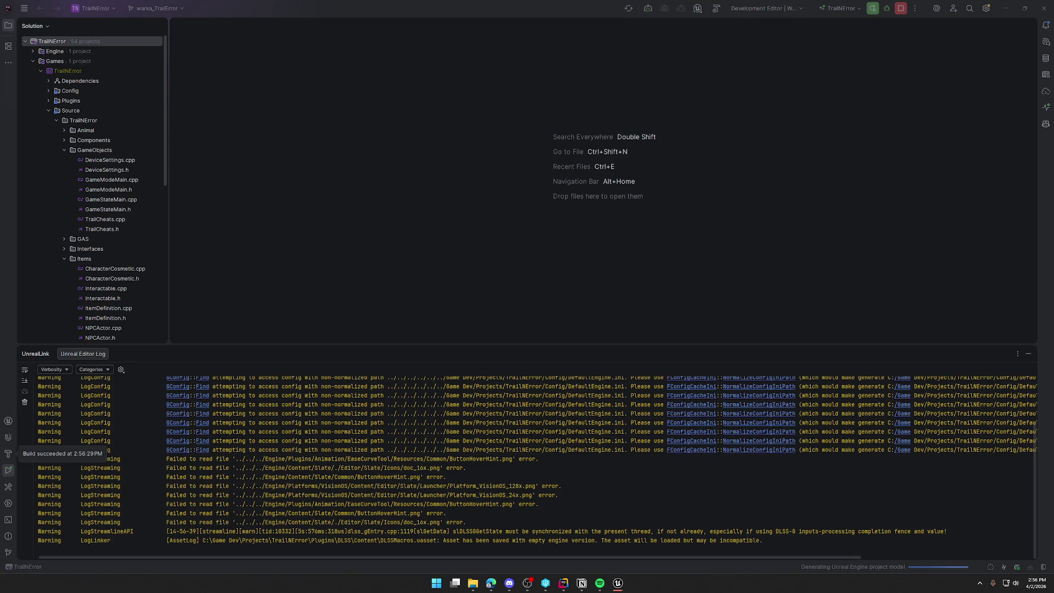
Step: Close Rider's Unreal editor log and reopen the previously open asset editors in Unreal
{"action": "left_click", "coordinate": [1028, 353]}
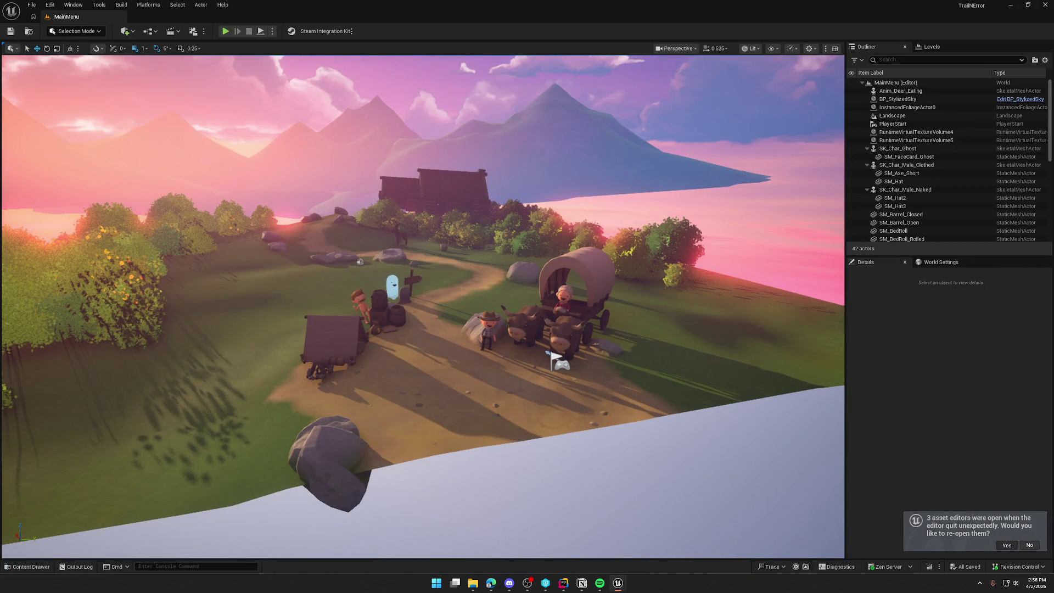
{"action": "left_click", "coordinate": [1006, 545]}
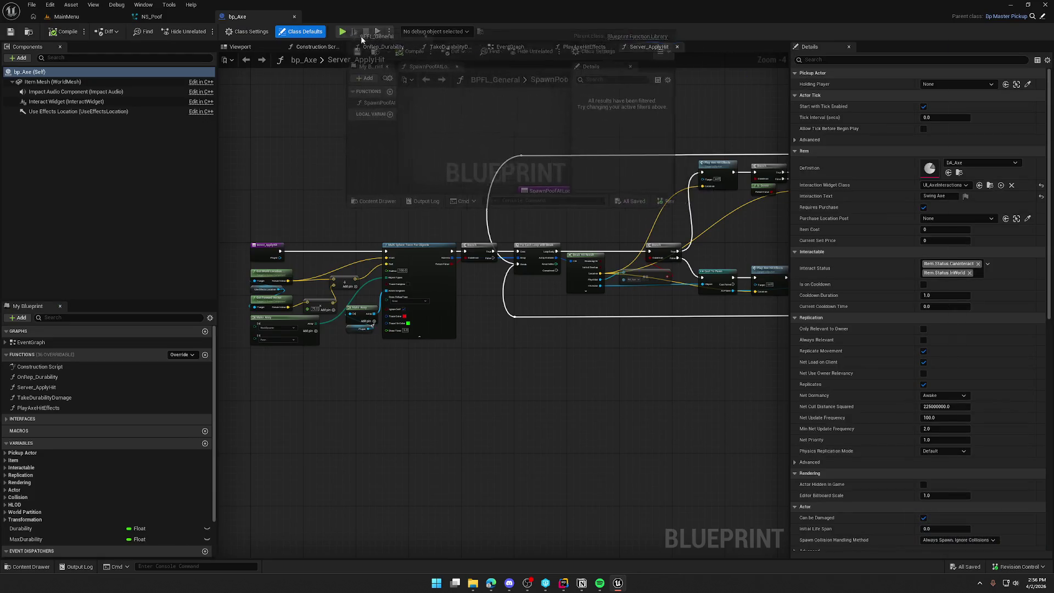
Step: Add a World Context Object input to SpawnPoofAtLocation, wired into Spawn System at Location
{"action": "left_click_drag", "start_coordinate": [478, 124], "coordinate": [378, 118]}
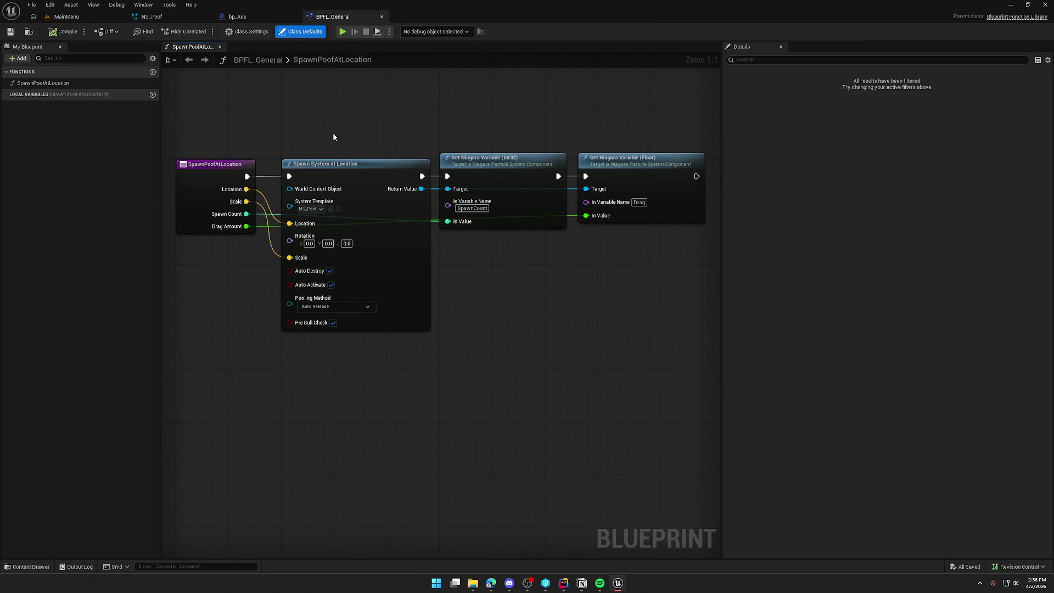
{"action": "mouse_move", "coordinate": [290, 176]}
{"action": "left_mouse_down"}
{"action": "mouse_move", "coordinate": [330, 136]}
{"action": "mouse_move", "coordinate": [319, 129]}
{"action": "mouse_move", "coordinate": [366, 97]}
{"action": "mouse_move", "coordinate": [338, 106]}
{"action": "left_mouse_up"}
{"action": "scroll", "coordinate": [339, 106], "scroll_direction": "down", "scroll_amount": 1}
{"action": "left_click_drag", "start_coordinate": [208, 118], "coordinate": [507, 344]}
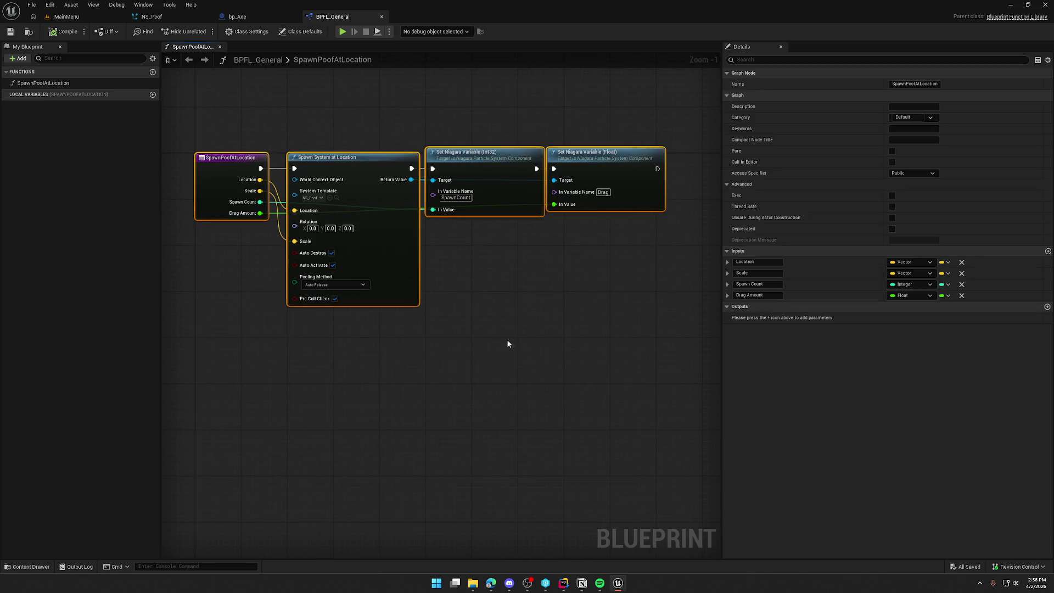
{"action": "left_click_drag", "start_coordinate": [248, 249], "coordinate": [355, 288]}
{"action": "scroll", "coordinate": [345, 278], "scroll_direction": "up", "scroll_amount": 1}
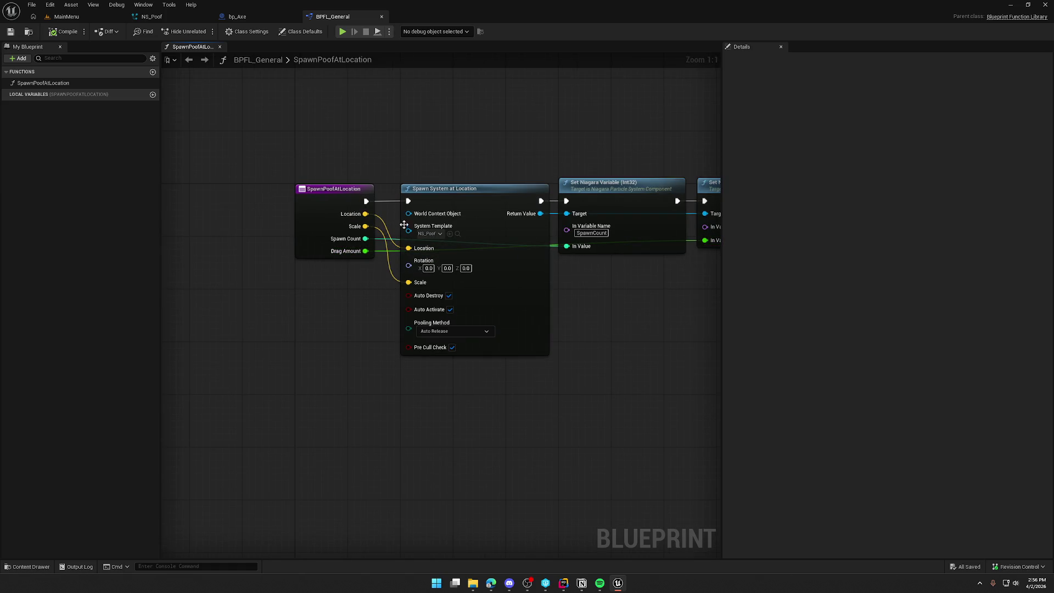
{"action": "mouse_move", "coordinate": [409, 214]}
{"action": "left_mouse_down"}
{"action": "mouse_move", "coordinate": [344, 214]}
{"action": "mouse_move", "coordinate": [345, 258]}
{"action": "left_mouse_up"}
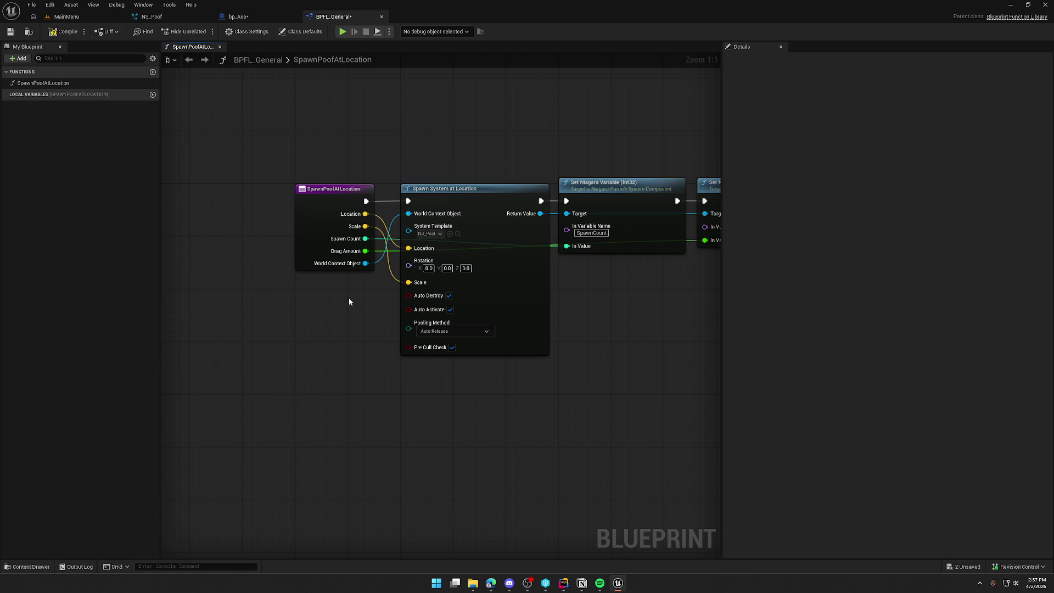
{"action": "left_click", "coordinate": [308, 242]}
Step: Move WorldContextObject to the top of the inputs, then compile and save BPFL_General
{"action": "left_click", "coordinate": [60, 32]}
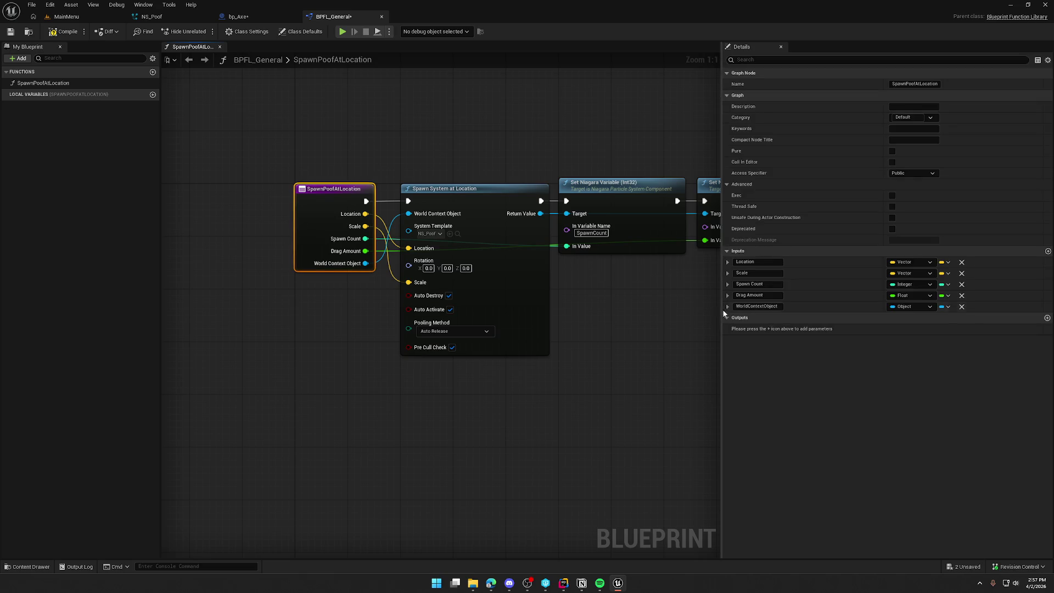
{"action": "left_click", "coordinate": [728, 306]}
{"action": "left_click_drag", "start_coordinate": [726, 305], "coordinate": [726, 263]}
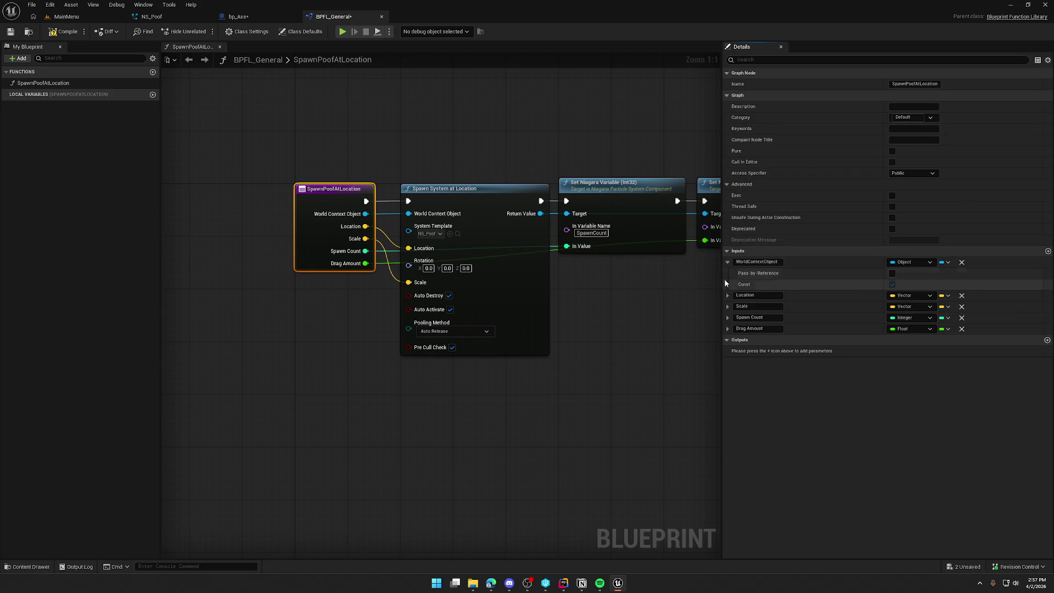
{"action": "left_click", "coordinate": [892, 284]}
{"action": "left_click", "coordinate": [892, 284]}
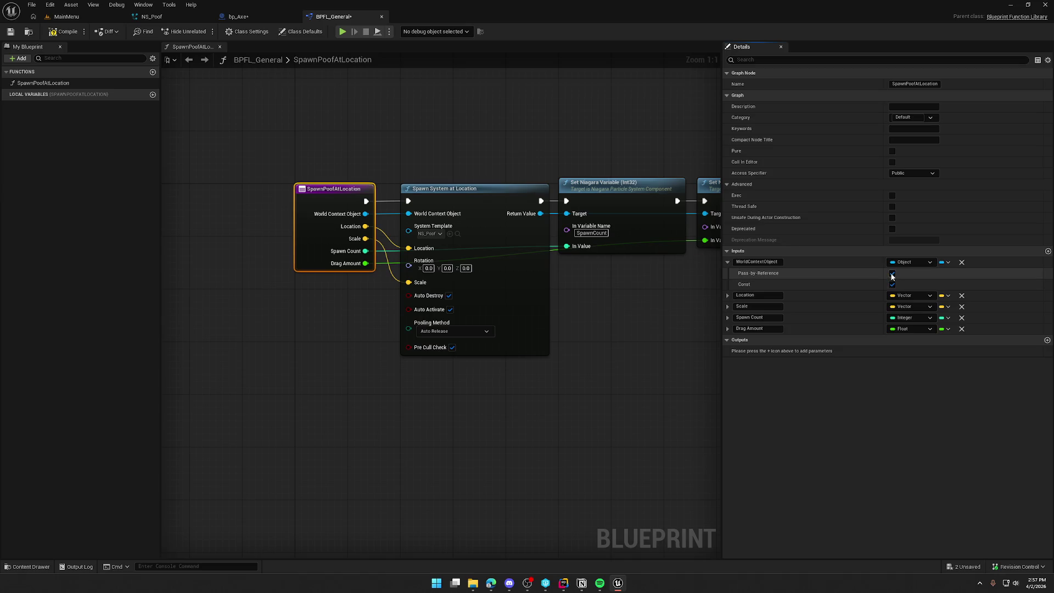
{"action": "left_click", "coordinate": [697, 270]}
{"action": "key", "text": "ctrl+shift+s"}
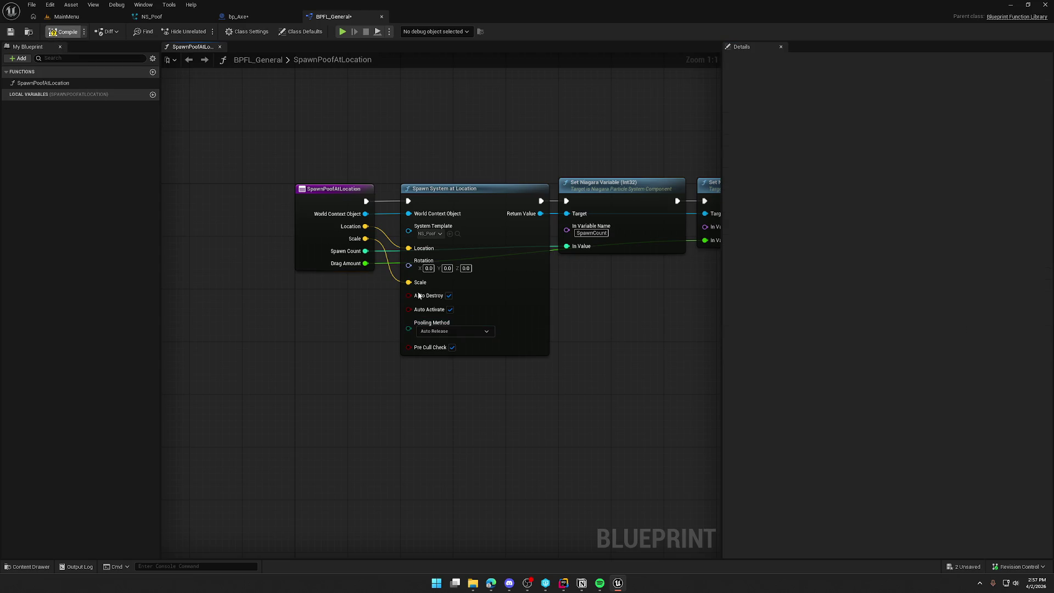
{"action": "left_click", "coordinate": [241, 21]}
{"action": "left_click", "coordinate": [301, 31]}
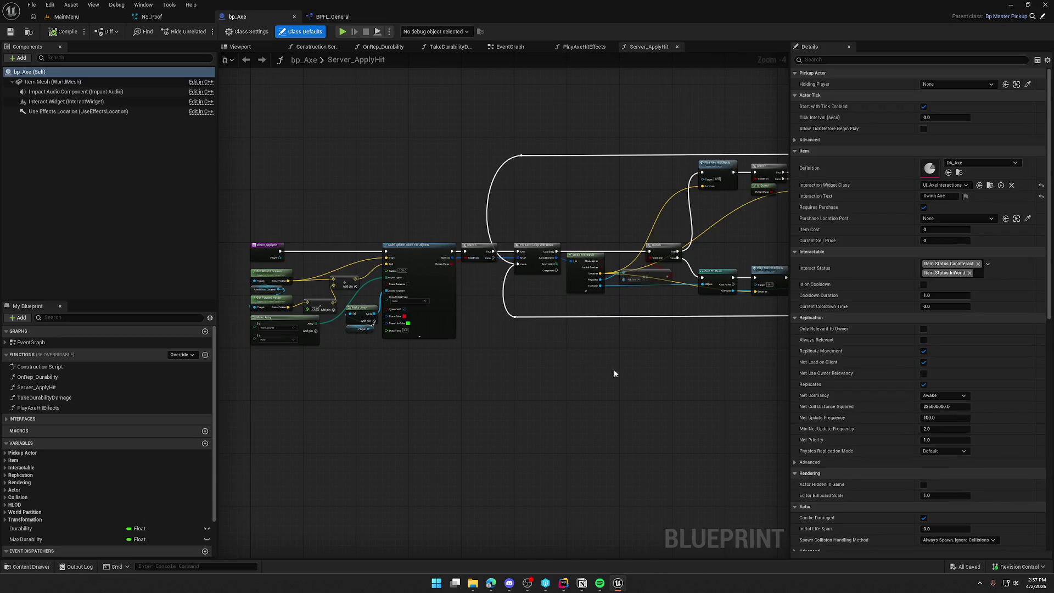
Step: In PlayAxeHitEffects, feed a Self node into Spawn Poof's World Context Object
{"action": "scroll", "coordinate": [447, 355], "scroll_direction": "up", "scroll_amount": 3}
{"action": "left_click", "coordinate": [583, 47]}
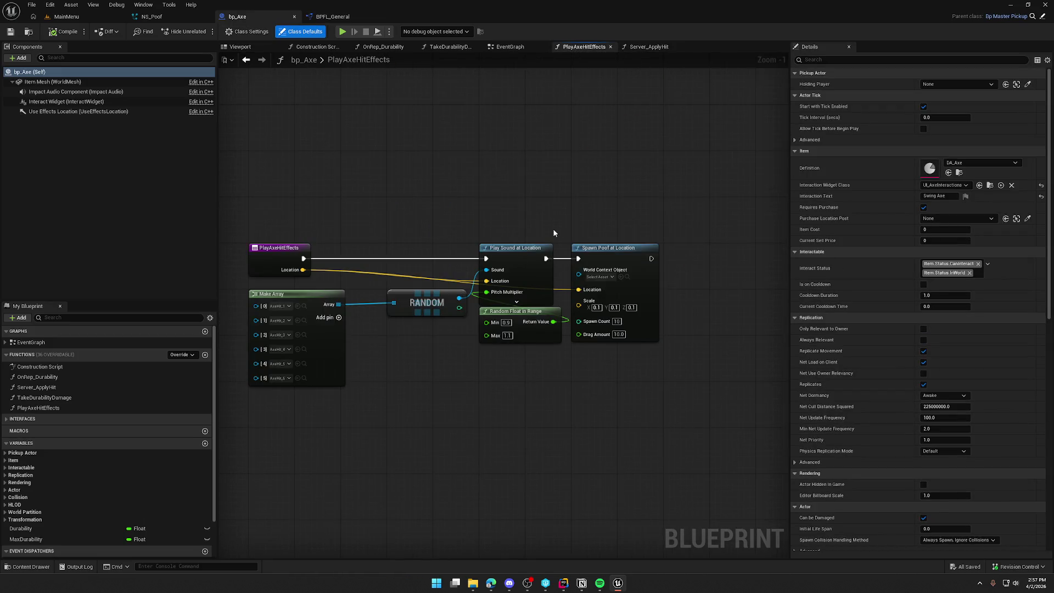
{"action": "scroll", "coordinate": [532, 375], "scroll_direction": "up", "scroll_amount": 1}
{"action": "mouse_move", "coordinate": [587, 256]}
{"action": "left_mouse_down"}
{"action": "mouse_move", "coordinate": [612, 186]}
{"action": "mouse_move", "coordinate": [597, 215]}
{"action": "left_mouse_up"}
{"action": "type", "text": "self"}
{"action": "key", "text": "Return"}
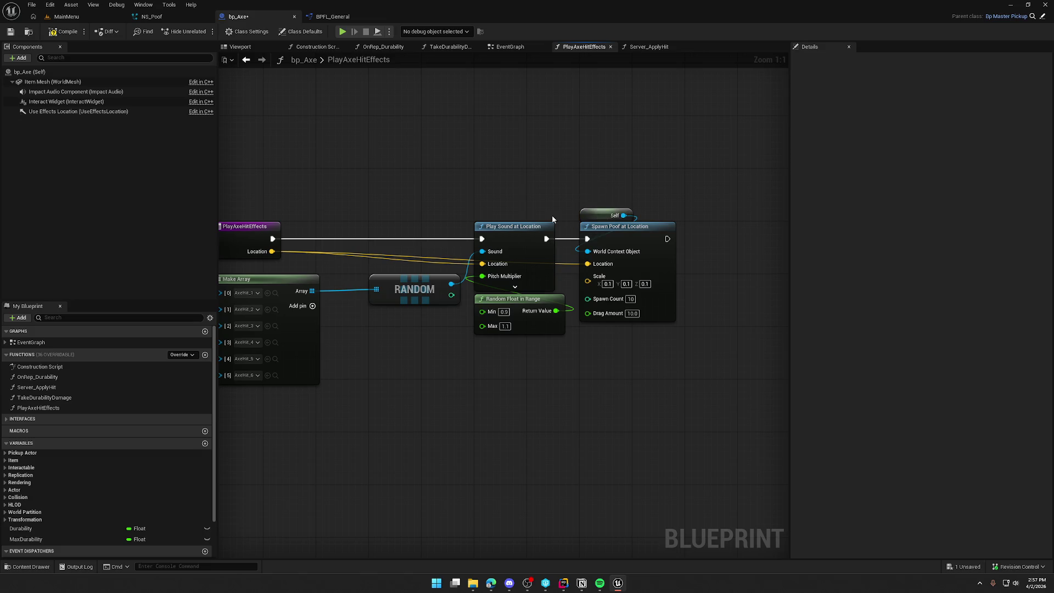
Step: Promote the Make Array output to a new local variable named AxeHits
{"action": "left_click_drag", "start_coordinate": [533, 469], "coordinate": [579, 464]}
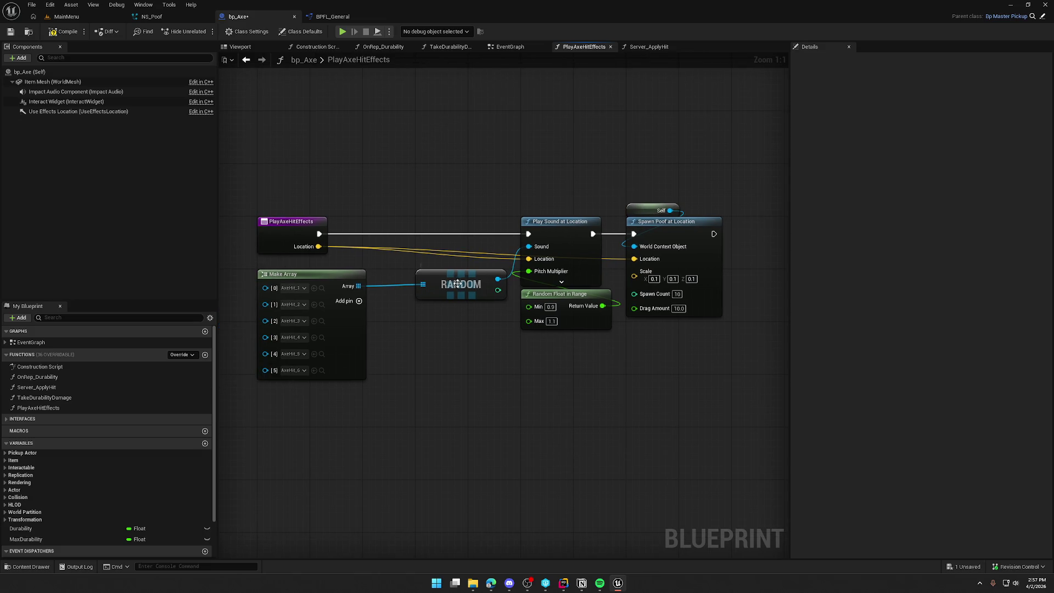
{"action": "left_click_drag", "start_coordinate": [441, 376], "coordinate": [531, 330]}
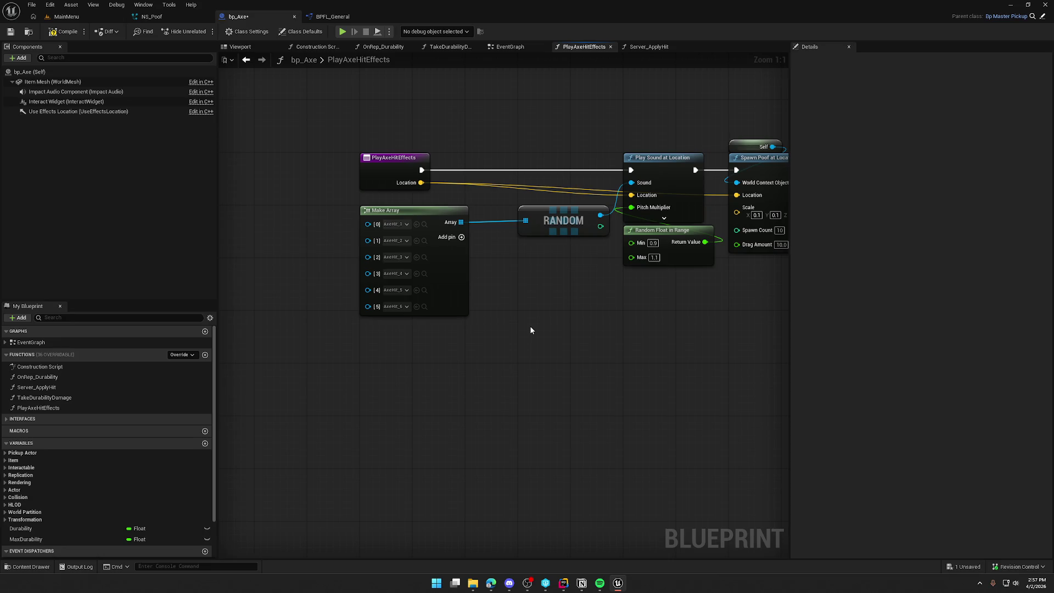
{"action": "scroll", "coordinate": [71, 423], "scroll_direction": "down", "scroll_amount": 2}
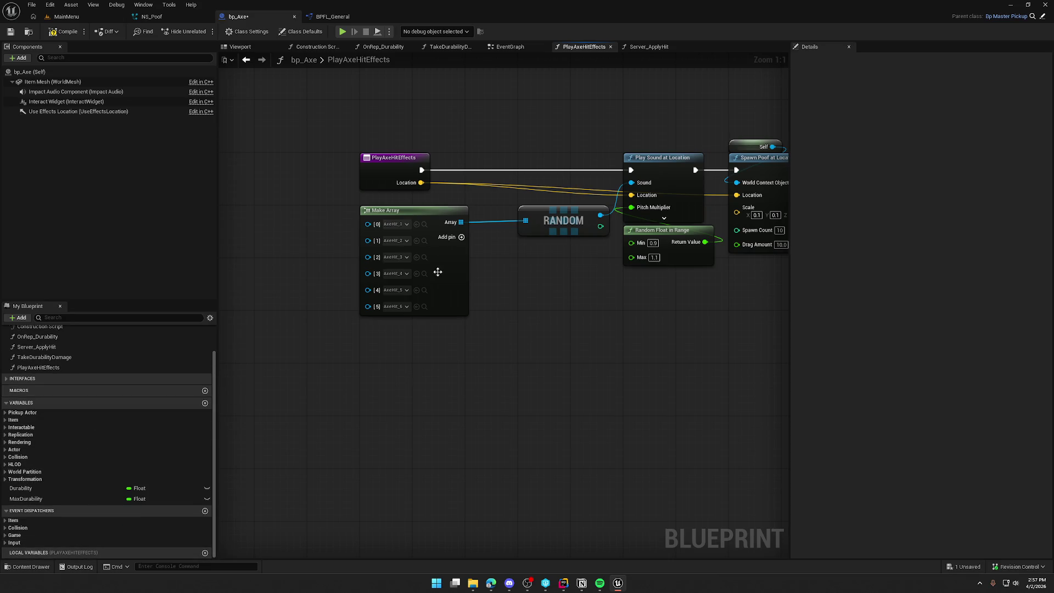
{"action": "left_click_drag", "start_coordinate": [456, 226], "coordinate": [490, 260]}
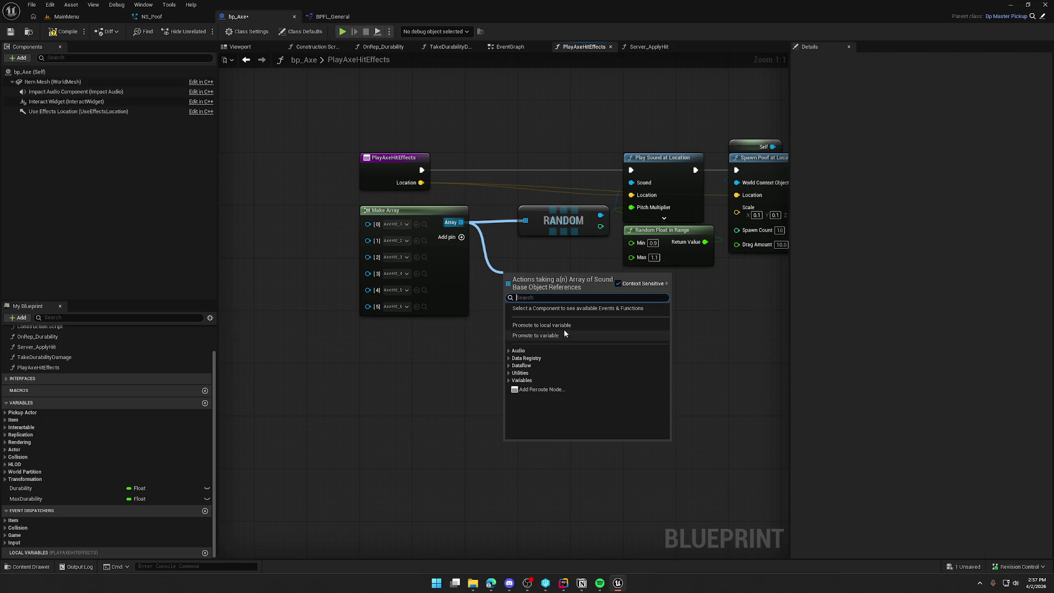
{"action": "left_click", "coordinate": [564, 325]}
{"action": "type", "text": "AxeHi"}
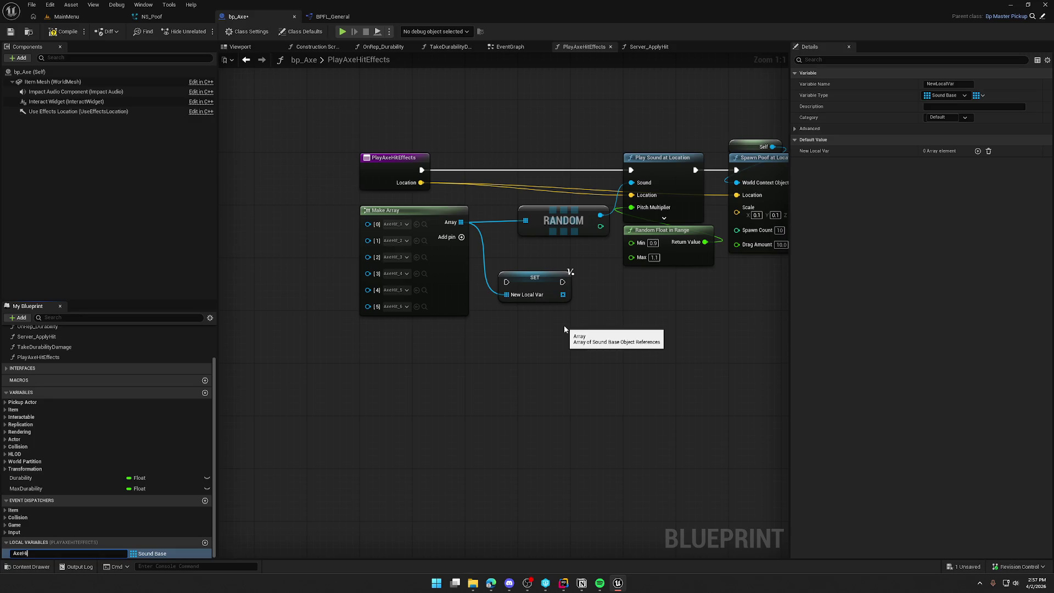
{"action": "type", "text": "ts"}
{"action": "key", "text": "Return"}
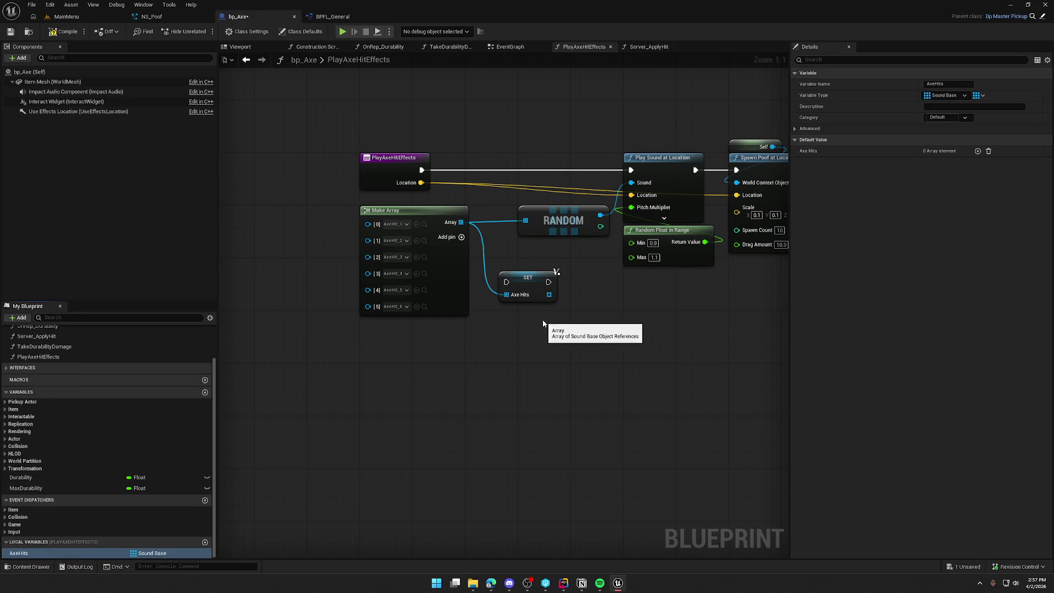
{"action": "left_click", "coordinate": [526, 281]}
{"action": "left_click", "coordinate": [453, 350]}
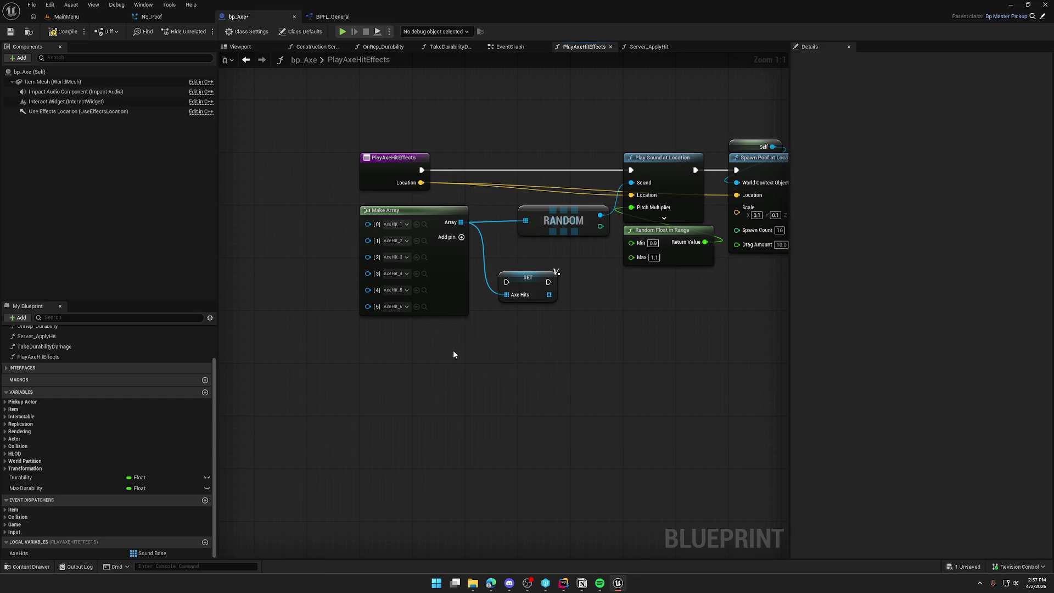
Step: Set AxeHits' default to the six AxeHit sounds and delete the Make Array and set nodes
{"action": "left_click", "coordinate": [66, 555]}
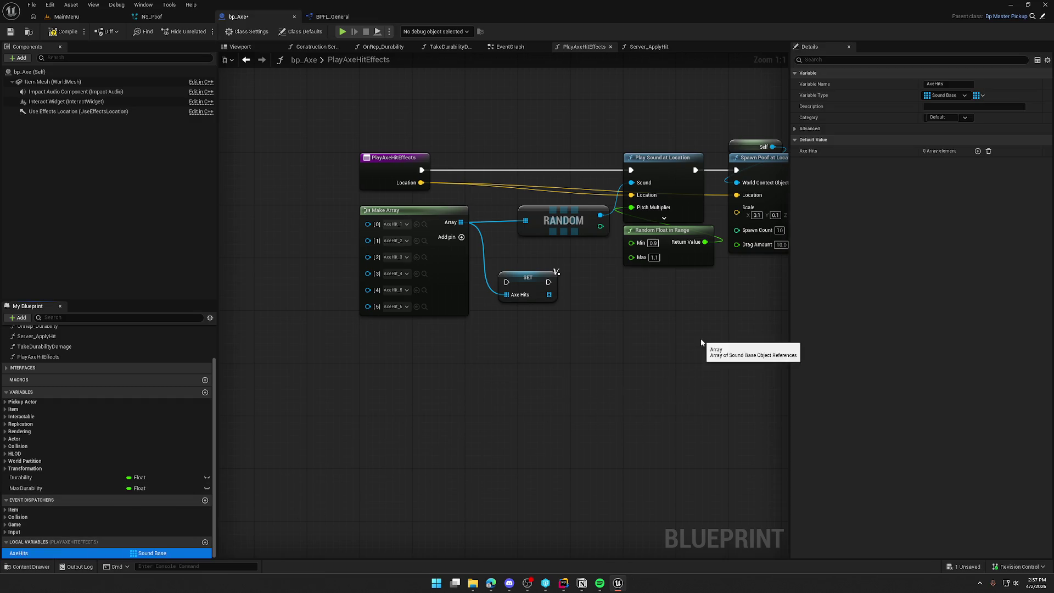
{"action": "left_click", "coordinate": [424, 224]}
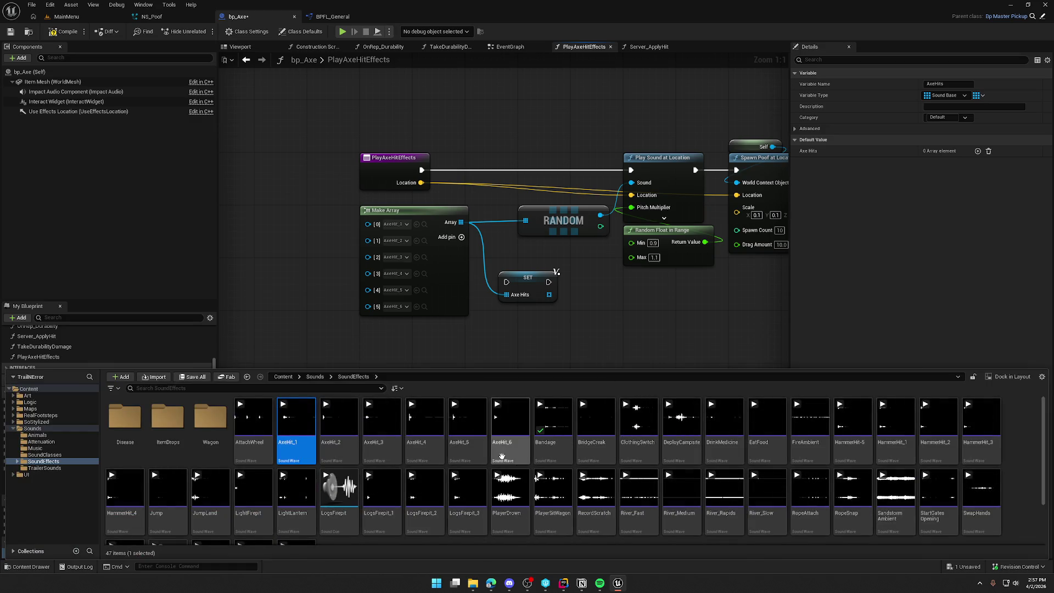
{"action": "left_click", "coordinate": [508, 422], "text": "shift"}
{"action": "mouse_move", "coordinate": [296, 428]}
{"action": "left_mouse_down"}
{"action": "mouse_move", "coordinate": [868, 169]}
{"action": "mouse_move", "coordinate": [934, 153]}
{"action": "left_mouse_up"}
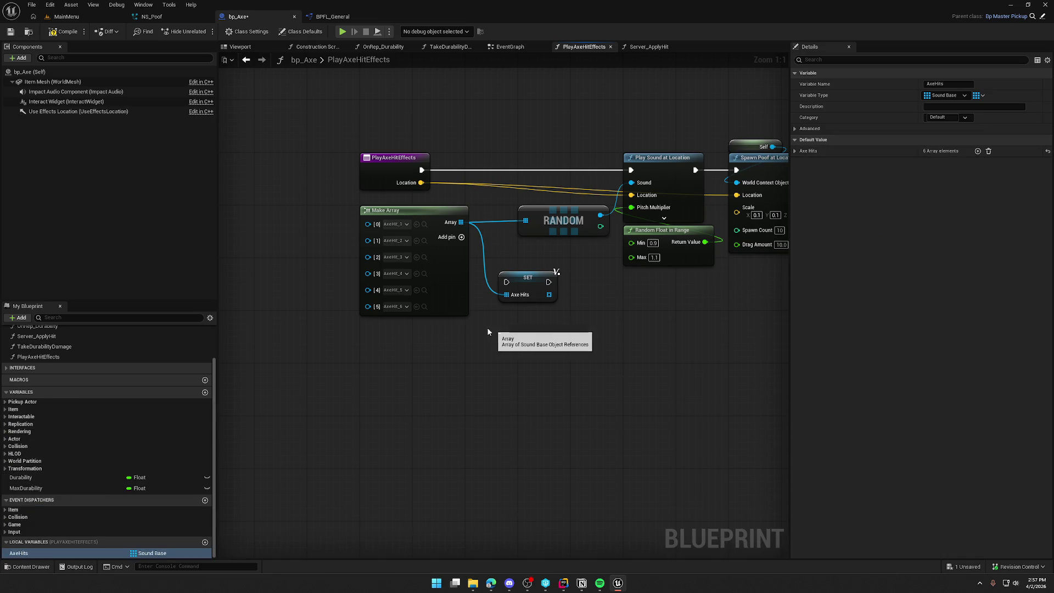
{"action": "left_click_drag", "start_coordinate": [521, 354], "coordinate": [416, 273]}
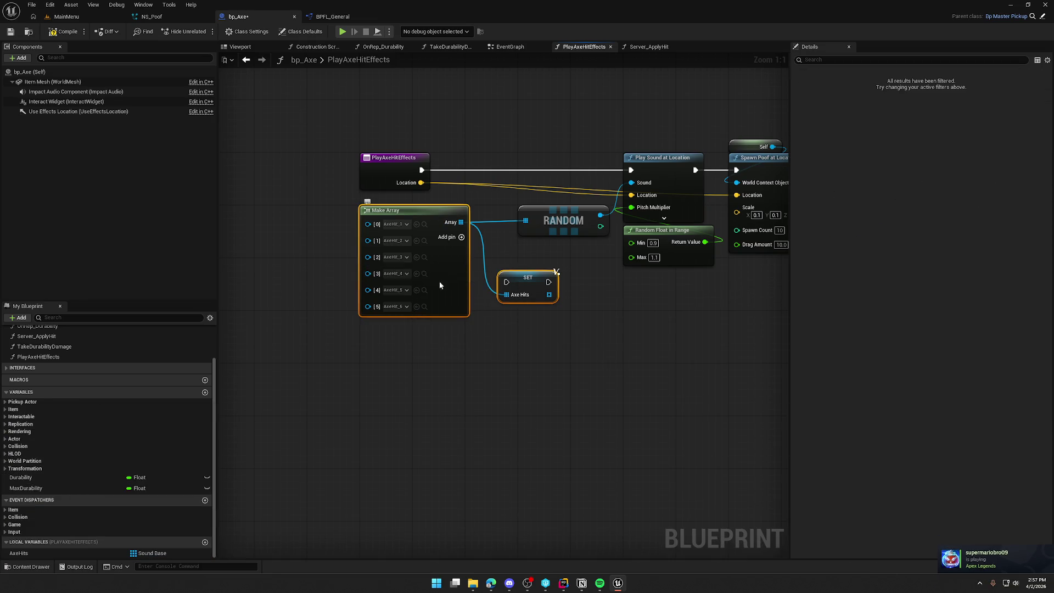
{"action": "key", "text": "Delete"}
Step: Wire an AxeHits getter into the RANDOM node and shift the sound and spawn nodes left
{"action": "mouse_move", "coordinate": [19, 553]}
{"action": "left_mouse_down"}
{"action": "mouse_move", "coordinate": [373, 439]}
{"action": "mouse_move", "coordinate": [541, 280]}
{"action": "mouse_move", "coordinate": [525, 220]}
{"action": "left_mouse_up"}
{"action": "mouse_move", "coordinate": [517, 282]}
{"action": "left_mouse_down"}
{"action": "mouse_move", "coordinate": [537, 249]}
{"action": "mouse_move", "coordinate": [446, 242]}
{"action": "left_mouse_up"}
{"action": "scroll", "coordinate": [530, 250], "scroll_direction": "down", "scroll_amount": 3}
{"action": "left_click", "coordinate": [552, 239], "text": "ctrl"}
{"action": "left_click_drag", "start_coordinate": [568, 162], "coordinate": [741, 275]}
{"action": "scroll", "coordinate": [563, 181], "scroll_direction": "up", "scroll_amount": 3}
{"action": "left_click_drag", "start_coordinate": [676, 202], "coordinate": [519, 203]}
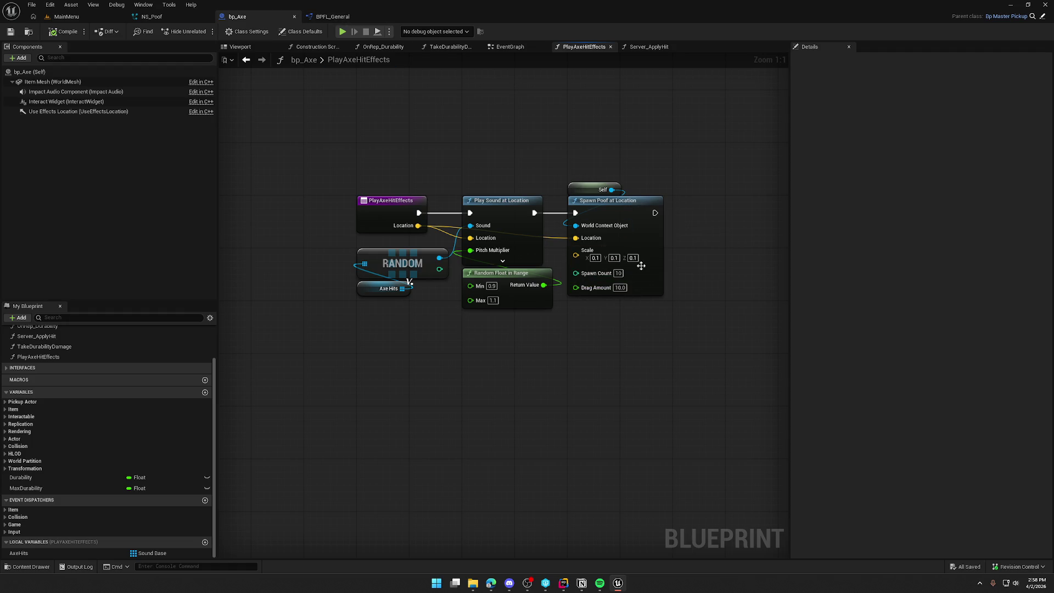
{"action": "double_click", "coordinate": [640, 214]}
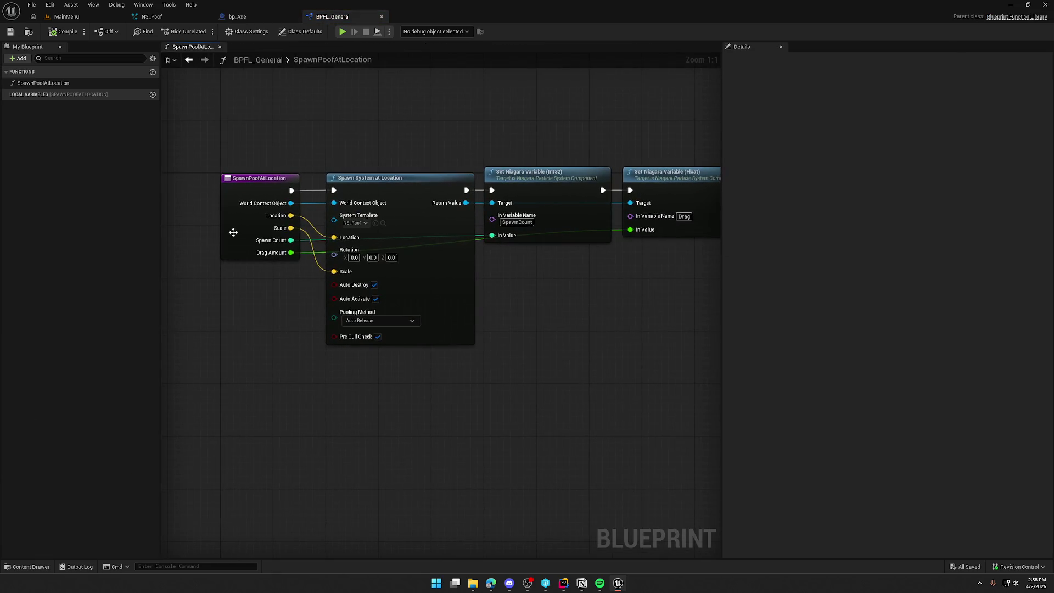
Step: Check SpawnPoofAtLocation's inputs against NS_Poof's user parameters, collapse them, and save BPFL_General
{"action": "left_click", "coordinate": [234, 232]}
{"action": "left_click", "coordinate": [727, 295]}
{"action": "left_click", "coordinate": [727, 340]}
{"action": "left_click", "coordinate": [193, 17]}
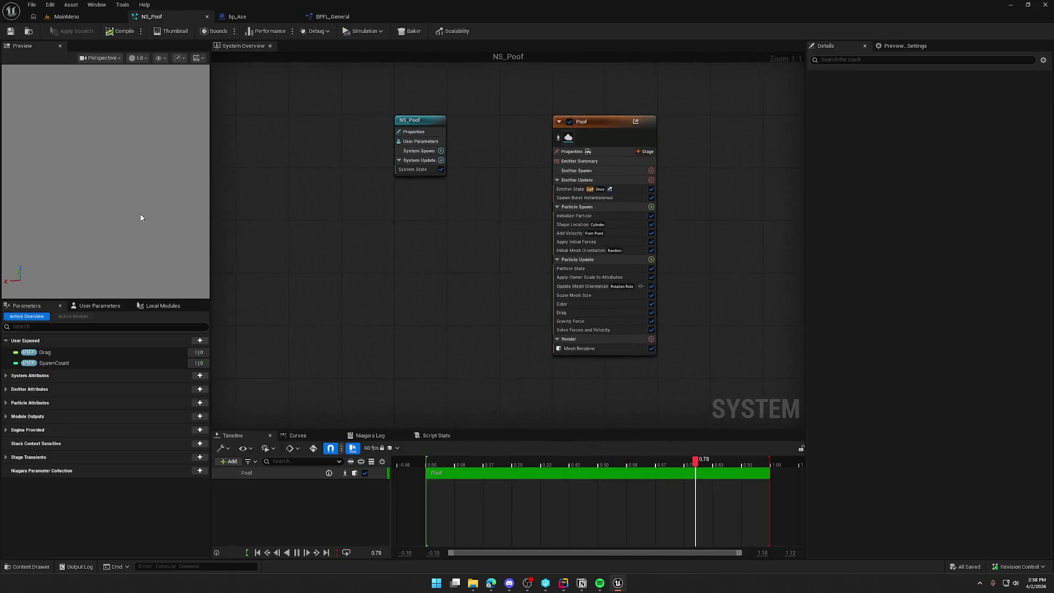
{"action": "left_click", "coordinate": [84, 307]}
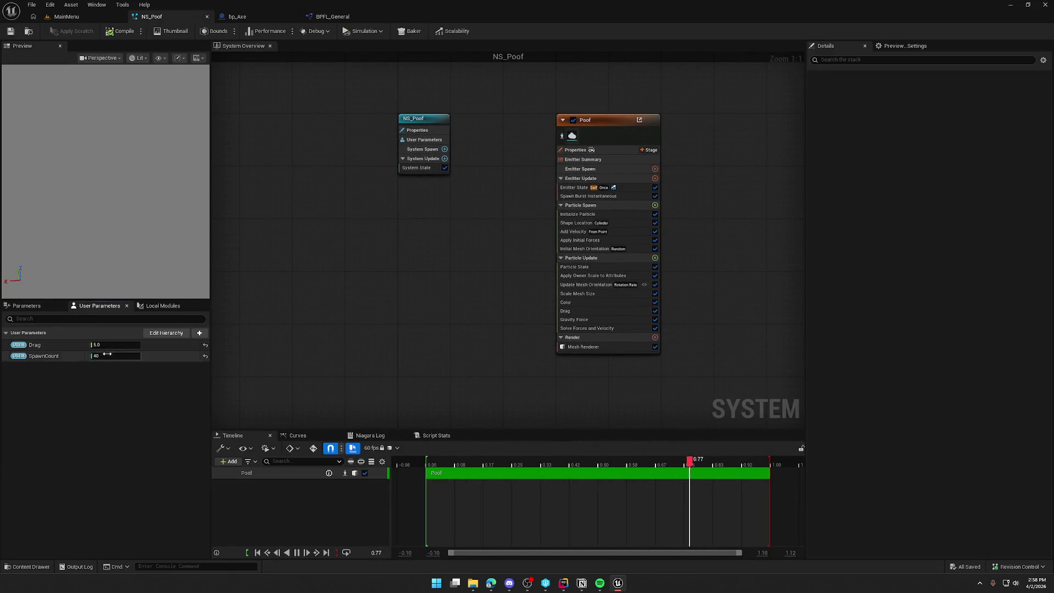
{"action": "left_click", "coordinate": [335, 17]}
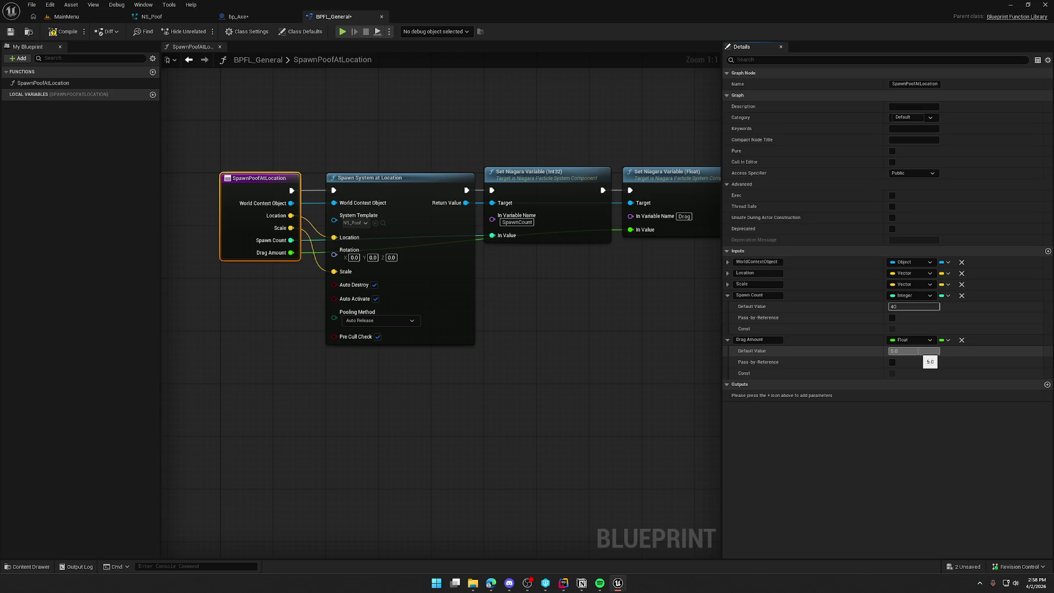
{"action": "left_click", "coordinate": [728, 295]}
{"action": "left_click", "coordinate": [728, 306]}
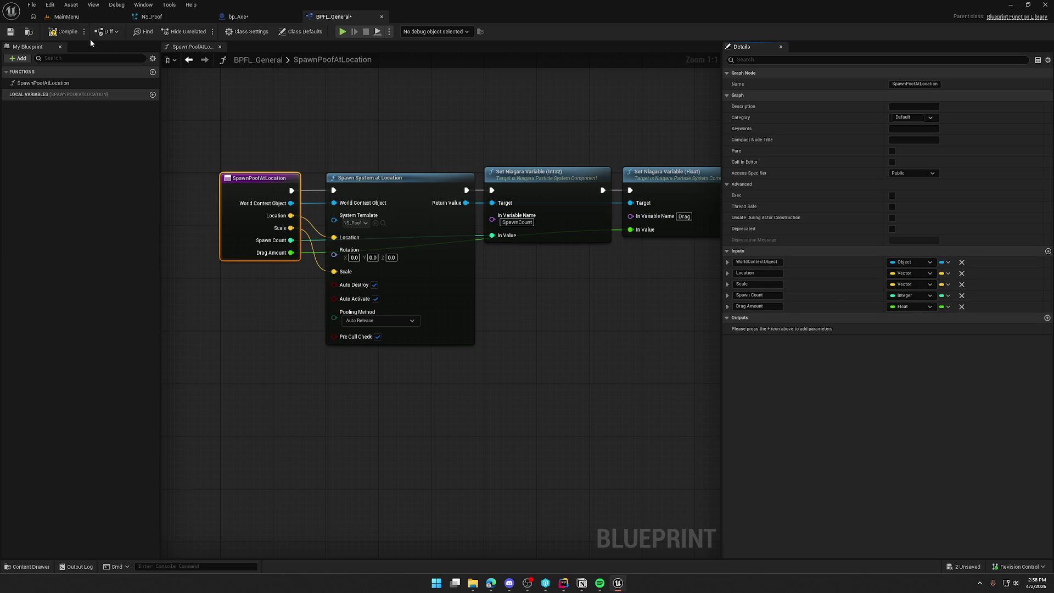
{"action": "key", "text": "ctrl+s"}
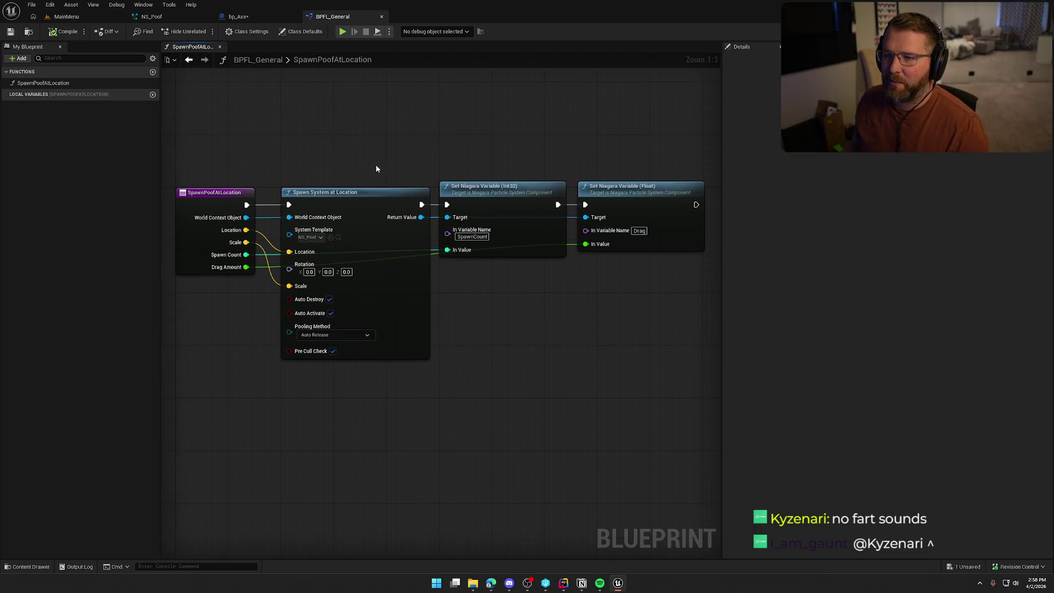
Step: Recompile the NS_Poof system, then return to MainMenu with the Content Drawer open
{"action": "left_click", "coordinate": [253, 19]}
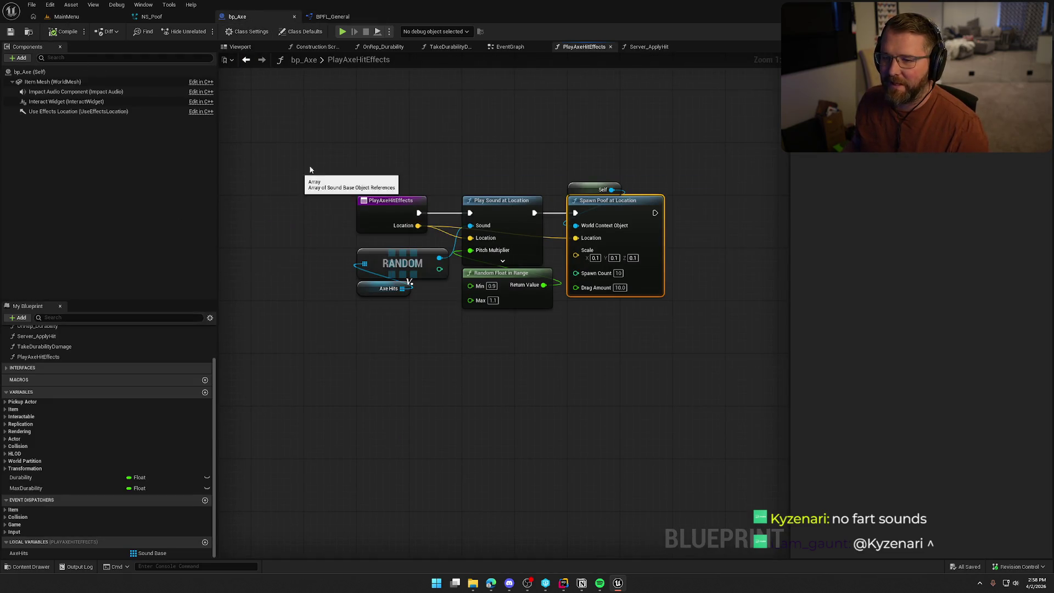
{"action": "left_click", "coordinate": [152, 16]}
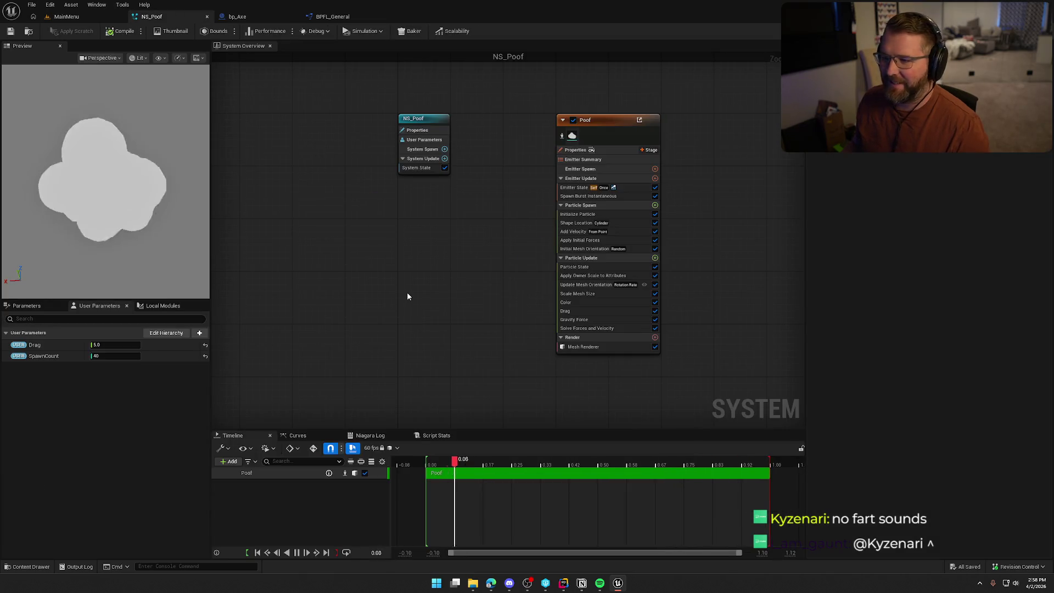
{"action": "left_click_drag", "start_coordinate": [600, 120], "coordinate": [547, 127]}
{"action": "left_click_drag", "start_coordinate": [423, 281], "coordinate": [361, 269]}
{"action": "left_click", "coordinate": [119, 31]}
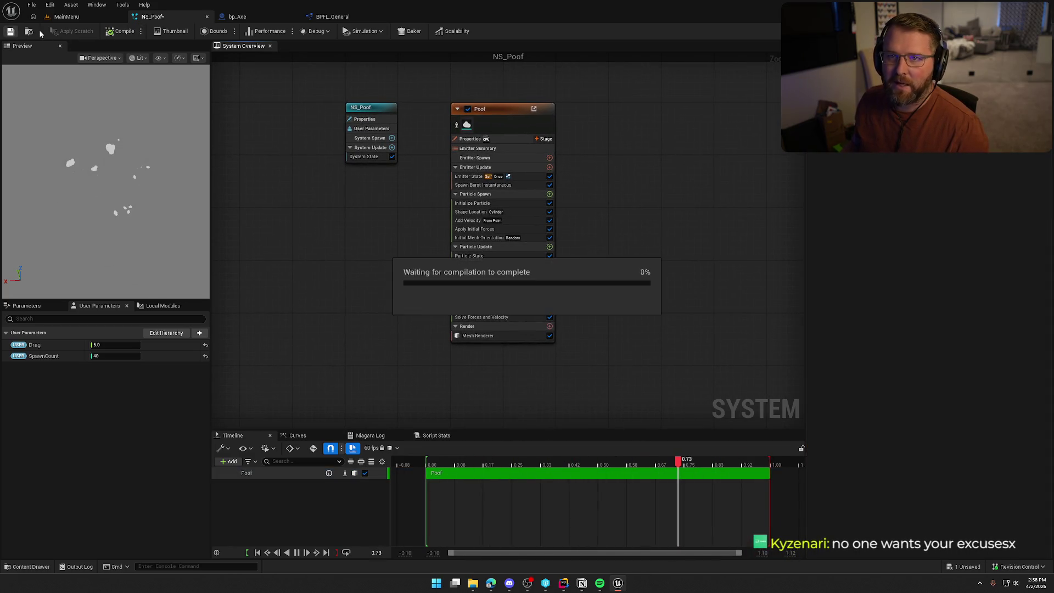
{"action": "left_click", "coordinate": [84, 16]}
{"action": "key", "text": "ctrl+space"}
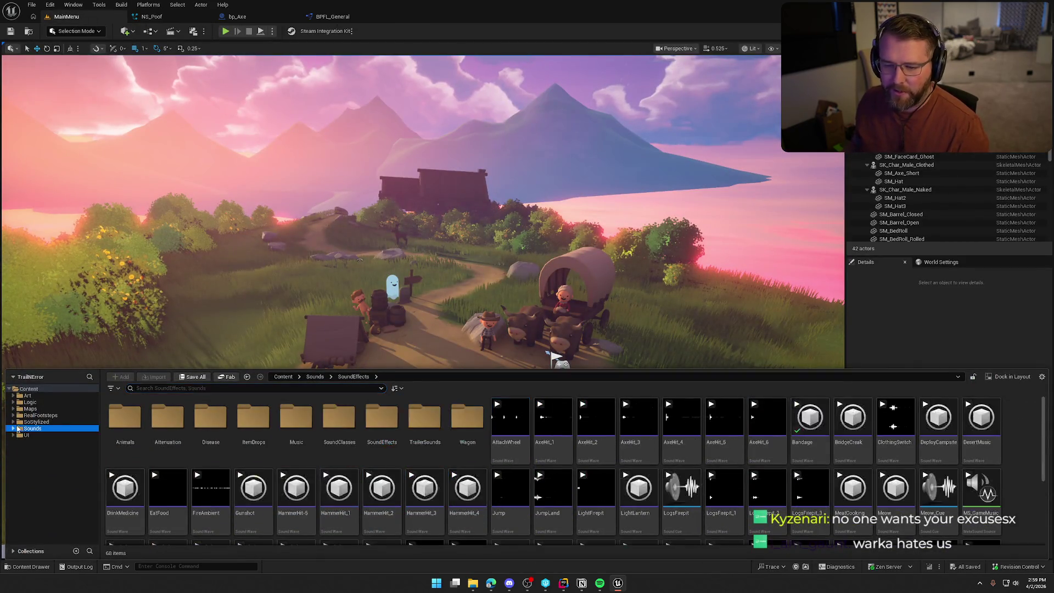
Step: Open the GameWorld map, play in editor, and chop a birch trunk with the axe
{"action": "left_click", "coordinate": [30, 409]}
{"action": "double_click", "coordinate": [210, 420]}
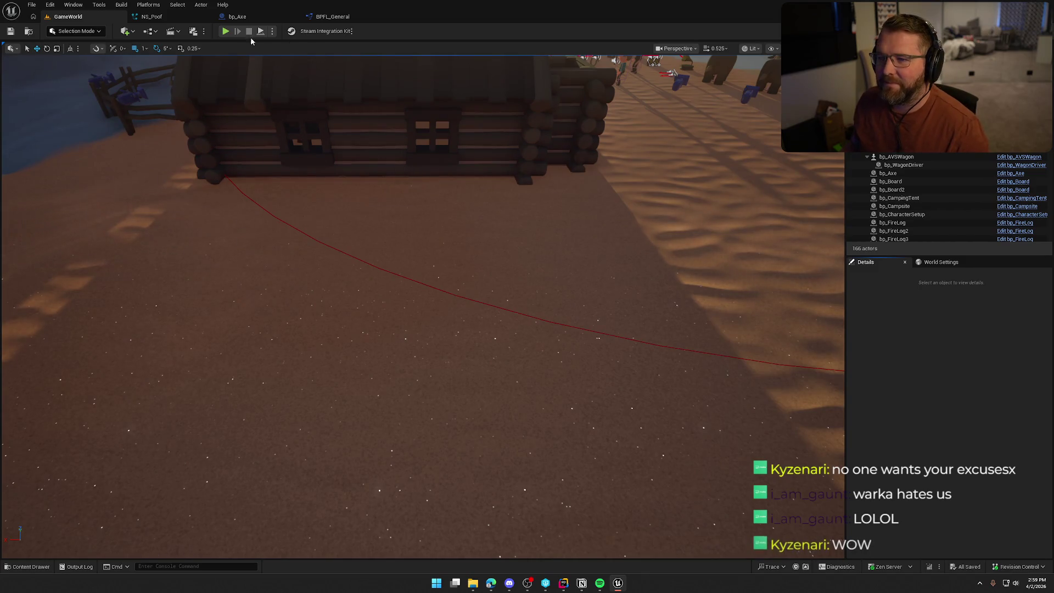
{"action": "left_click", "coordinate": [225, 32]}
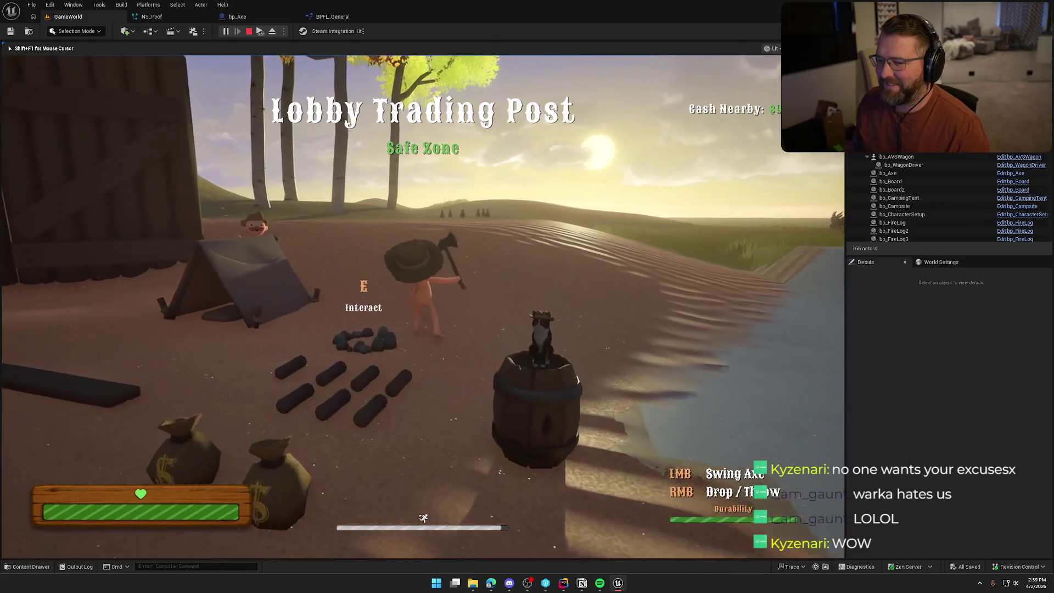
{"action": "key", "text": "w"}
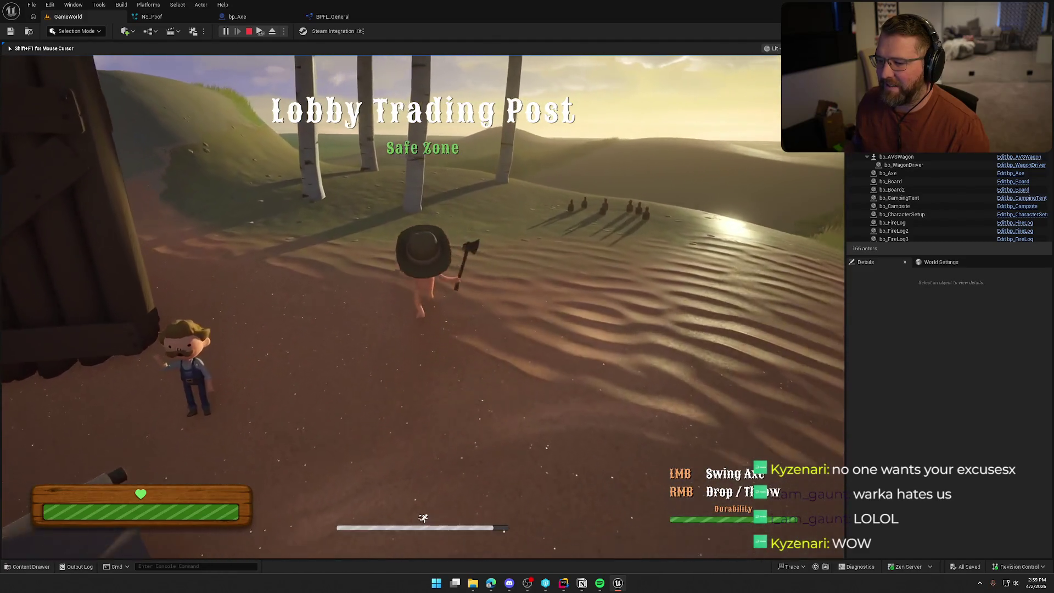
{"action": "key", "text": "w"}
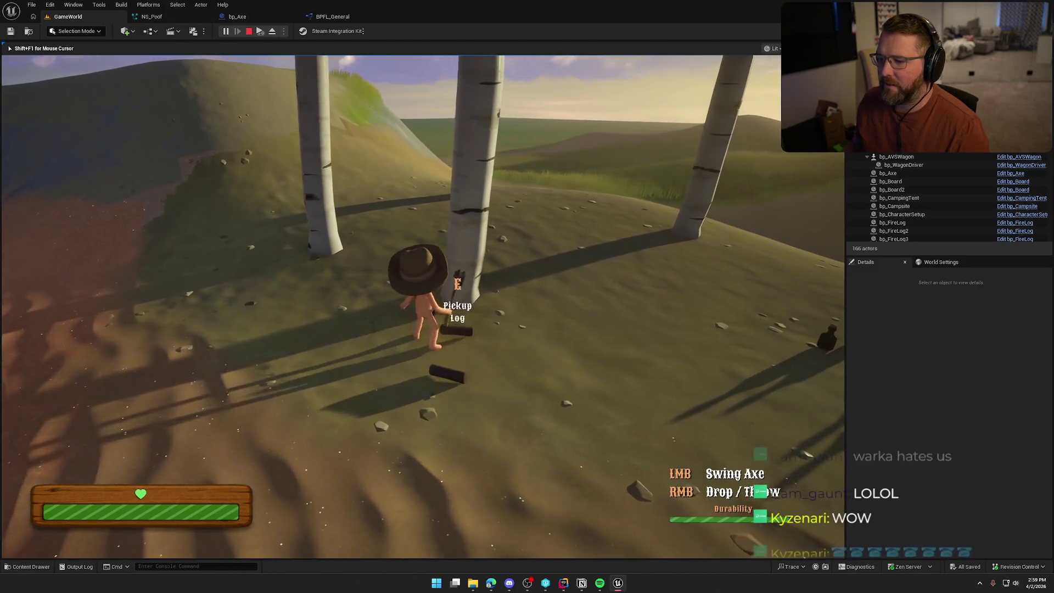
{"action": "left_click", "coordinate": [422, 307]}
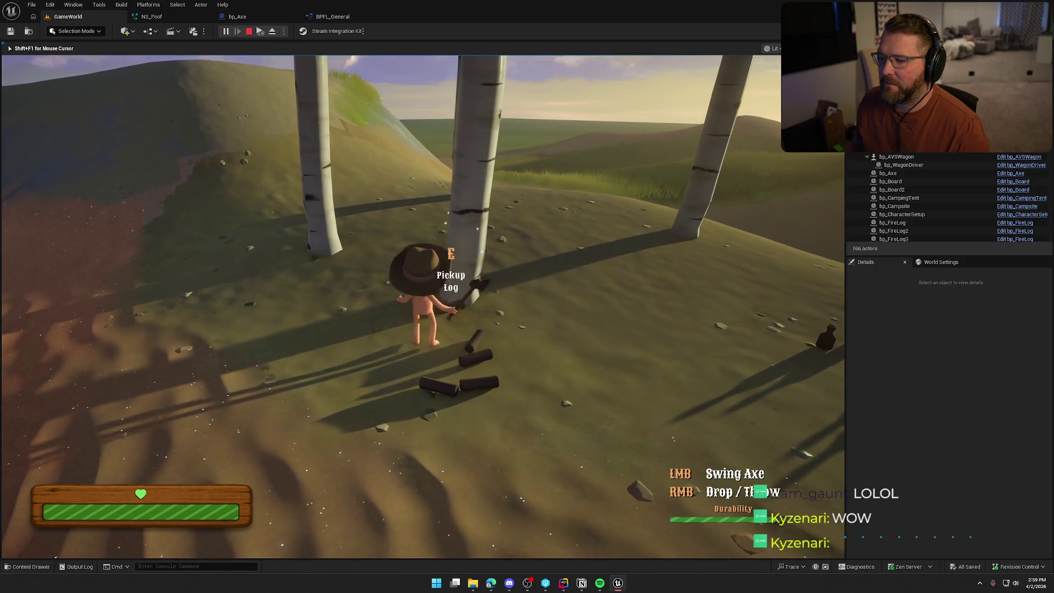
Step: Run to the cattle pen and hit a cow five times with the axe until it dies
{"action": "key", "text": "w"}
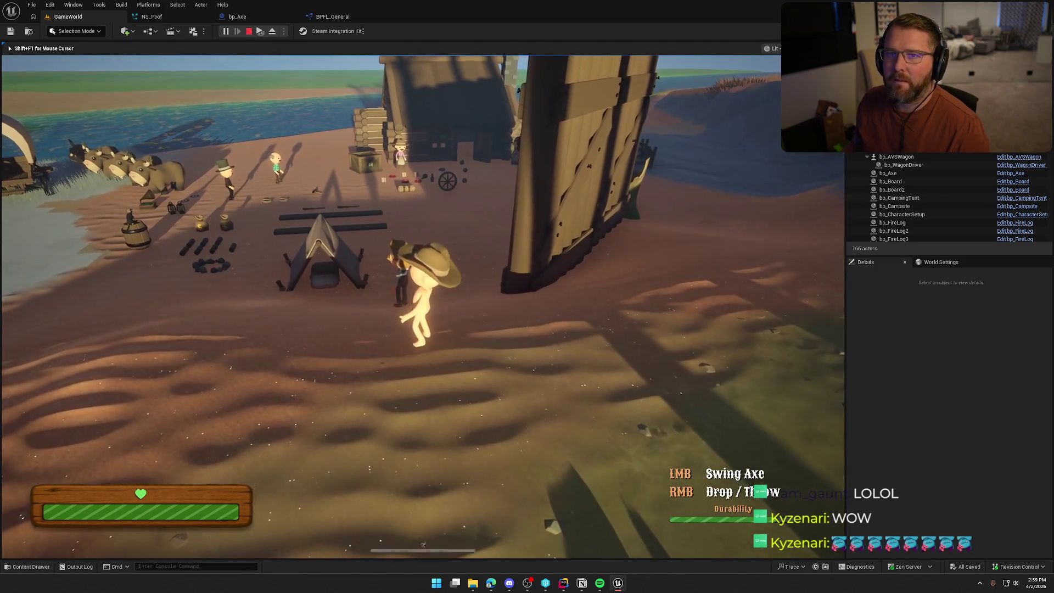
{"action": "key", "text": "w"}
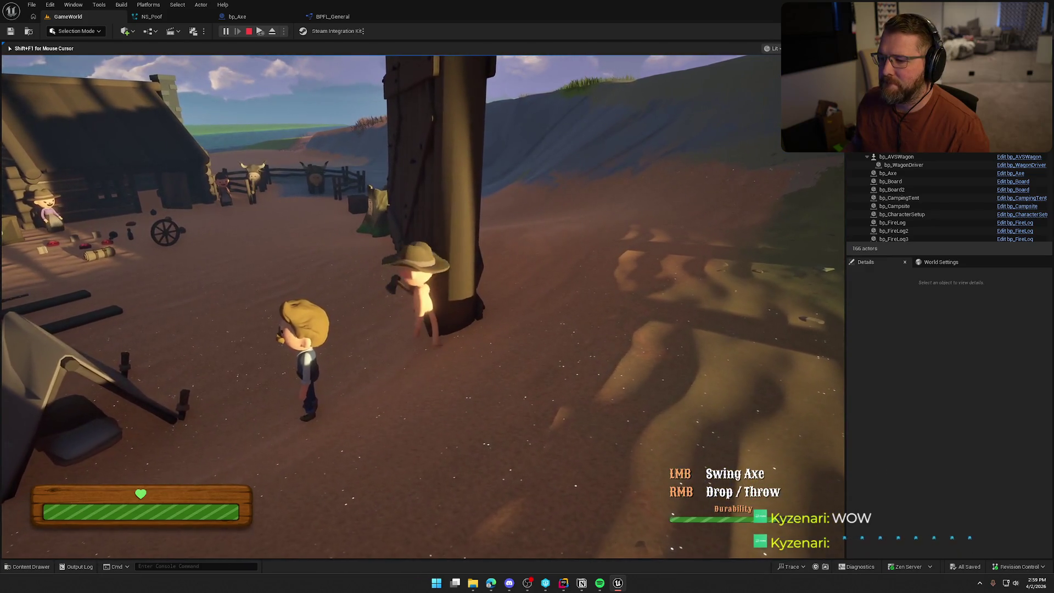
{"action": "key", "text": "w"}
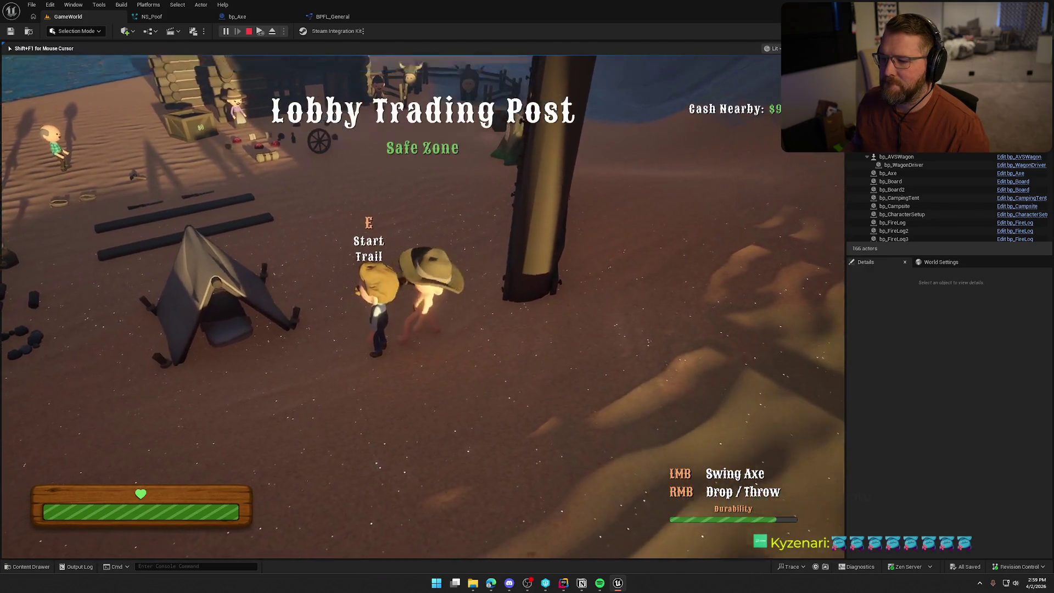
{"action": "key", "text": "shift+w"}
{"action": "key", "text": "shift+w"}
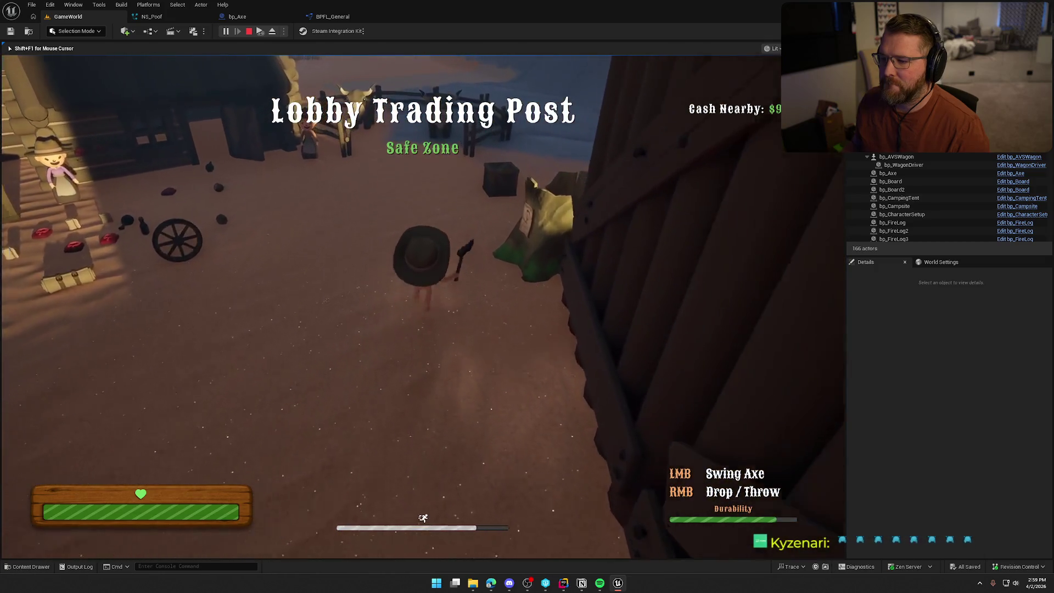
{"action": "key", "text": "shift+w"}
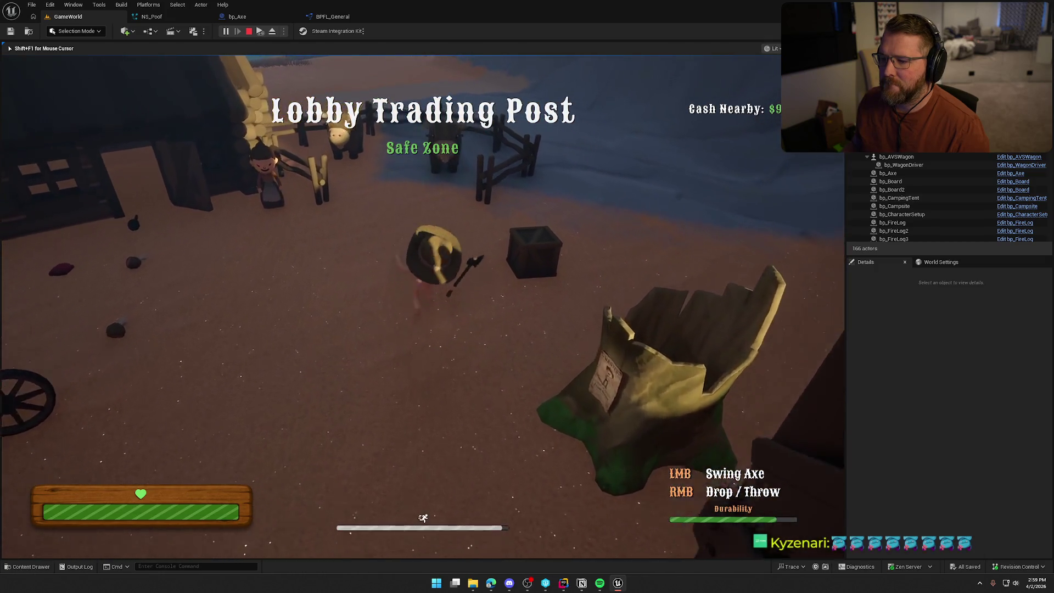
{"action": "left_click", "coordinate": [423, 307]}
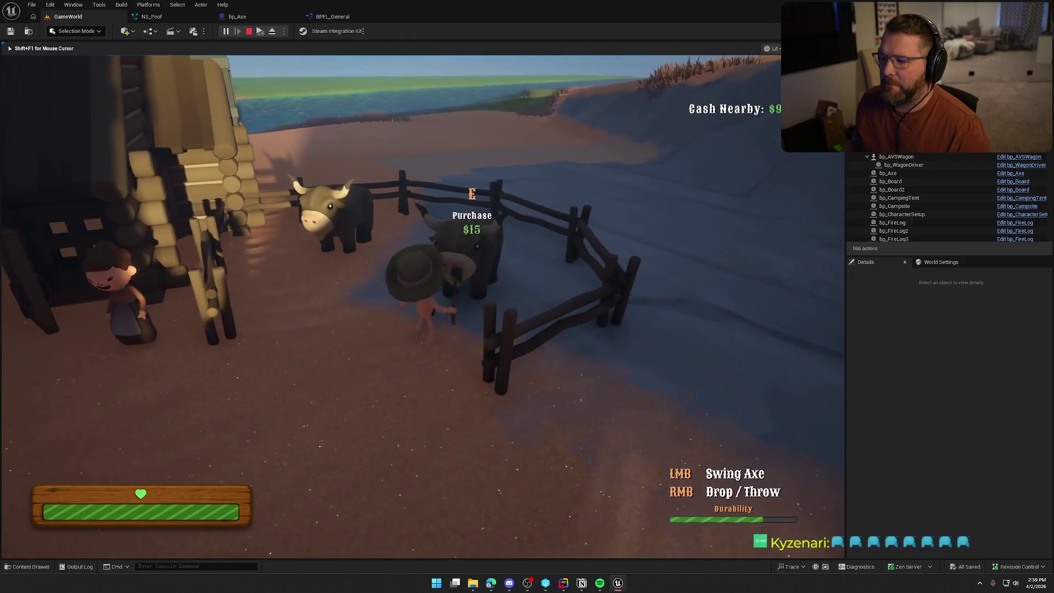
{"action": "left_click", "coordinate": [423, 306]}
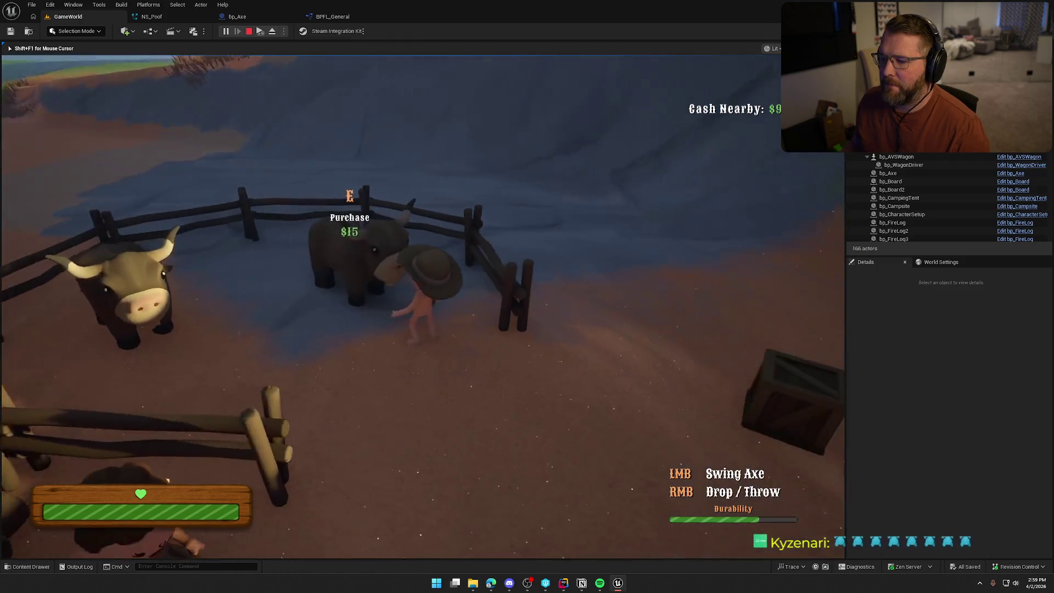
{"action": "left_click", "coordinate": [423, 306]}
{"action": "left_click", "coordinate": [423, 306]}
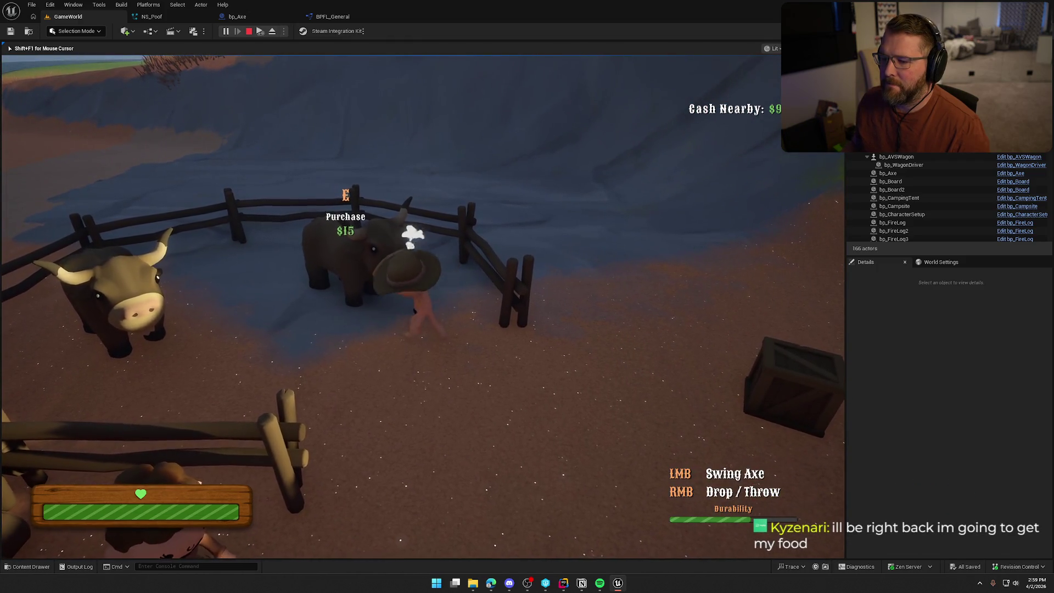
{"action": "left_click", "coordinate": [423, 306]}
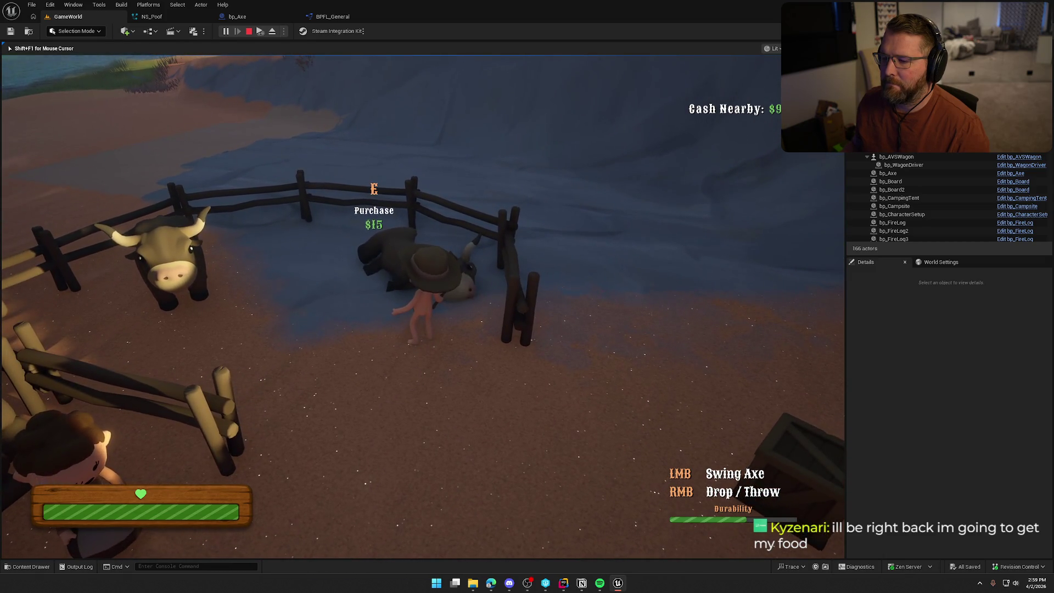
Step: Sprint back toward camp and stop the play-in-editor session
{"action": "key", "text": "shift+w"}
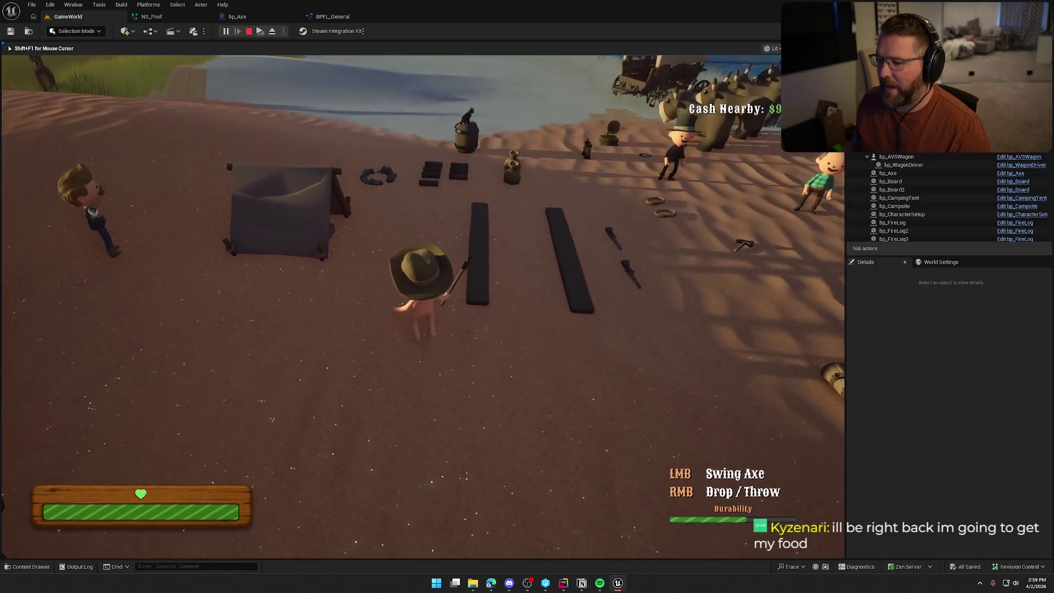
{"action": "key", "text": "shift+w"}
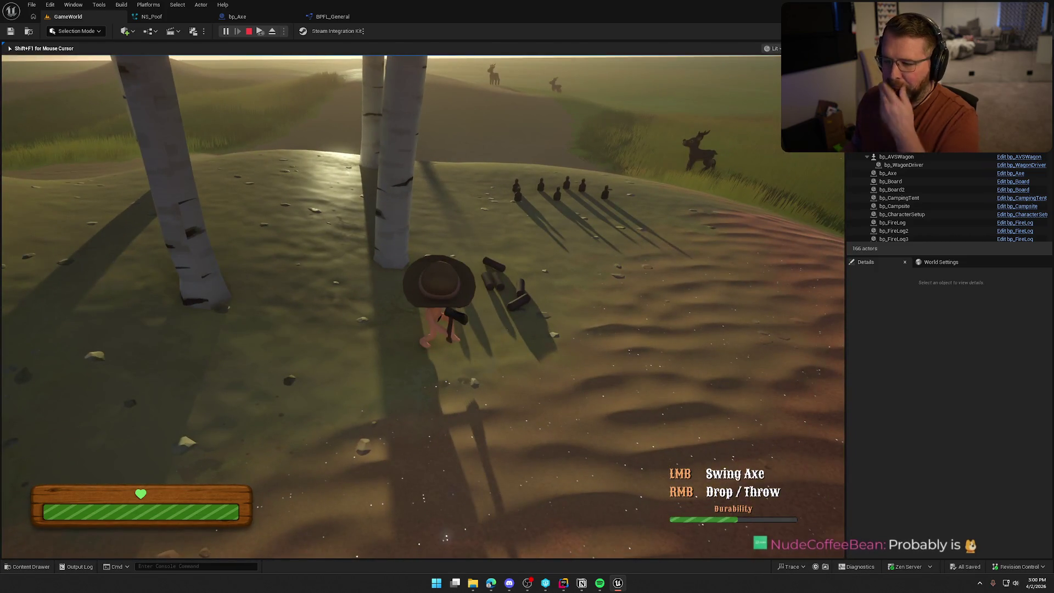
{"action": "key", "text": "Escape"}
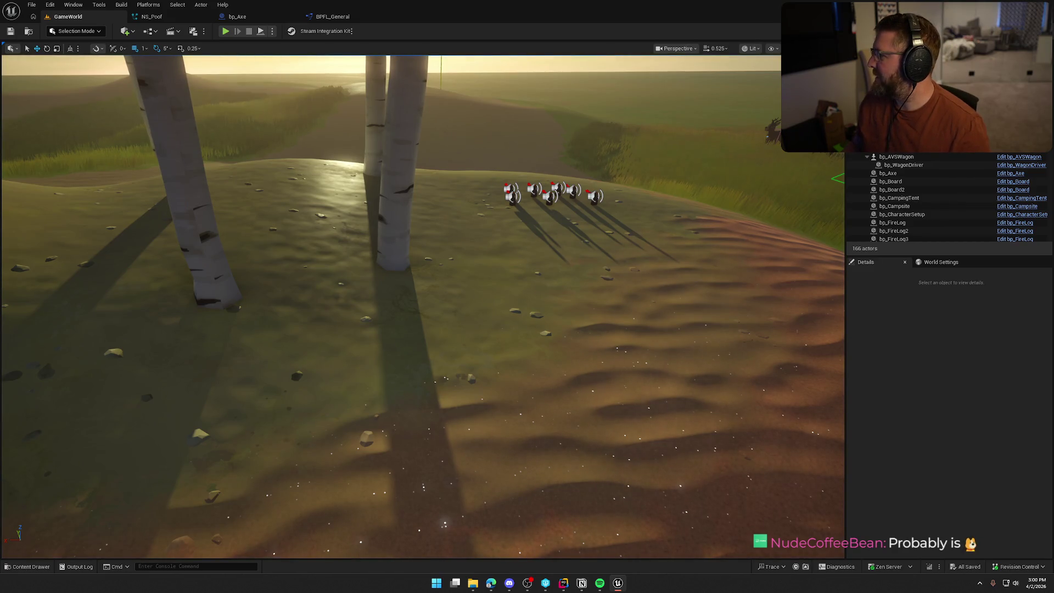
Step: Check the Particle Effect Pass list in Notion, then close the BPFL_General editor tab
{"action": "key", "text": "alt+Tab"}
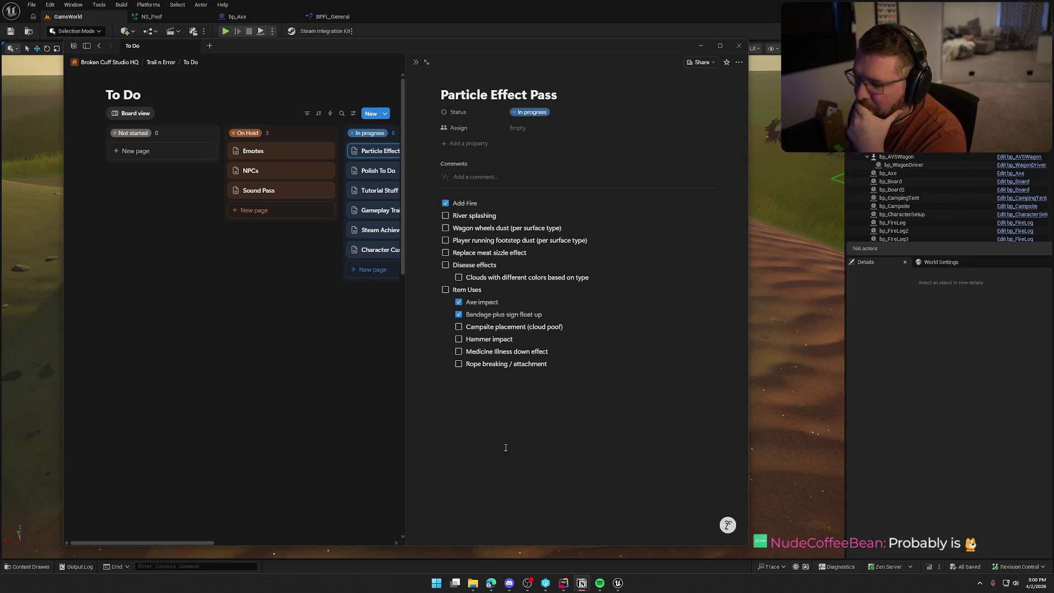
{"action": "key", "text": "alt+Tab"}
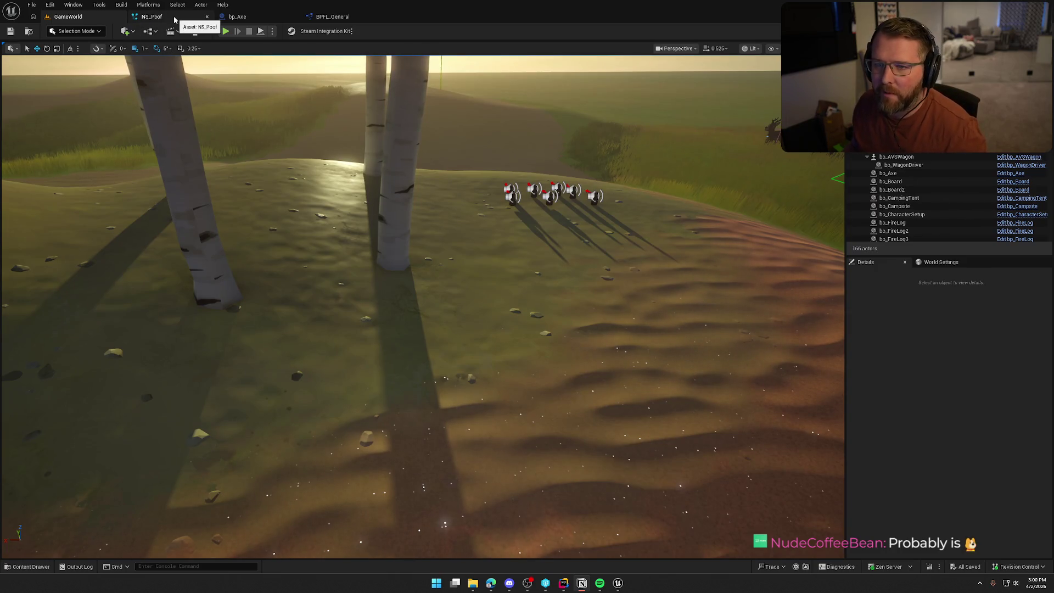
{"action": "left_click", "coordinate": [207, 17]}
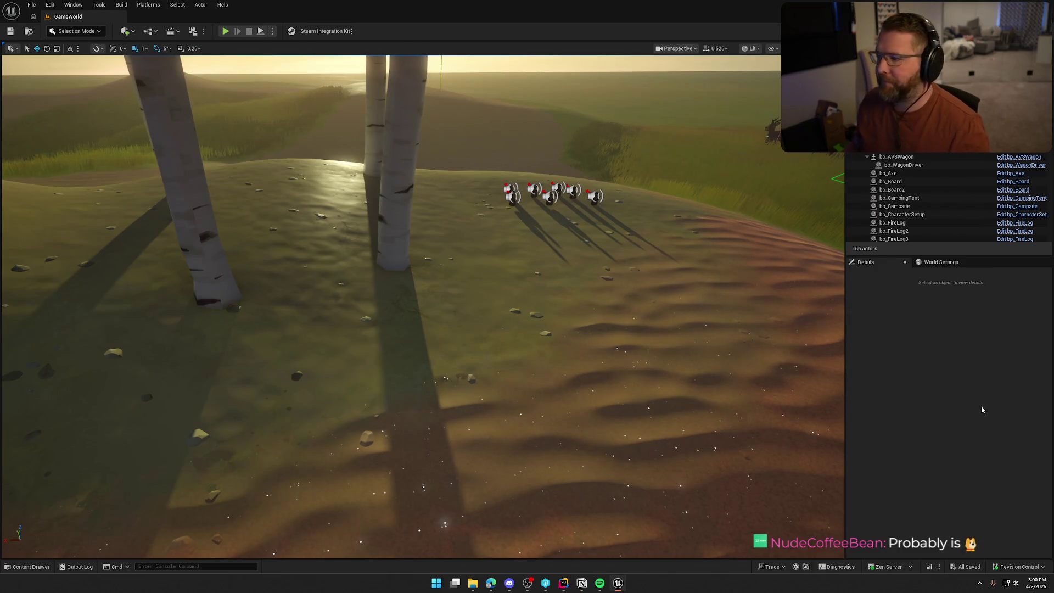
Step: Open bp_Campsite from Logic > Interactables > Items and pan to the SpawnActor Fire Pit and Destroy Actor nodes
{"action": "key", "text": "ctrl+space"}
{"action": "left_click", "coordinate": [33, 403]}
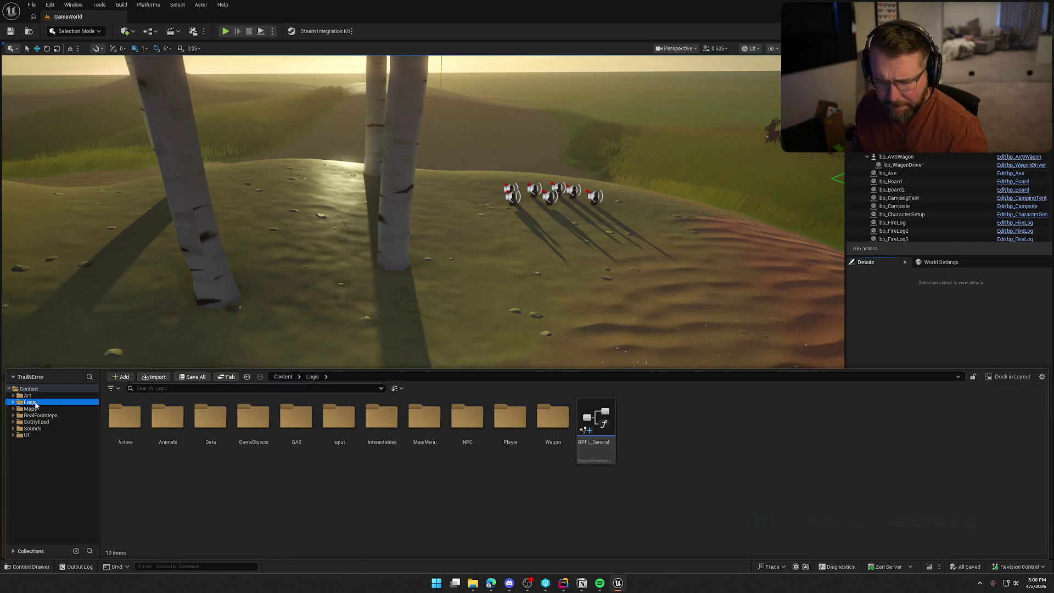
{"action": "double_click", "coordinate": [382, 419]}
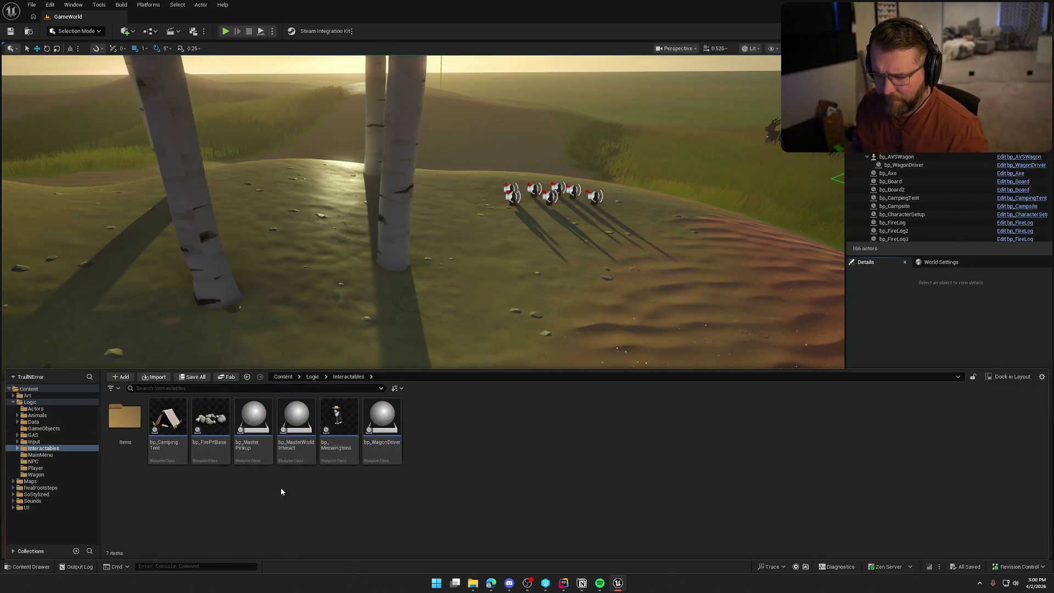
{"action": "double_click", "coordinate": [126, 418]}
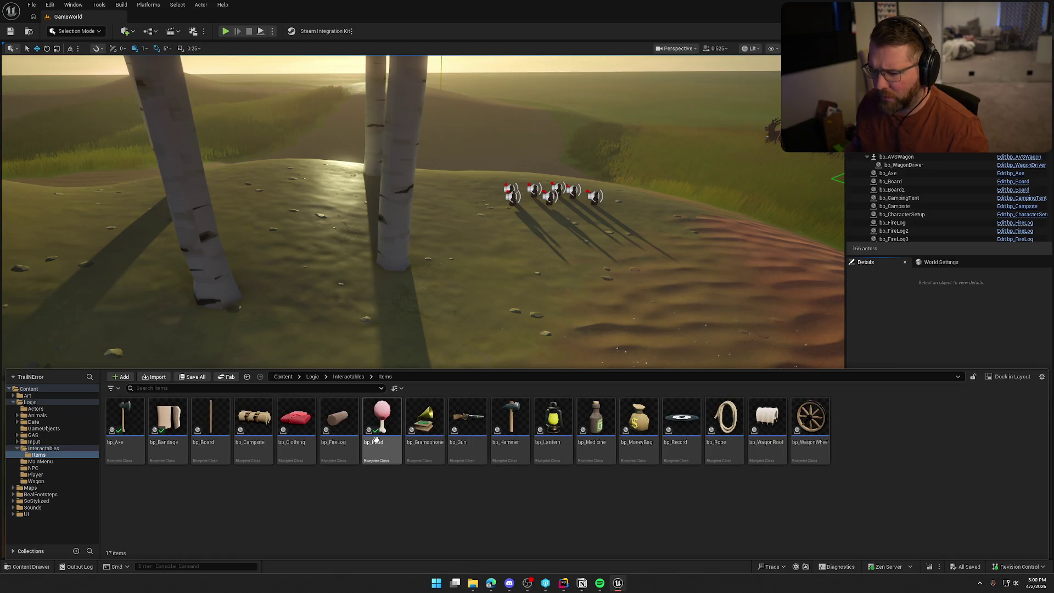
{"action": "double_click", "coordinate": [268, 425]}
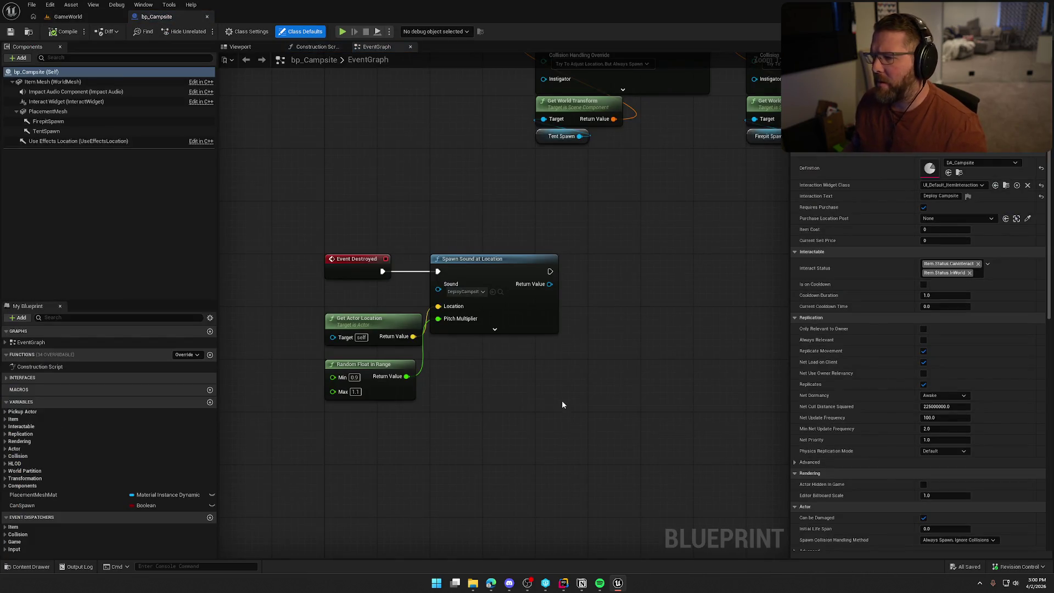
{"action": "mouse_move", "coordinate": [507, 413]}
{"action": "left_mouse_down"}
{"action": "mouse_move", "coordinate": [461, 415]}
{"action": "mouse_move", "coordinate": [288, 247]}
{"action": "left_mouse_up"}
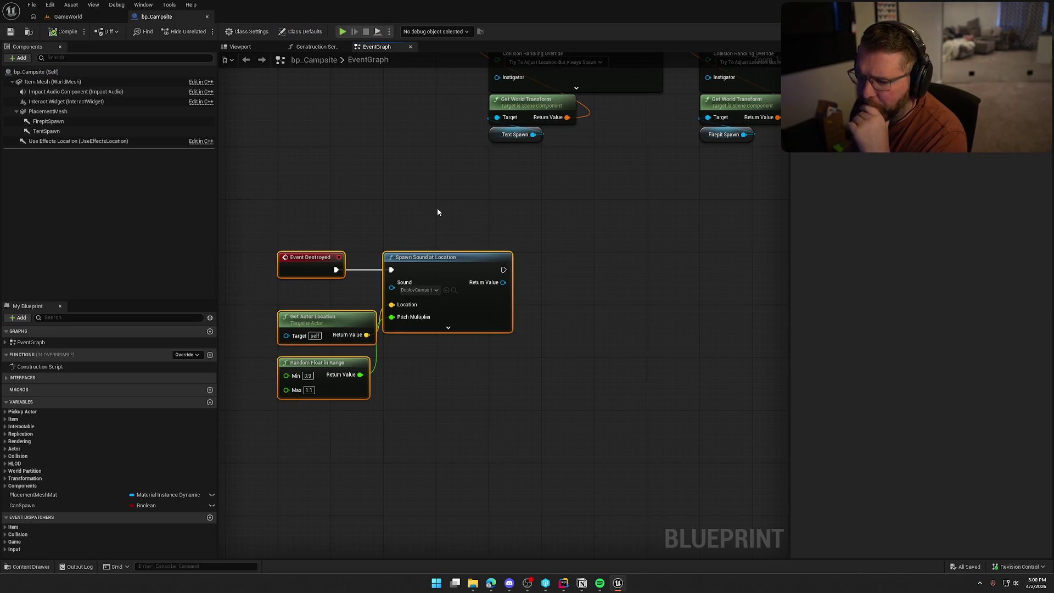
{"action": "left_click_drag", "start_coordinate": [437, 212], "coordinate": [345, 348]}
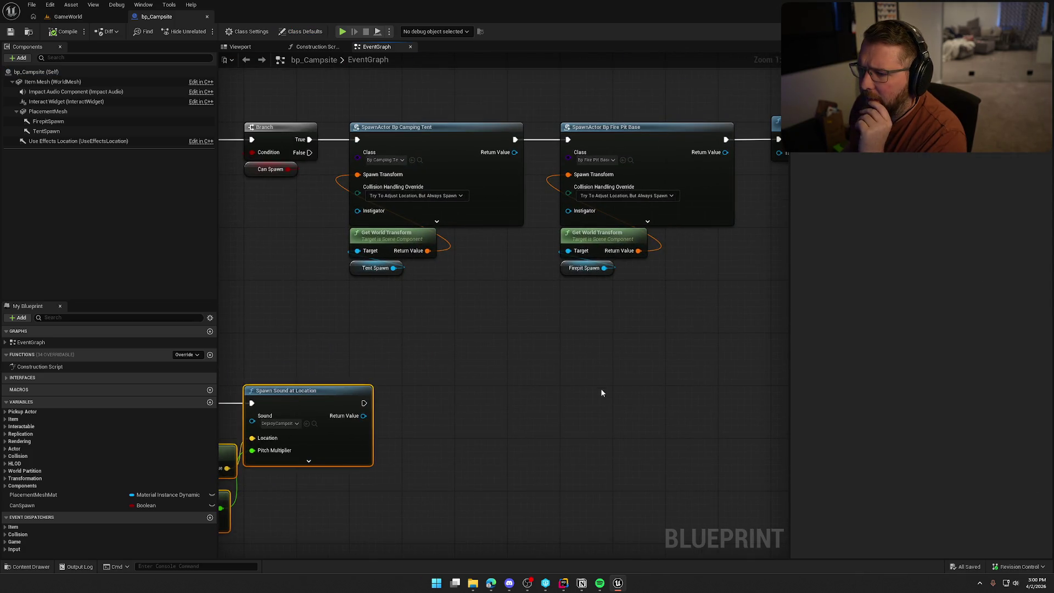
{"action": "left_click_drag", "start_coordinate": [601, 390], "coordinate": [740, 318]}
{"action": "mouse_move", "coordinate": [654, 342]}
{"action": "left_mouse_down"}
{"action": "mouse_move", "coordinate": [644, 420]}
{"action": "mouse_move", "coordinate": [466, 418]}
{"action": "mouse_move", "coordinate": [370, 383]}
{"action": "mouse_move", "coordinate": [712, 478]}
{"action": "mouse_move", "coordinate": [303, 194]}
{"action": "mouse_move", "coordinate": [423, 423]}
{"action": "mouse_move", "coordinate": [413, 435]}
{"action": "left_mouse_up"}
{"action": "left_click", "coordinate": [669, 419]}
Step: Add an Execute GameplayCue On Actor (Burst) node beside Destroy Actor
{"action": "right_click", "coordinate": [592, 363]}
{"action": "type", "text": "g"}
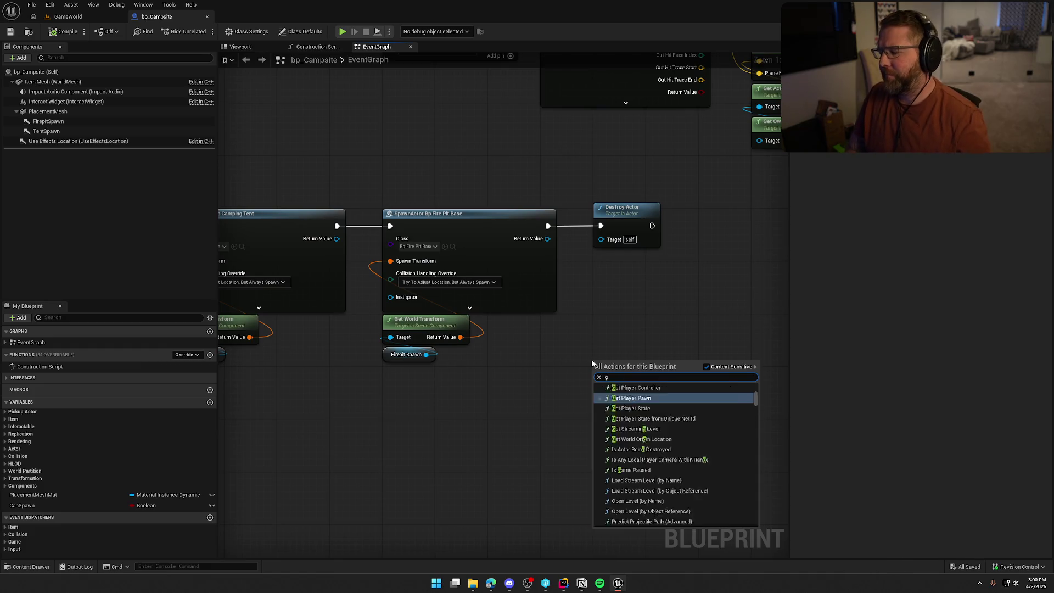
{"action": "type", "text": "ameplay cue"}
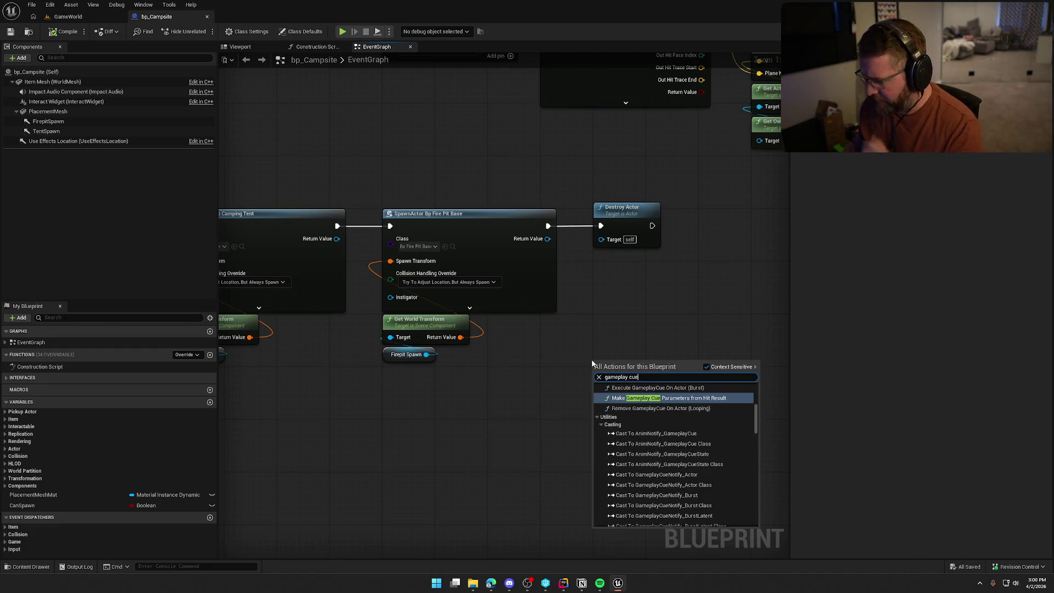
{"action": "scroll", "coordinate": [726, 446], "scroll_direction": "up", "scroll_amount": 3}
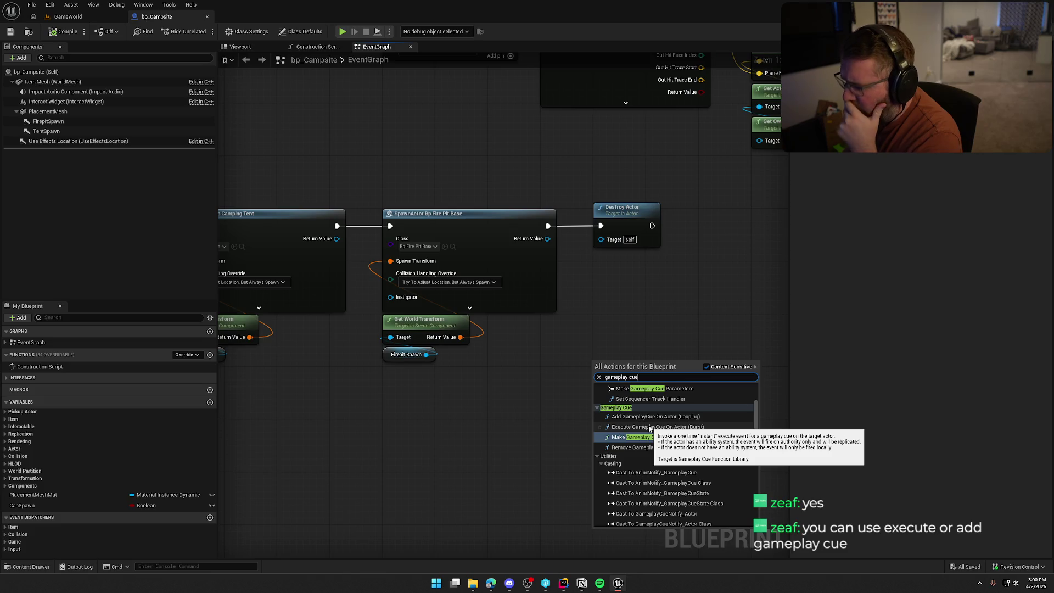
{"action": "left_click", "coordinate": [649, 427]}
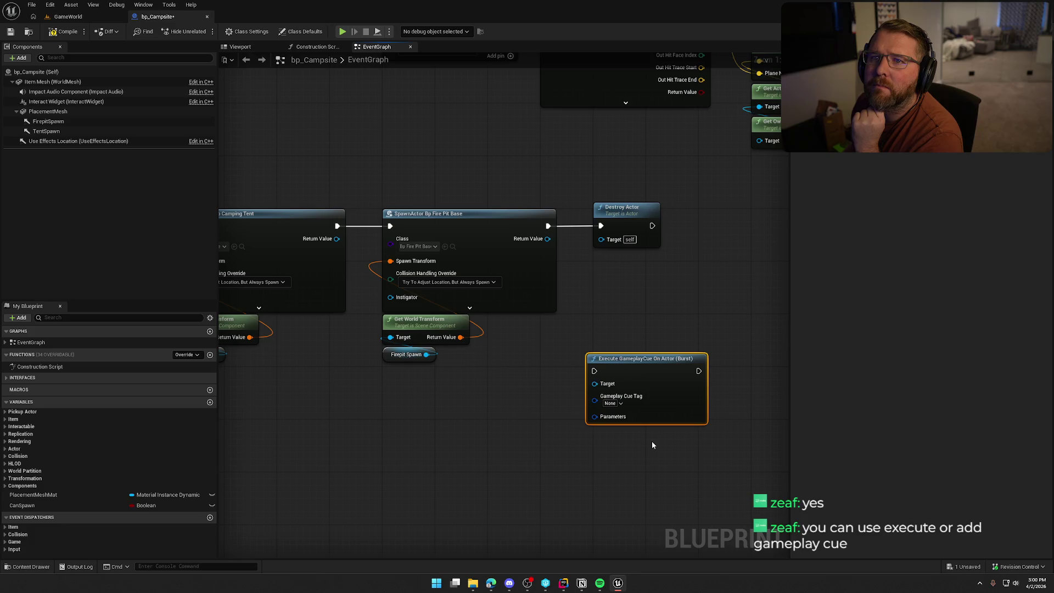
{"action": "mouse_move", "coordinate": [657, 447]}
{"action": "left_mouse_down"}
{"action": "mouse_move", "coordinate": [517, 388]}
{"action": "mouse_move", "coordinate": [529, 390]}
{"action": "left_mouse_up"}
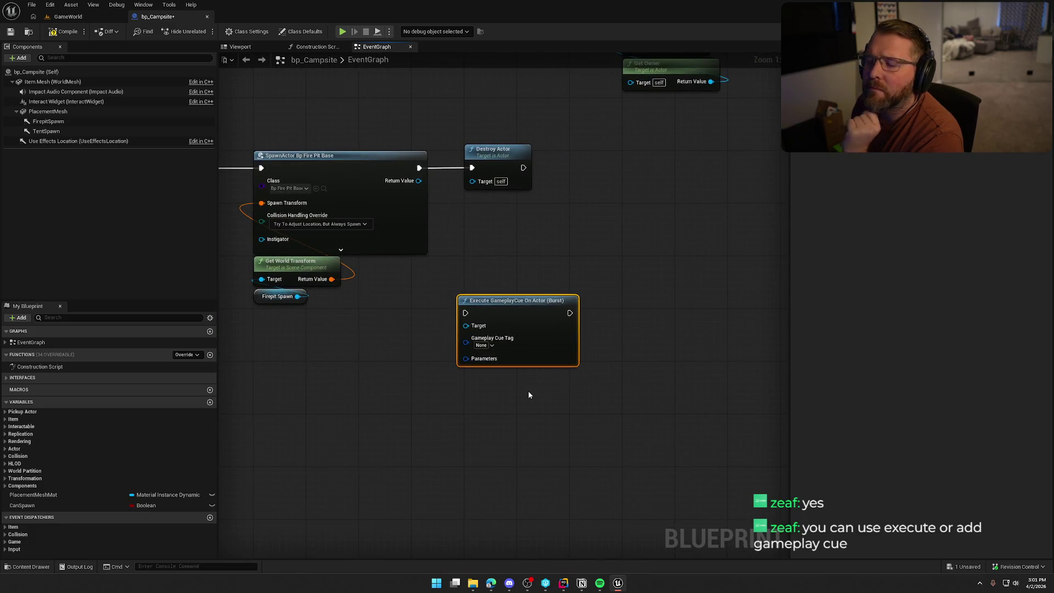
{"action": "left_click_drag", "start_coordinate": [533, 318], "coordinate": [527, 259]}
{"action": "left_click_drag", "start_coordinate": [494, 449], "coordinate": [550, 430]}
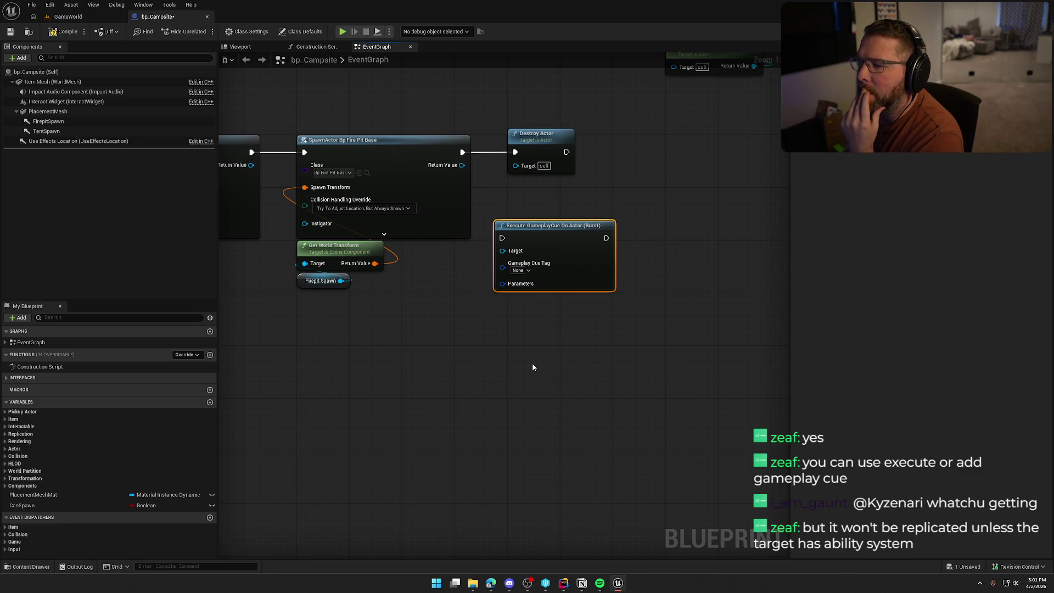
Step: Add a Get Owner node and wire its Return Value into the cue's Target
{"action": "right_click", "coordinate": [440, 278]}
{"action": "type", "text": "get owner"}
{"action": "key", "text": "Return"}
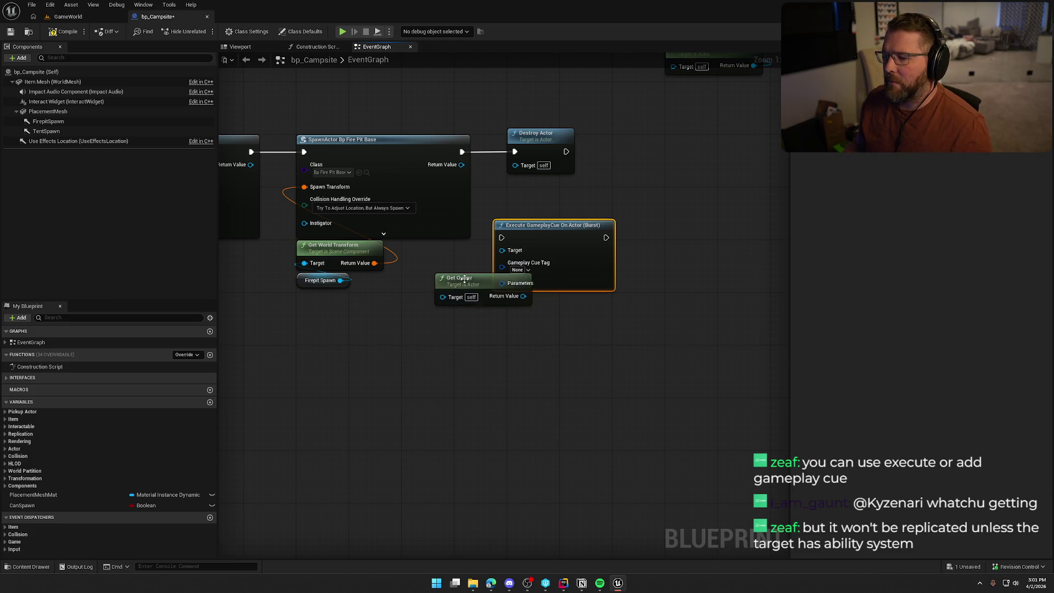
{"action": "left_click_drag", "start_coordinate": [465, 279], "coordinate": [406, 292]}
{"action": "left_click_drag", "start_coordinate": [463, 309], "coordinate": [502, 249]}
{"action": "left_click", "coordinate": [492, 288]}
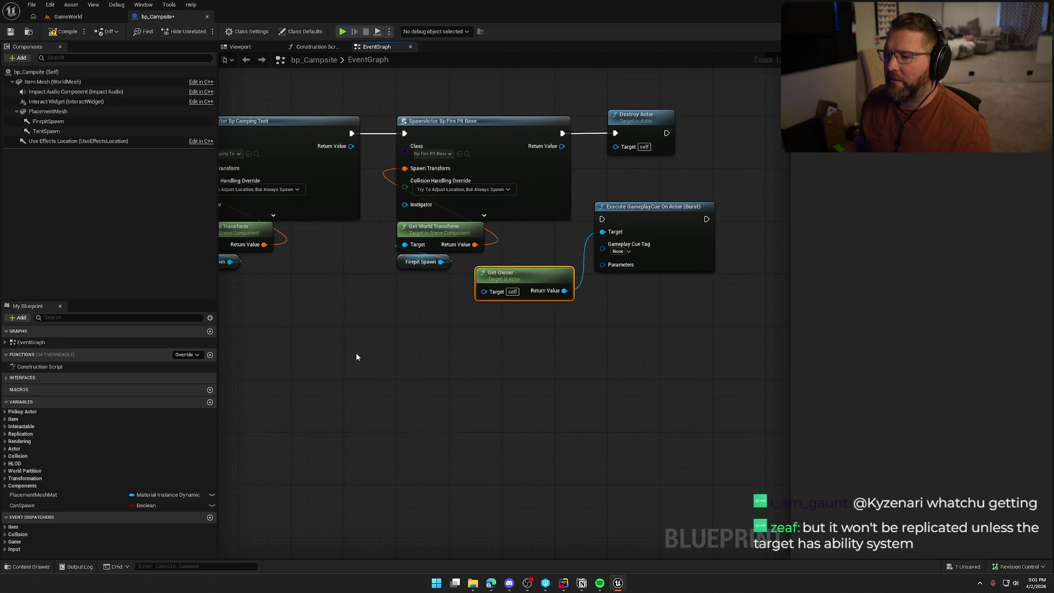
{"action": "mouse_move", "coordinate": [356, 357]}
{"action": "left_mouse_down"}
{"action": "mouse_move", "coordinate": [560, 353]}
{"action": "mouse_move", "coordinate": [305, 357]}
{"action": "left_mouse_up"}
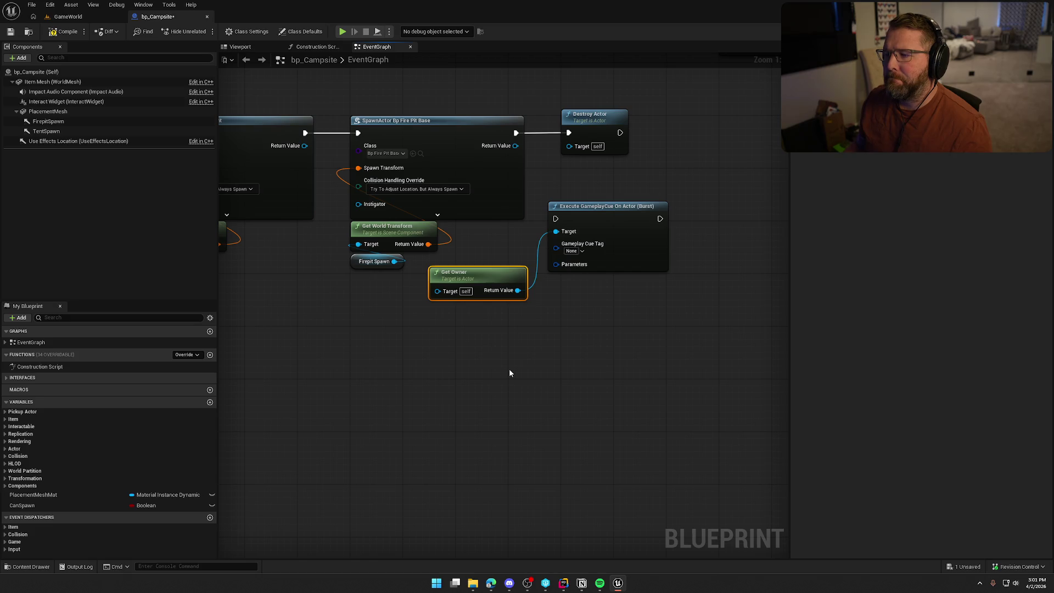
Step: Review the Event Destroyed sound nodes and browse the cue's GameplayCue tags without choosing one
{"action": "mouse_move", "coordinate": [509, 368]}
{"action": "left_mouse_down"}
{"action": "mouse_move", "coordinate": [733, 292]}
{"action": "mouse_move", "coordinate": [623, 400]}
{"action": "mouse_move", "coordinate": [436, 212]}
{"action": "left_mouse_up"}
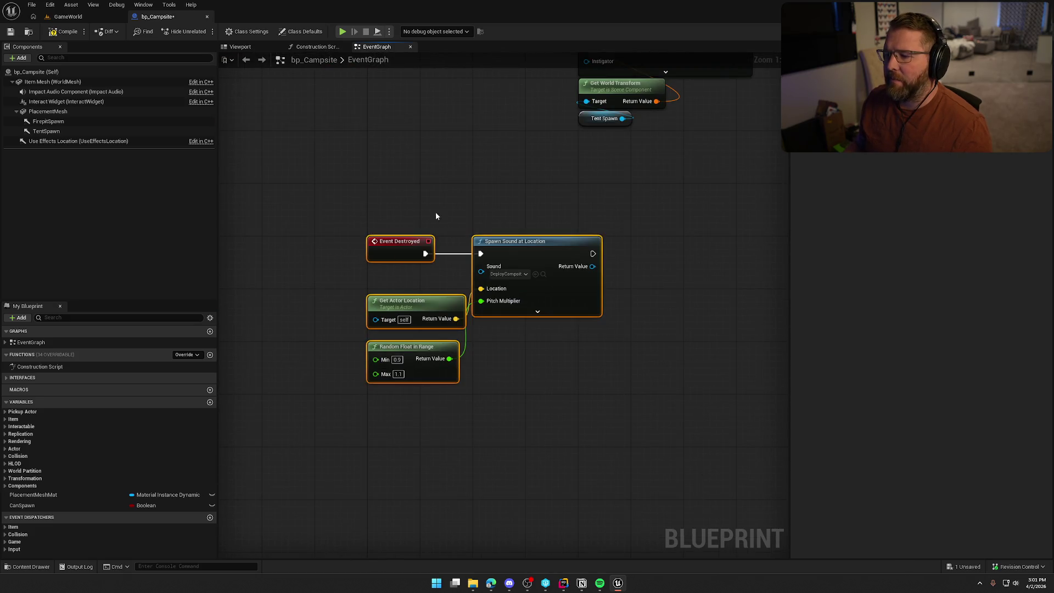
{"action": "mouse_move", "coordinate": [611, 211]}
{"action": "left_mouse_down"}
{"action": "mouse_move", "coordinate": [360, 288]}
{"action": "mouse_move", "coordinate": [525, 254]}
{"action": "left_mouse_up"}
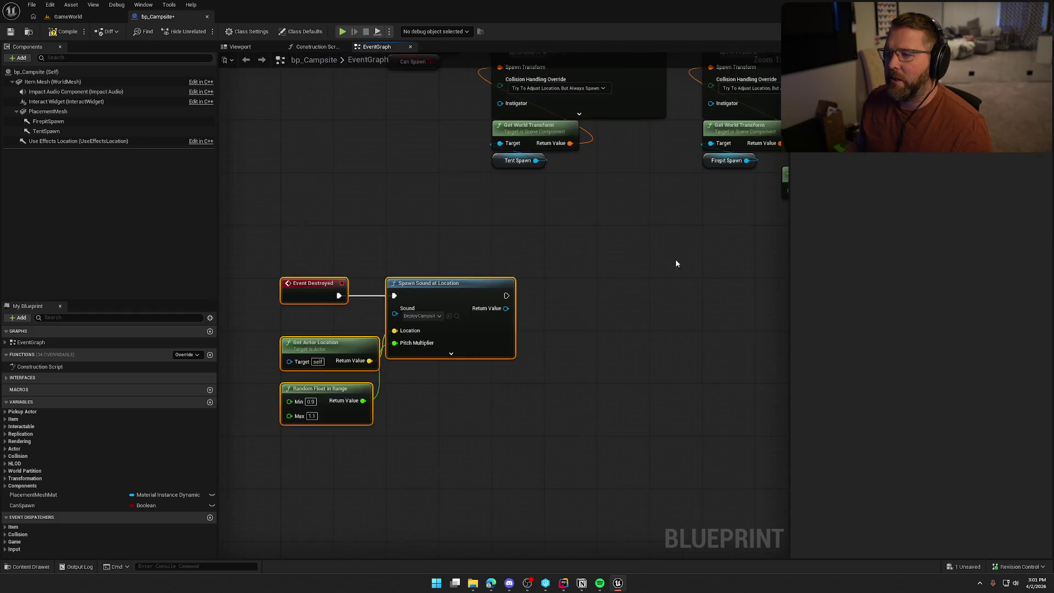
{"action": "left_click_drag", "start_coordinate": [555, 374], "coordinate": [418, 394]}
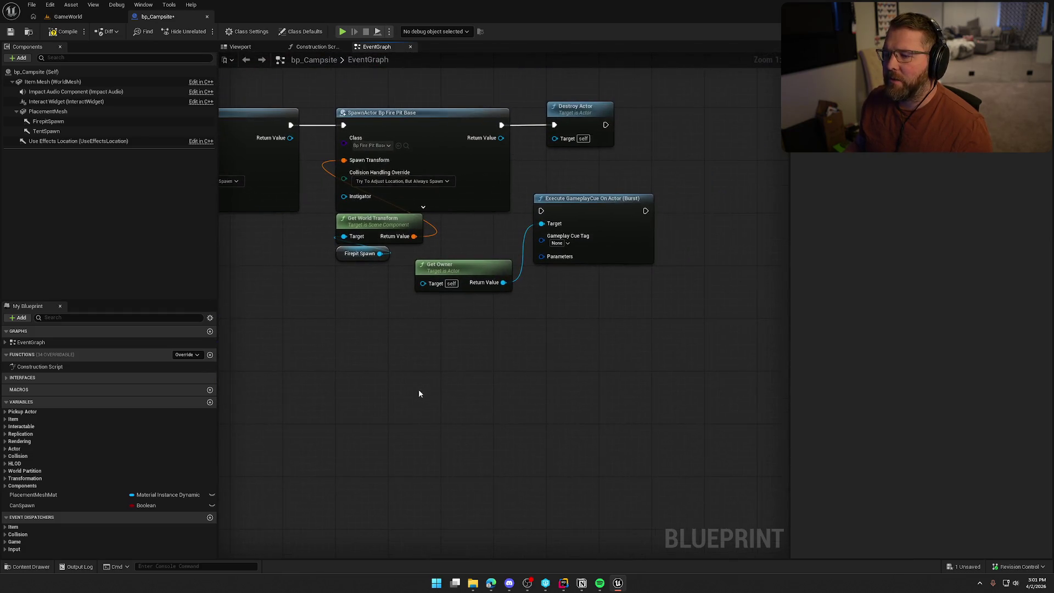
{"action": "left_click_drag", "start_coordinate": [611, 311], "coordinate": [453, 252]}
{"action": "left_click", "coordinate": [524, 361]}
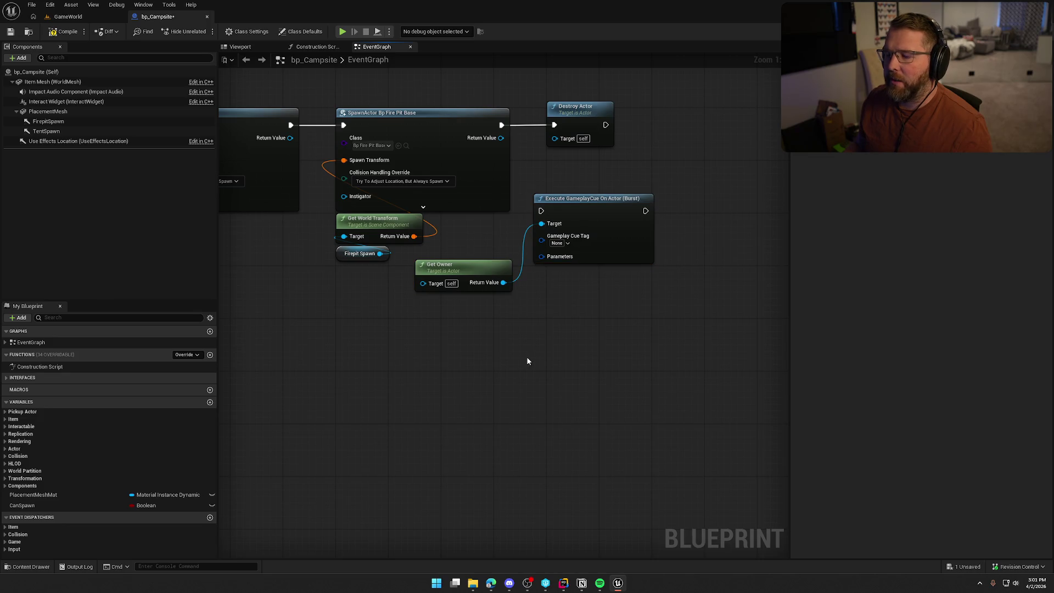
{"action": "left_click_drag", "start_coordinate": [520, 335], "coordinate": [468, 250]}
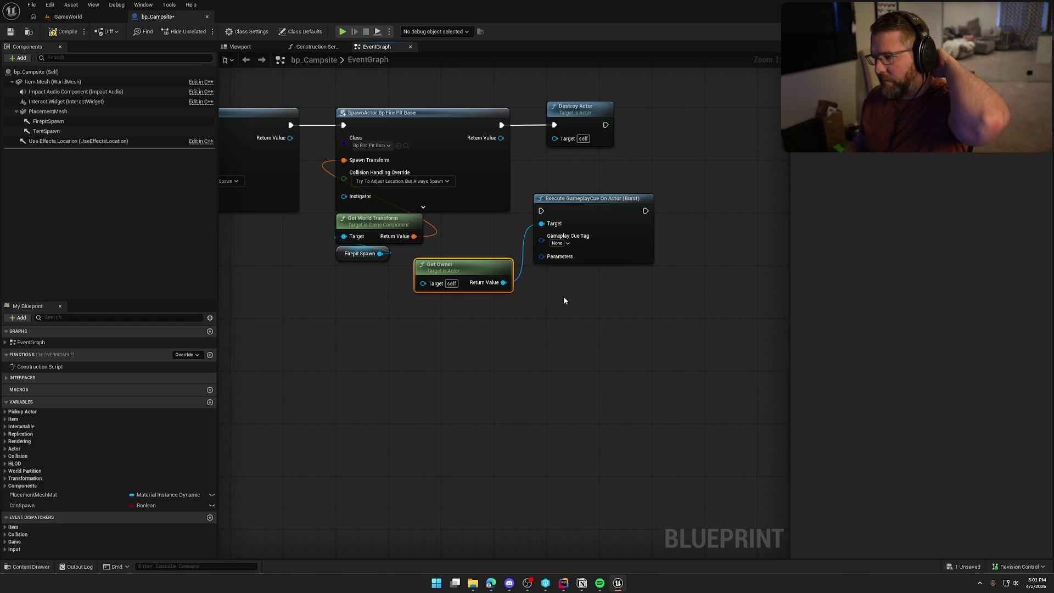
{"action": "left_click", "coordinate": [560, 242]}
{"action": "left_click", "coordinate": [613, 170]}
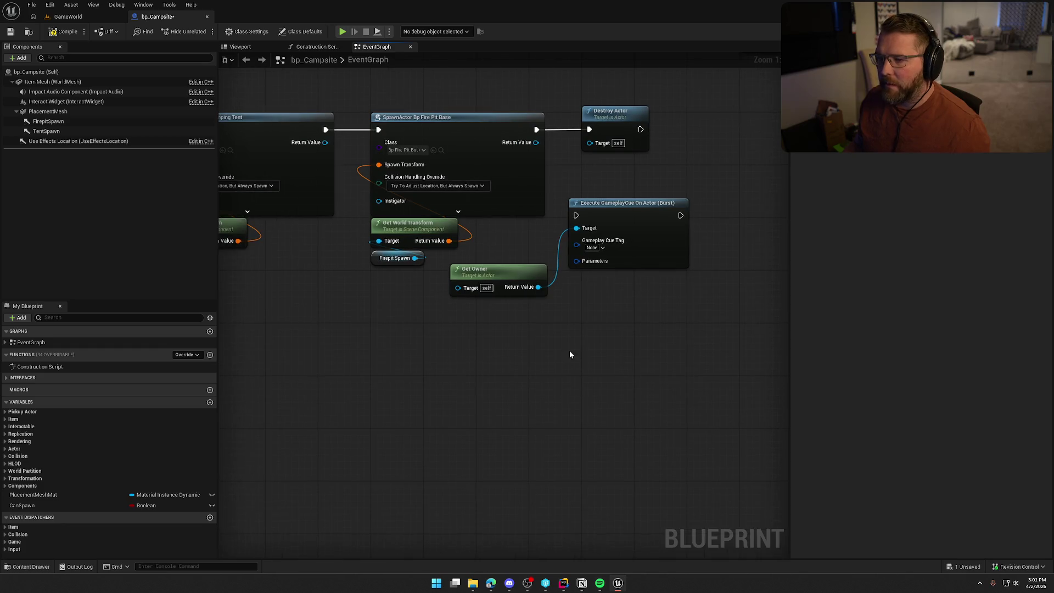
{"action": "key", "text": "ctrl+space"}
Step: Duplicate GC_Heal in Logic/GAS/GameplayCues and name the copy GC
{"action": "left_click", "coordinate": [33, 435]}
{"action": "double_click", "coordinate": [211, 420]}
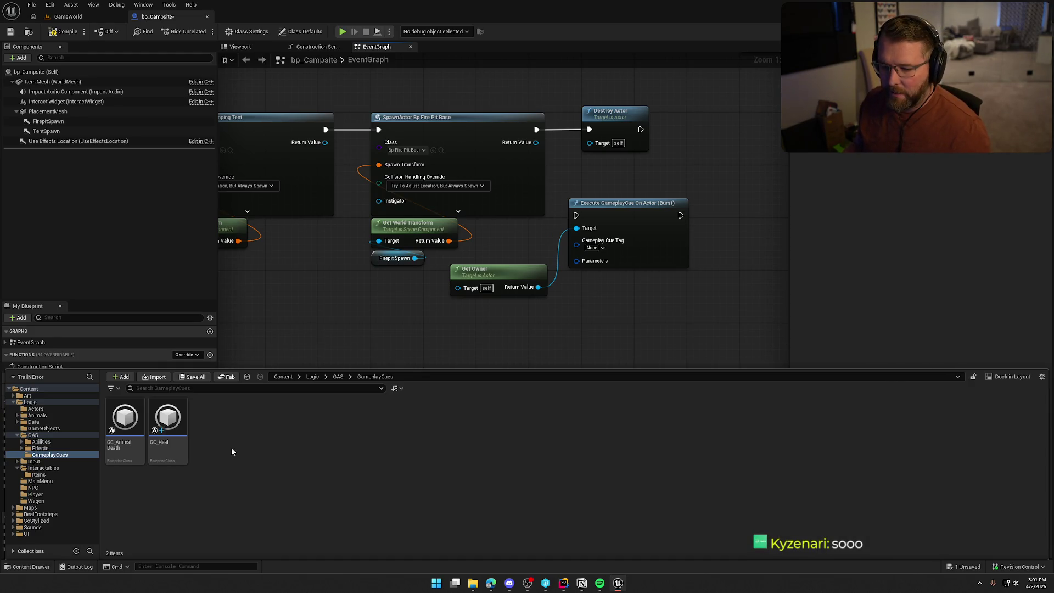
{"action": "left_click", "coordinate": [180, 452]}
{"action": "key", "text": "ctrl+d"}
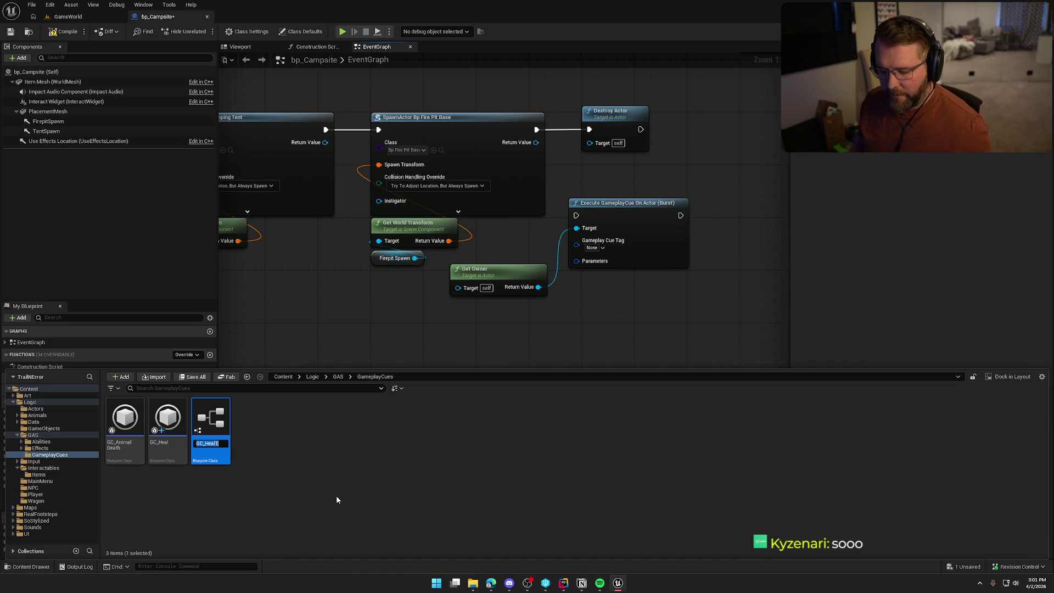
{"action": "type", "text": "GC"}
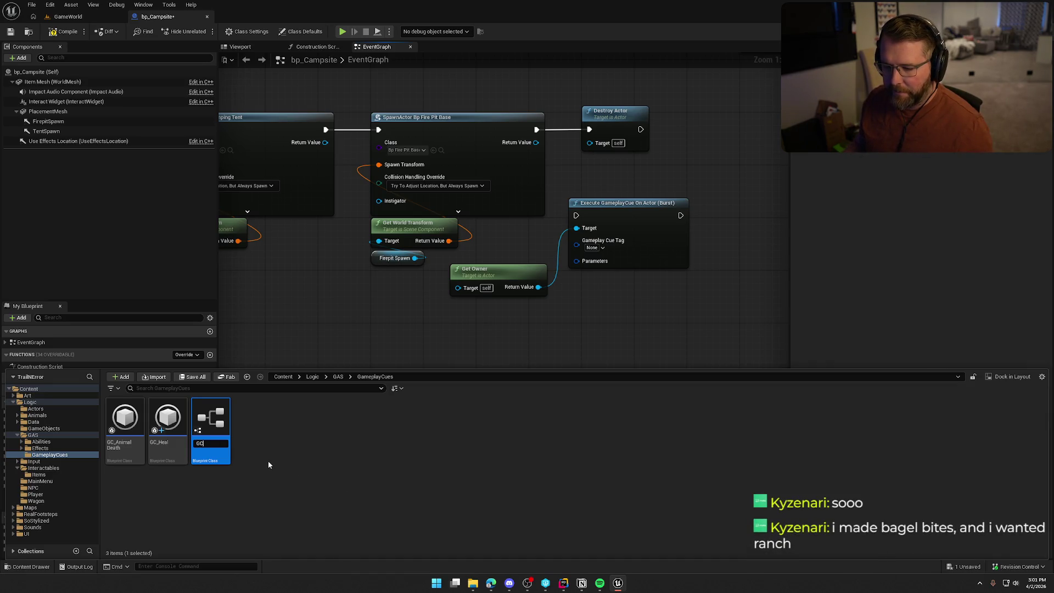
{"action": "key", "text": "Return"}
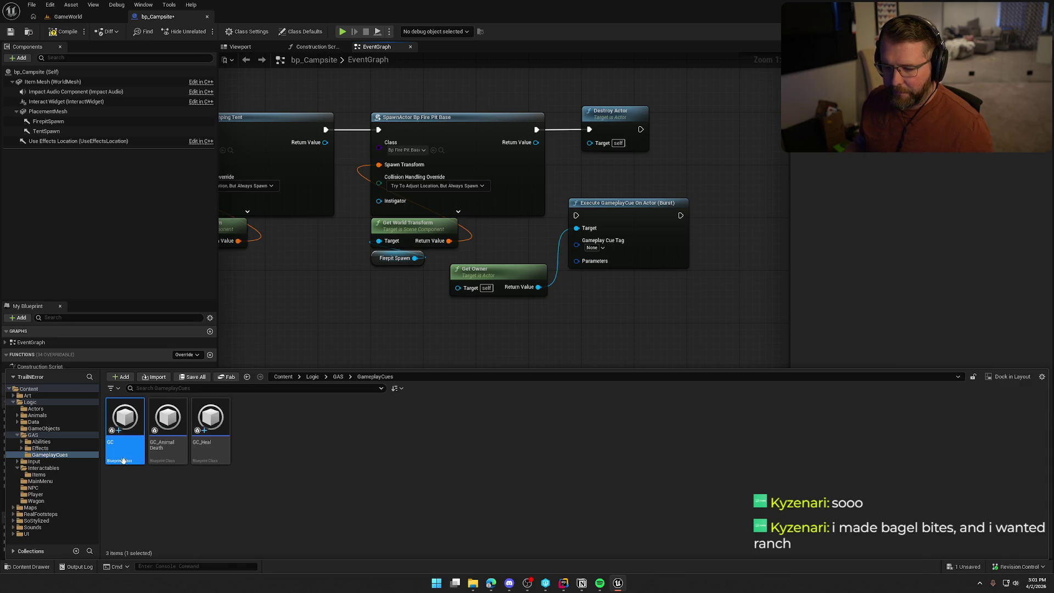
Step: Delete the GC duplicate and return to the GameWorld level editor
{"action": "key", "text": "Delete"}
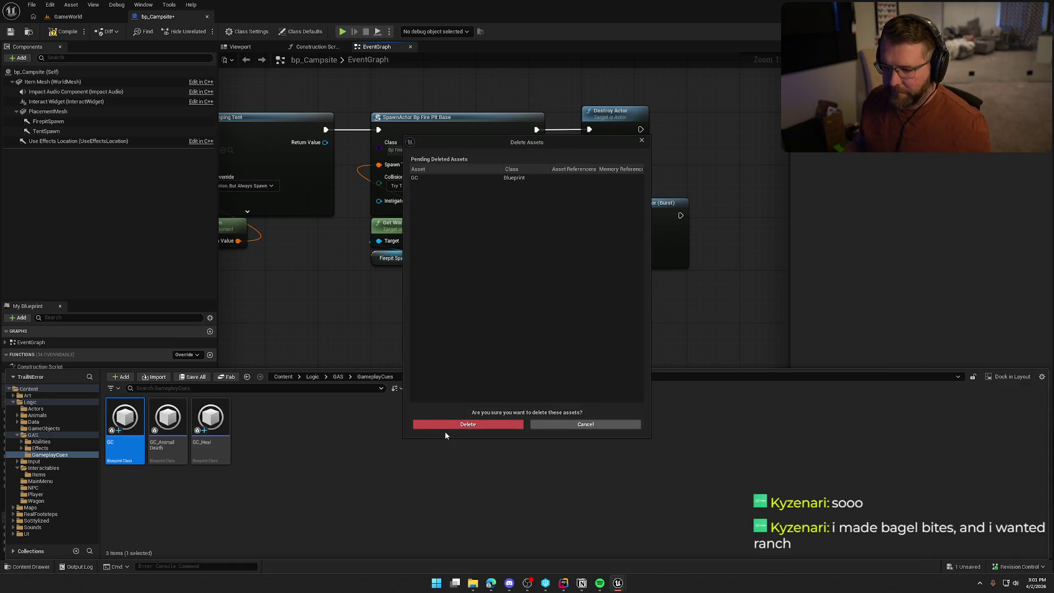
{"action": "left_click", "coordinate": [445, 425]}
{"action": "left_click", "coordinate": [68, 16]}
Step: Open the GameplayCue Editor from the Tools menu and expand the new cue tag form
{"action": "left_click", "coordinate": [73, 4]}
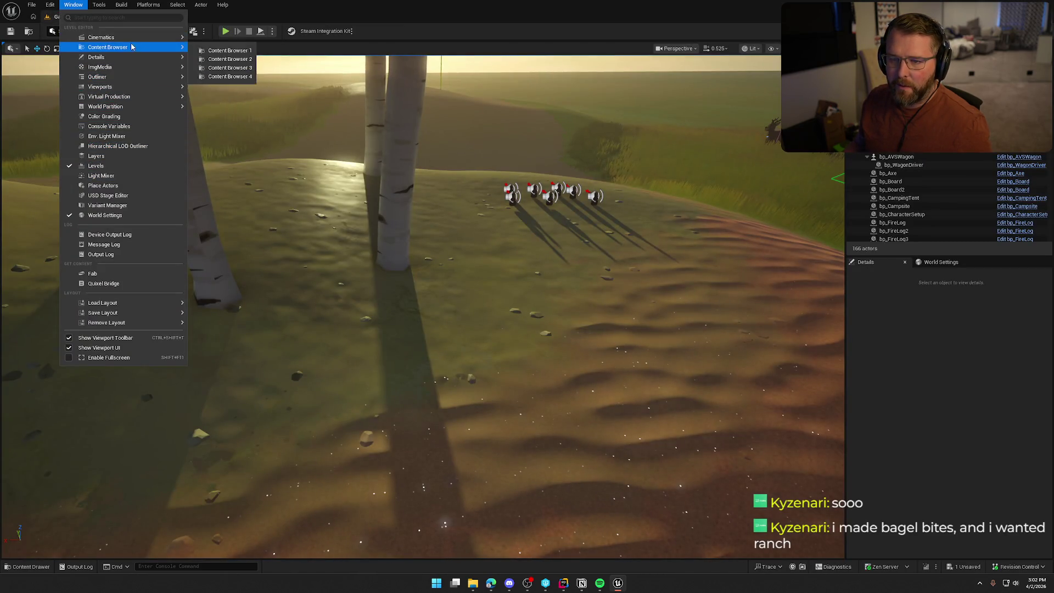
{"action": "mouse_move", "coordinate": [136, 41]}
{"action": "mouse_move", "coordinate": [98, 4]}
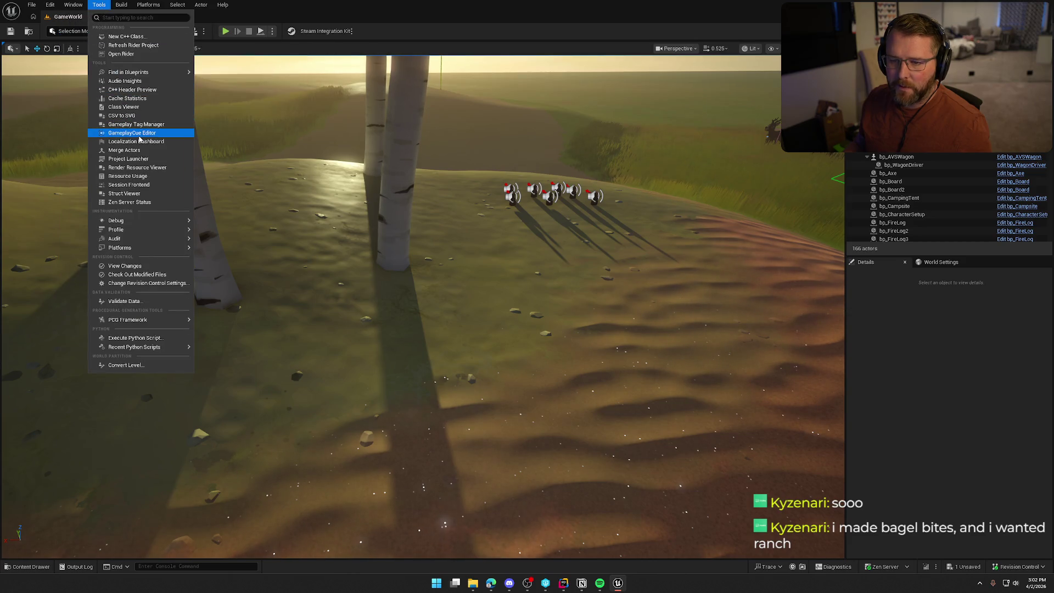
{"action": "left_click", "coordinate": [176, 137]}
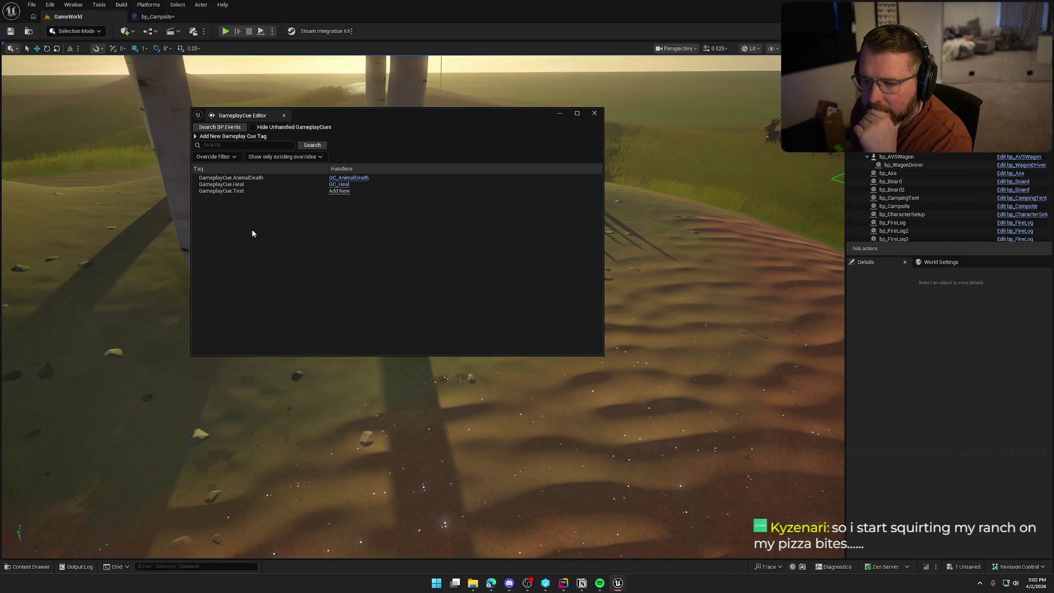
{"action": "left_click", "coordinate": [195, 138]}
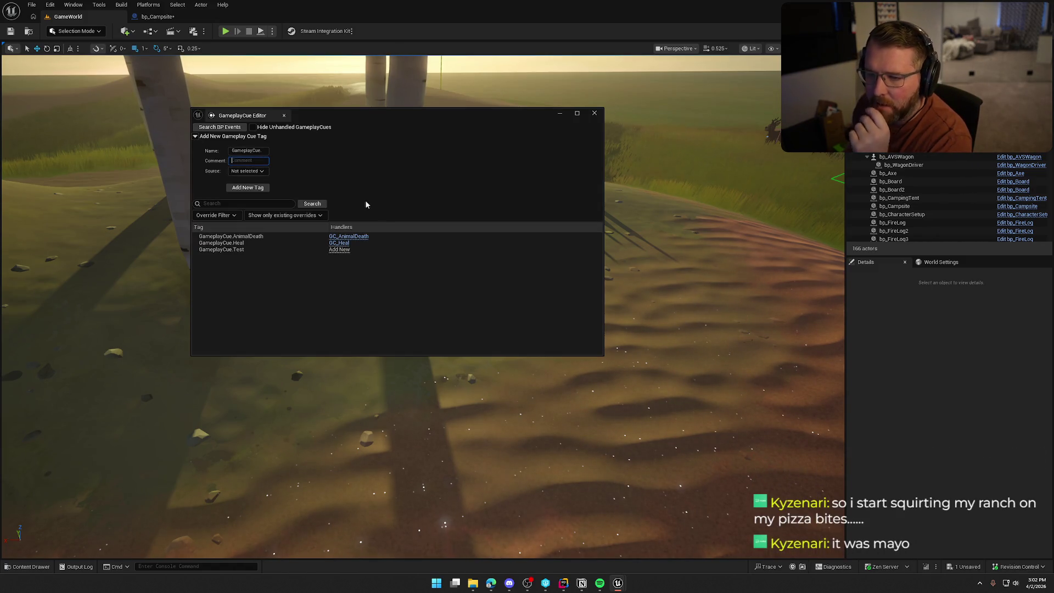
Step: Add the GameplayCue.Campsite tag to DefaultGameplayTags.ini and create a GC_Campsite notify for it
{"action": "key", "text": "shift+Tab"}
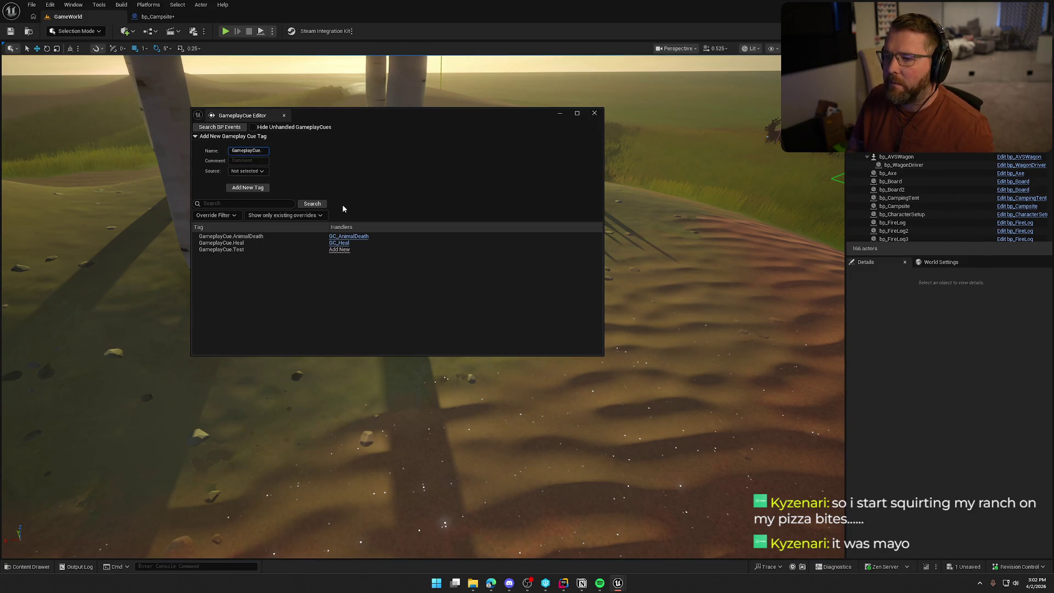
{"action": "type", "text": "Campsite"}
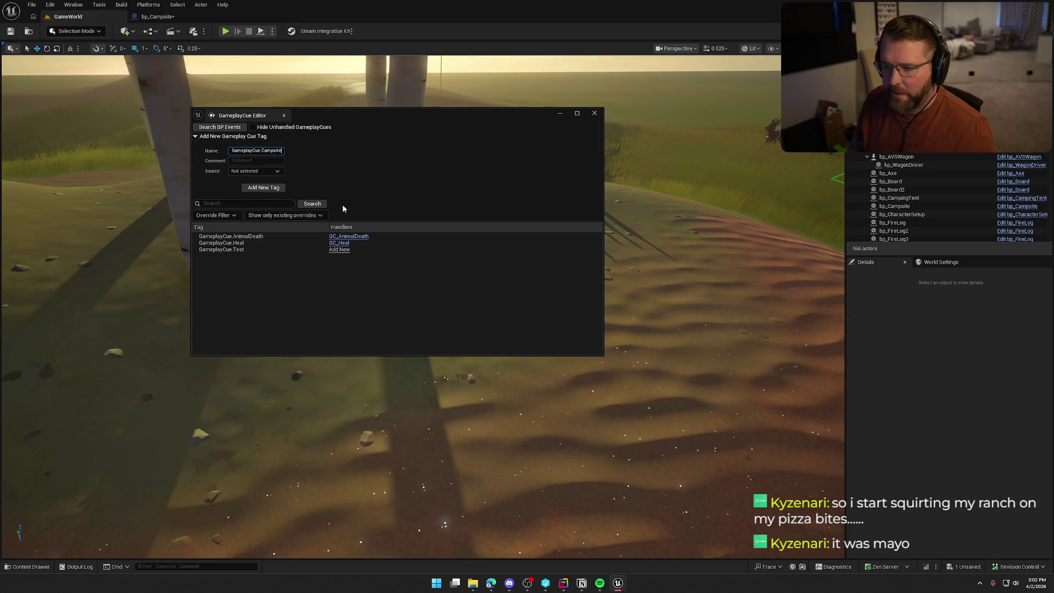
{"action": "left_click", "coordinate": [255, 172]}
{"action": "left_click", "coordinate": [264, 189]}
{"action": "left_click", "coordinate": [289, 188]}
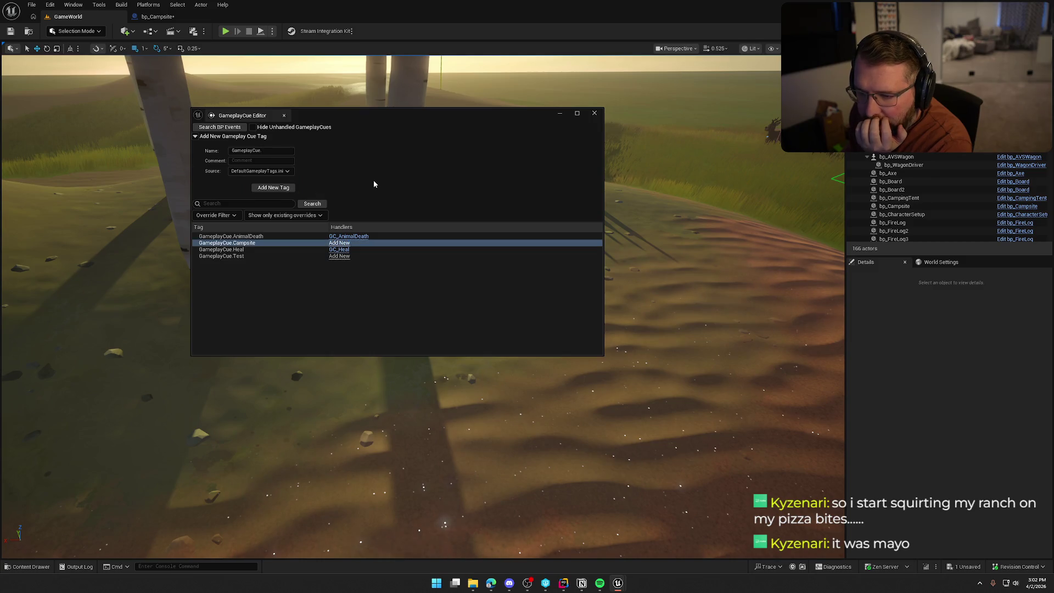
{"action": "left_click", "coordinate": [339, 242]}
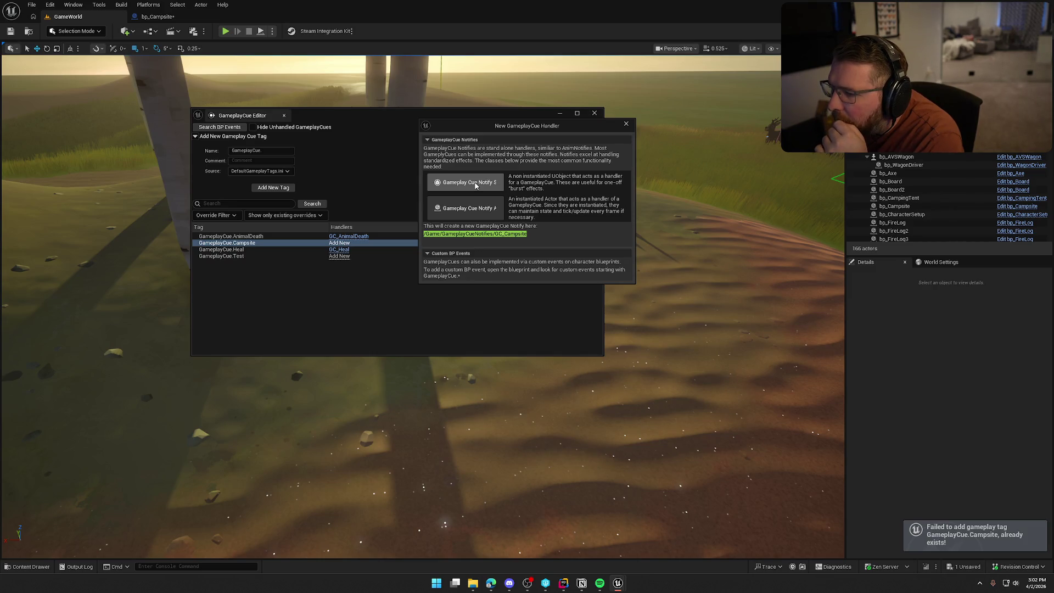
{"action": "left_click", "coordinate": [475, 185]}
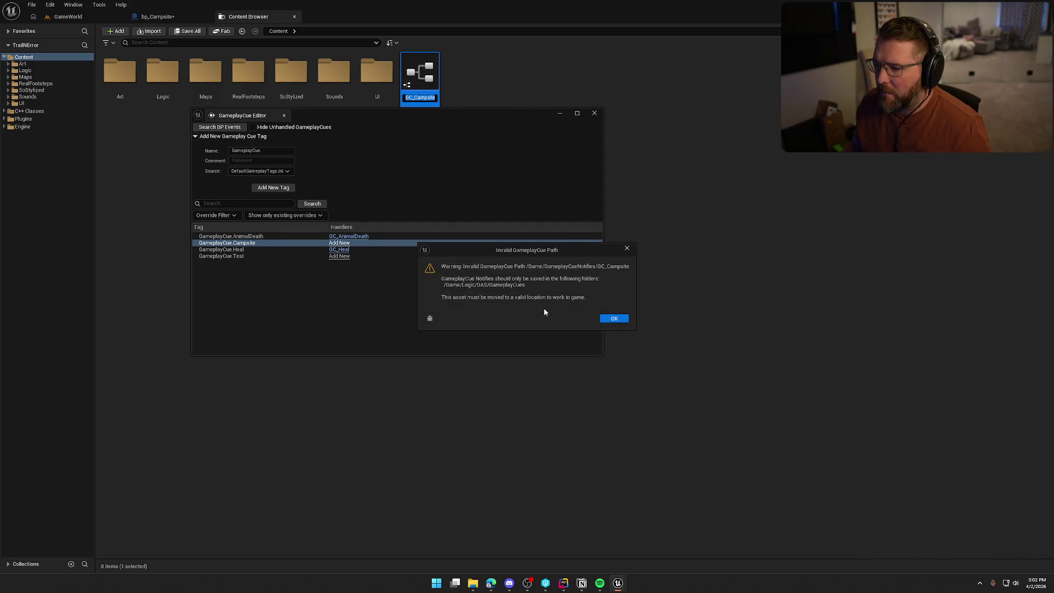
Step: Dismiss the invalid-path warning, close the GameplayCue Editor and return to bp_Campsite
{"action": "left_click", "coordinate": [612, 318]}
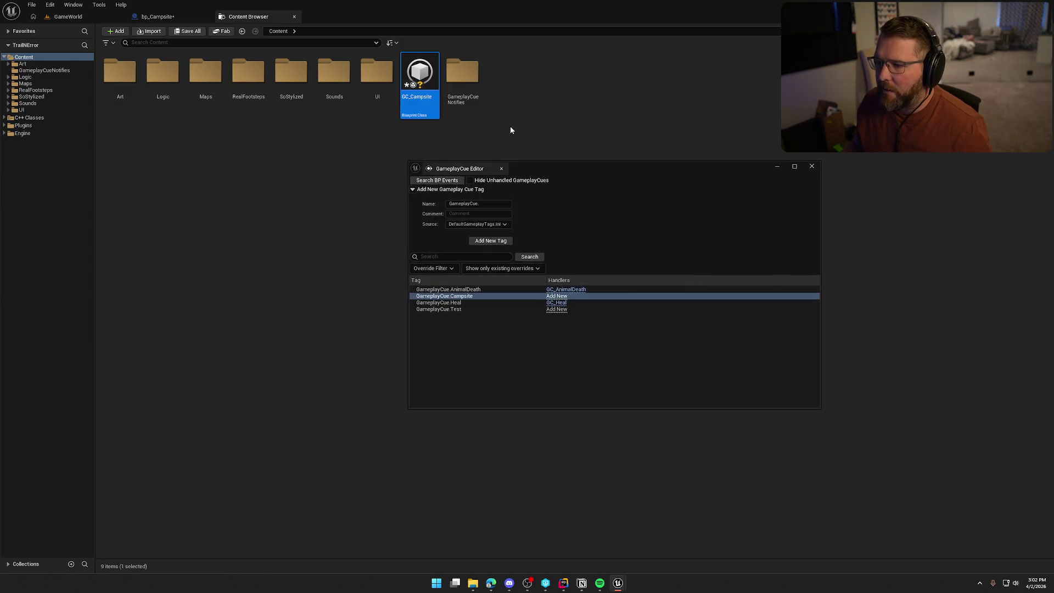
{"action": "left_click", "coordinate": [485, 107]}
{"action": "left_click", "coordinate": [467, 72]}
{"action": "left_click_drag", "start_coordinate": [466, 72], "coordinate": [460, 130]}
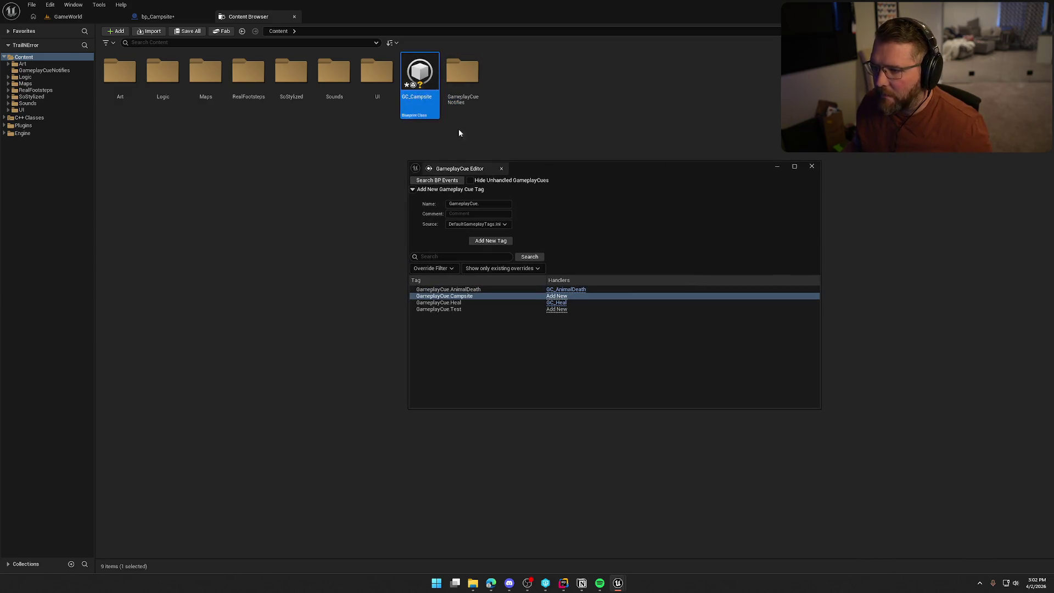
{"action": "left_click", "coordinate": [462, 77]}
{"action": "left_click", "coordinate": [812, 166]}
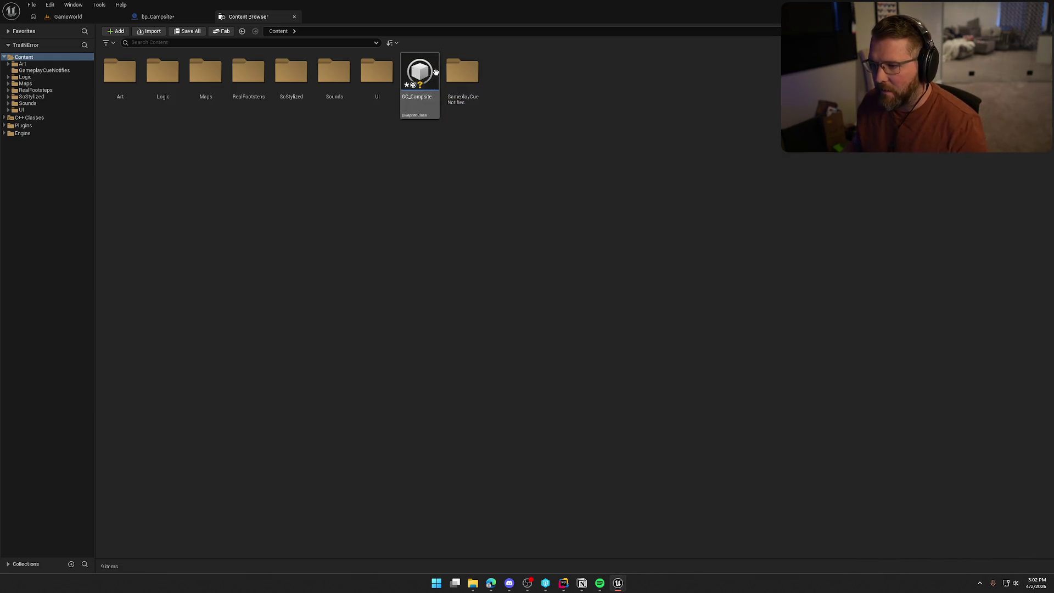
{"action": "left_click", "coordinate": [462, 77]}
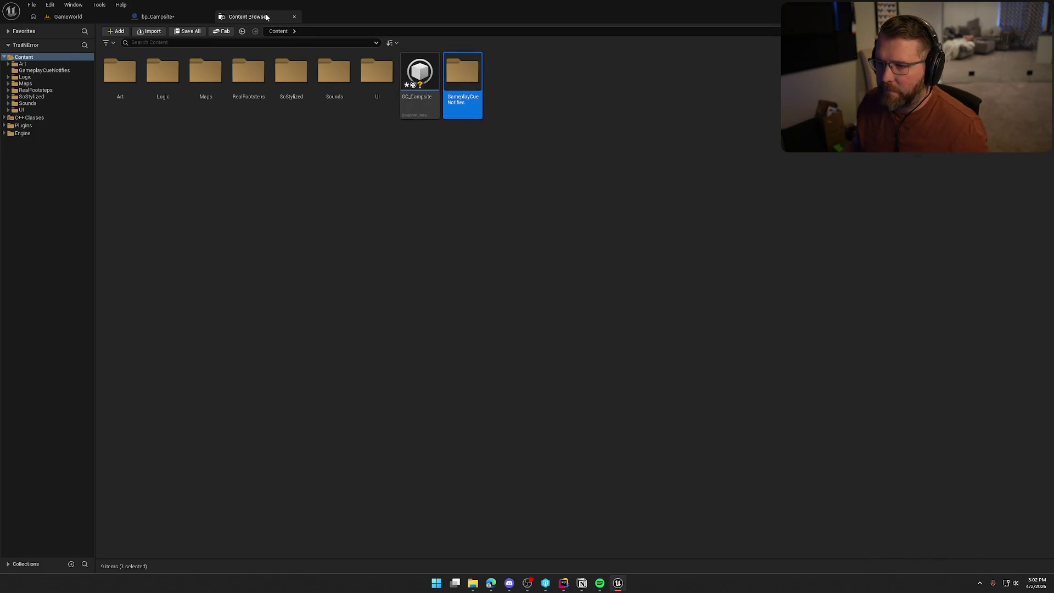
{"action": "middle_click", "coordinate": [248, 17]}
Step: Delete the GC_Campsite asset from the root GameplayCueNotifies folder
{"action": "key", "text": "ctrl+space"}
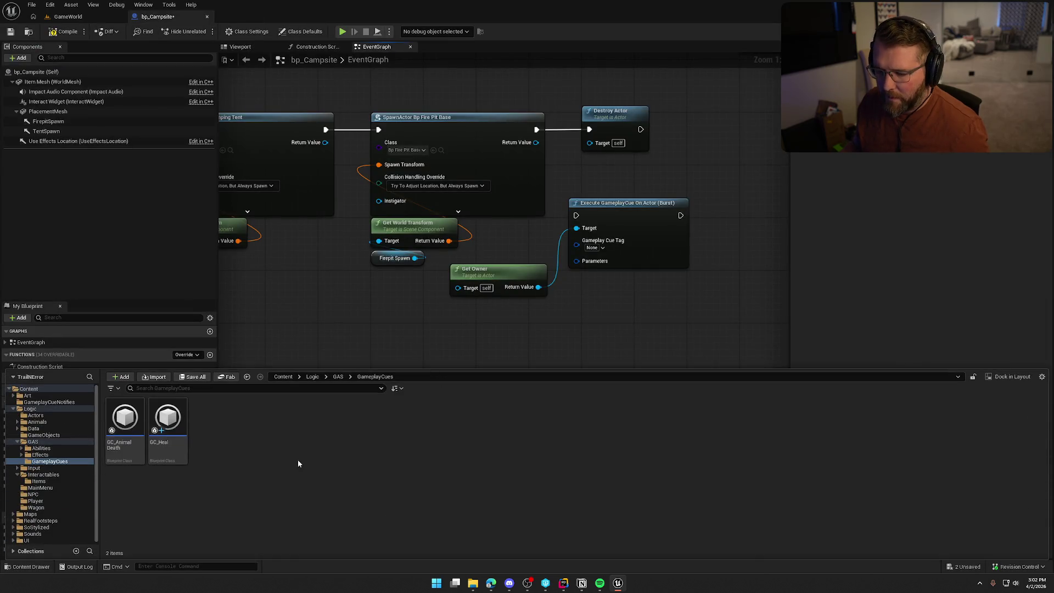
{"action": "left_click", "coordinate": [28, 388]}
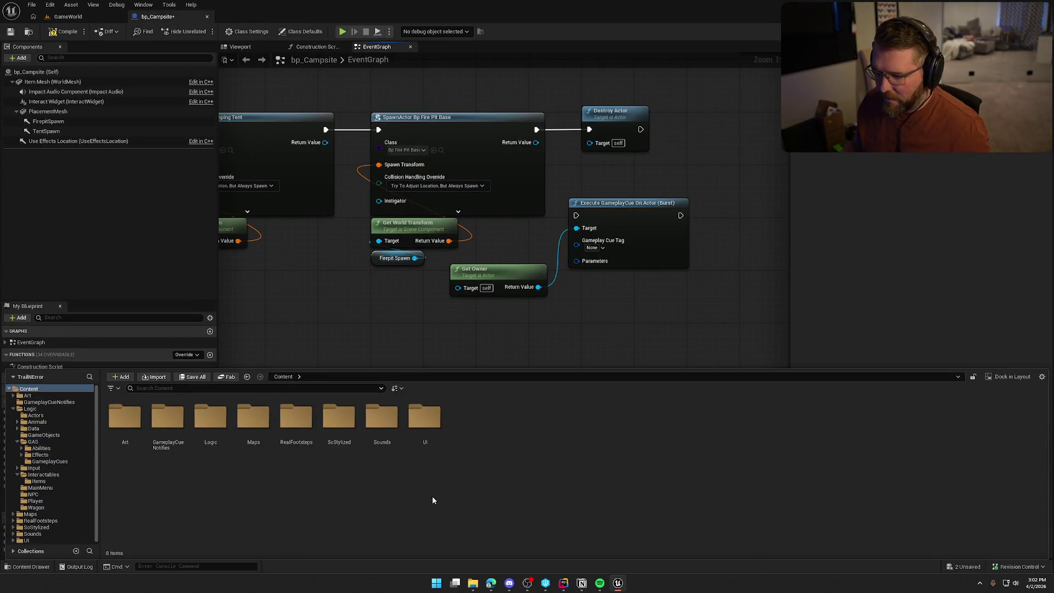
{"action": "left_click", "coordinate": [168, 423]}
{"action": "key", "text": "Delete"}
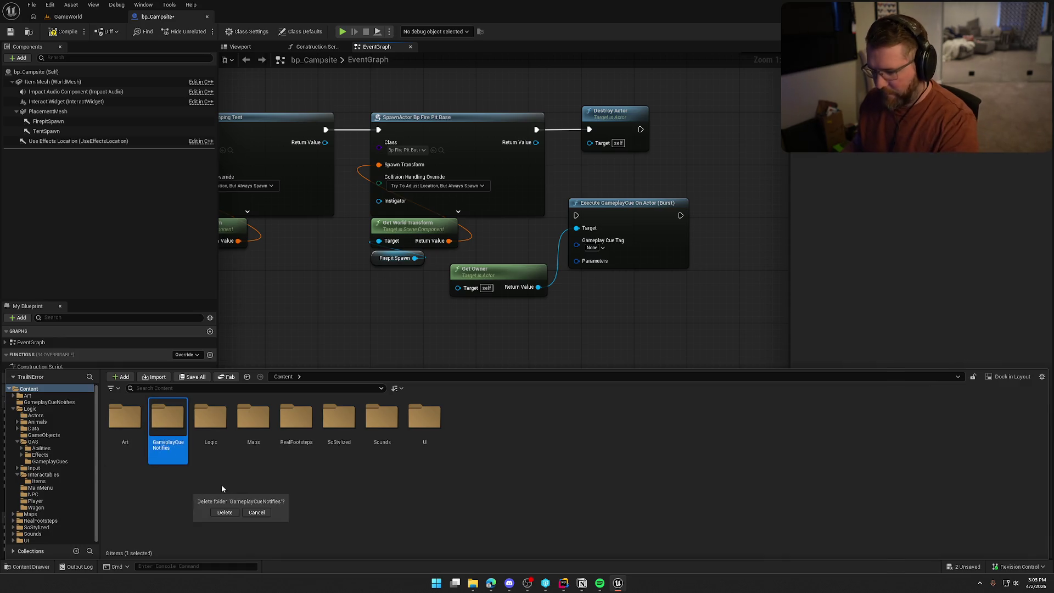
{"action": "left_click", "coordinate": [225, 513]}
{"action": "double_click", "coordinate": [168, 434]}
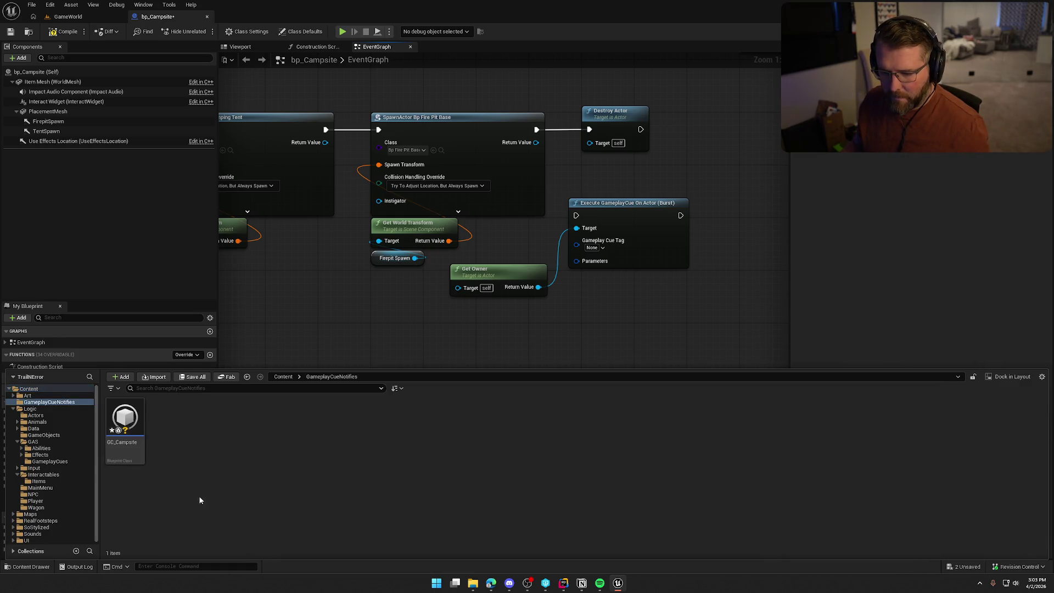
{"action": "left_click", "coordinate": [144, 456]}
{"action": "key", "text": "Delete"}
{"action": "left_click", "coordinate": [483, 432]}
Step: Delete the empty GameplayCueNotifies folder and bring up the new-asset menu in GameplayCues
{"action": "left_click", "coordinate": [28, 388]}
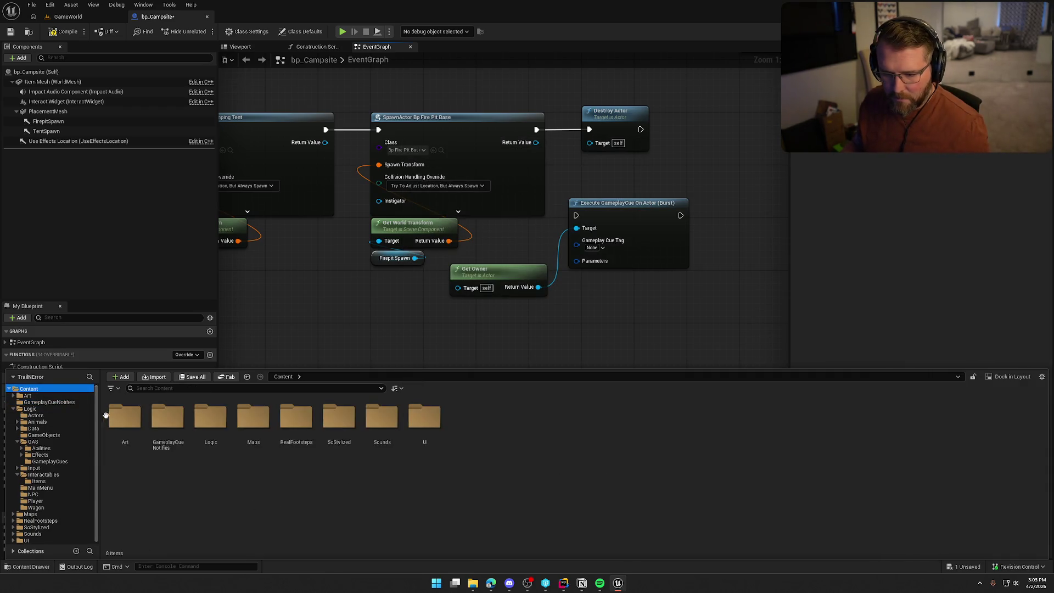
{"action": "left_click", "coordinate": [158, 427]}
{"action": "key", "text": "Delete"}
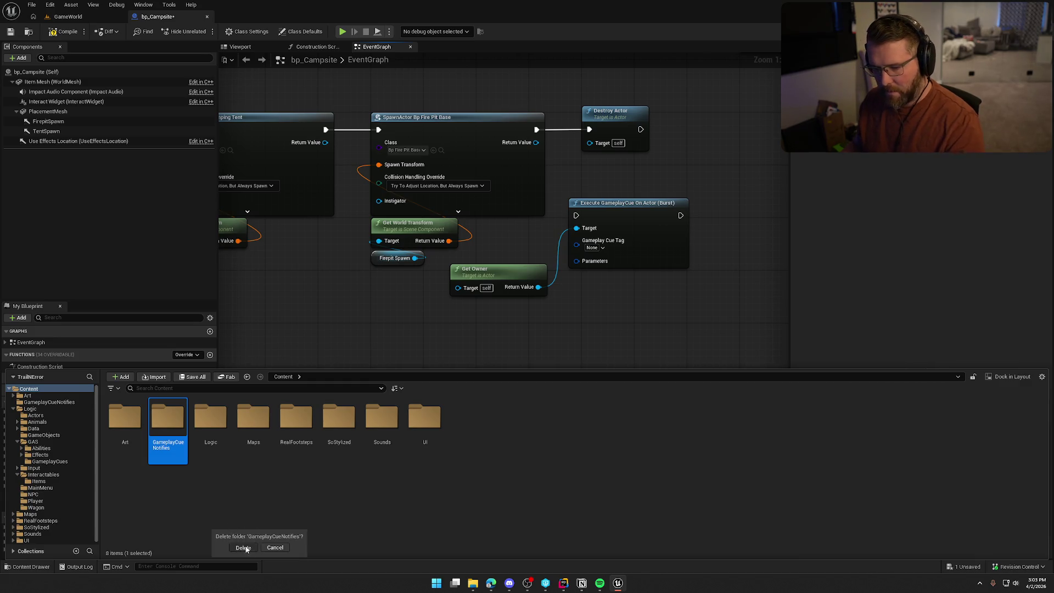
{"action": "left_click", "coordinate": [241, 553]}
{"action": "left_click", "coordinate": [46, 455]}
{"action": "right_click", "coordinate": [225, 433]}
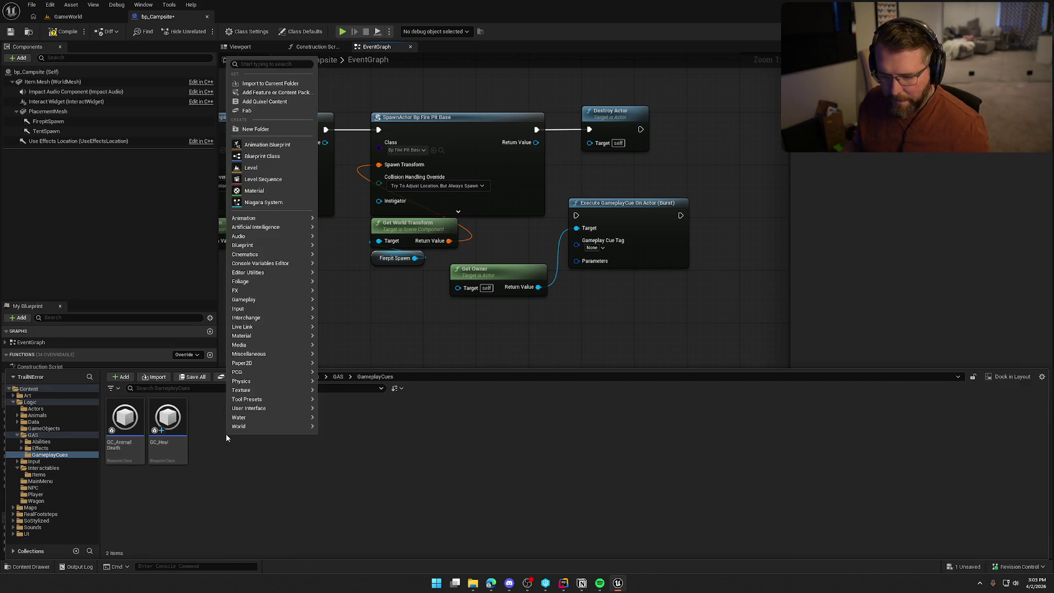
Step: Create a Blueprint with parent GameplayCueNotify_Burst named GC_CampsiteDeploy
{"action": "left_click", "coordinate": [283, 158]}
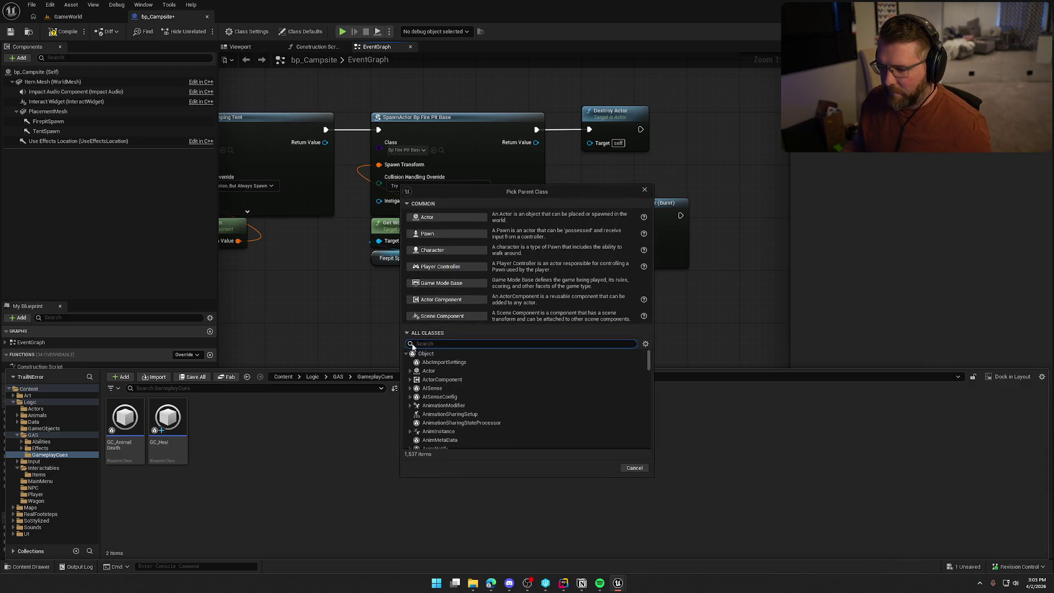
{"action": "type", "text": "gameplaycue"}
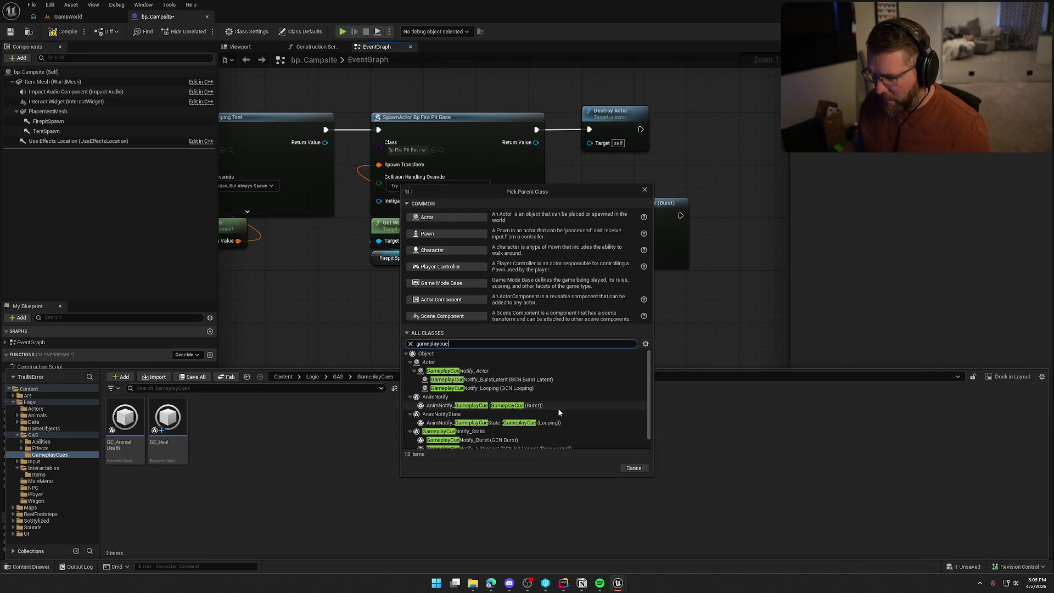
{"action": "scroll", "coordinate": [558, 407], "scroll_direction": "down", "scroll_amount": 1}
{"action": "left_click", "coordinate": [543, 428]}
{"action": "left_click", "coordinate": [597, 470]}
{"action": "type", "text": "GC_Camp"}
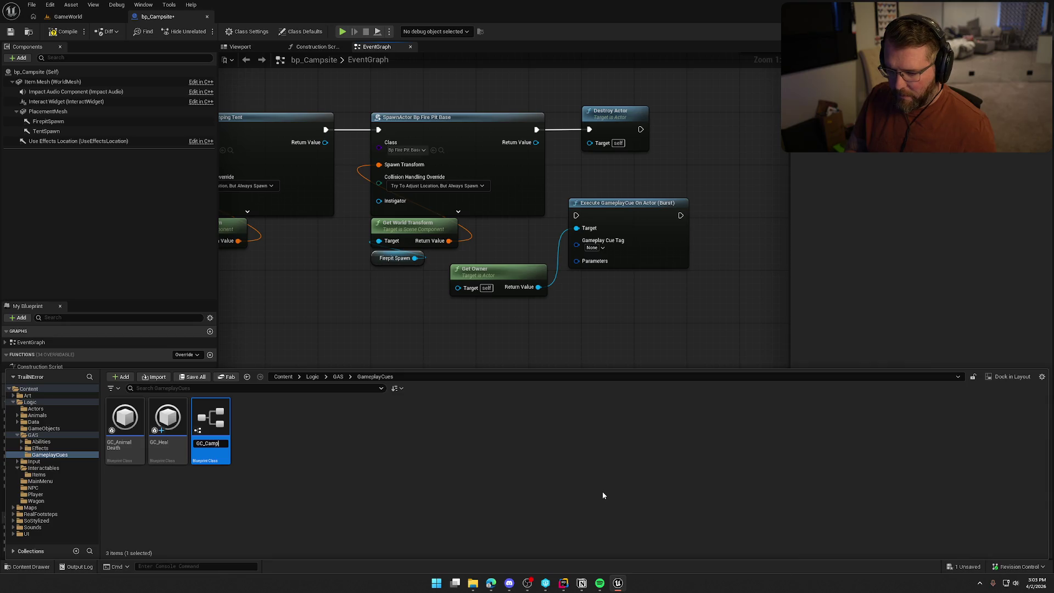
{"action": "type", "text": "eDe"}
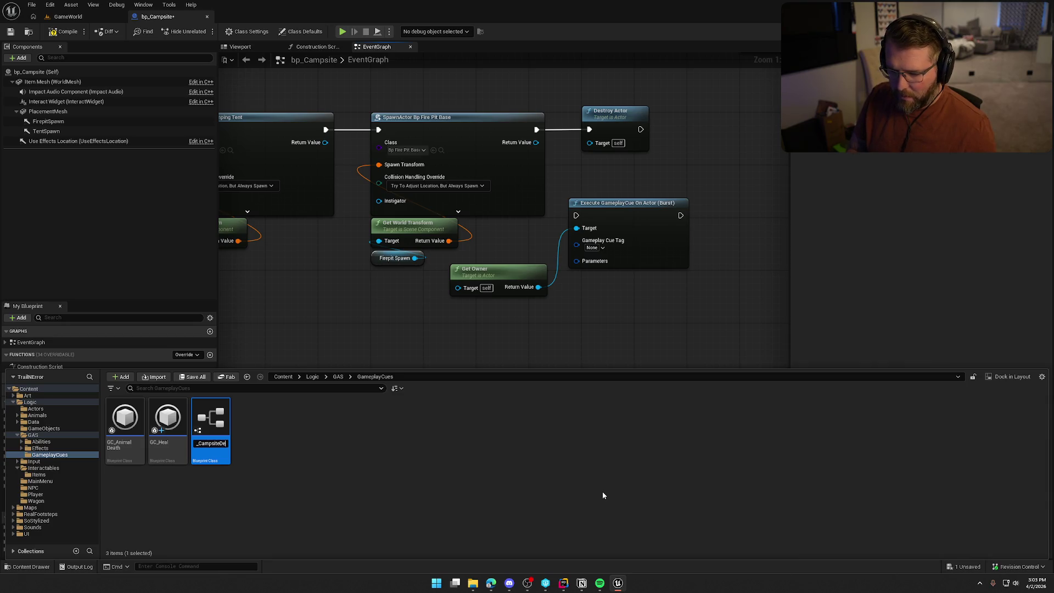
{"action": "type", "text": "loy"}
{"action": "key", "text": "Return"}
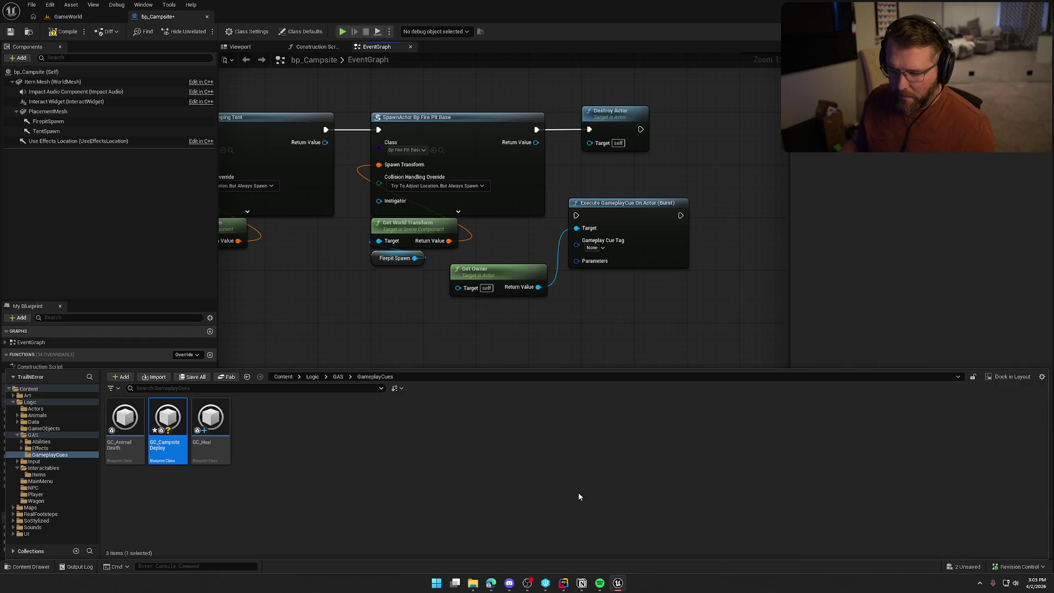
Step: Save all assets, checking out bp_Campsite, and open GC_CampsiteDeploy
{"action": "key", "text": "ctrl+shift+s"}
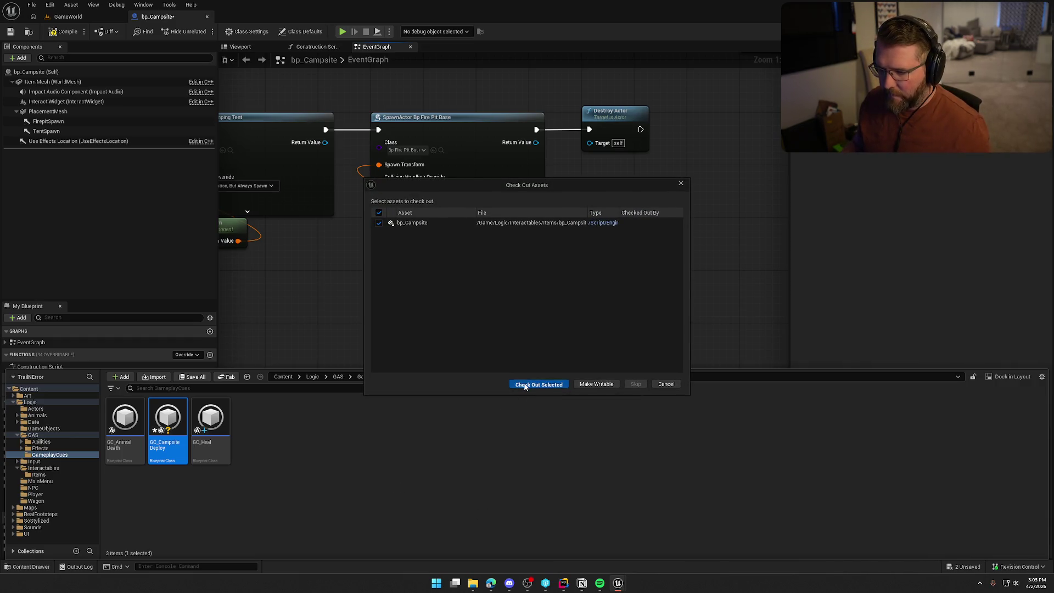
{"action": "left_click", "coordinate": [527, 382]}
{"action": "left_click", "coordinate": [886, 204]}
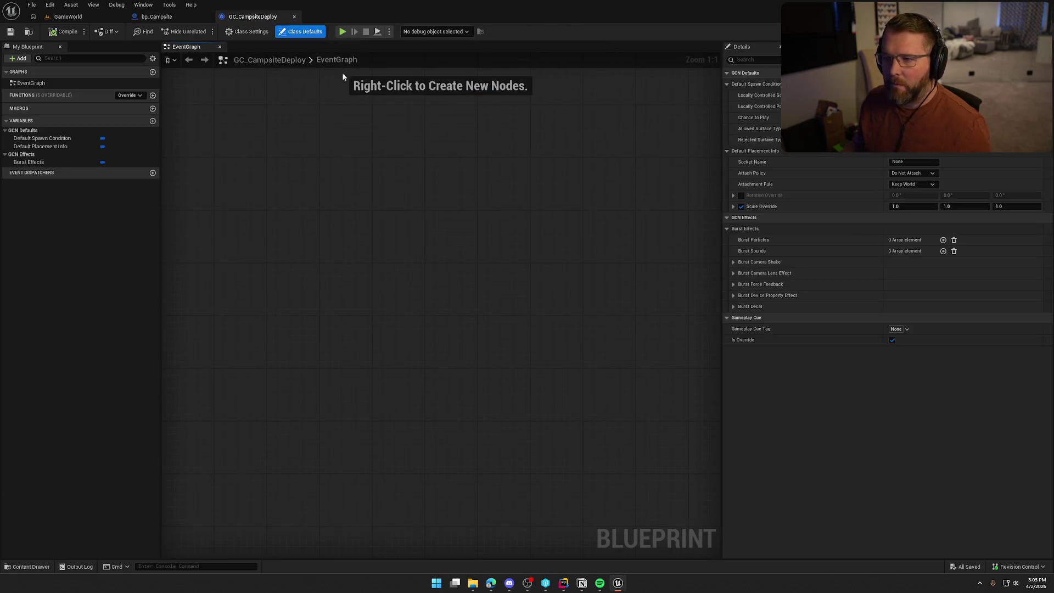
Step: Set the cue tag to GameplayCue.Campsite and add burst entries, with NS_Poof as the particle
{"action": "left_click", "coordinate": [897, 329]}
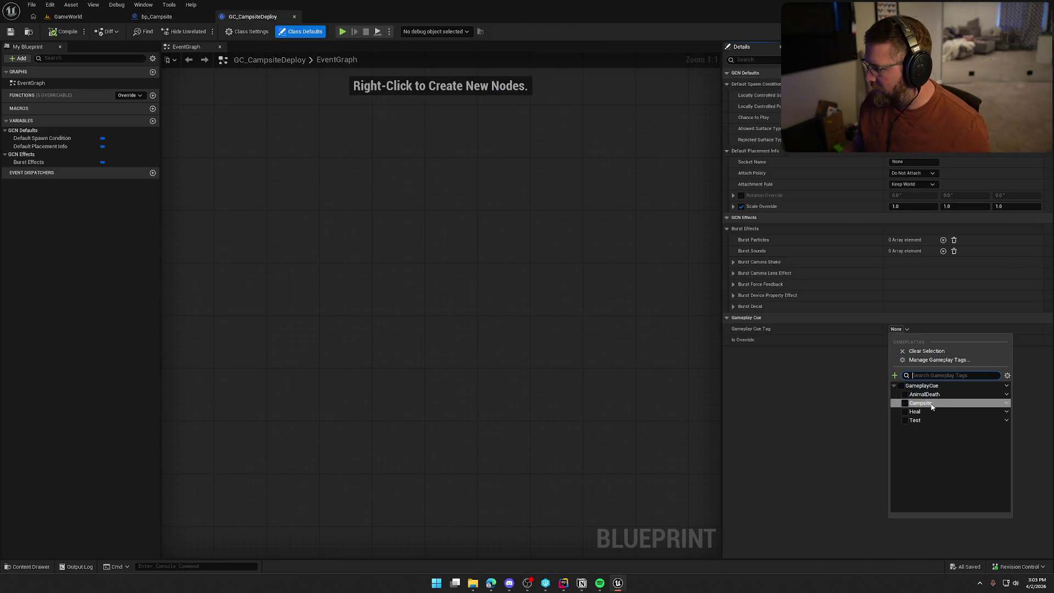
{"action": "left_click", "coordinate": [904, 404]}
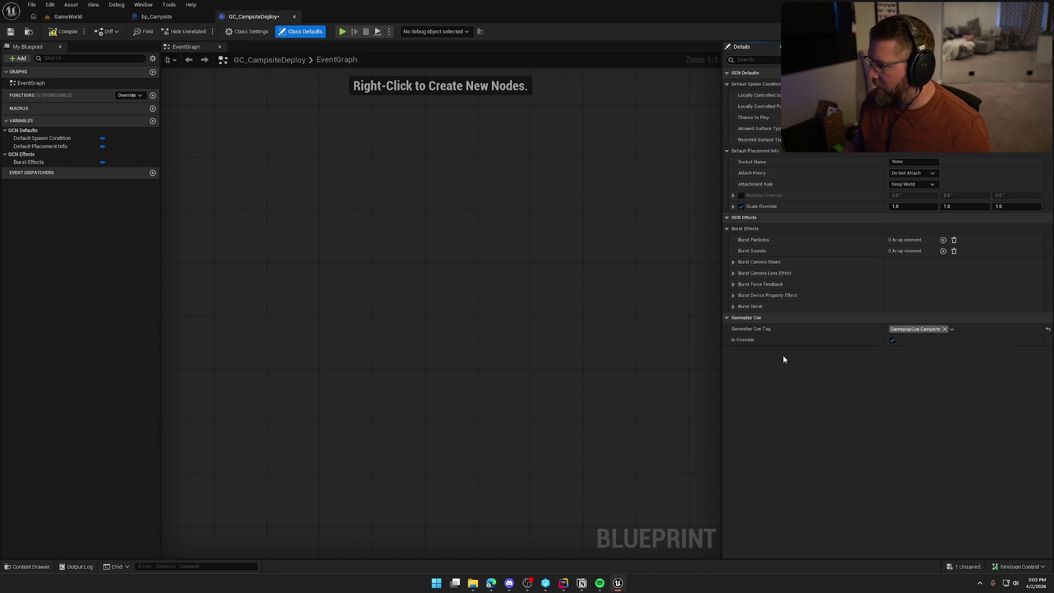
{"action": "left_click", "coordinate": [943, 240]}
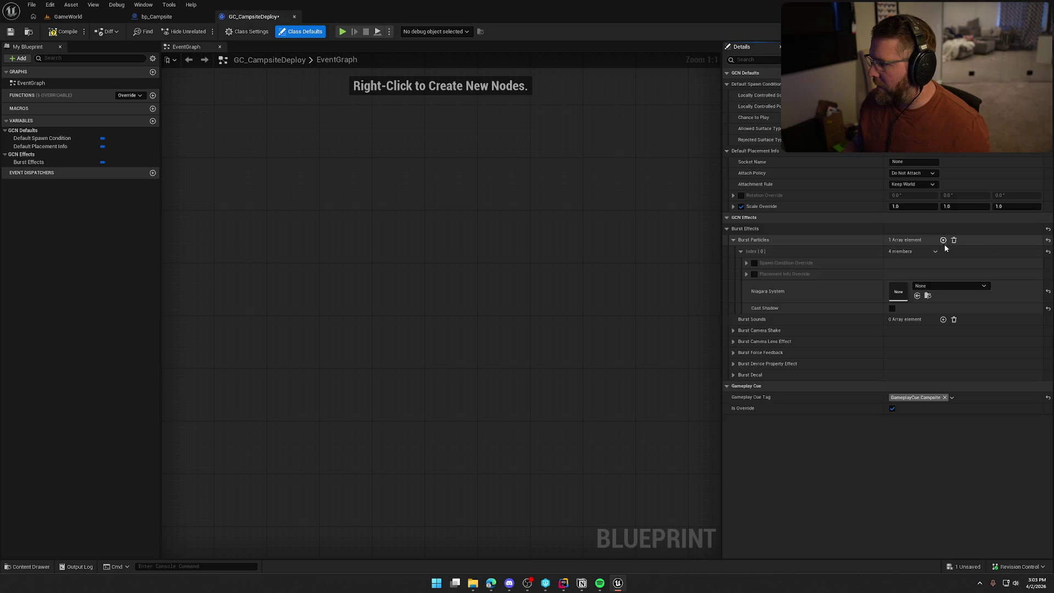
{"action": "left_click", "coordinate": [943, 320]}
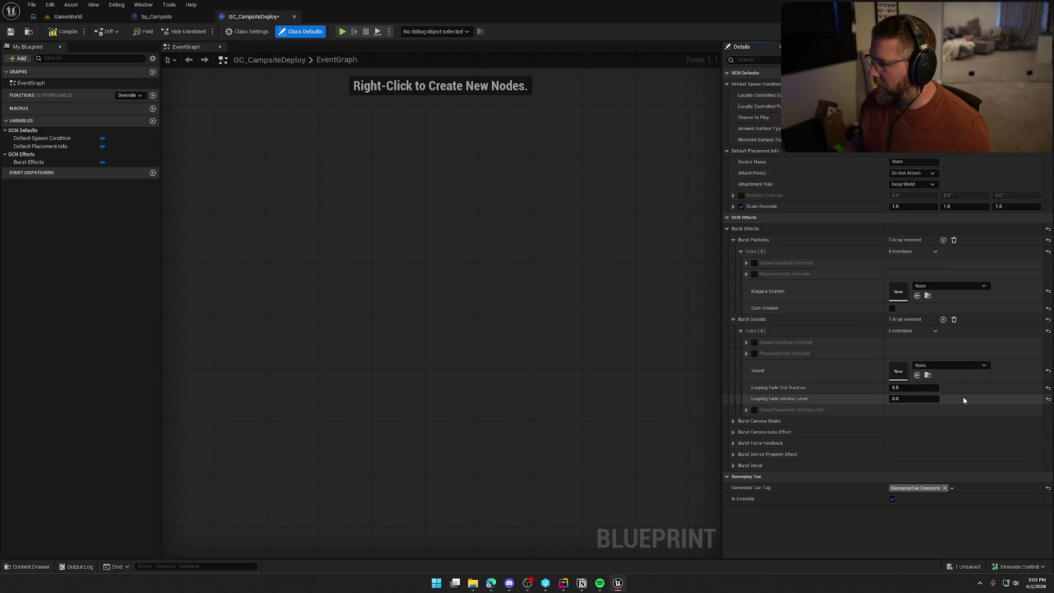
{"action": "left_click", "coordinate": [936, 287]}
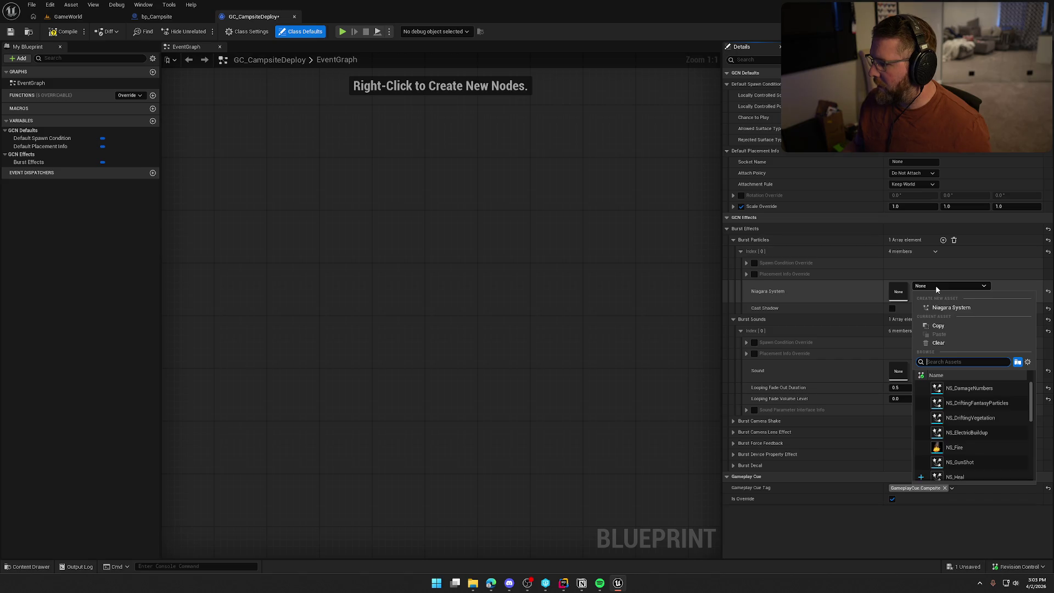
{"action": "scroll", "coordinate": [962, 428], "scroll_direction": "down", "scroll_amount": 5}
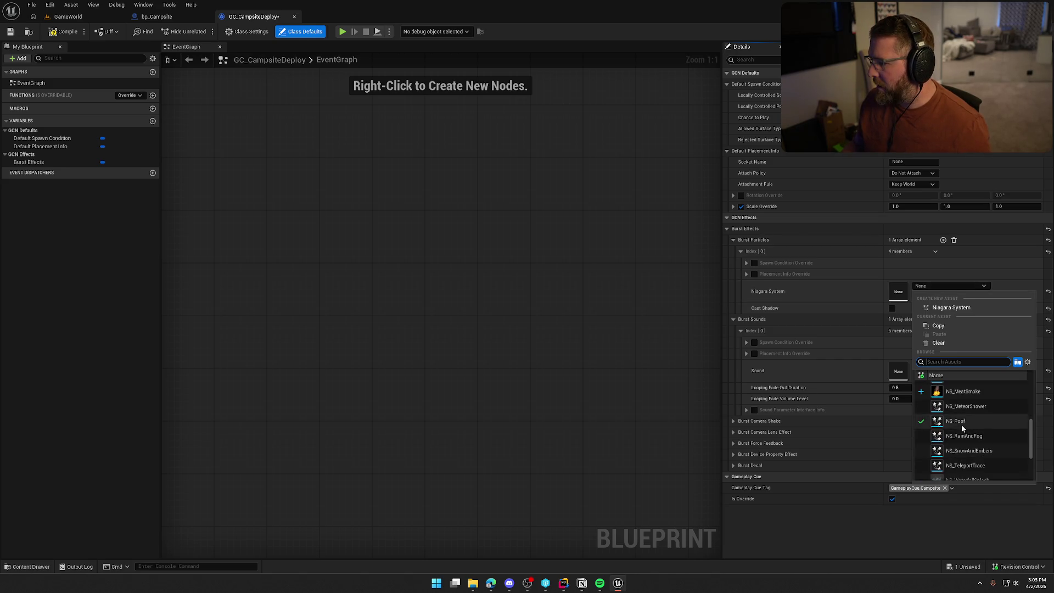
{"action": "left_click", "coordinate": [961, 426]}
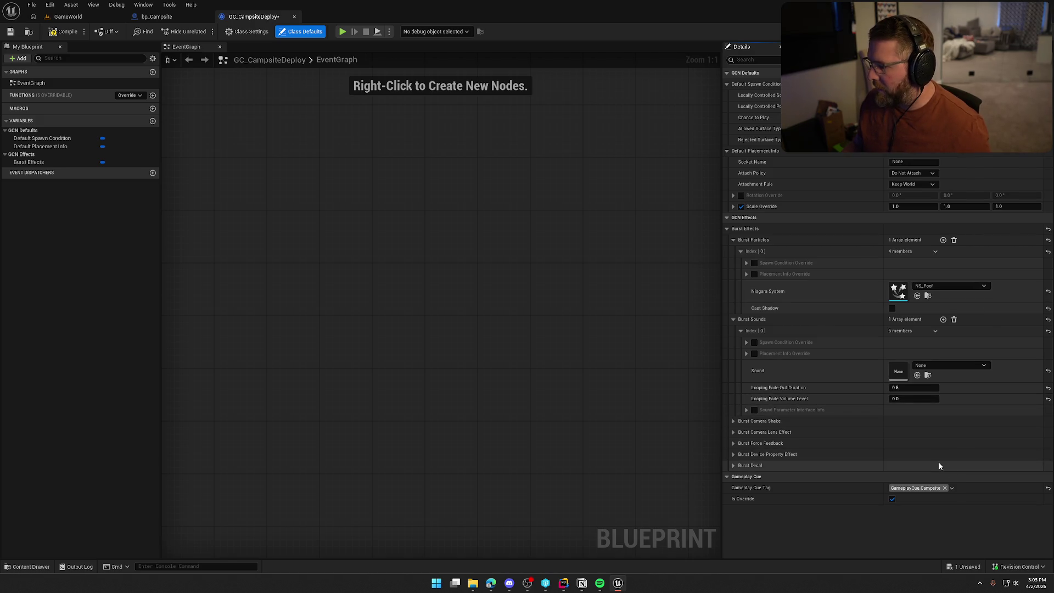
Step: Set DeployCampsite as the burst sound and return to the bp_Campsite graph
{"action": "left_click", "coordinate": [948, 367]}
{"action": "type", "text": "camp"}
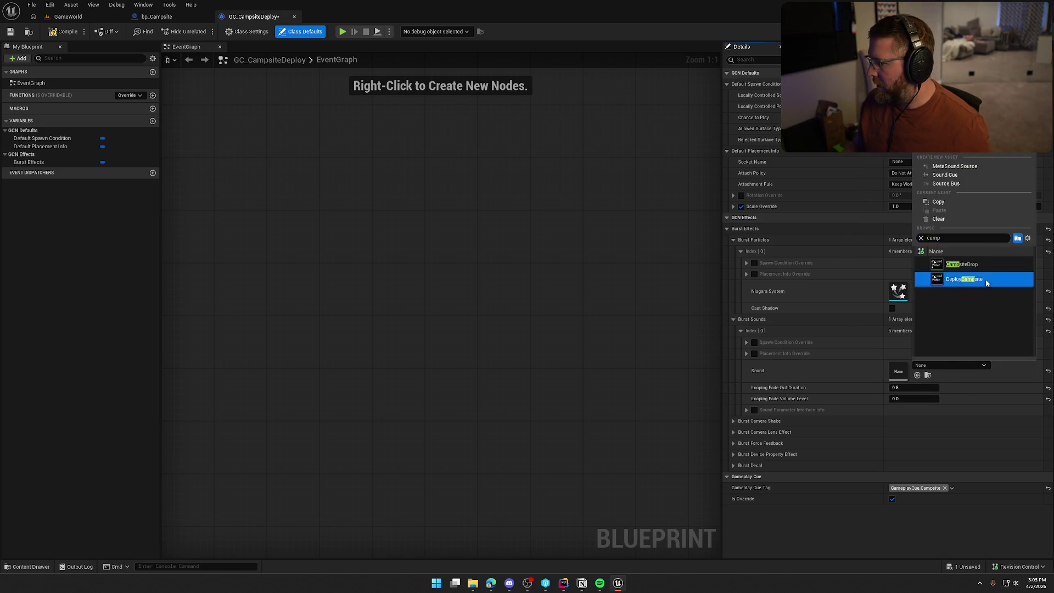
{"action": "left_click", "coordinate": [963, 279]}
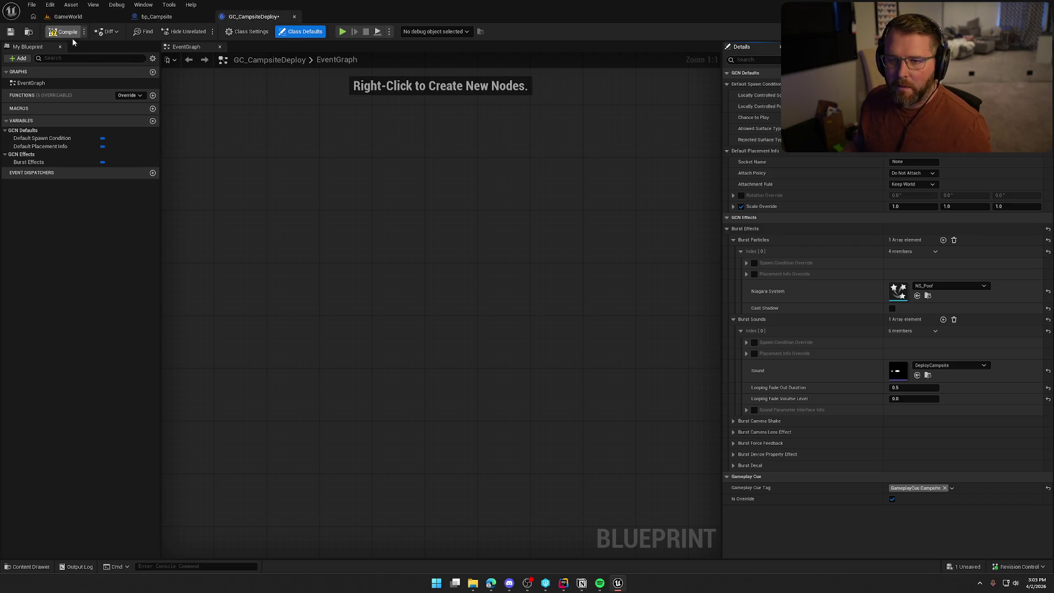
{"action": "left_click", "coordinate": [153, 17]}
{"action": "left_click_drag", "start_coordinate": [408, 330], "coordinate": [356, 367]}
Step: Set Execute GameplayCue's tag to GameplayCue.Campsite, chain it between SpawnActor and Destroy Actor, targeting Get Owner
{"action": "left_click", "coordinate": [542, 284]}
{"action": "left_click", "coordinate": [550, 359]}
{"action": "left_click_drag", "start_coordinate": [523, 252], "coordinate": [484, 166]}
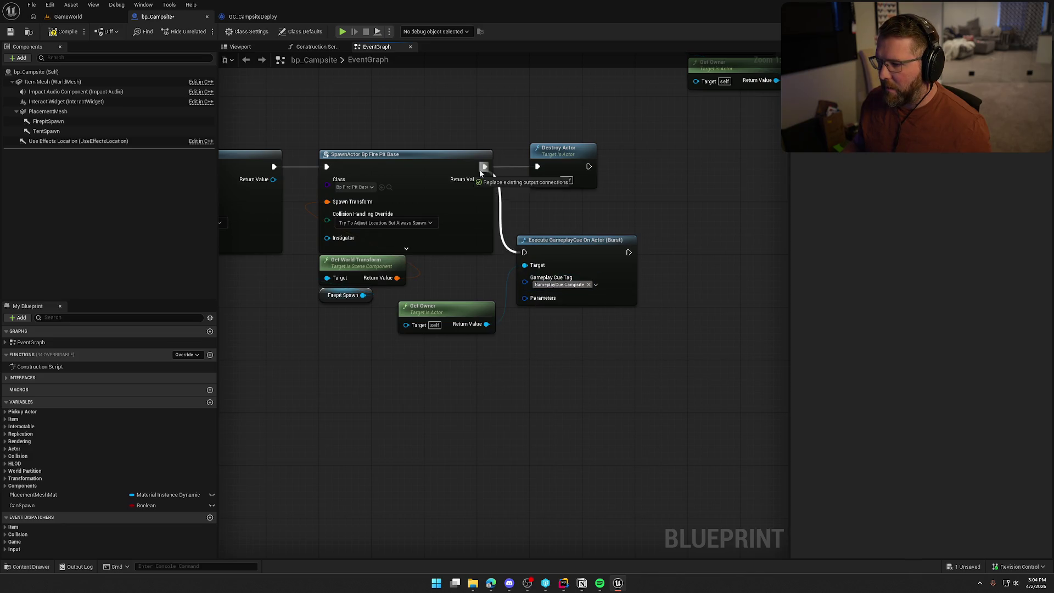
{"action": "left_click_drag", "start_coordinate": [558, 148], "coordinate": [703, 155]}
{"action": "mouse_move", "coordinate": [628, 252]}
{"action": "left_mouse_down"}
{"action": "mouse_move", "coordinate": [682, 173]}
{"action": "mouse_move", "coordinate": [719, 156]}
{"action": "left_mouse_up"}
{"action": "left_click_drag", "start_coordinate": [573, 252], "coordinate": [587, 166]}
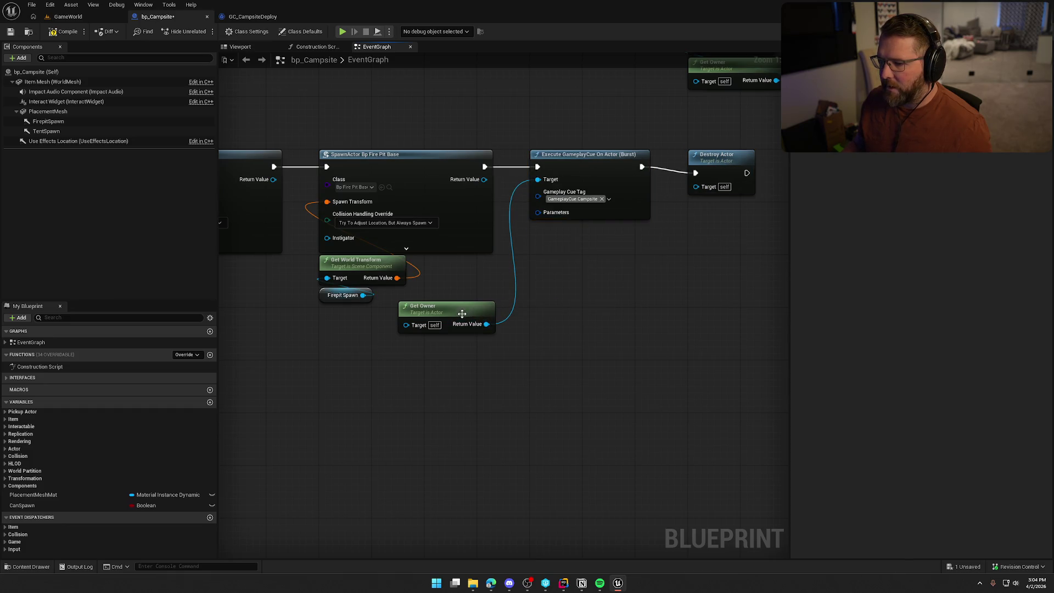
{"action": "left_click_drag", "start_coordinate": [461, 310], "coordinate": [593, 232]}
{"action": "right_click", "coordinate": [574, 318]}
{"action": "left_click", "coordinate": [716, 154]}
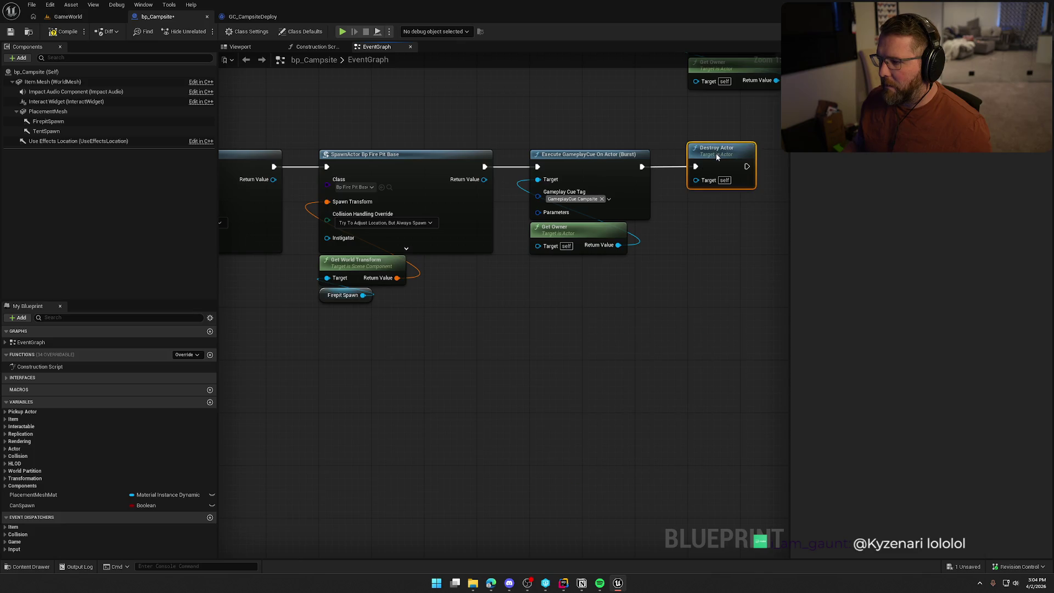
Step: Feed the cue's Parameters from a new Make Gameplay Cue Parameters node with advanced pins expanded
{"action": "left_click_drag", "start_coordinate": [604, 476], "coordinate": [368, 342]}
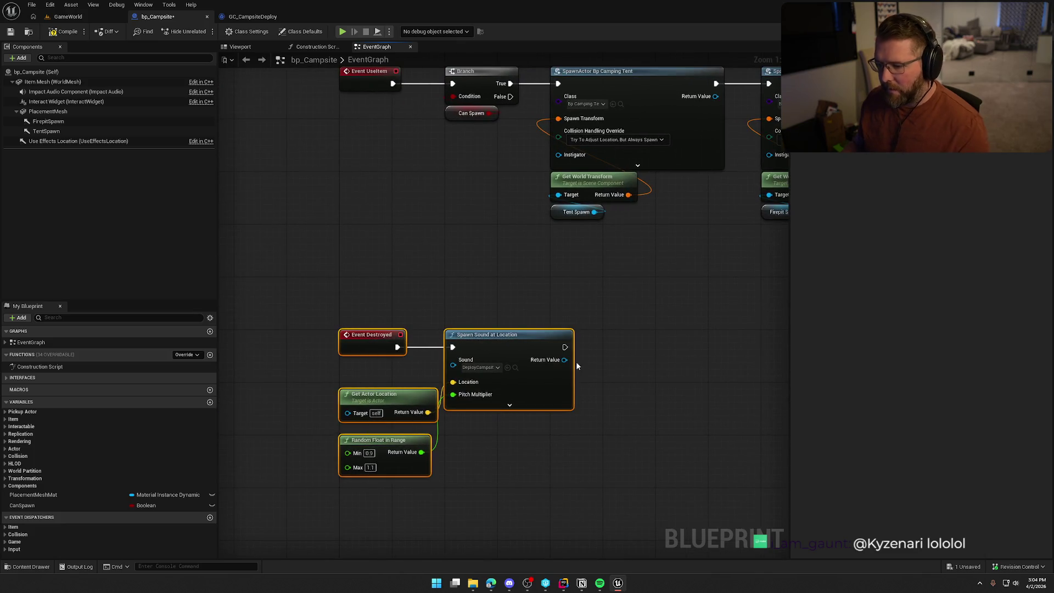
{"action": "left_click", "coordinate": [637, 432]}
{"action": "mouse_move", "coordinate": [637, 414]}
{"action": "left_mouse_down"}
{"action": "mouse_move", "coordinate": [245, 410]}
{"action": "mouse_move", "coordinate": [478, 393]}
{"action": "mouse_move", "coordinate": [489, 369]}
{"action": "mouse_move", "coordinate": [521, 392]}
{"action": "left_mouse_up"}
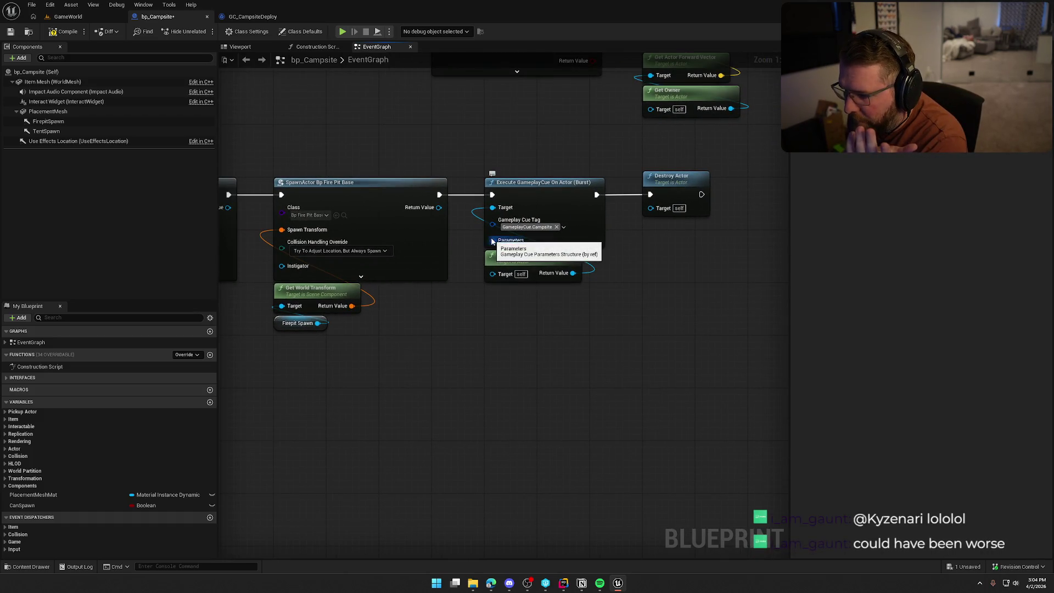
{"action": "left_click_drag", "start_coordinate": [493, 241], "coordinate": [486, 335]}
{"action": "type", "text": "make"}
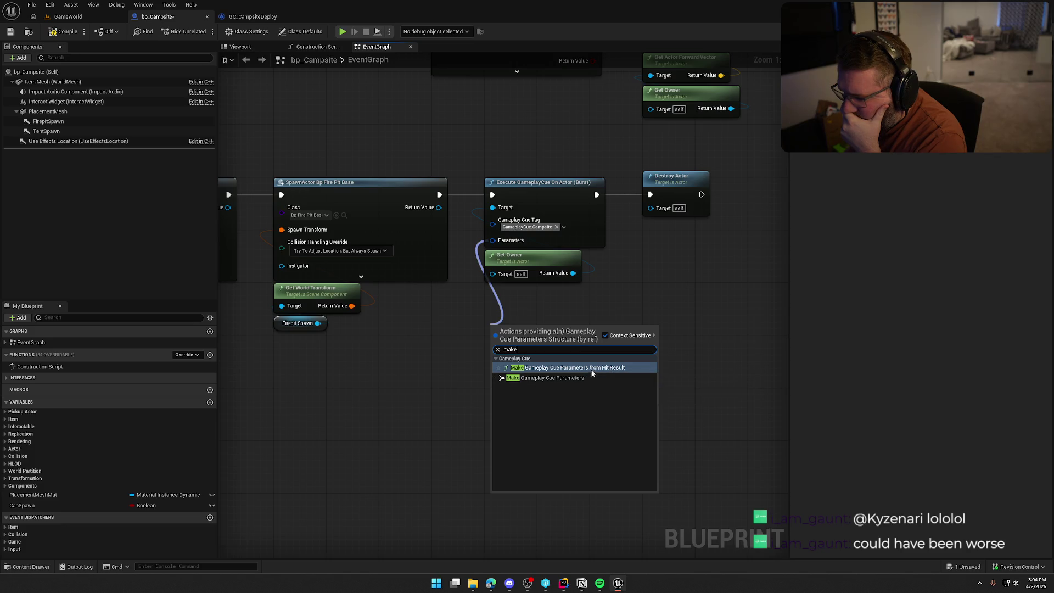
{"action": "left_click", "coordinate": [585, 377]}
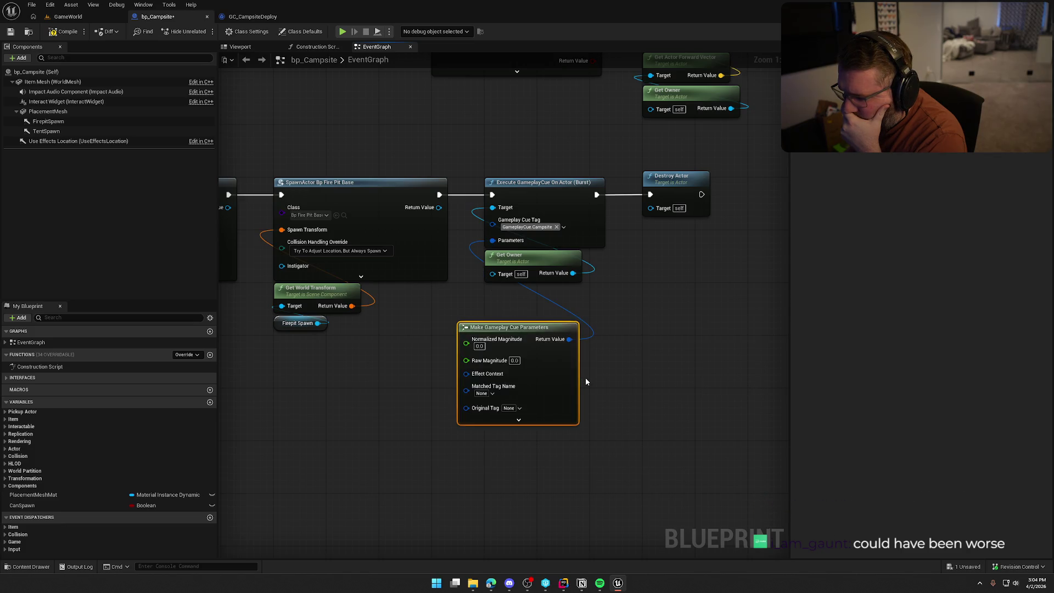
{"action": "left_click", "coordinate": [543, 421]}
{"action": "left_click_drag", "start_coordinate": [666, 459], "coordinate": [687, 318]}
{"action": "left_click_drag", "start_coordinate": [496, 332], "coordinate": [364, 331]}
{"action": "left_click", "coordinate": [364, 259]}
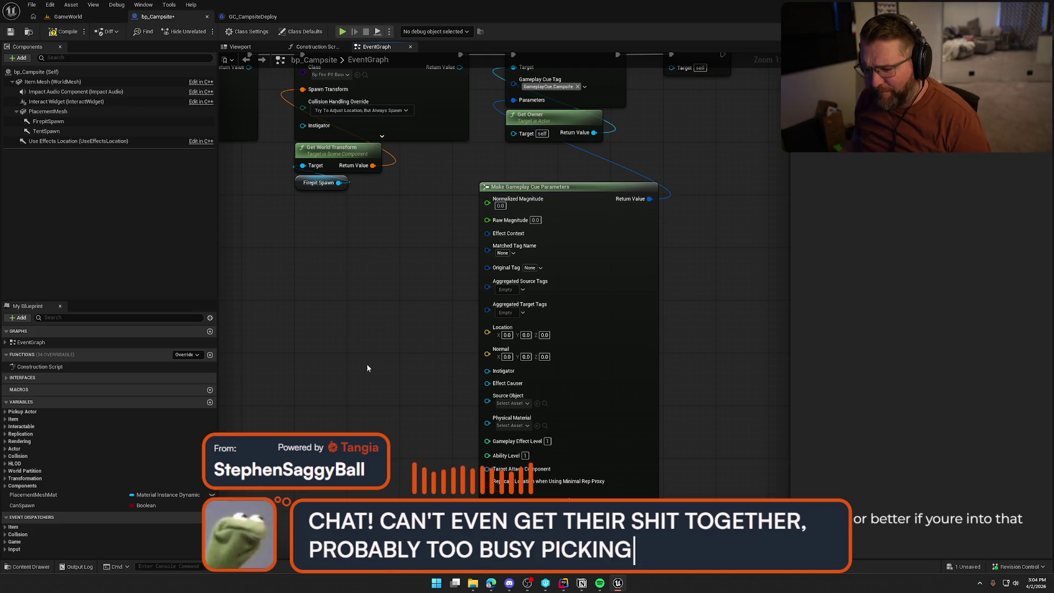
{"action": "mouse_move", "coordinate": [368, 371]}
{"action": "left_mouse_down"}
{"action": "mouse_move", "coordinate": [519, 397]}
{"action": "mouse_move", "coordinate": [389, 350]}
{"action": "left_mouse_up"}
{"action": "right_click", "coordinate": [421, 319]}
Step: Add a TentSpawn Get World Location node and wire it into the cue parameters' Location
{"action": "type", "text": "get a"}
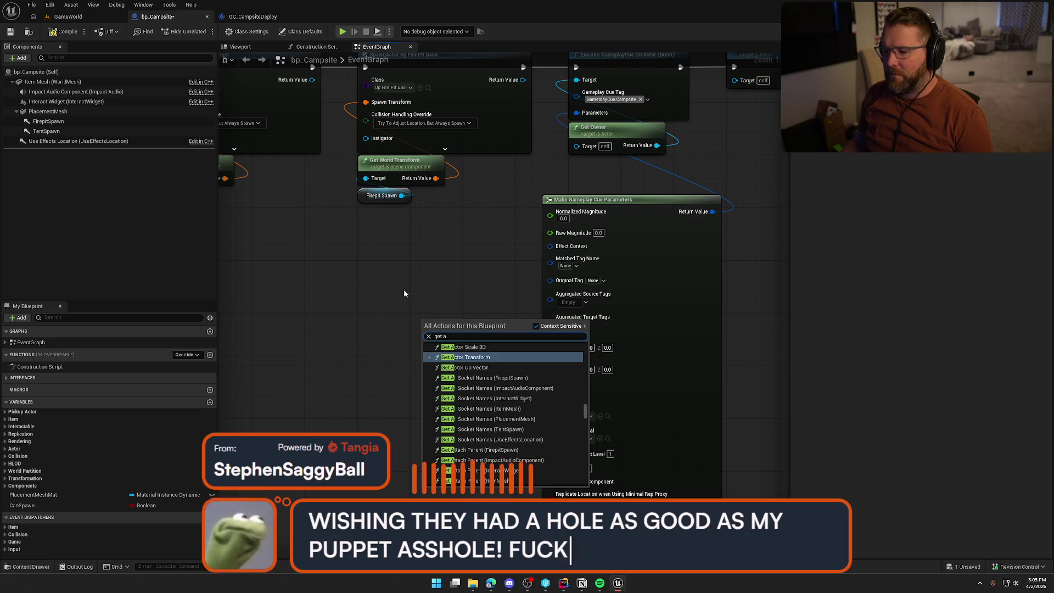
{"action": "key", "text": "Escape"}
{"action": "left_click_drag", "start_coordinate": [638, 209], "coordinate": [664, 176]}
{"action": "left_click_drag", "start_coordinate": [408, 317], "coordinate": [562, 378]}
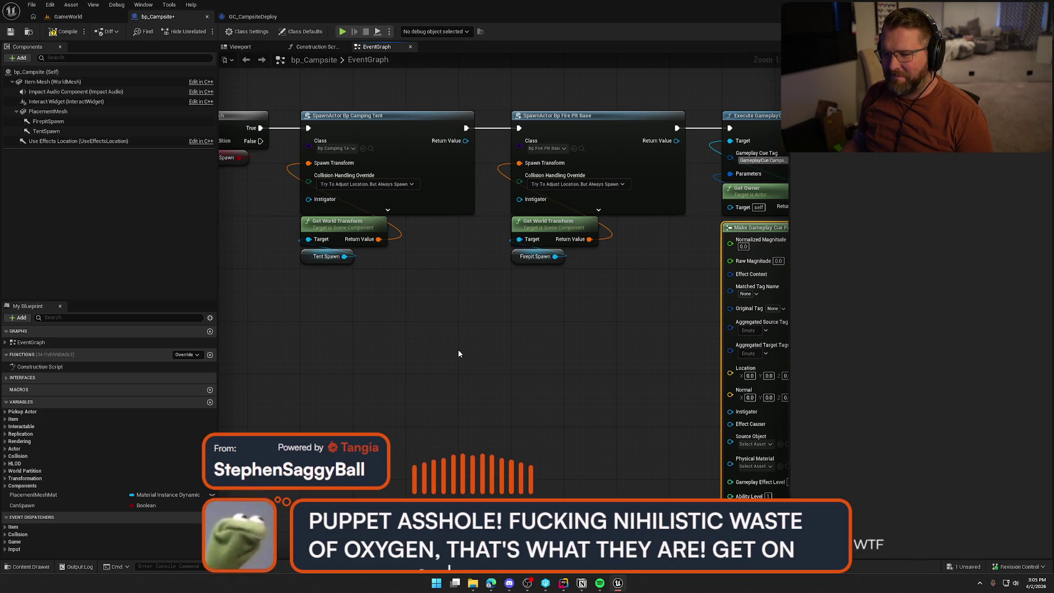
{"action": "mouse_move", "coordinate": [460, 349]}
{"action": "left_mouse_down"}
{"action": "mouse_move", "coordinate": [324, 298]}
{"action": "mouse_move", "coordinate": [403, 218]}
{"action": "mouse_move", "coordinate": [479, 200]}
{"action": "left_mouse_up"}
{"action": "mouse_move", "coordinate": [295, 149]}
{"action": "left_mouse_down"}
{"action": "mouse_move", "coordinate": [468, 244]}
{"action": "mouse_move", "coordinate": [520, 343]}
{"action": "mouse_move", "coordinate": [567, 354]}
{"action": "mouse_move", "coordinate": [407, 332]}
{"action": "left_mouse_up"}
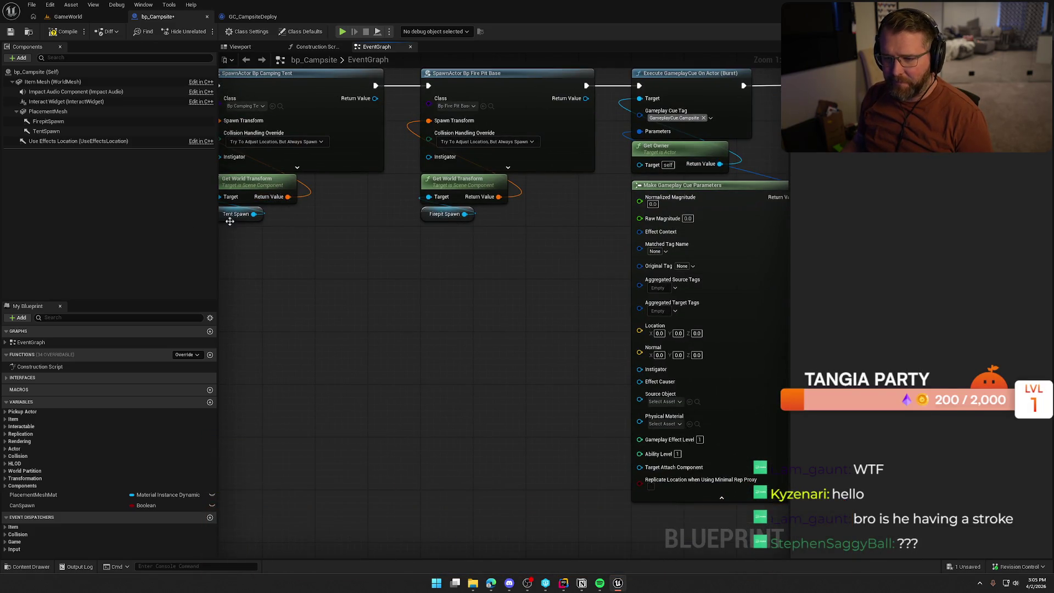
{"action": "left_click_drag", "start_coordinate": [46, 131], "coordinate": [530, 303]}
{"action": "type", "text": "get world loc"}
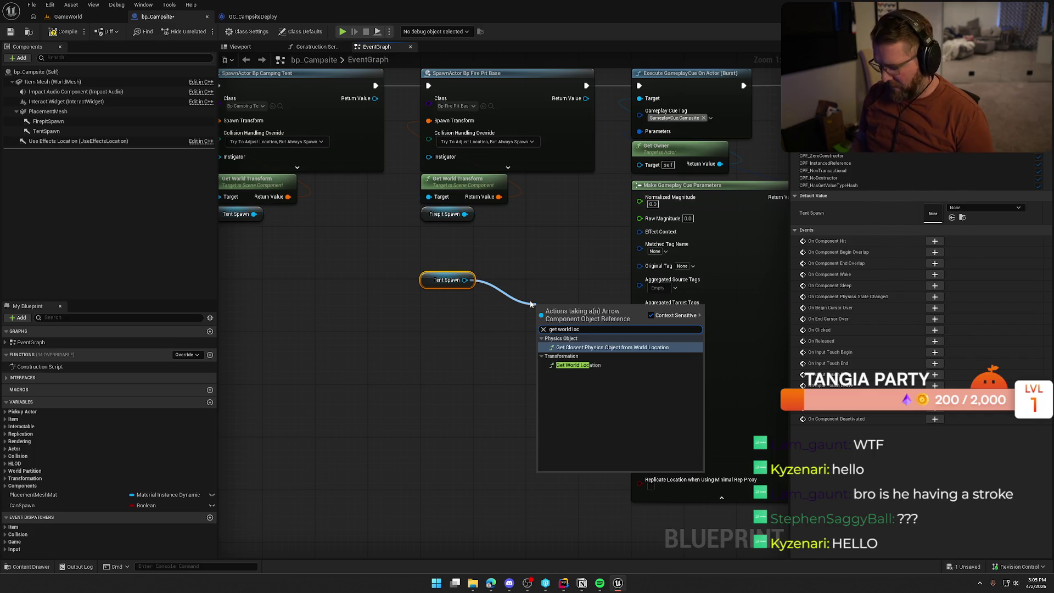
{"action": "left_click", "coordinate": [578, 365]}
{"action": "mouse_move", "coordinate": [425, 285]}
{"action": "left_mouse_down"}
{"action": "mouse_move", "coordinate": [506, 375]}
{"action": "mouse_move", "coordinate": [537, 344]}
{"action": "left_mouse_up"}
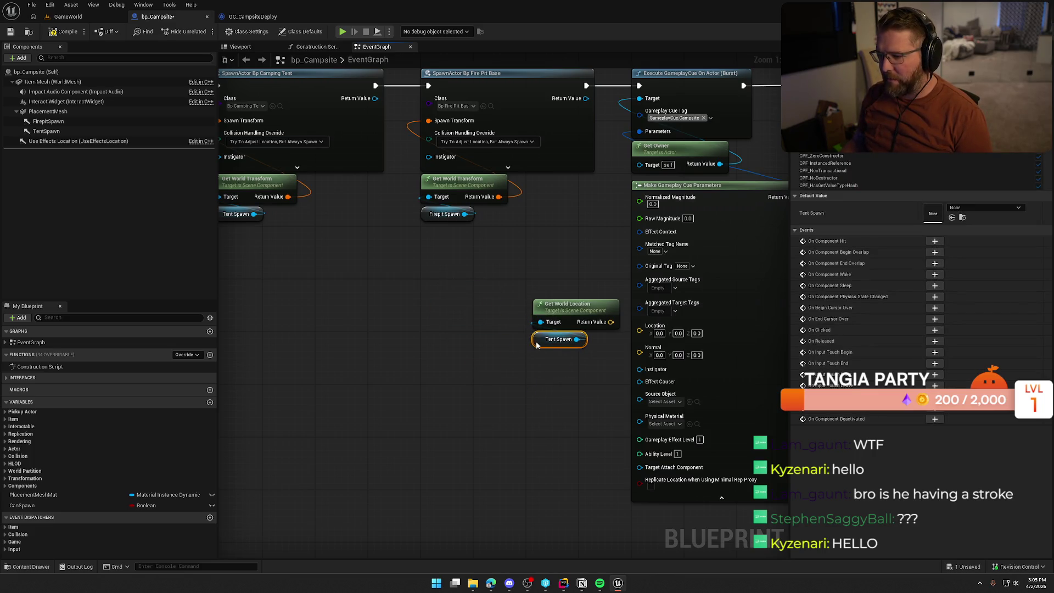
{"action": "left_click_drag", "start_coordinate": [613, 321], "coordinate": [639, 330]}
Step: Collapse the parameters node's advanced pins and tuck the location nodes beside it
{"action": "left_click_drag", "start_coordinate": [581, 413], "coordinate": [506, 408]}
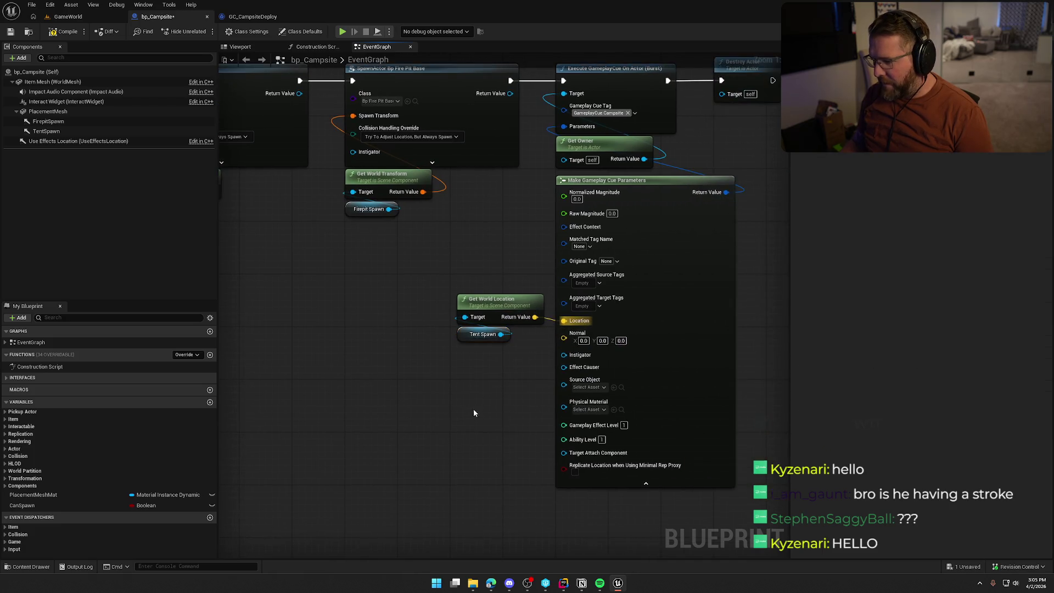
{"action": "left_click_drag", "start_coordinate": [437, 439], "coordinate": [411, 430]}
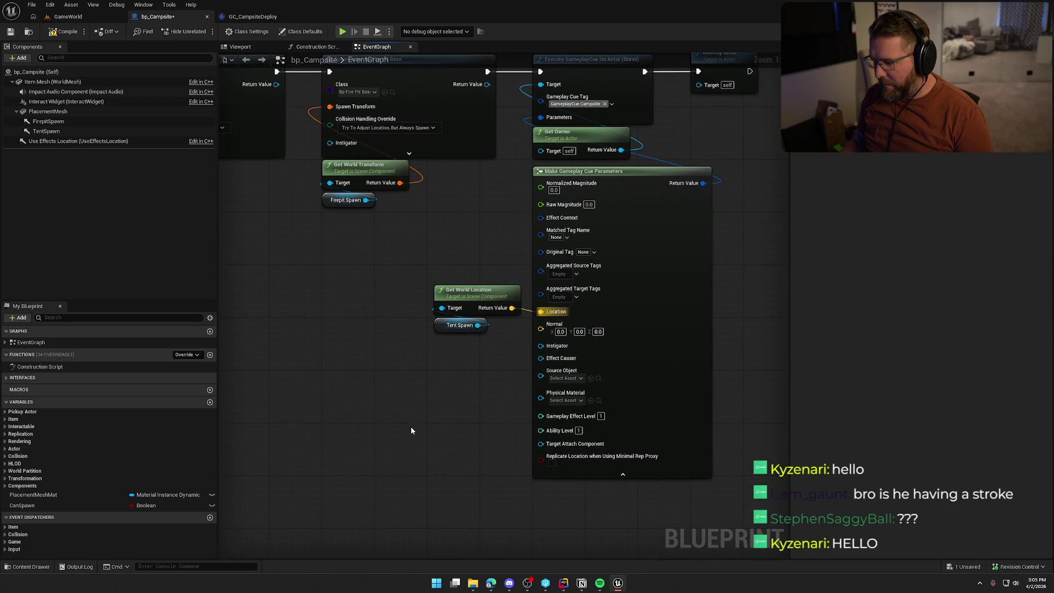
{"action": "left_click", "coordinate": [623, 474]}
{"action": "mouse_move", "coordinate": [505, 380]}
{"action": "left_mouse_down"}
{"action": "mouse_move", "coordinate": [455, 308]}
{"action": "mouse_move", "coordinate": [470, 280]}
{"action": "mouse_move", "coordinate": [468, 365]}
{"action": "left_mouse_up"}
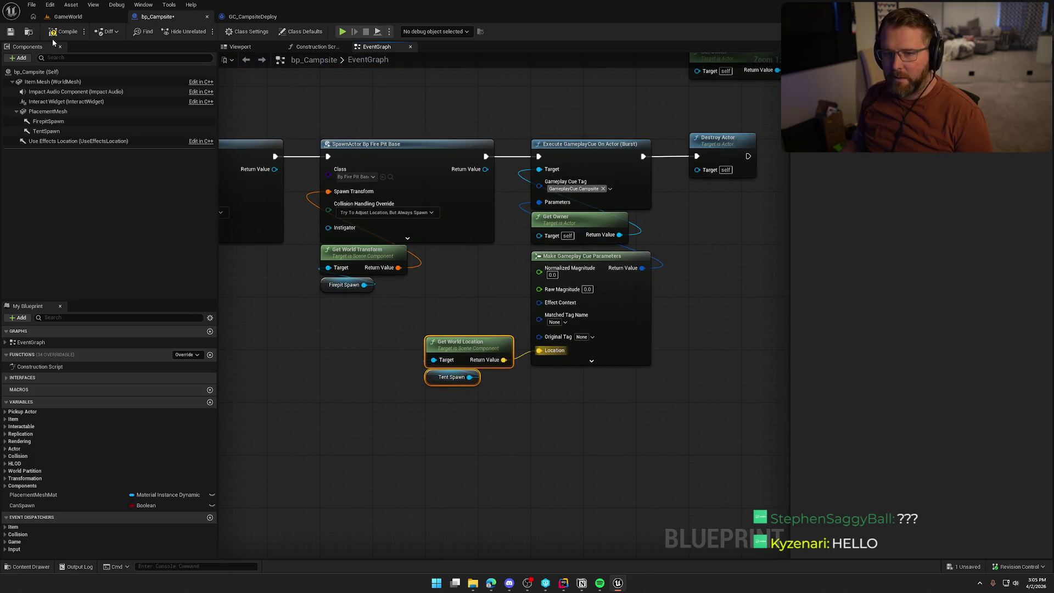
{"action": "left_click", "coordinate": [251, 16]}
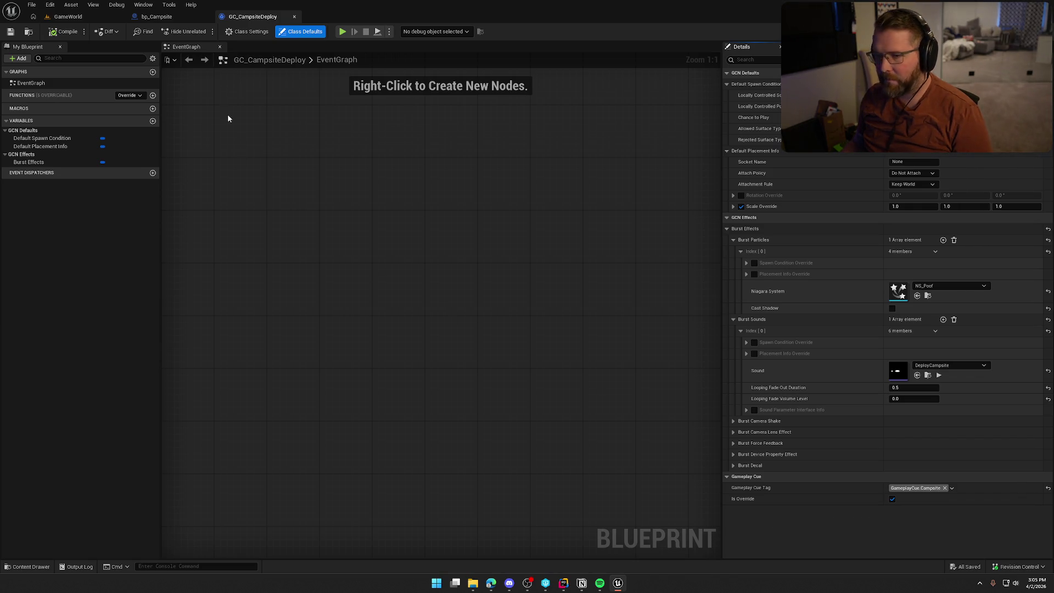
Step: From GameWorld, check in the GameplayCue Editor that GC_CampsiteDeploy handles GameplayCue.Campsite
{"action": "left_click", "coordinate": [68, 17]}
{"action": "left_click", "coordinate": [99, 5]}
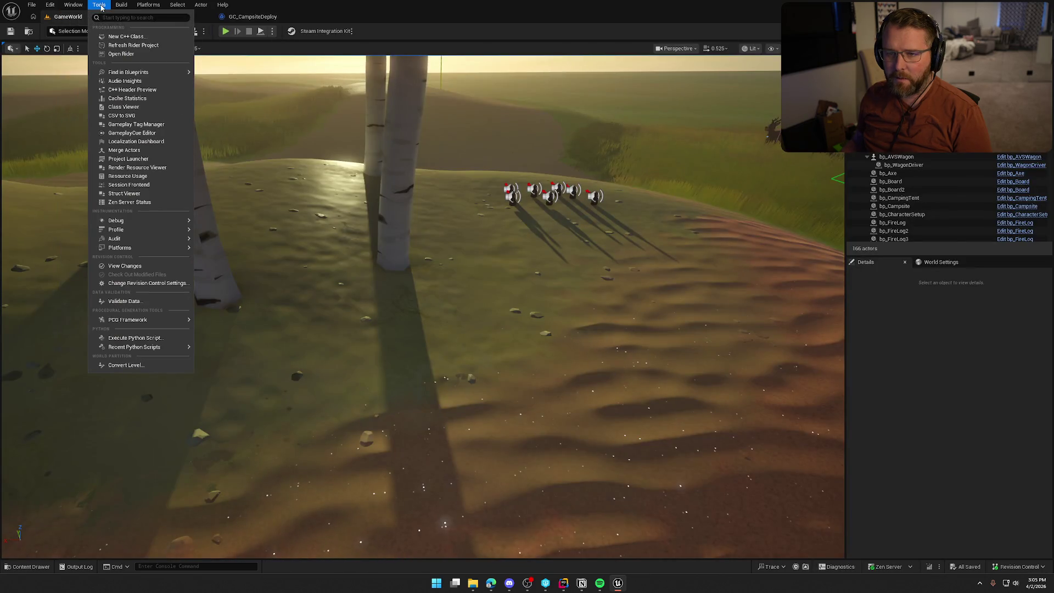
{"action": "left_click", "coordinate": [135, 133]}
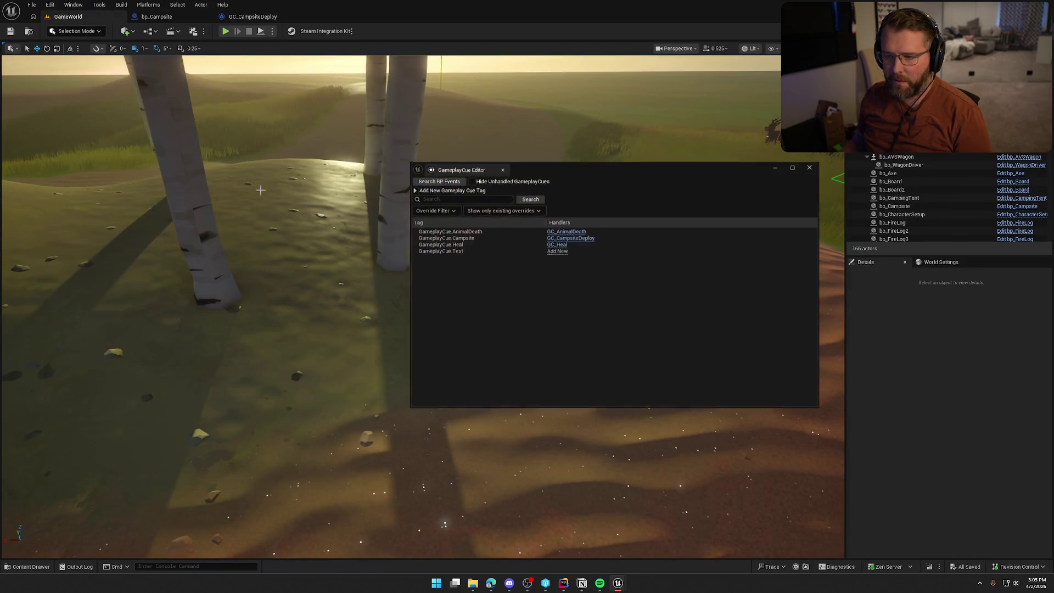
{"action": "left_click", "coordinate": [812, 165]}
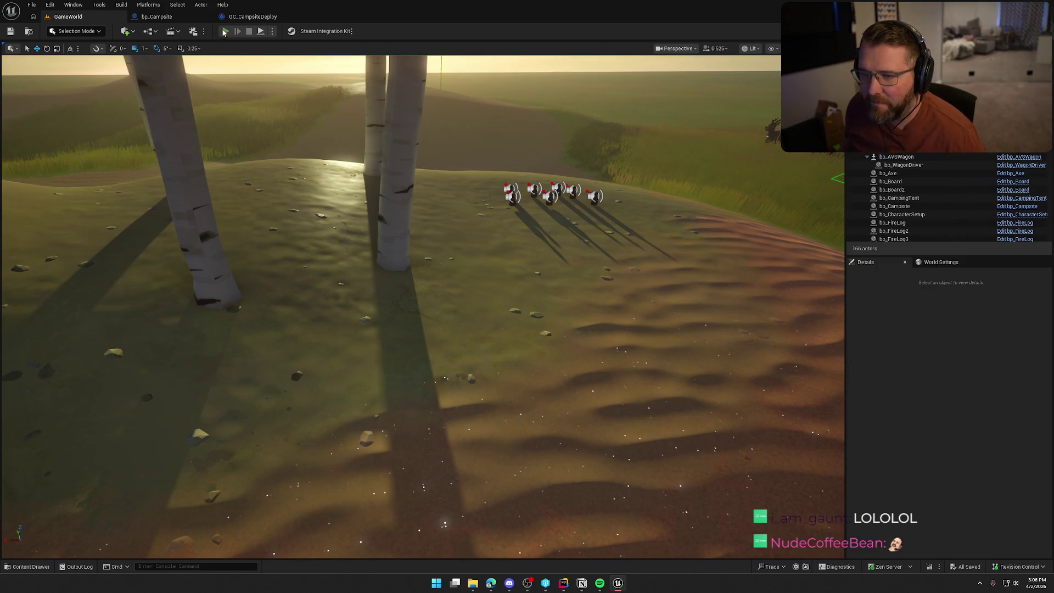
{"action": "left_click", "coordinate": [224, 31]}
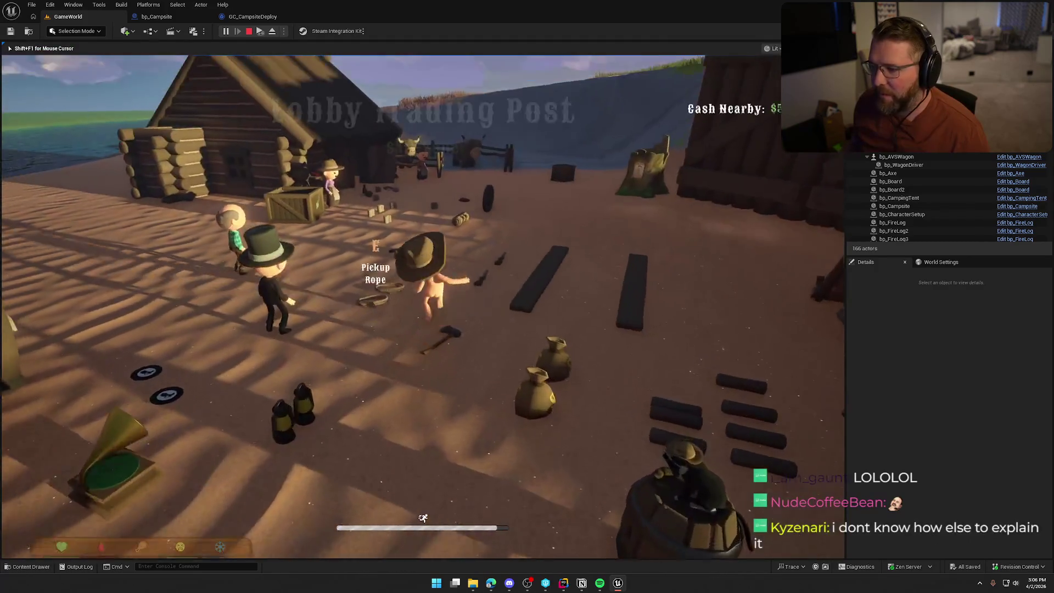
{"action": "key", "text": "w"}
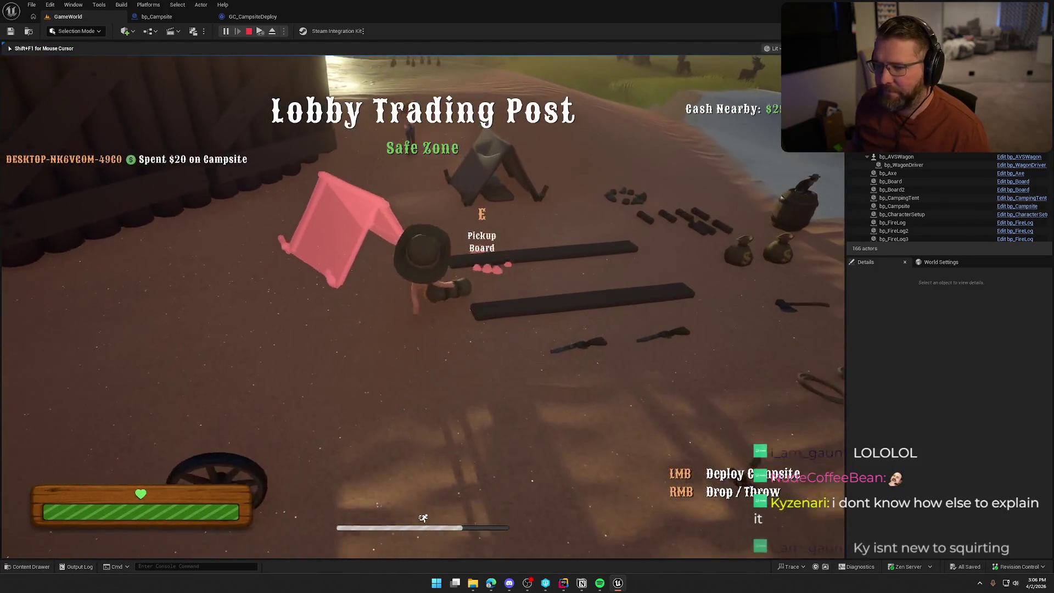
{"action": "key", "text": "w"}
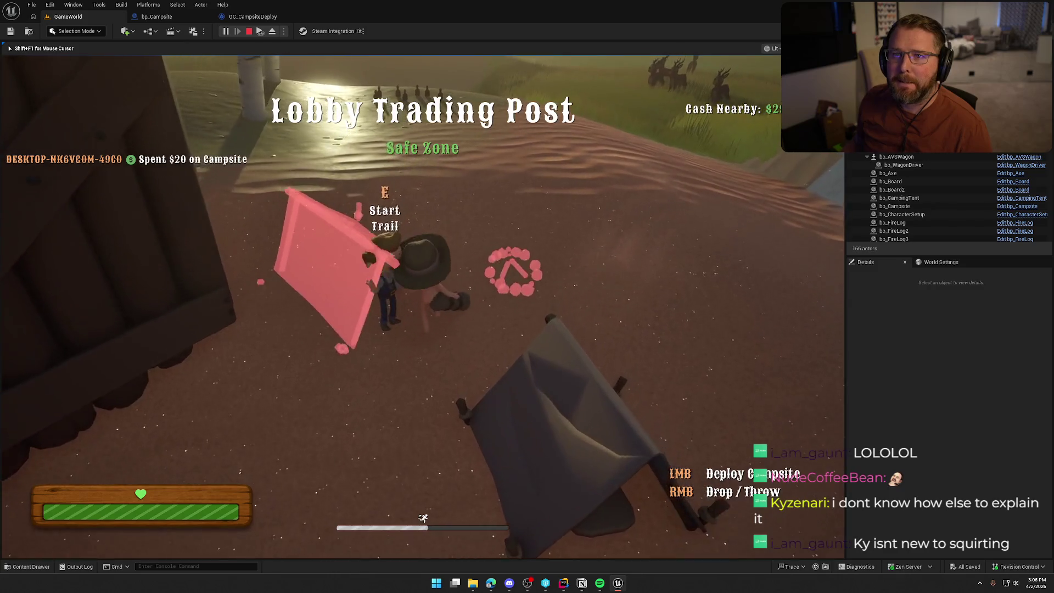
{"action": "key", "text": "w"}
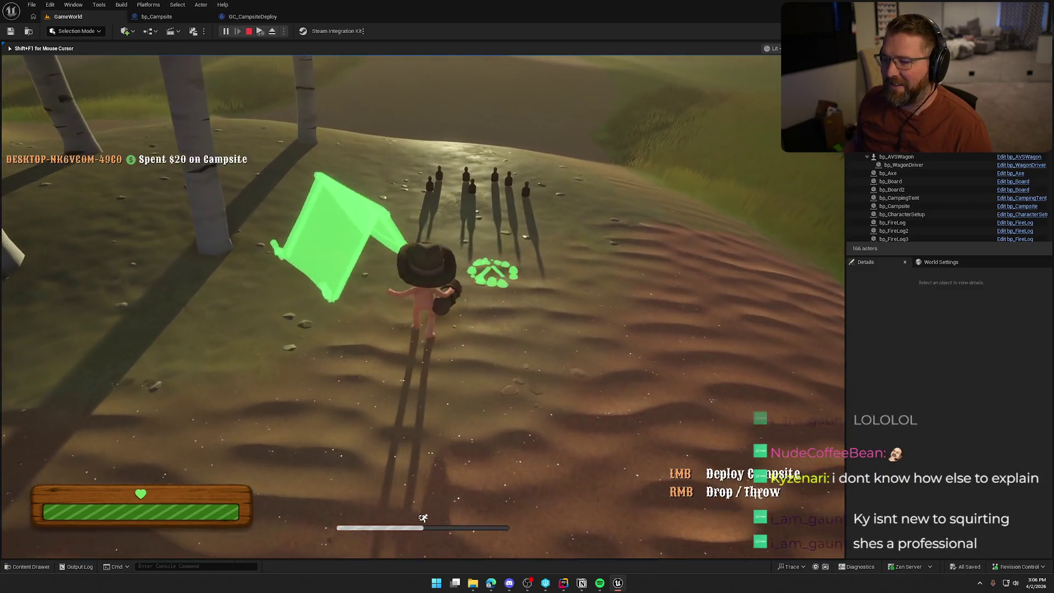
{"action": "left_click", "coordinate": [423, 306]}
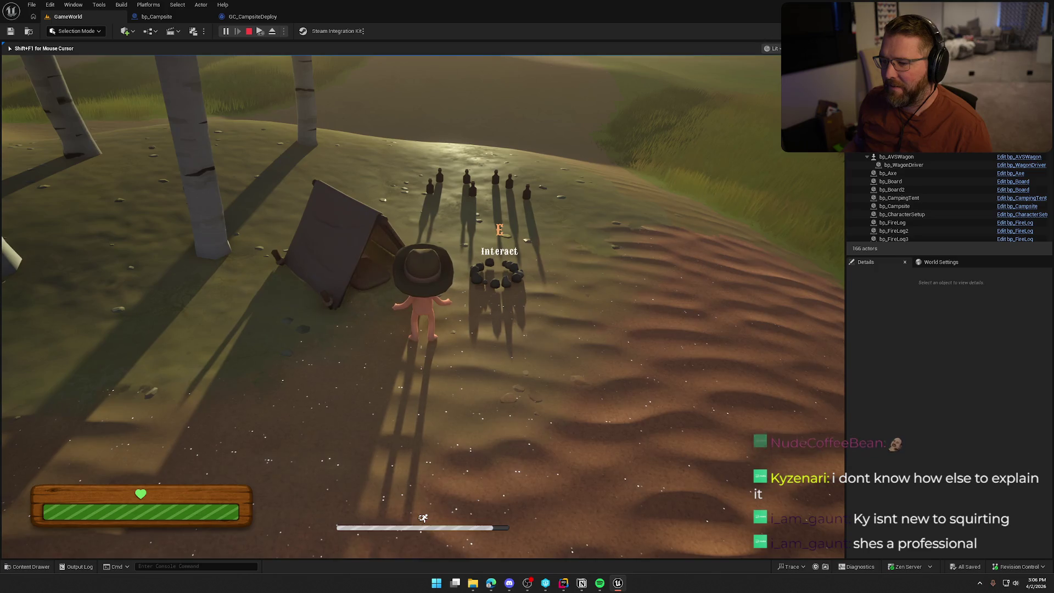
{"action": "key", "text": "a"}
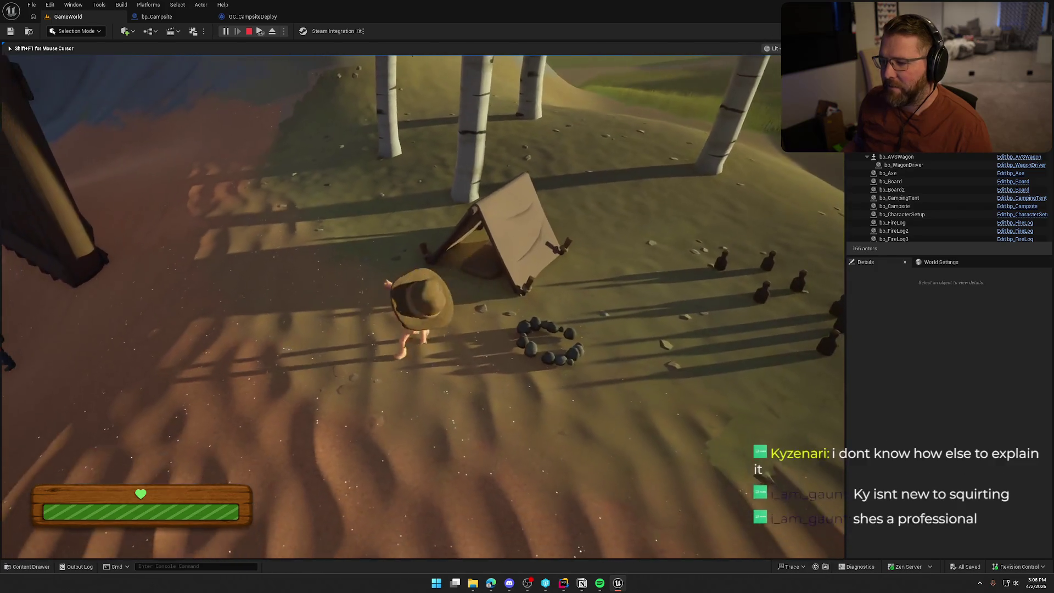
{"action": "key", "text": "a"}
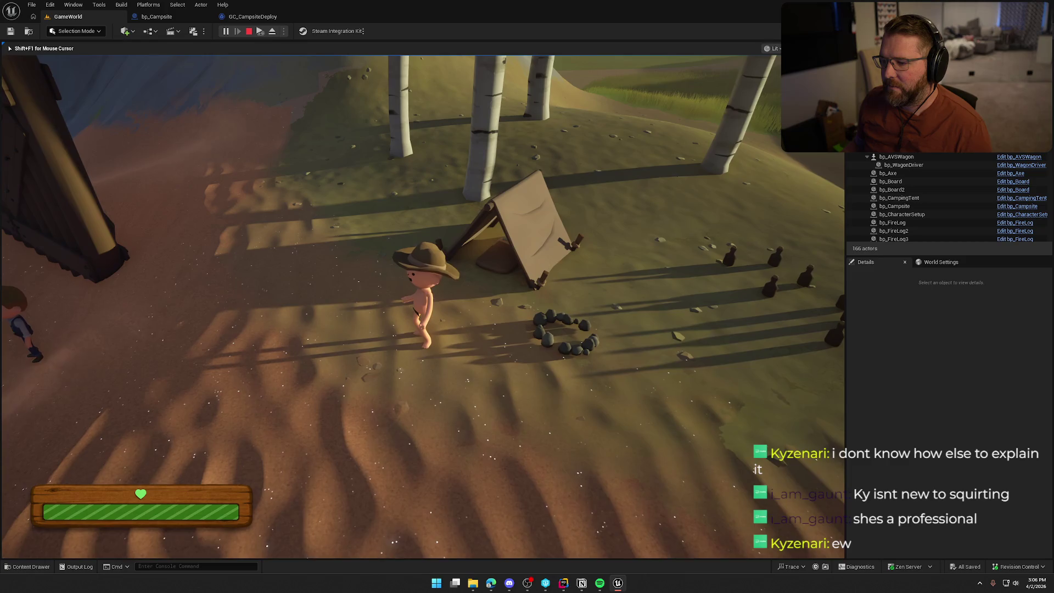
{"action": "key", "text": "Escape"}
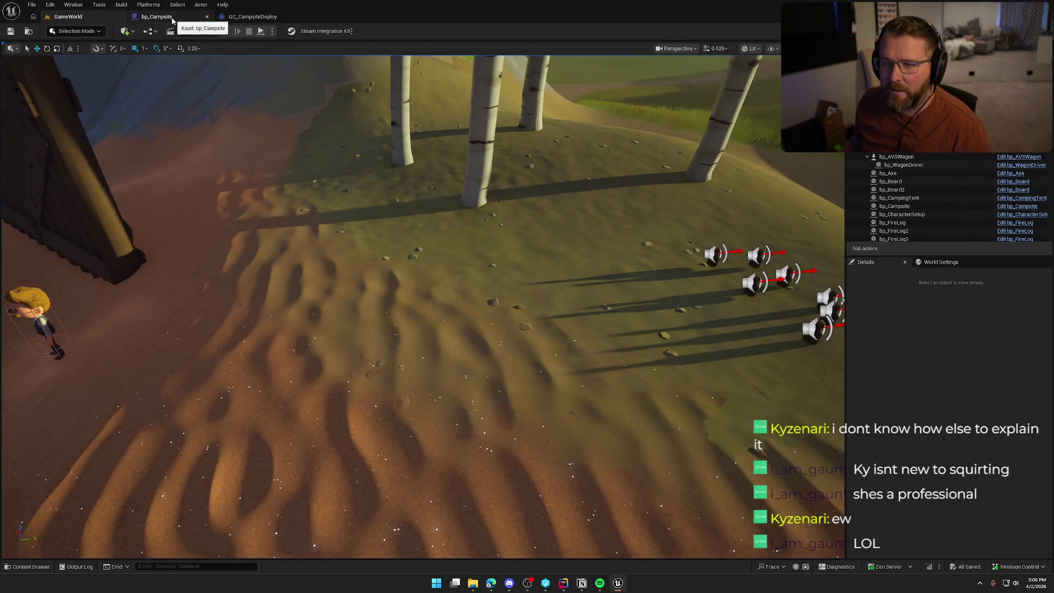
{"action": "key", "text": "alt+p"}
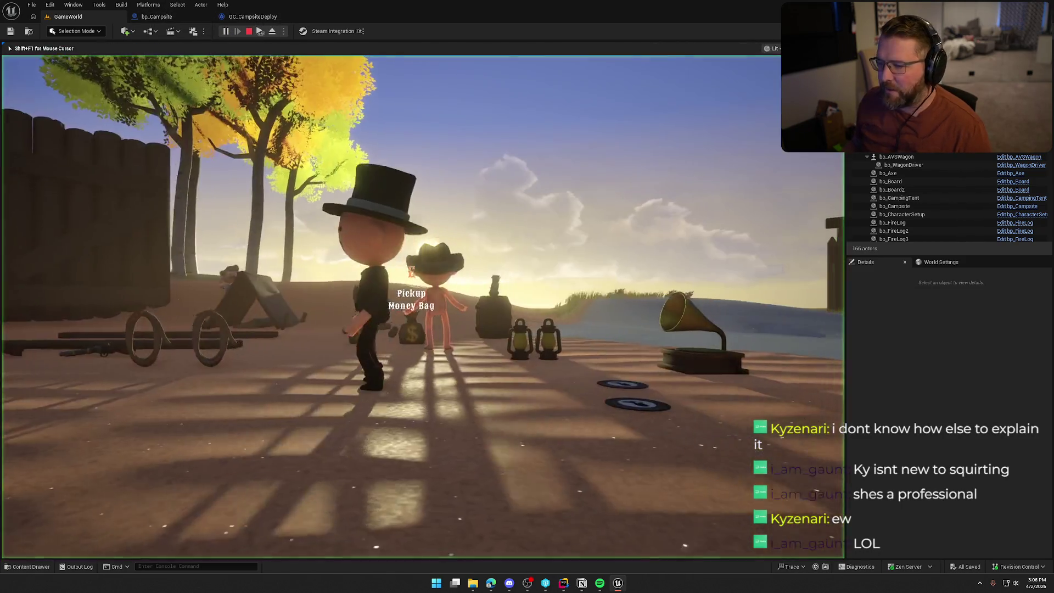
{"action": "key", "text": "super"}
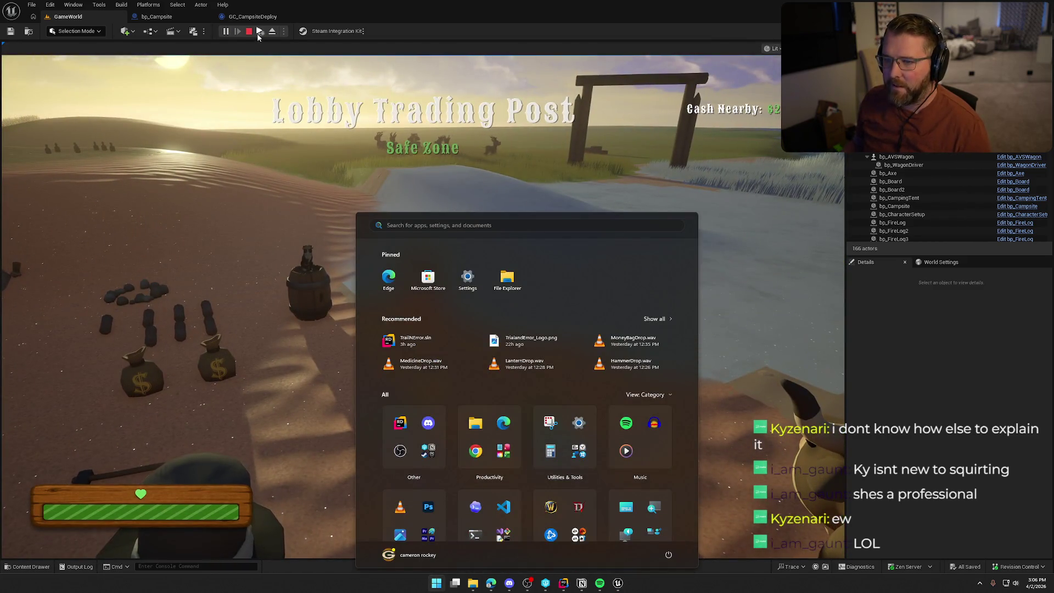
{"action": "left_click", "coordinate": [317, 106]}
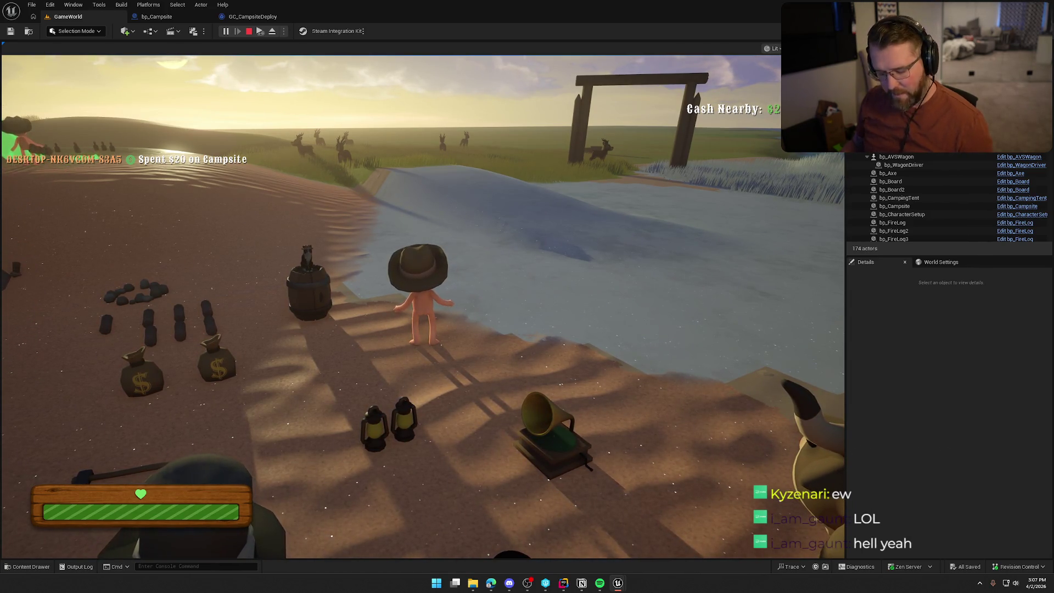
{"action": "key", "text": "super"}
{"action": "left_click", "coordinate": [565, 299]}
{"action": "key", "text": "w"}
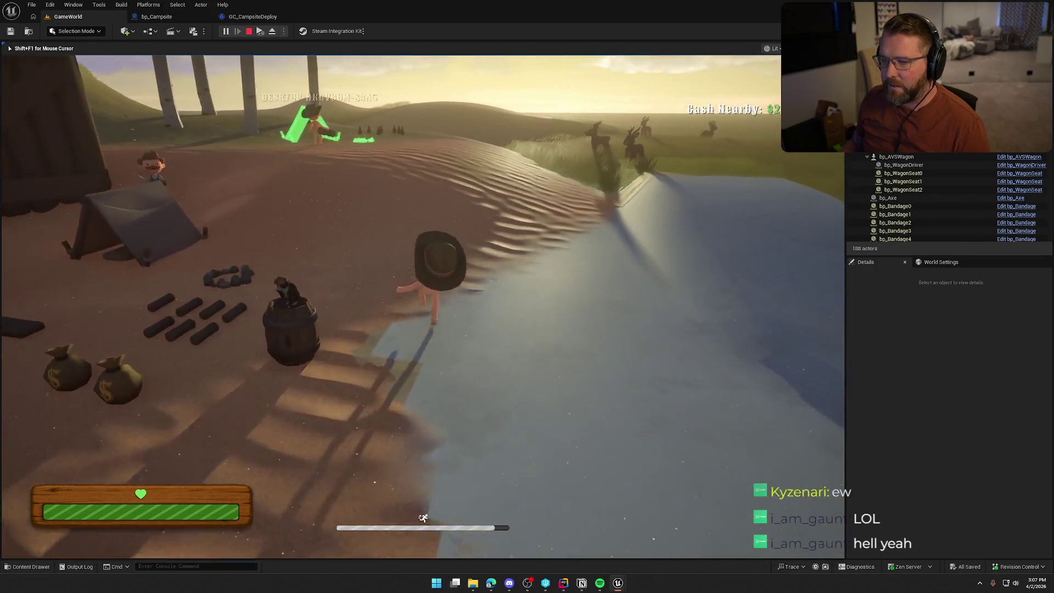
{"action": "key", "text": "w"}
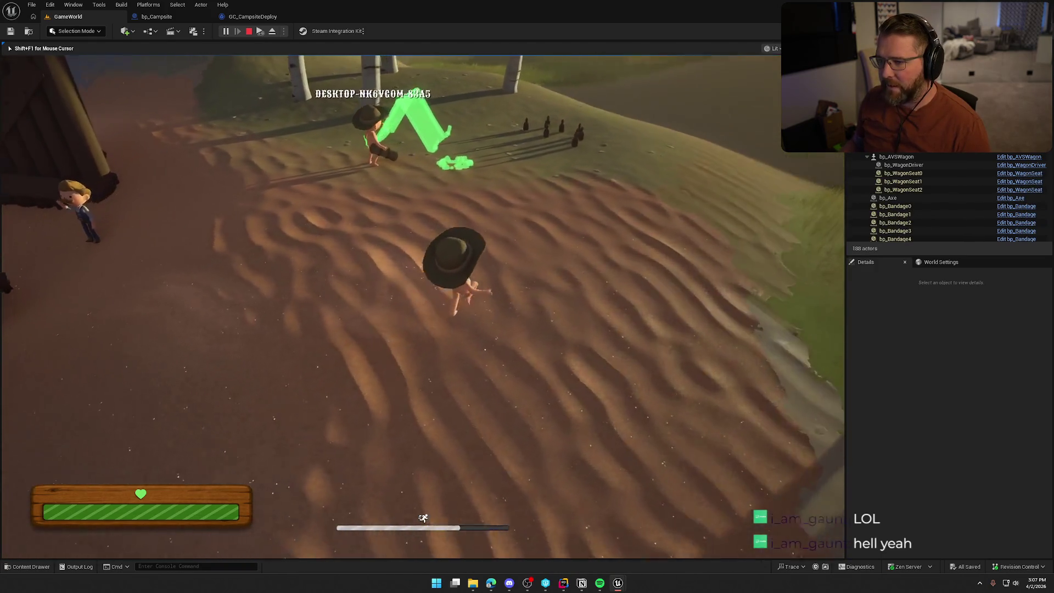
{"action": "key", "text": "super"}
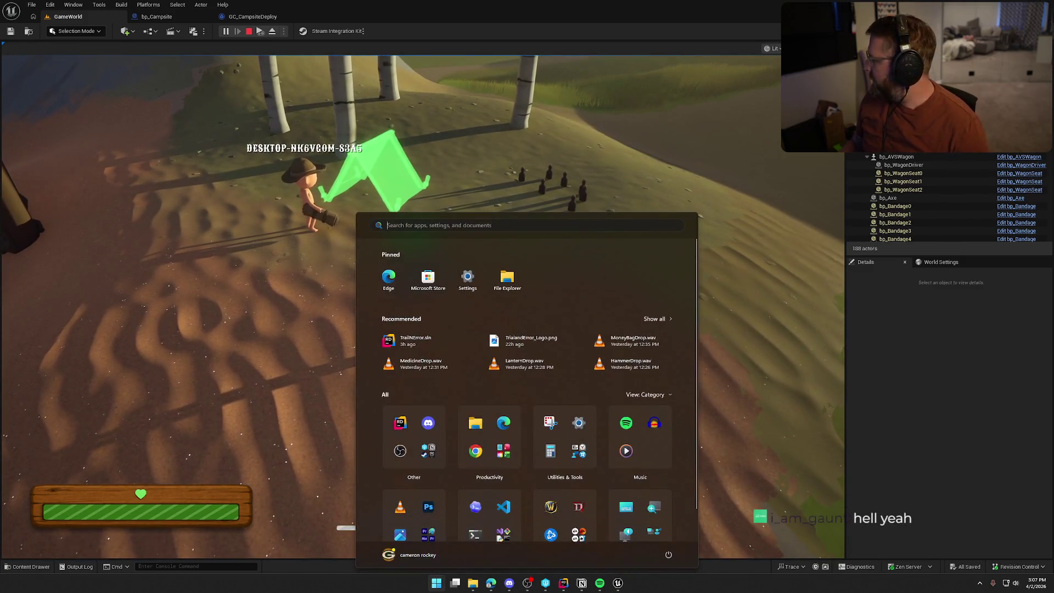
{"action": "left_click", "coordinate": [296, 204]}
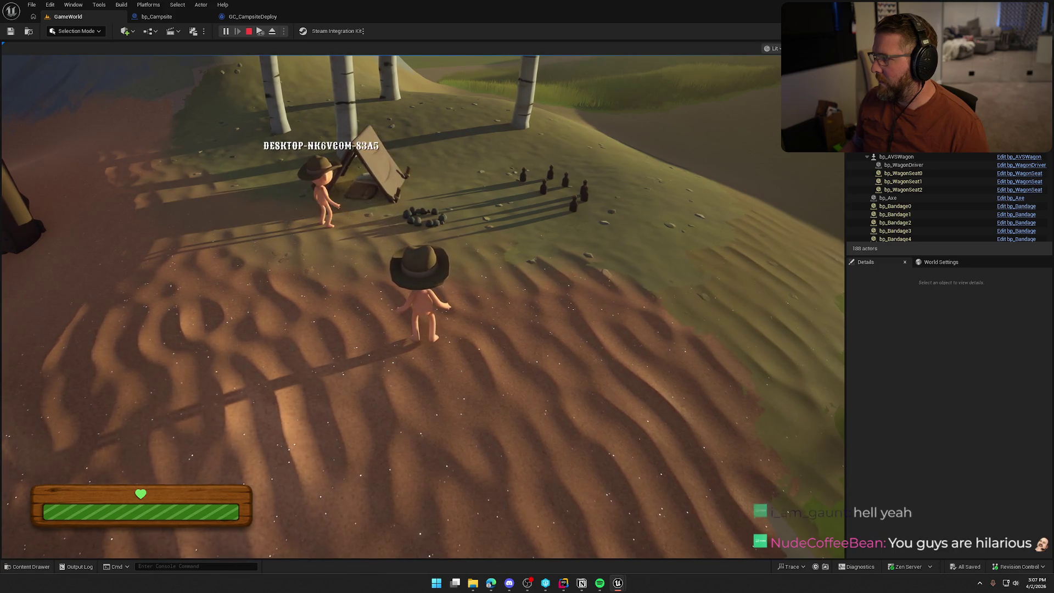
{"action": "key", "text": "Escape"}
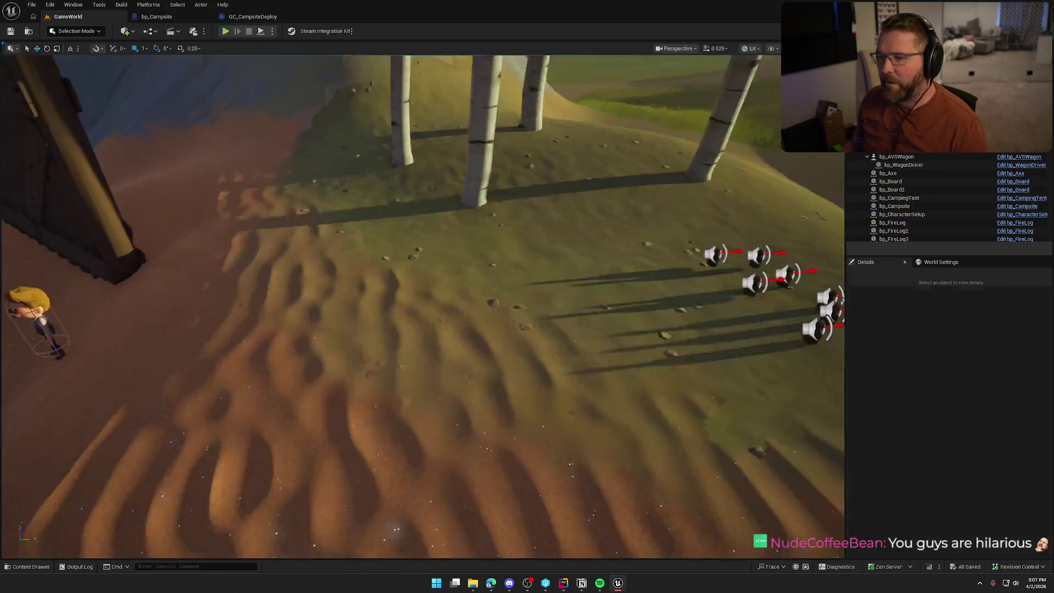
Step: In bp_Campsite, place Get Owner above Execute GameplayCue and the Tent Spawn location nodes below the parameters
{"action": "left_click", "coordinate": [168, 17]}
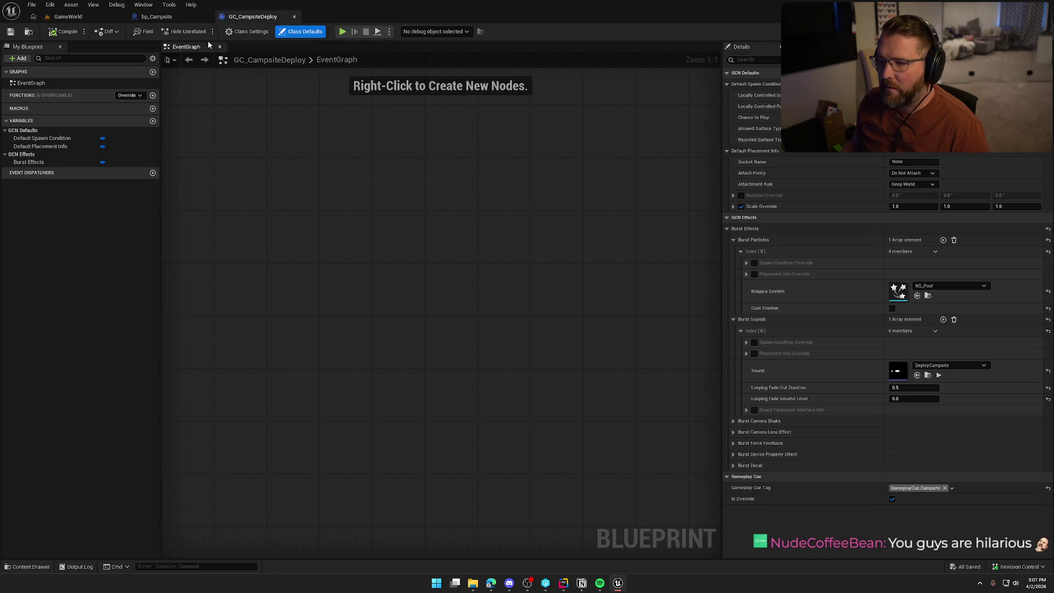
{"action": "left_click", "coordinate": [450, 278]}
{"action": "left_click_drag", "start_coordinate": [654, 460], "coordinate": [529, 136]}
{"action": "left_click", "coordinate": [565, 409]}
{"action": "mouse_move", "coordinate": [583, 226]}
{"action": "left_mouse_down"}
{"action": "mouse_move", "coordinate": [584, 109]}
{"action": "mouse_move", "coordinate": [584, 121]}
{"action": "left_mouse_up"}
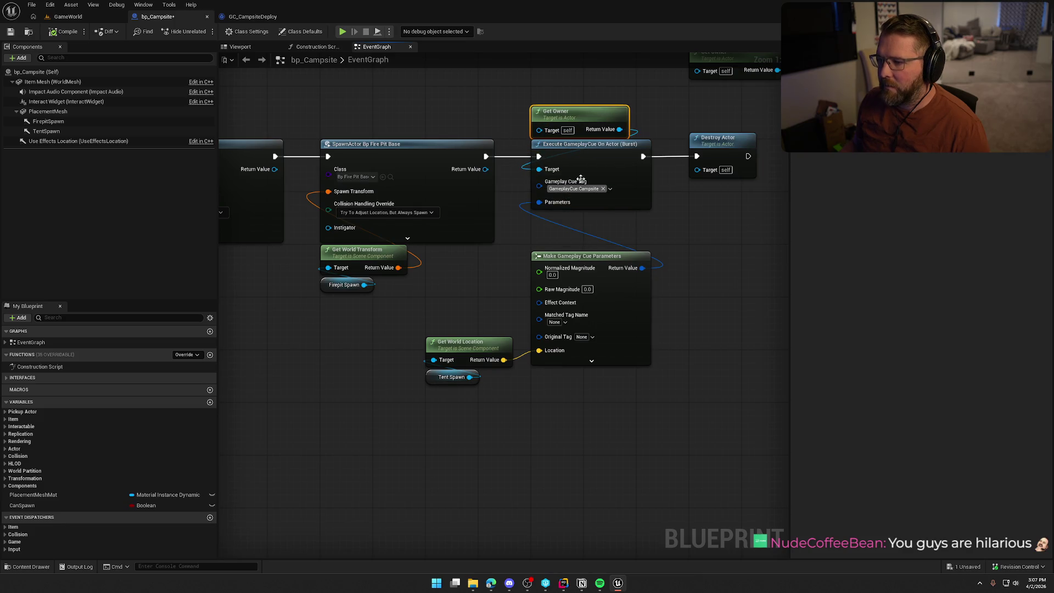
{"action": "left_click_drag", "start_coordinate": [423, 325], "coordinate": [557, 424]}
{"action": "mouse_move", "coordinate": [450, 345]}
{"action": "left_mouse_down"}
{"action": "mouse_move", "coordinate": [549, 398]}
{"action": "mouse_move", "coordinate": [555, 379]}
{"action": "left_mouse_up"}
{"action": "mouse_move", "coordinate": [610, 468]}
{"action": "left_mouse_down"}
{"action": "mouse_move", "coordinate": [540, 266]}
{"action": "mouse_move", "coordinate": [580, 216]}
{"action": "left_mouse_up"}
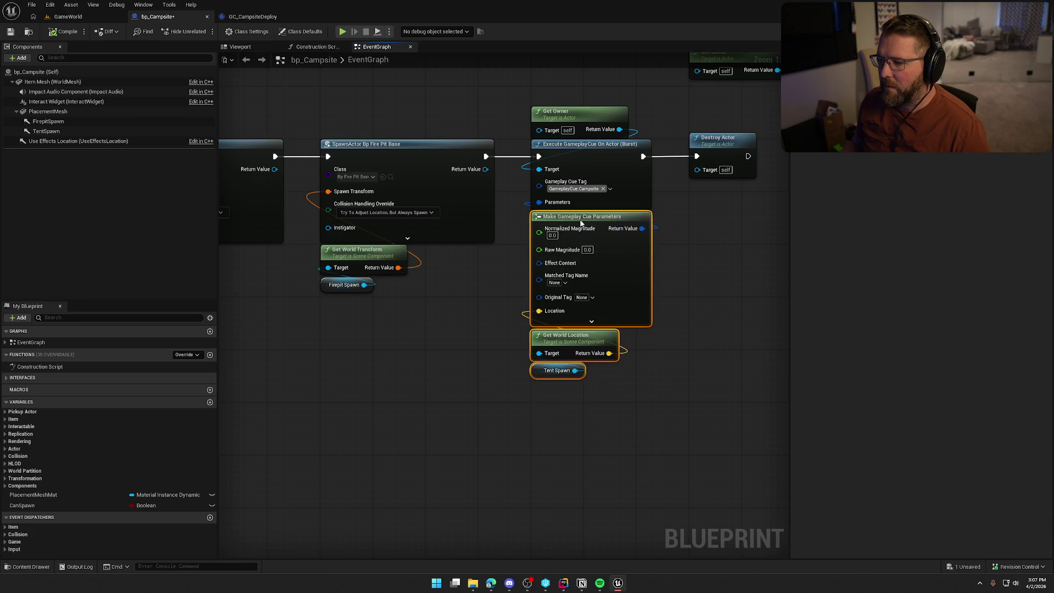
{"action": "left_click", "coordinate": [608, 342]}
{"action": "left_click_drag", "start_coordinate": [549, 494], "coordinate": [431, 104]}
{"action": "left_click", "coordinate": [416, 163]}
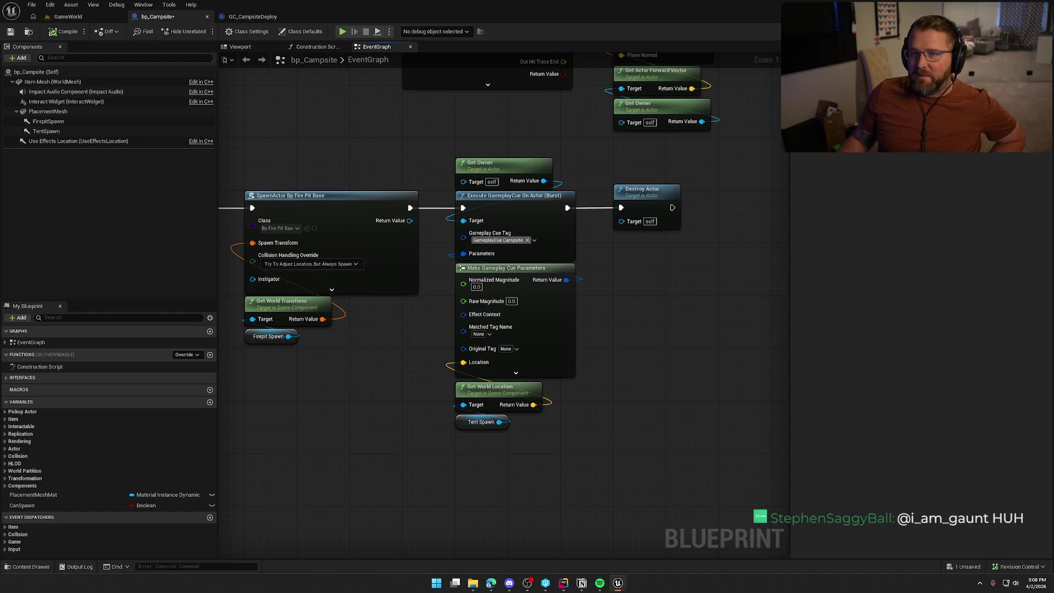
{"action": "left_click_drag", "start_coordinate": [347, 136], "coordinate": [393, 146]}
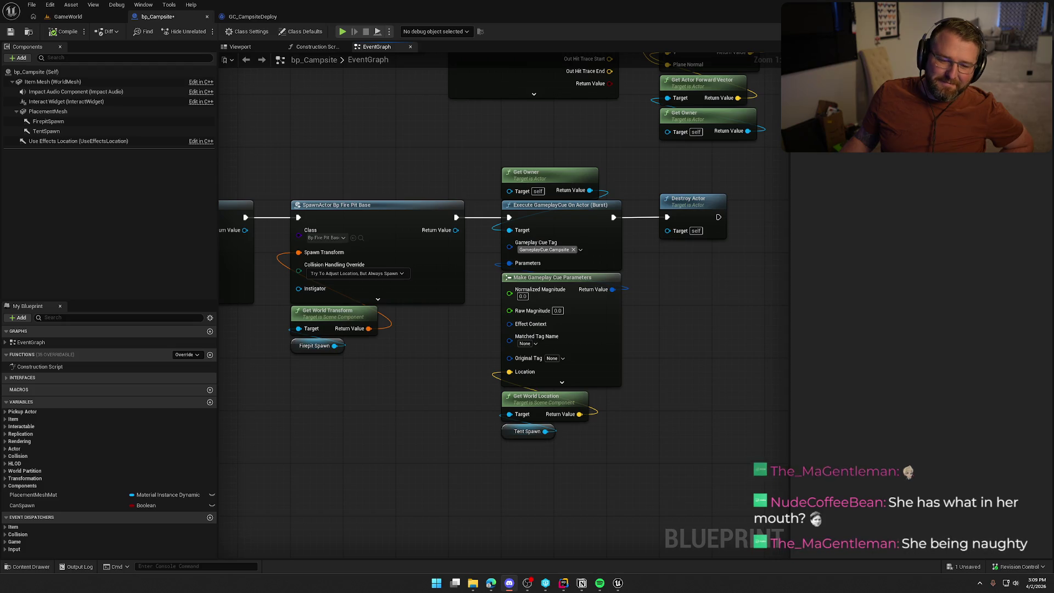
{"action": "mouse_move", "coordinate": [341, 445]}
{"action": "left_mouse_down"}
{"action": "mouse_move", "coordinate": [364, 459]}
{"action": "mouse_move", "coordinate": [350, 486]}
{"action": "left_mouse_up"}
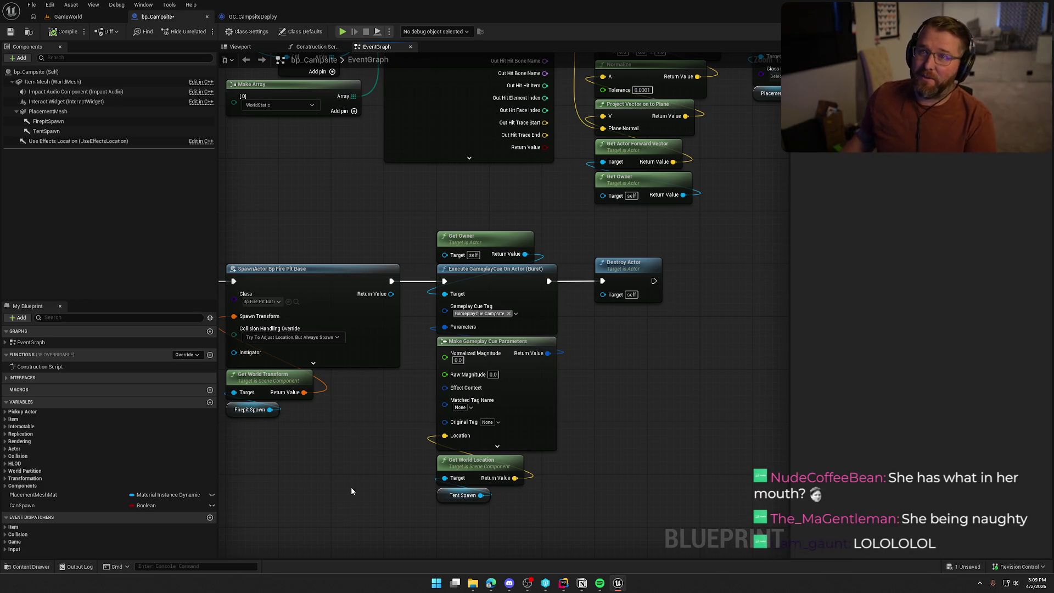
{"action": "mouse_move", "coordinate": [351, 486]}
{"action": "left_mouse_down"}
{"action": "mouse_move", "coordinate": [404, 468]}
{"action": "mouse_move", "coordinate": [421, 422]}
{"action": "left_mouse_up"}
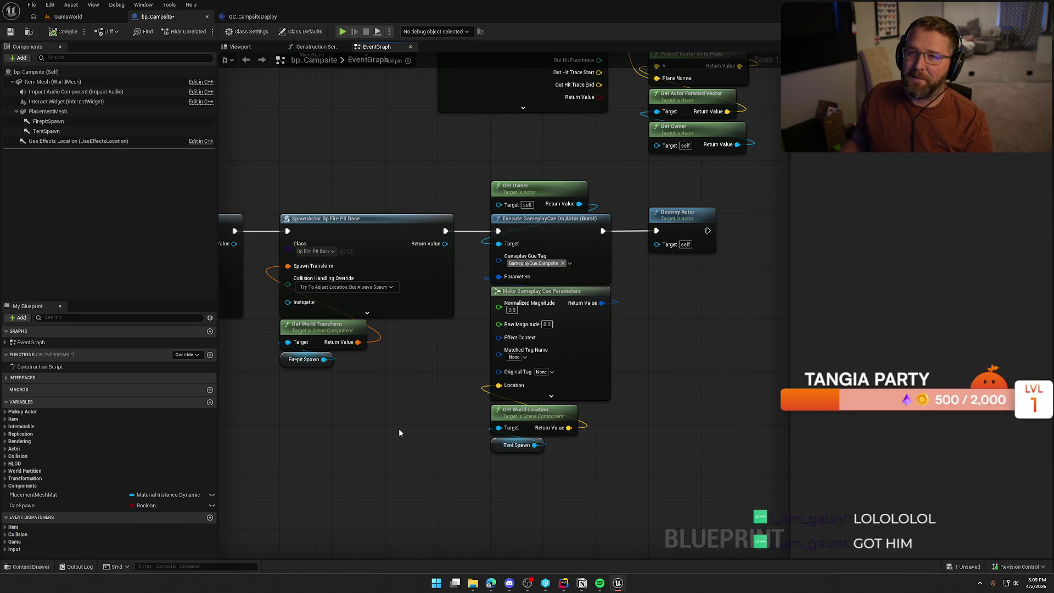
{"action": "left_click_drag", "start_coordinate": [572, 481], "coordinate": [504, 163]}
{"action": "left_click", "coordinate": [412, 449]}
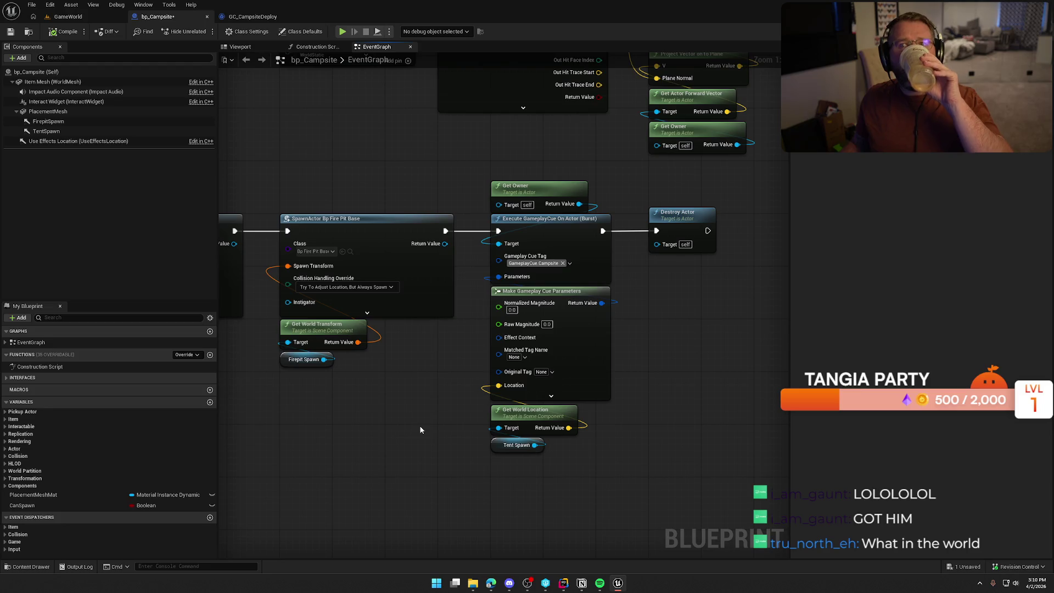
{"action": "left_click_drag", "start_coordinate": [420, 429], "coordinate": [490, 411]}
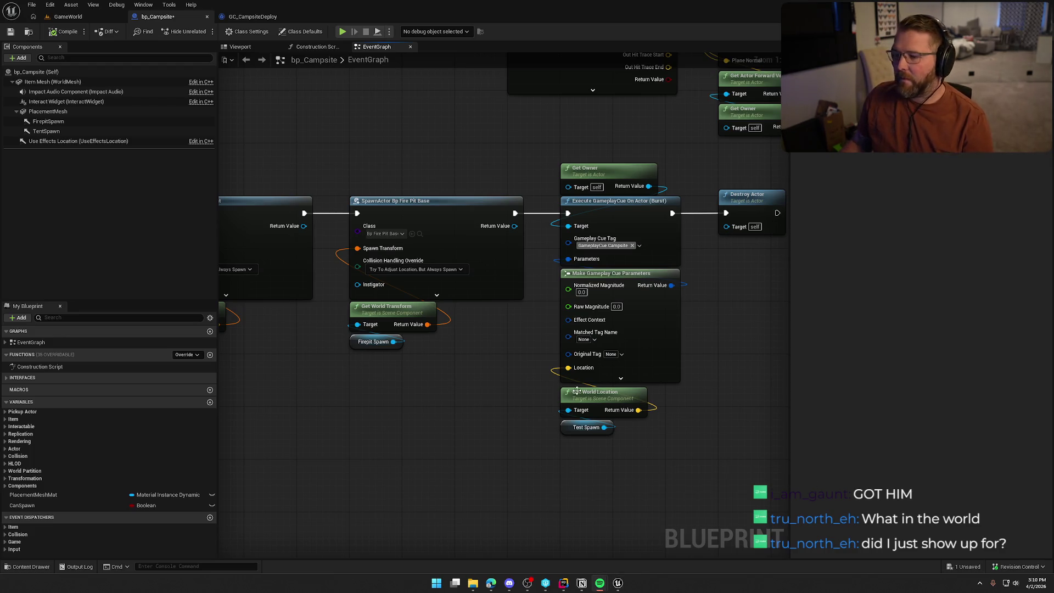
{"action": "left_click_drag", "start_coordinate": [443, 377], "coordinate": [397, 384]}
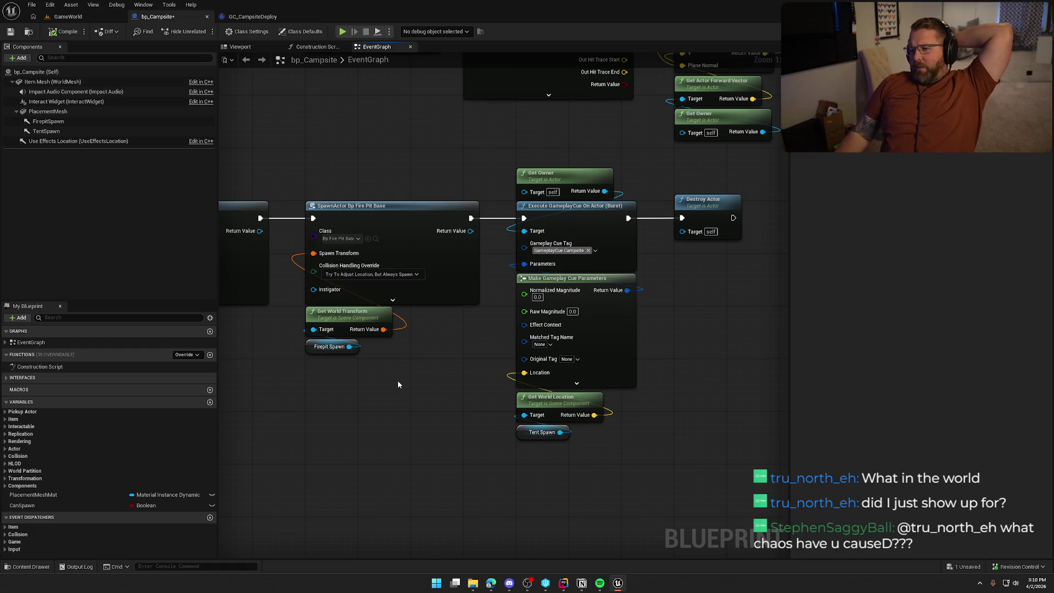
{"action": "left_click_drag", "start_coordinate": [486, 144], "coordinate": [612, 199]}
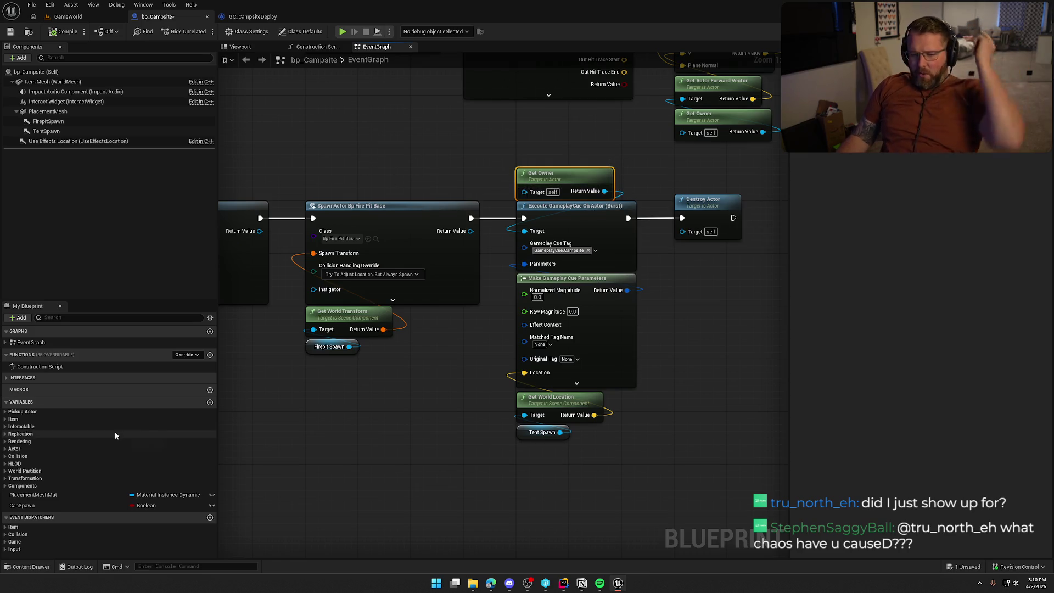
Step: Wire a Pickup Actor Holding Player getter into the cue's Target, then compile and save bp_Campsite
{"action": "left_click", "coordinate": [6, 427]}
{"action": "left_click", "coordinate": [6, 427]}
{"action": "left_click", "coordinate": [6, 419]}
{"action": "left_click", "coordinate": [6, 411]}
{"action": "mouse_move", "coordinate": [55, 444]}
{"action": "left_mouse_down"}
{"action": "mouse_move", "coordinate": [475, 170]}
{"action": "mouse_move", "coordinate": [443, 176]}
{"action": "mouse_move", "coordinate": [524, 231]}
{"action": "left_mouse_up"}
{"action": "left_click_drag", "start_coordinate": [566, 173], "coordinate": [552, 127]}
{"action": "left_click_drag", "start_coordinate": [432, 175], "coordinate": [519, 195]}
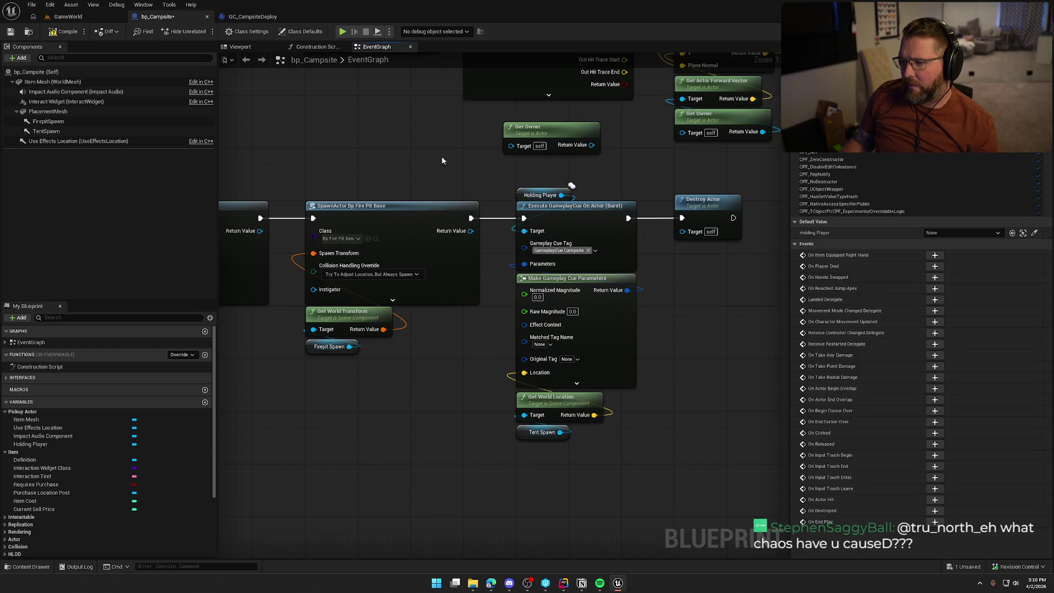
{"action": "left_click", "coordinate": [64, 32]}
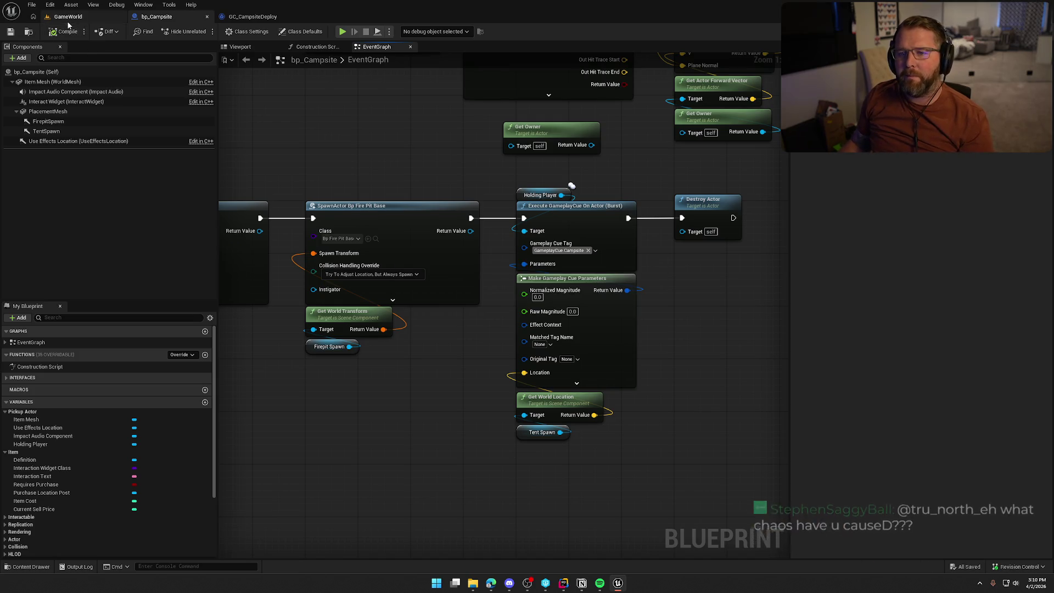
{"action": "left_click", "coordinate": [68, 16]}
Step: Start a new play test, run the character past the boards and buy a campsite
{"action": "key", "text": "alt+p"}
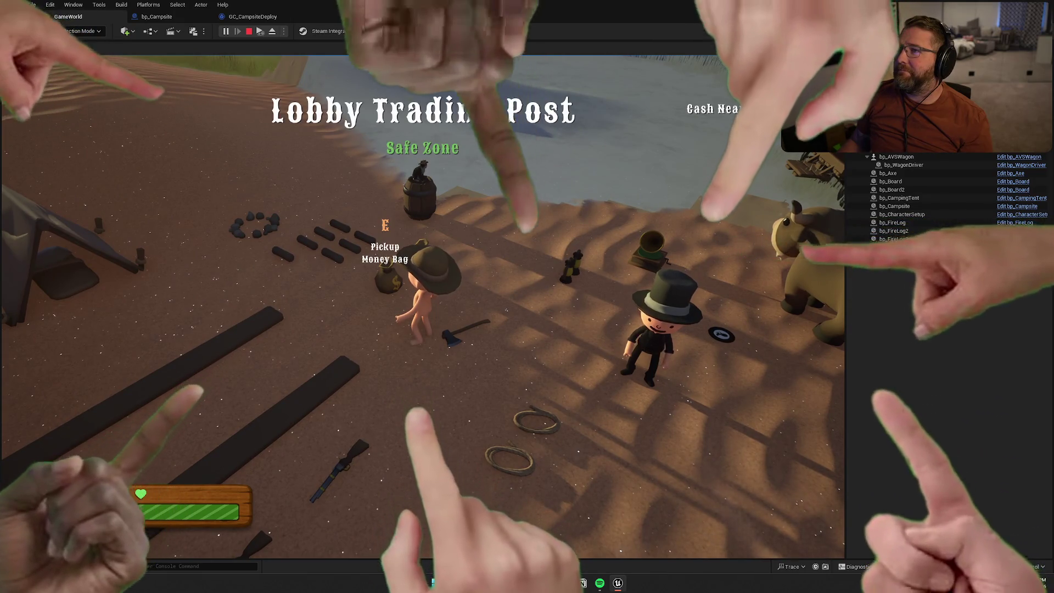
{"action": "key", "text": "d"}
{"action": "key", "text": "d"}
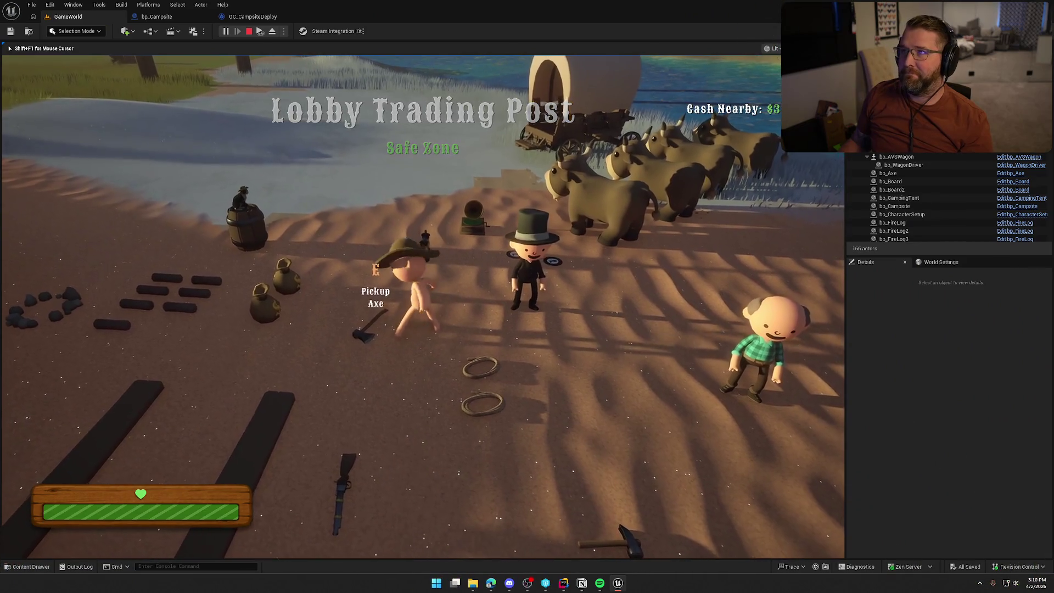
{"action": "key", "text": "q"}
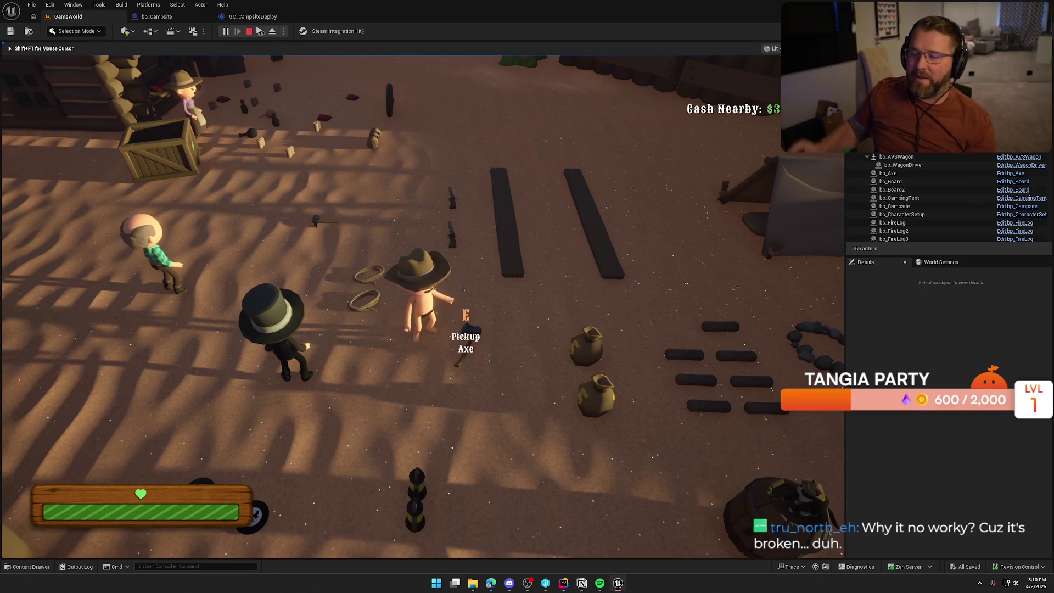
{"action": "key", "text": "shift+w"}
{"action": "key", "text": "e"}
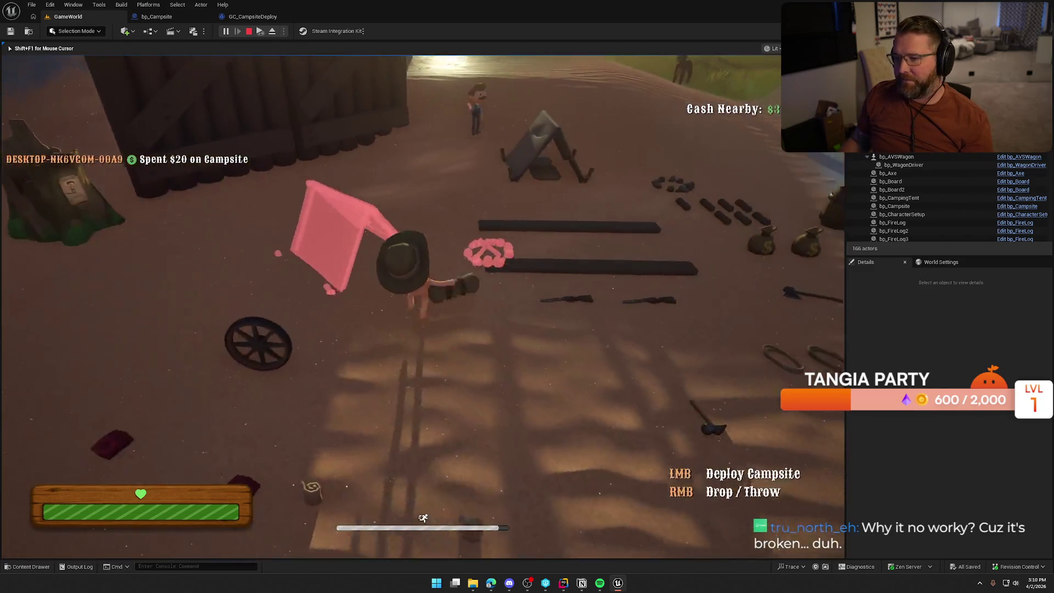
{"action": "key", "text": "a"}
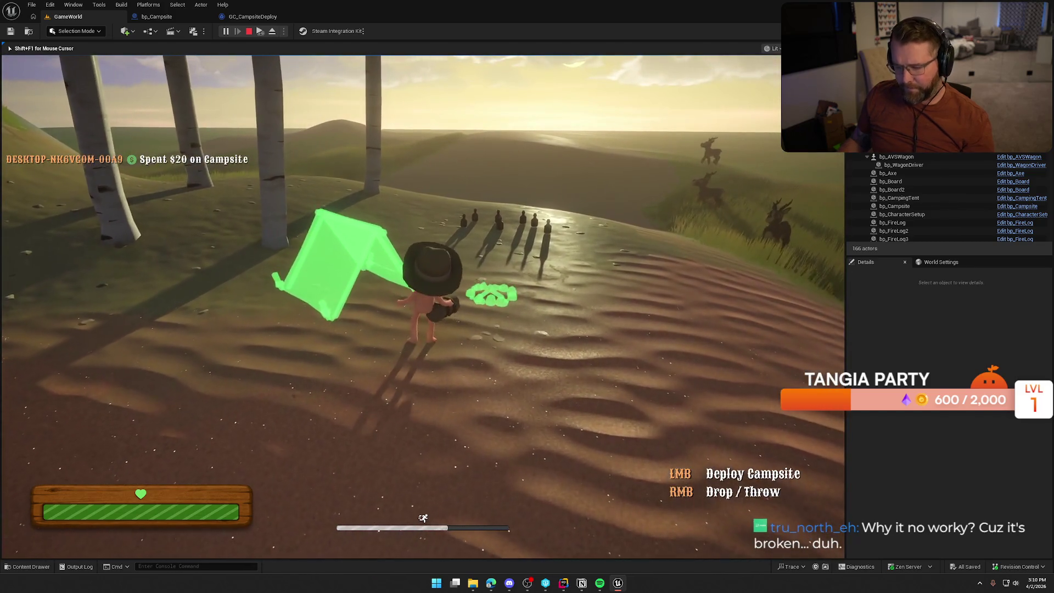
Step: Place the campsite tent beside the grey tent, stop the session, and reopen GC_CampsiteDeploy
{"action": "key", "text": "super"}
{"action": "key", "text": "super"}
{"action": "left_click", "coordinate": [604, 163]}
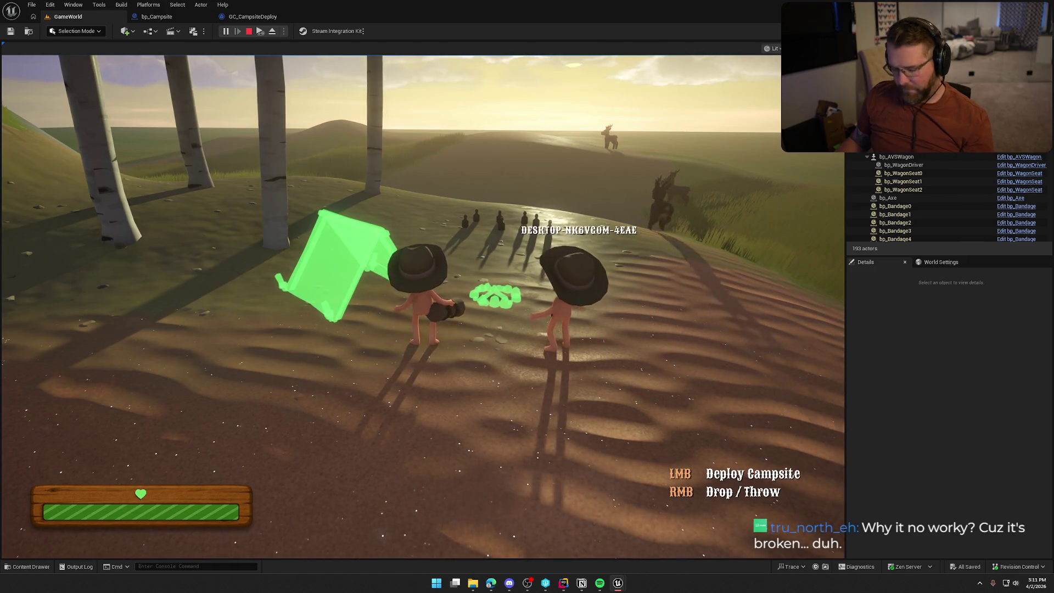
{"action": "key", "text": "super"}
{"action": "key", "text": "super"}
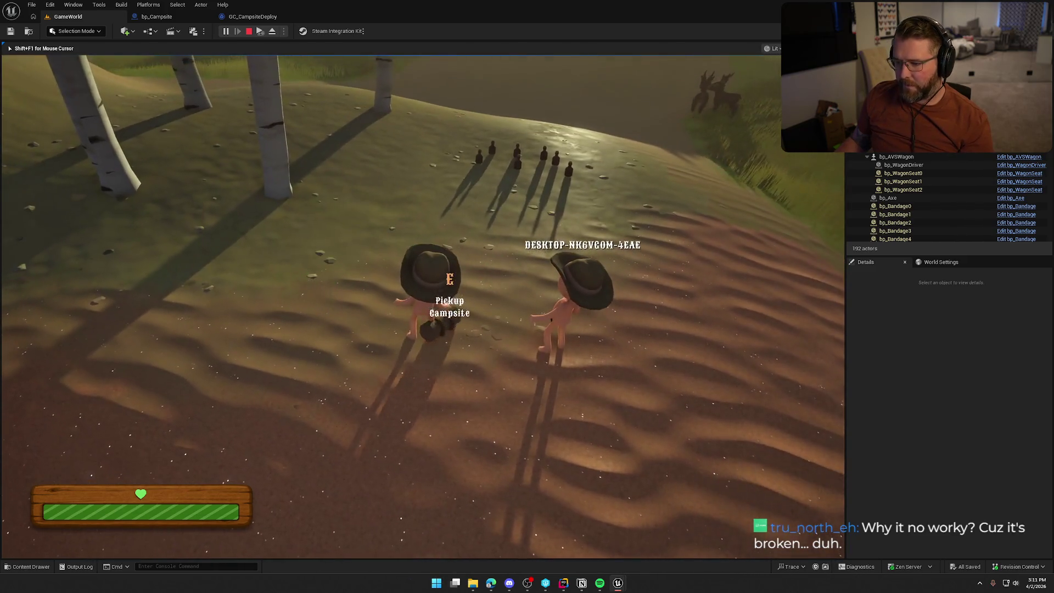
{"action": "key", "text": "super"}
{"action": "key", "text": "super"}
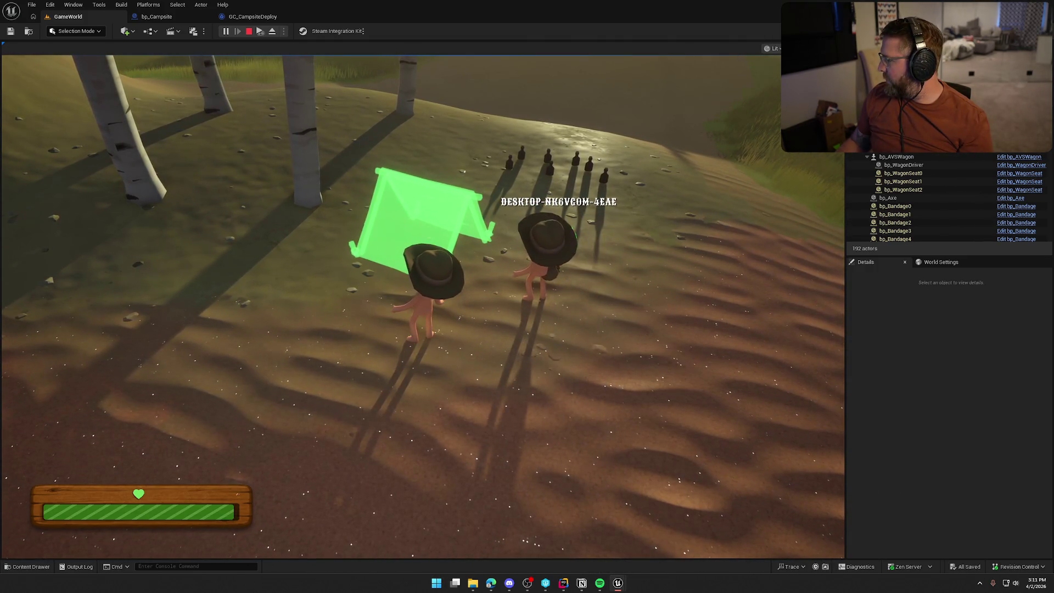
{"action": "key", "text": "e"}
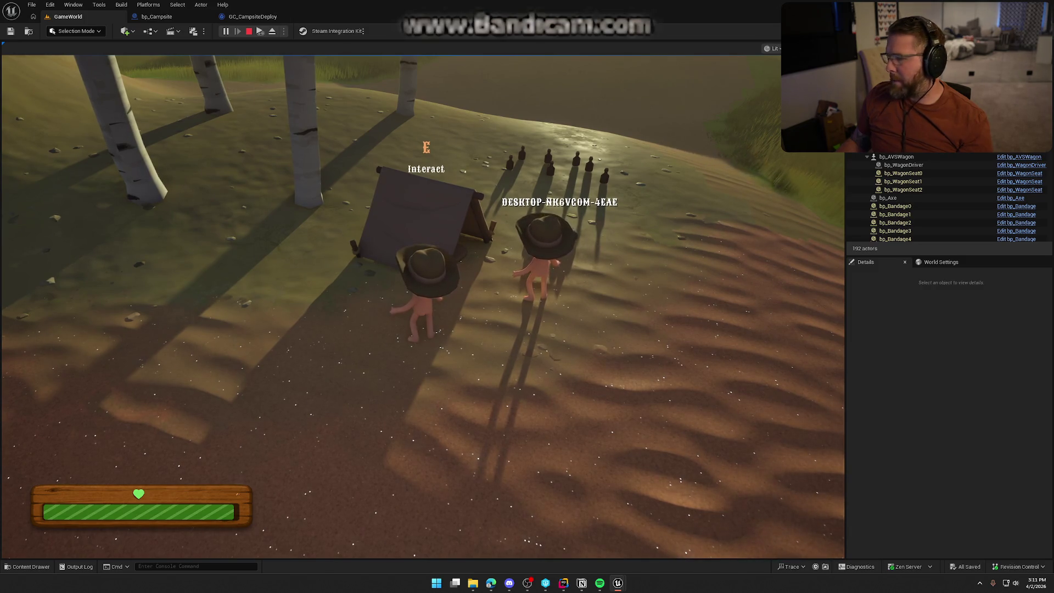
{"action": "key", "text": "Escape"}
{"action": "left_click", "coordinate": [262, 19]}
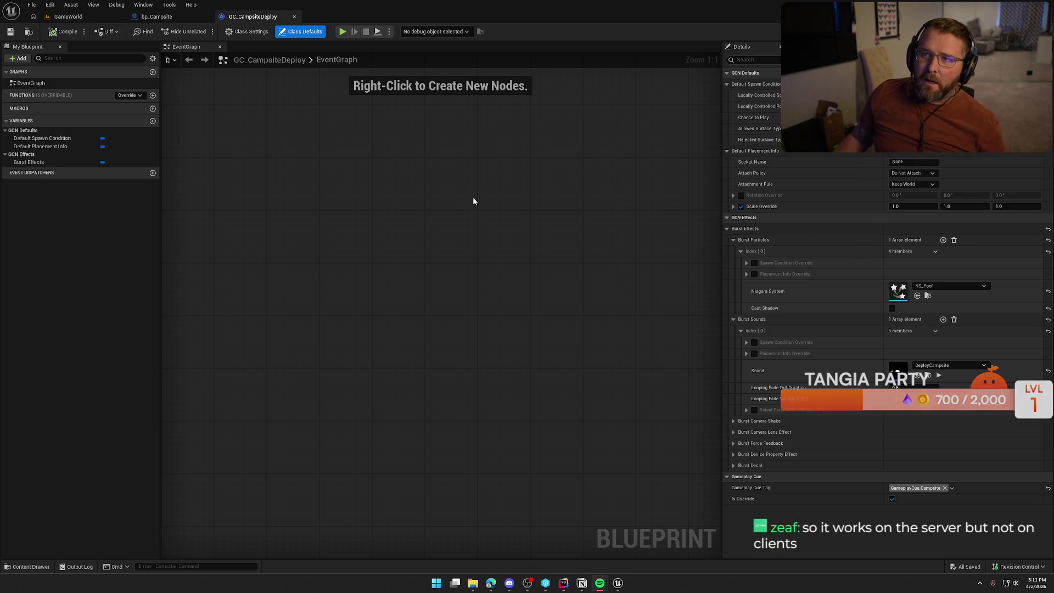
{"action": "left_click", "coordinate": [156, 16]}
{"action": "mouse_move", "coordinate": [517, 206]}
{"action": "left_mouse_down"}
{"action": "mouse_move", "coordinate": [620, 390]}
{"action": "mouse_move", "coordinate": [620, 439]}
{"action": "left_mouse_up"}
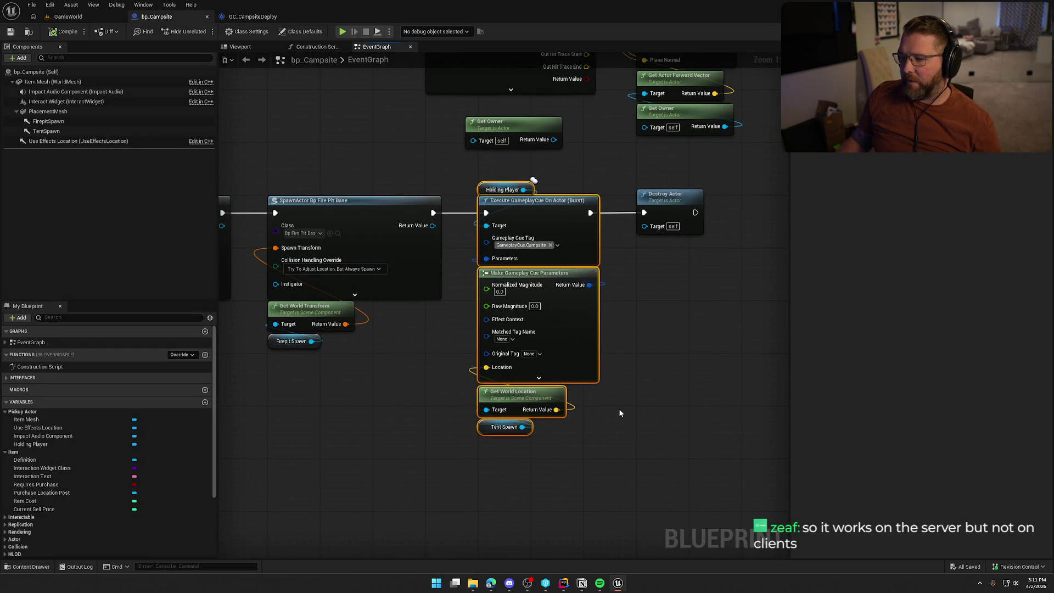
{"action": "left_click_drag", "start_coordinate": [362, 159], "coordinate": [458, 260]}
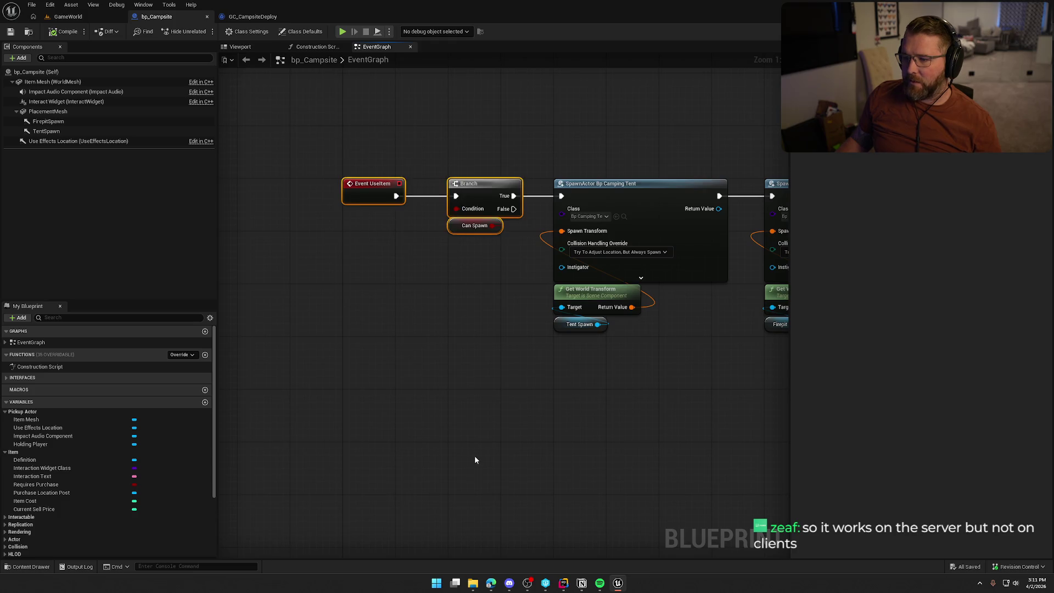
{"action": "left_click_drag", "start_coordinate": [657, 417], "coordinate": [400, 431]}
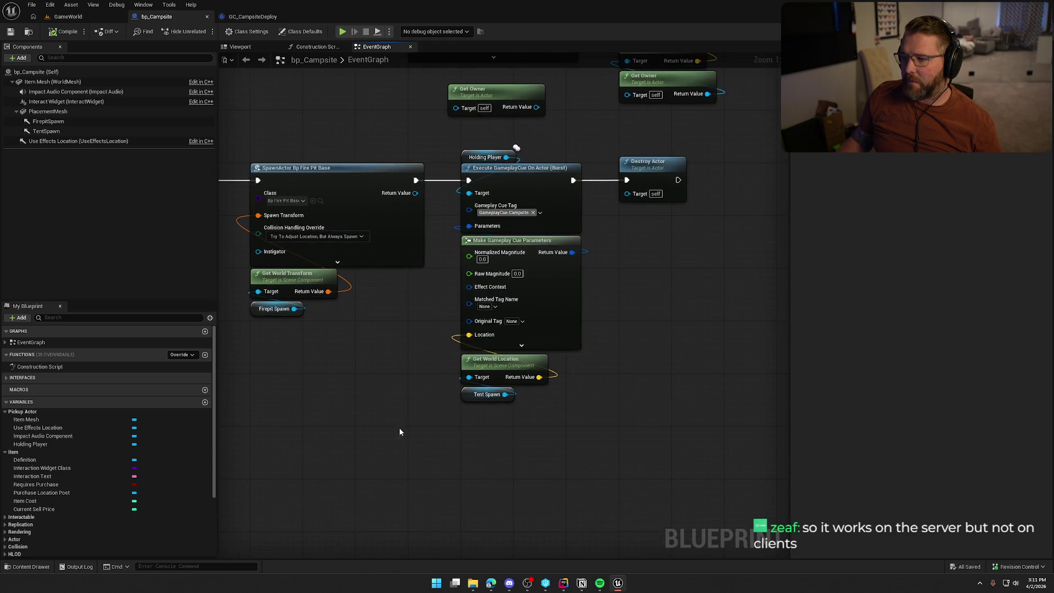
{"action": "left_click_drag", "start_coordinate": [443, 137], "coordinate": [720, 404]}
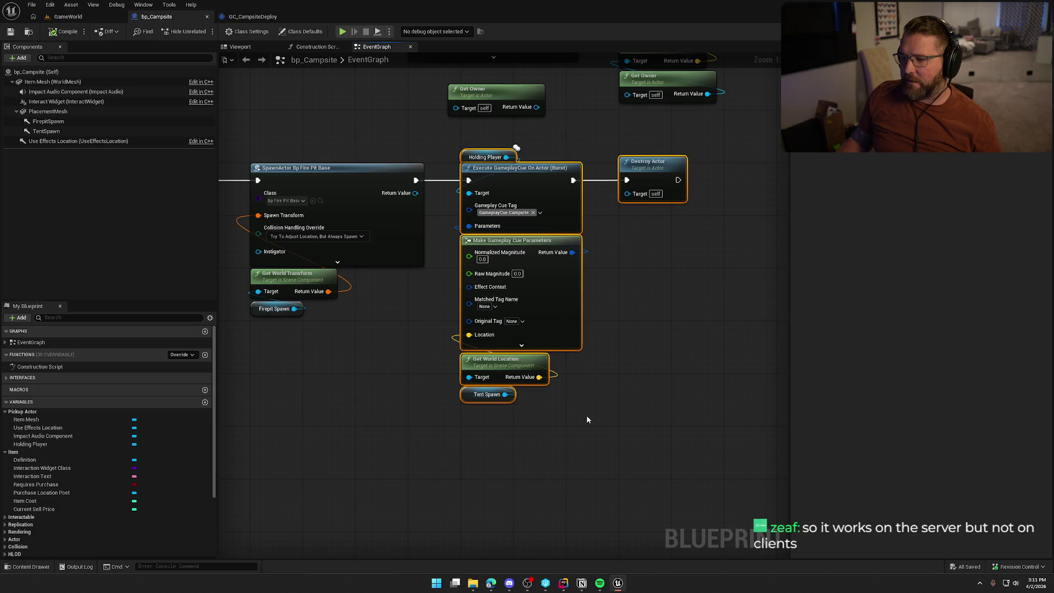
{"action": "mouse_move", "coordinate": [323, 446]}
{"action": "left_mouse_down"}
{"action": "mouse_move", "coordinate": [431, 400]}
{"action": "mouse_move", "coordinate": [383, 397]}
{"action": "mouse_move", "coordinate": [584, 407]}
{"action": "left_mouse_up"}
{"action": "mouse_move", "coordinate": [253, 116]}
{"action": "left_mouse_down"}
{"action": "mouse_move", "coordinate": [607, 394]}
{"action": "mouse_move", "coordinate": [340, 384]}
{"action": "left_mouse_up"}
{"action": "left_click", "coordinate": [417, 330]}
{"action": "mouse_move", "coordinate": [417, 329]}
{"action": "left_mouse_down"}
{"action": "mouse_move", "coordinate": [591, 466]}
{"action": "mouse_move", "coordinate": [607, 451]}
{"action": "mouse_move", "coordinate": [608, 422]}
{"action": "left_mouse_up"}
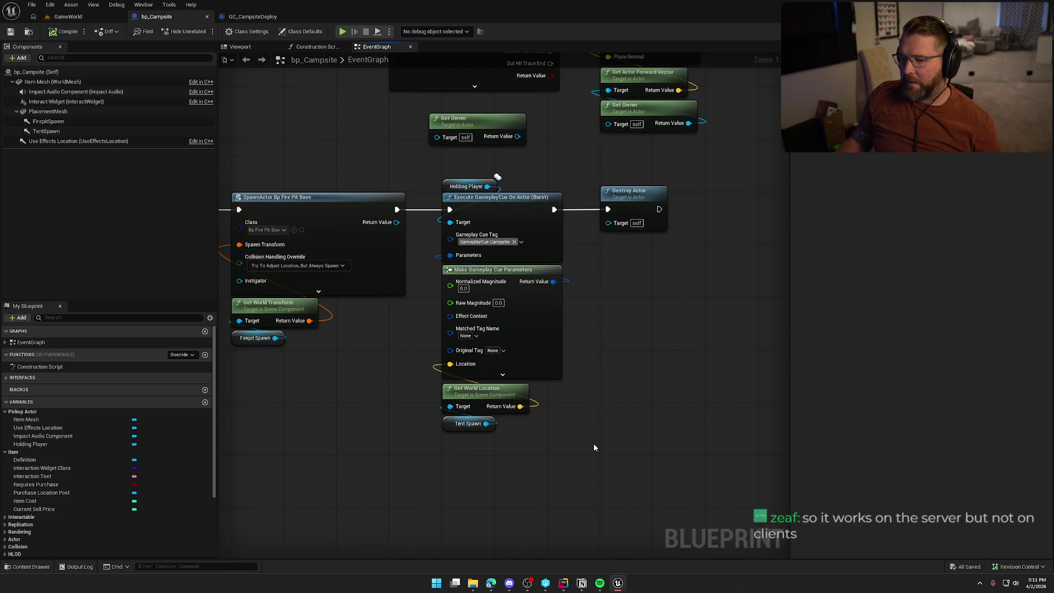
{"action": "left_click", "coordinate": [497, 200]}
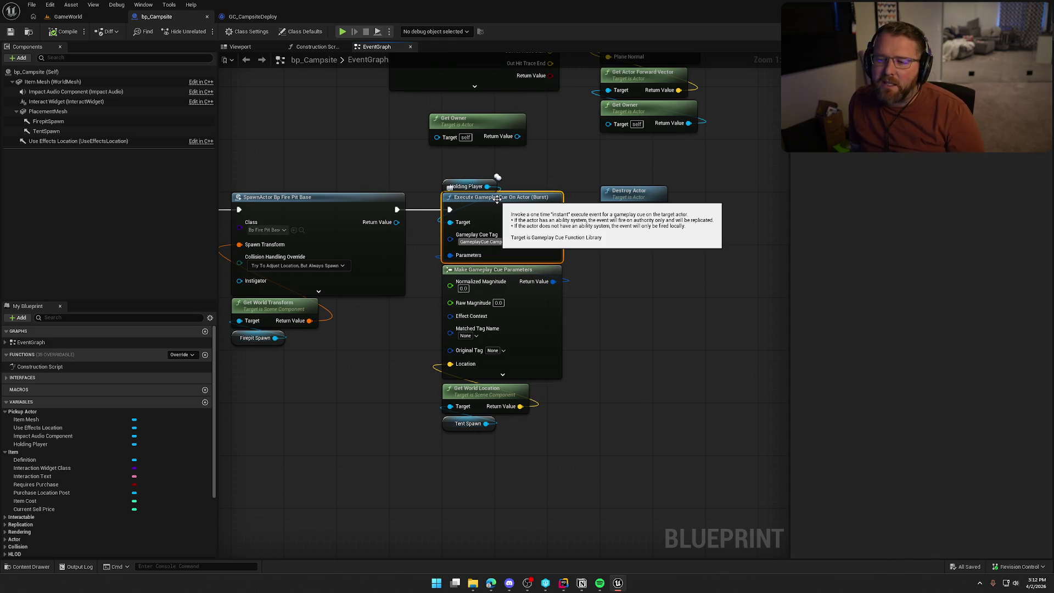
{"action": "left_click_drag", "start_coordinate": [654, 288], "coordinate": [573, 165]}
{"action": "left_click_drag", "start_coordinate": [565, 470], "coordinate": [395, 165]}
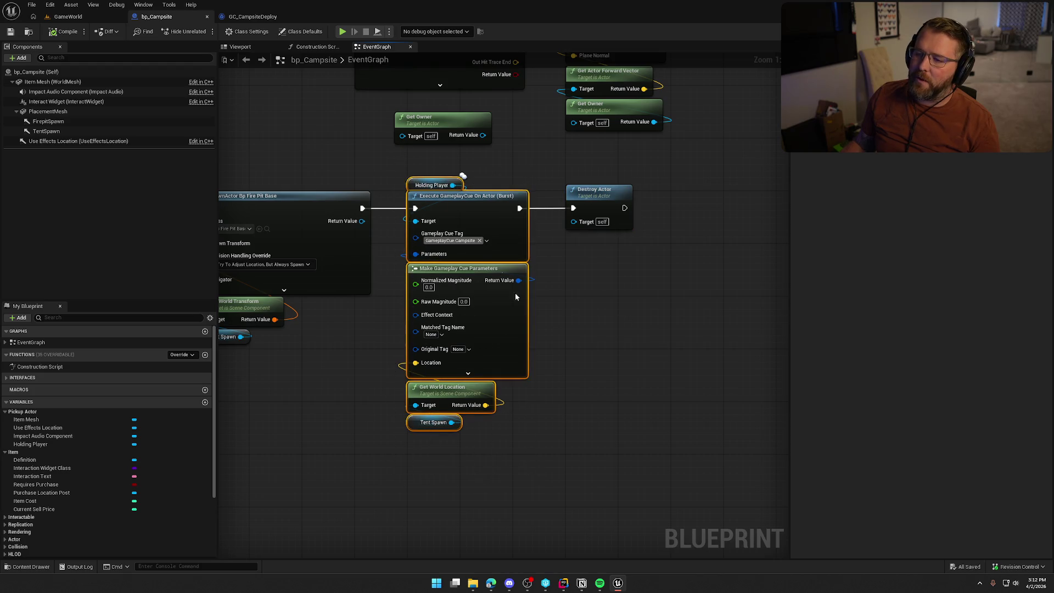
{"action": "left_click", "coordinate": [634, 456]}
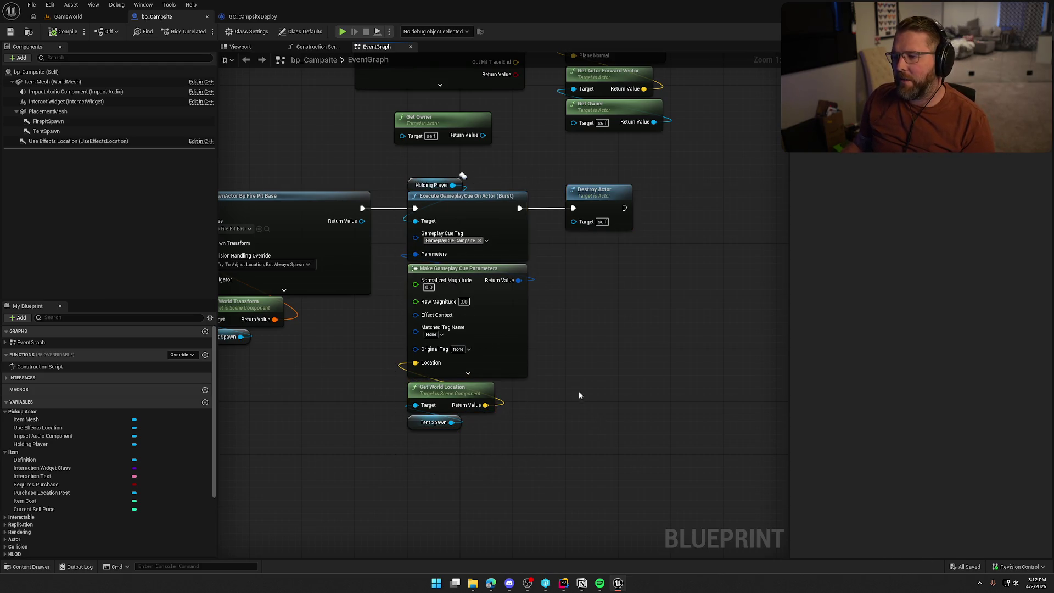
{"action": "left_click_drag", "start_coordinate": [579, 394], "coordinate": [599, 398]}
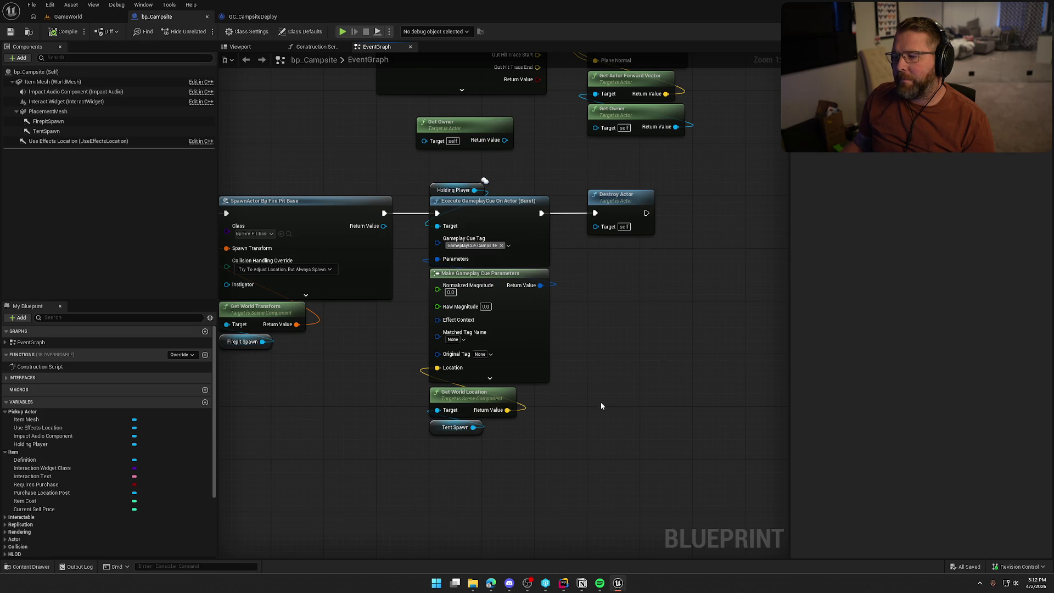
{"action": "mouse_move", "coordinate": [420, 175]}
{"action": "left_mouse_down"}
{"action": "mouse_move", "coordinate": [548, 272]}
{"action": "mouse_move", "coordinate": [565, 459]}
{"action": "left_mouse_up"}
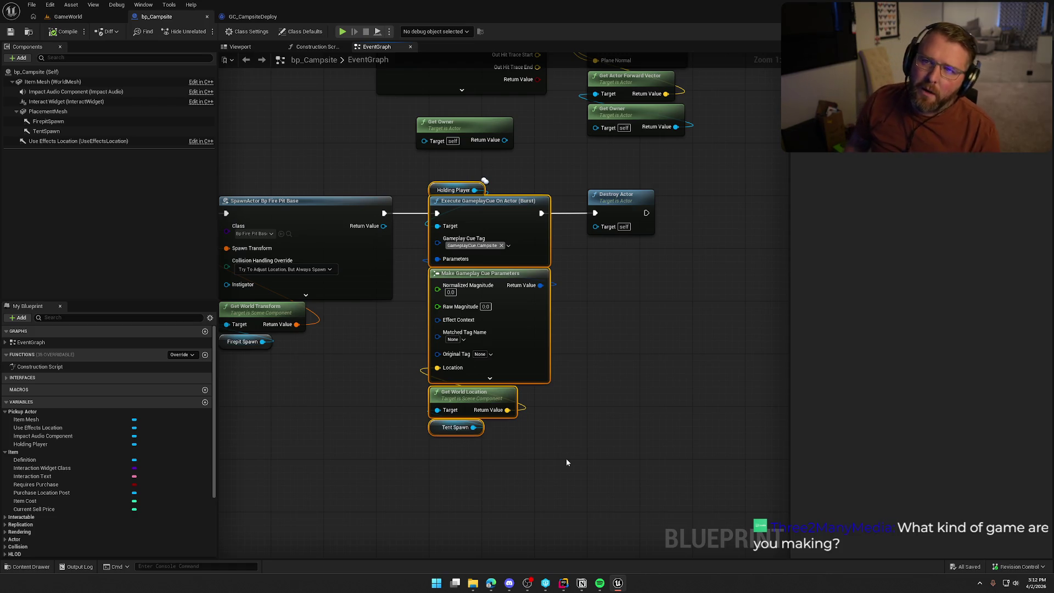
{"action": "left_click", "coordinate": [618, 356]}
{"action": "left_click_drag", "start_coordinate": [620, 357], "coordinate": [698, 373]}
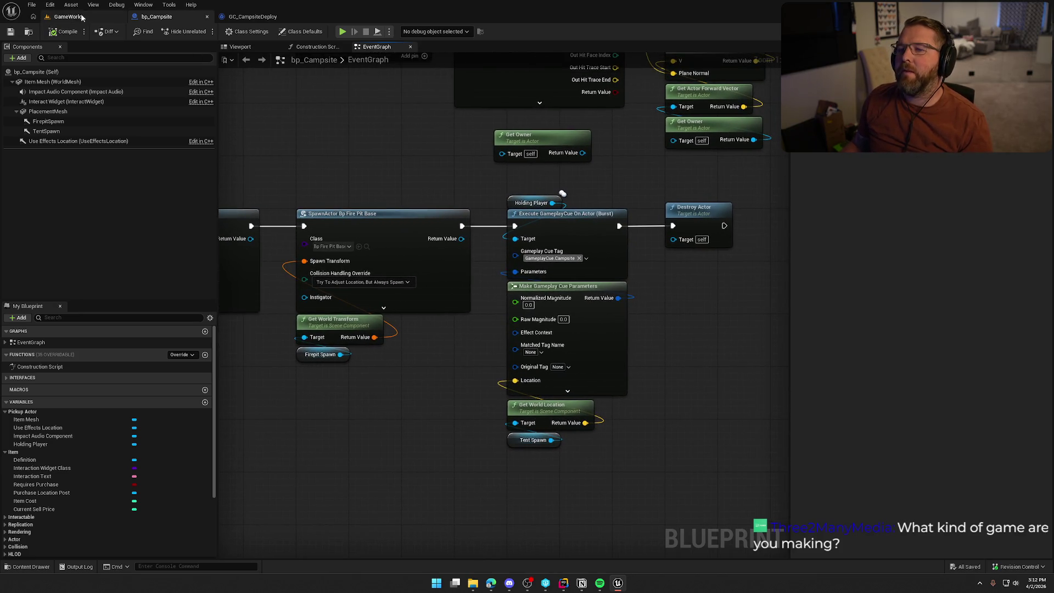
{"action": "left_click", "coordinate": [68, 17]}
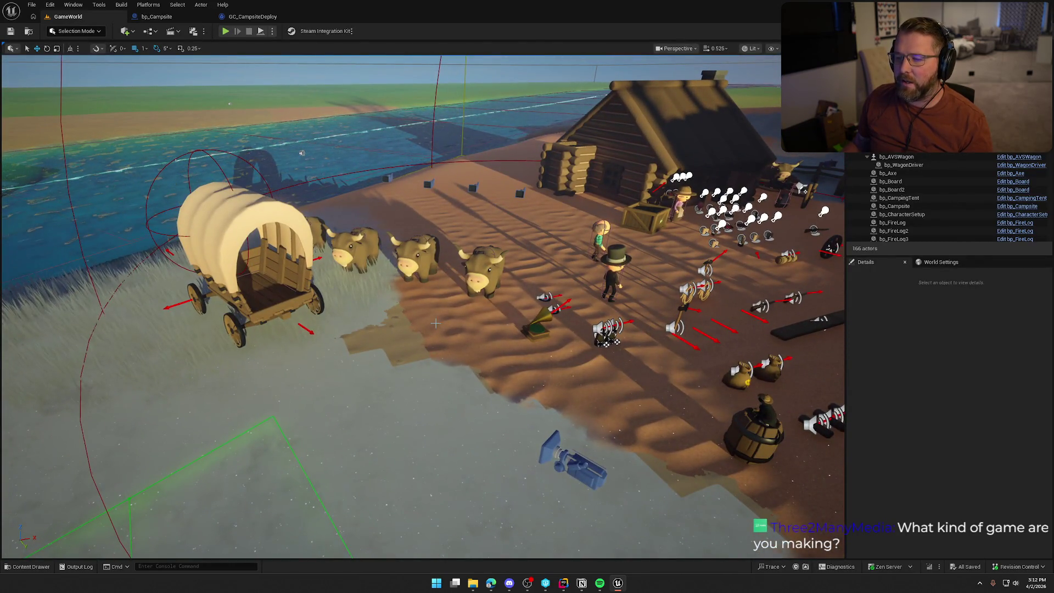
Step: Toggle Game View with G to hide level icons and gizmos, then return to GC_CampsiteDeploy
{"action": "key", "text": "g"}
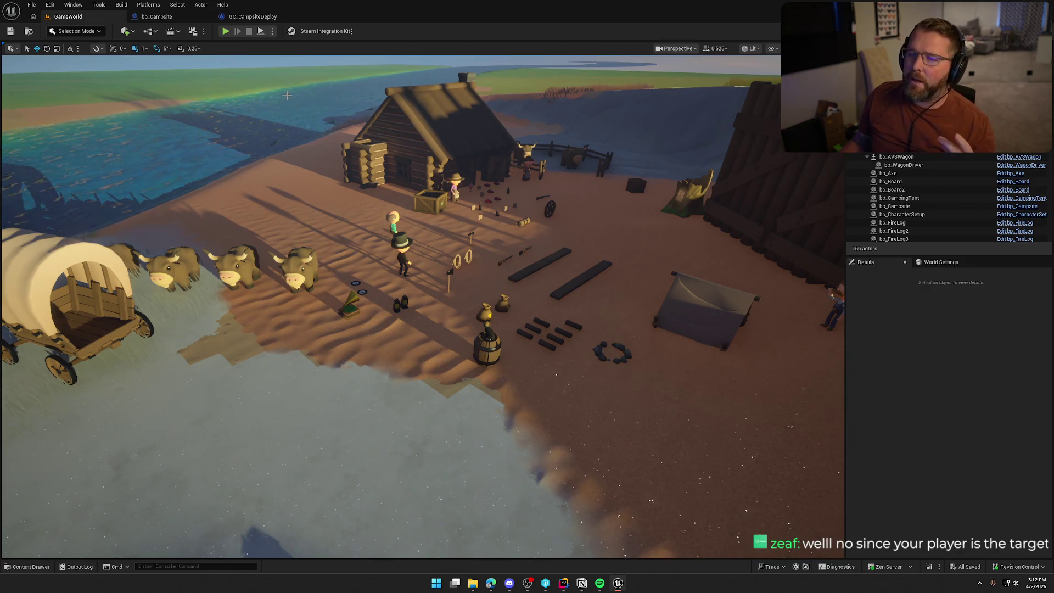
{"action": "left_click", "coordinate": [250, 17]}
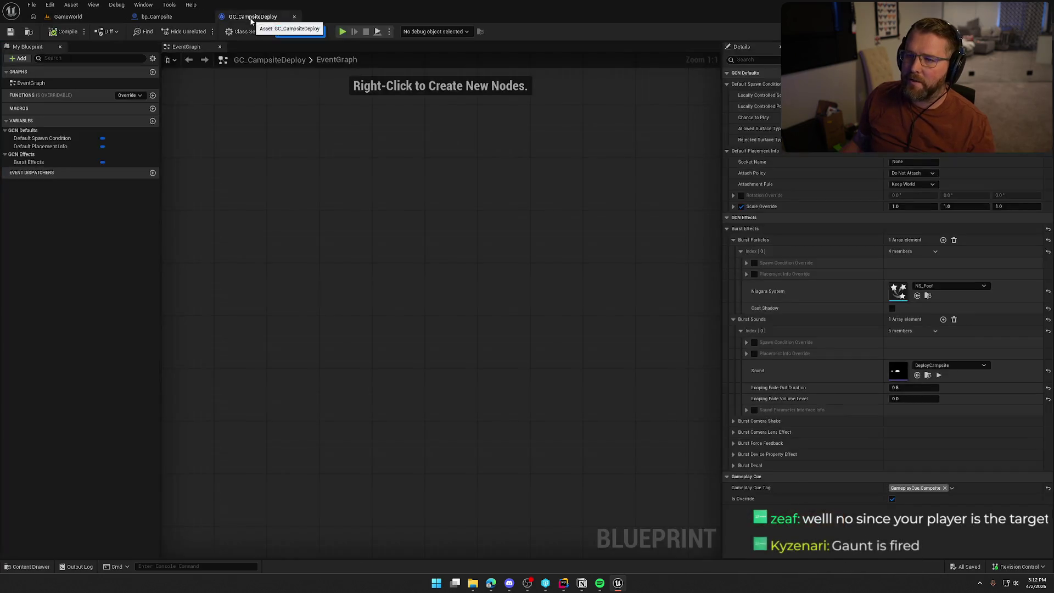
Step: In bp_Campsite's EventGraph, move the Get Owner node down beside Holding Player
{"action": "left_click", "coordinate": [159, 16]}
{"action": "left_click_drag", "start_coordinate": [496, 181], "coordinate": [592, 467]}
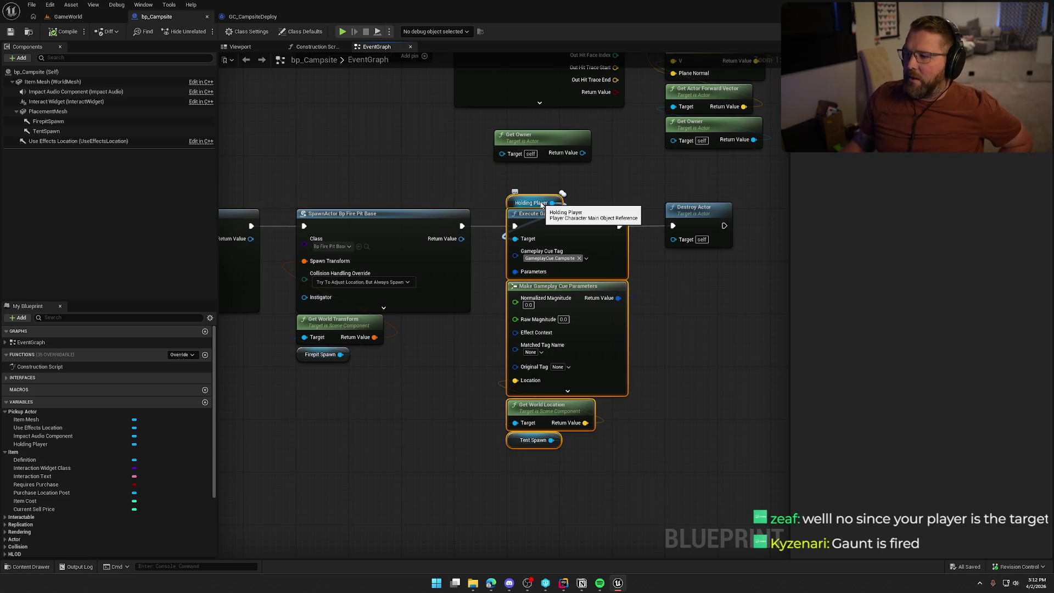
{"action": "left_click", "coordinate": [423, 432]}
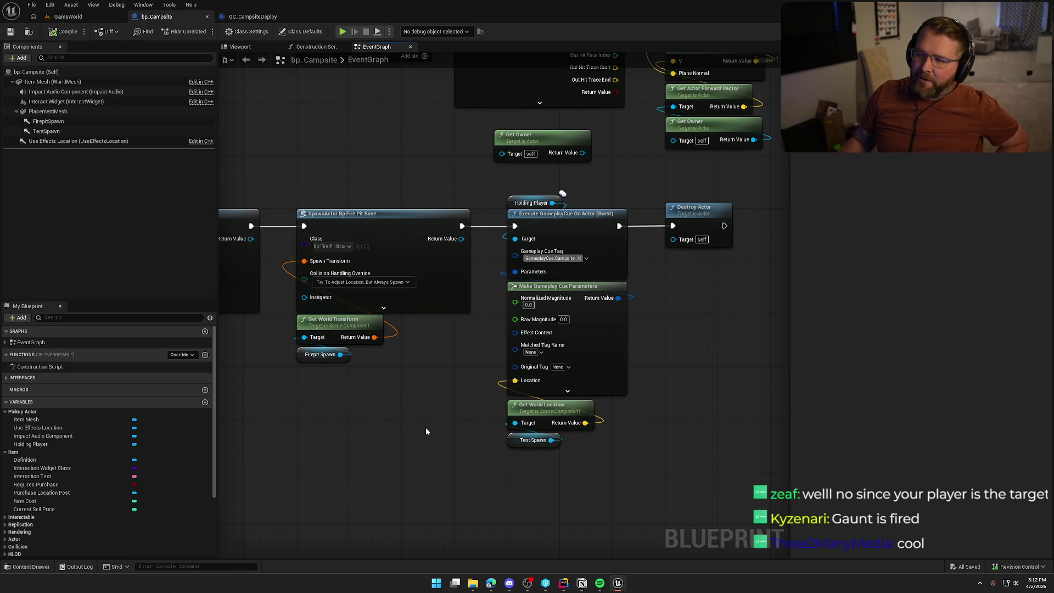
{"action": "left_click", "coordinate": [543, 144]}
{"action": "left_click_drag", "start_coordinate": [552, 142], "coordinate": [563, 171]}
{"action": "left_click", "coordinate": [423, 175]}
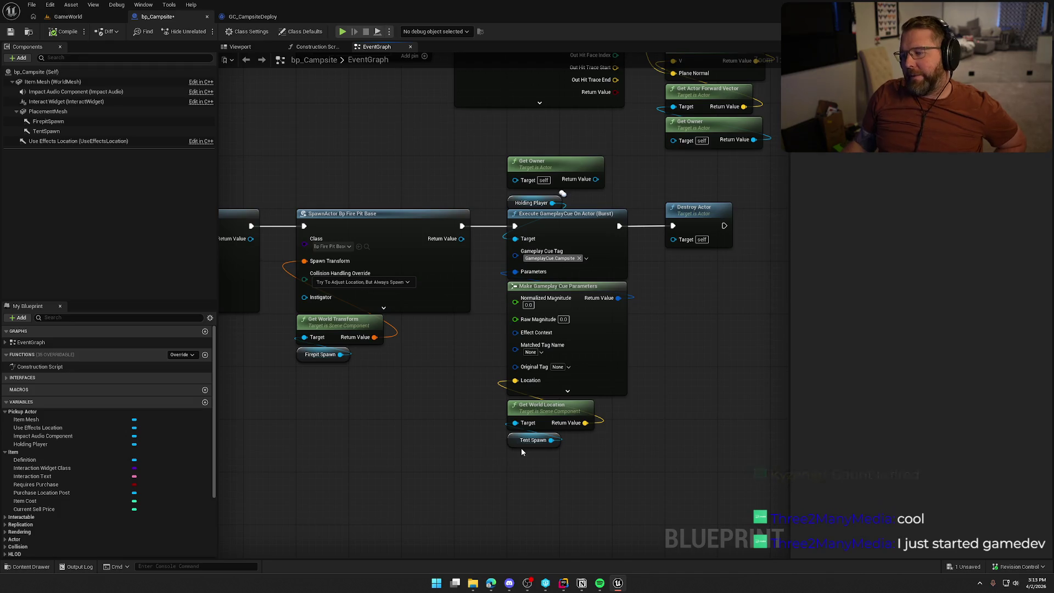
{"action": "mouse_move", "coordinate": [667, 473]}
{"action": "left_mouse_down"}
{"action": "mouse_move", "coordinate": [627, 446]}
{"action": "mouse_move", "coordinate": [611, 417]}
{"action": "mouse_move", "coordinate": [559, 453]}
{"action": "mouse_move", "coordinate": [604, 461]}
{"action": "mouse_move", "coordinate": [693, 443]}
{"action": "left_mouse_up"}
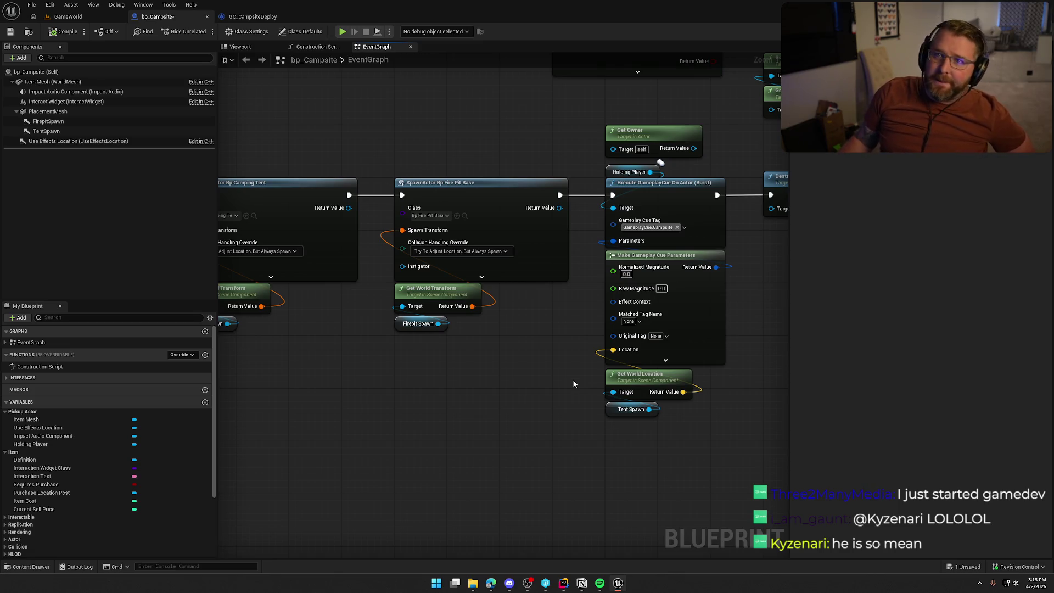
Step: Dismiss Sticky Keys, then start a new GameWorld play test and walk into the Lobby Trading Post
{"action": "mouse_move", "coordinate": [540, 364]}
{"action": "left_mouse_down"}
{"action": "mouse_move", "coordinate": [385, 410]}
{"action": "mouse_move", "coordinate": [375, 401]}
{"action": "left_mouse_up"}
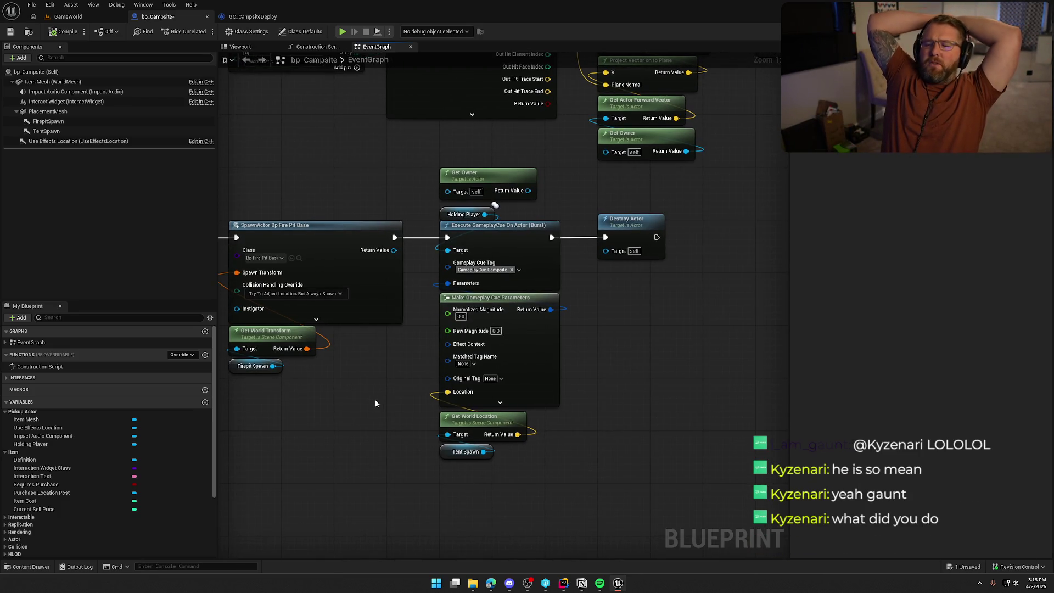
{"action": "key", "text": "shift"}
{"action": "key", "text": "shift"}
{"action": "key", "text": "shift"}
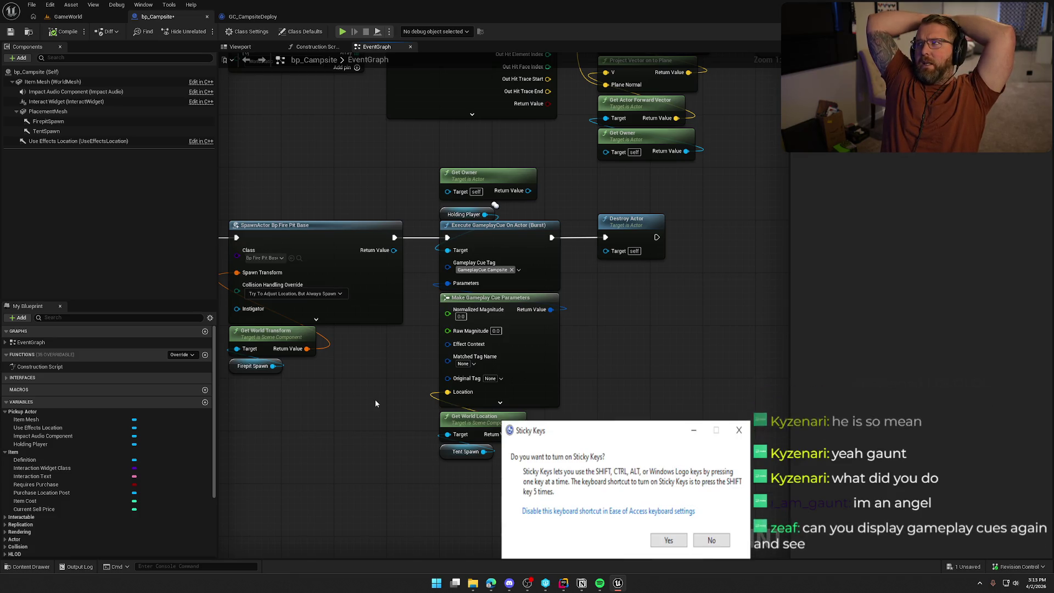
{"action": "key", "text": "Escape"}
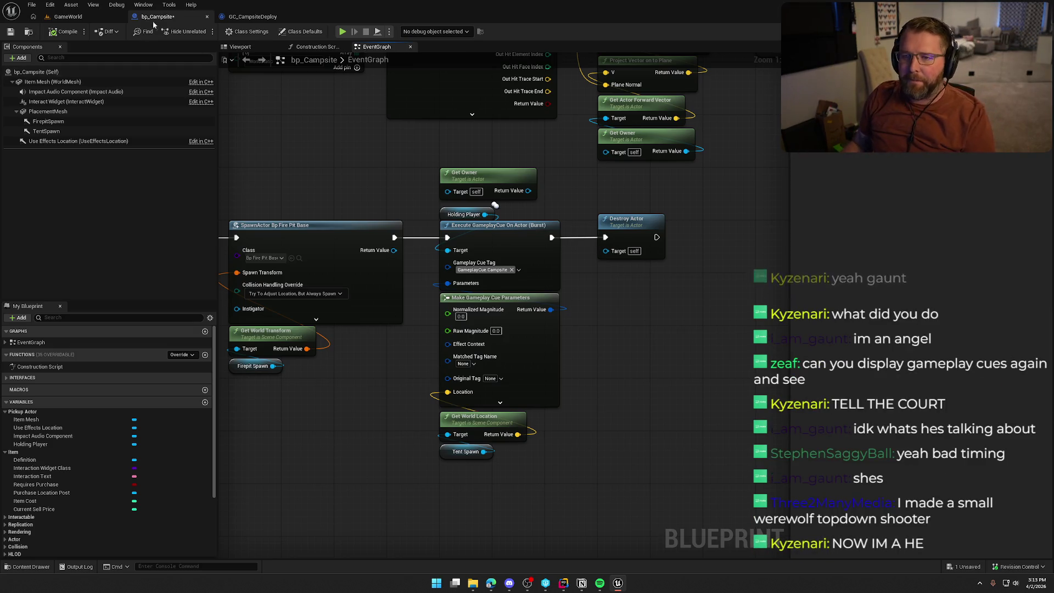
{"action": "left_click", "coordinate": [68, 16]}
{"action": "key", "text": "alt+p"}
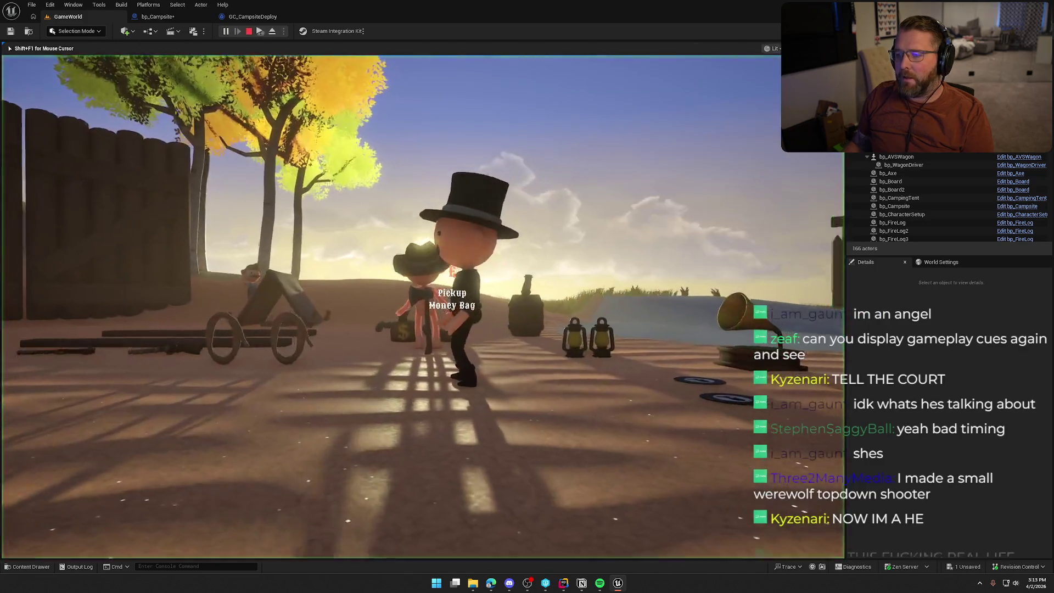
{"action": "key", "text": "w"}
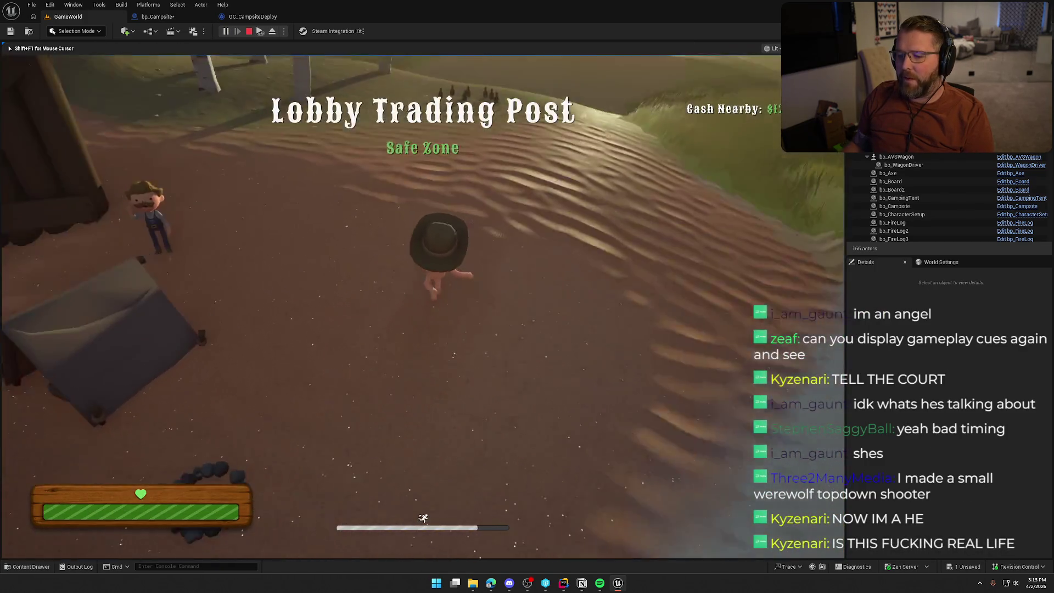